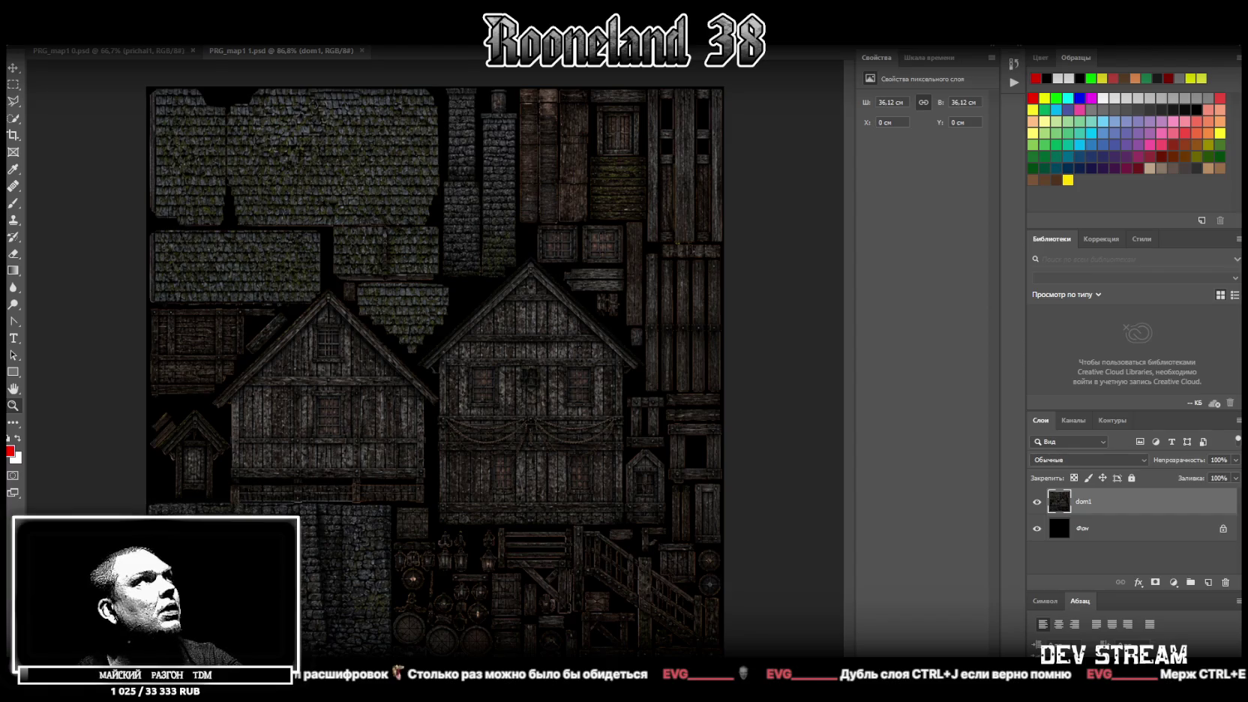
Step: Save the building texture atlas as a PNG file
{"action": "left_click", "coordinate": [33, 37]}
{"action": "left_click", "coordinate": [75, 158]}
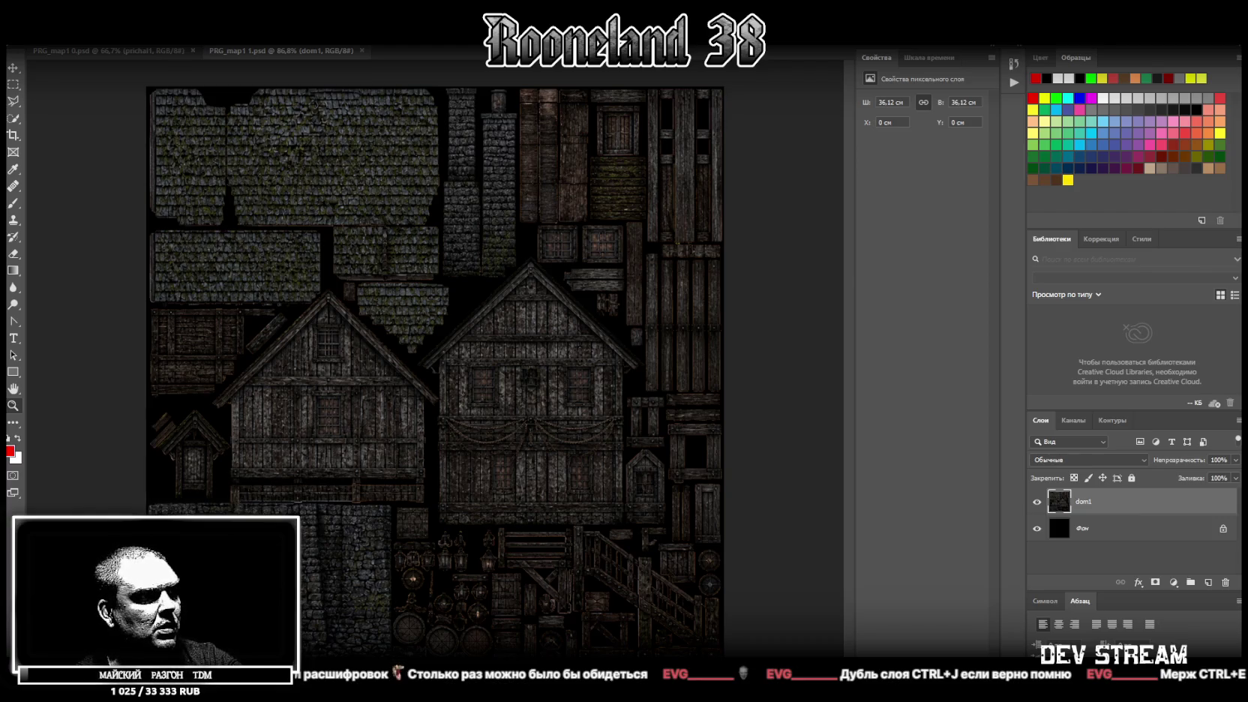
{"action": "key", "text": "Return"}
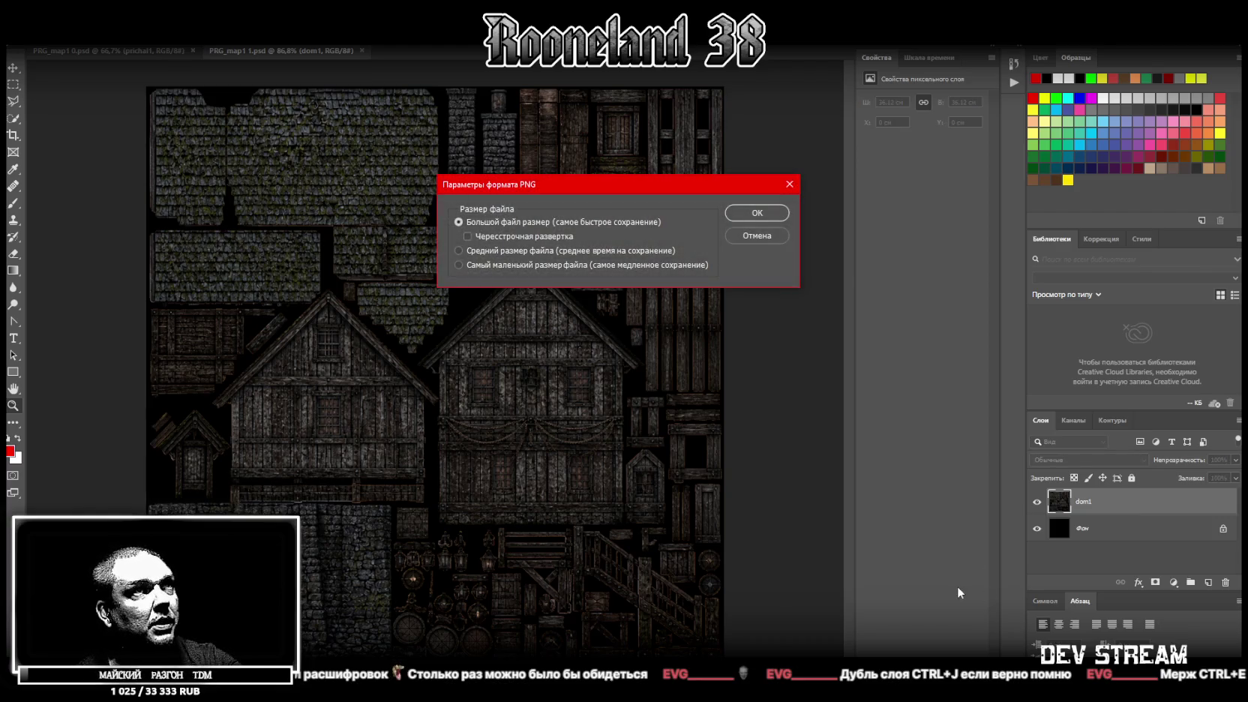
{"action": "left_click", "coordinate": [757, 212]}
Step: Save the prichal1 wooden plank texture as a PNG with the default options
{"action": "left_click", "coordinate": [112, 51]}
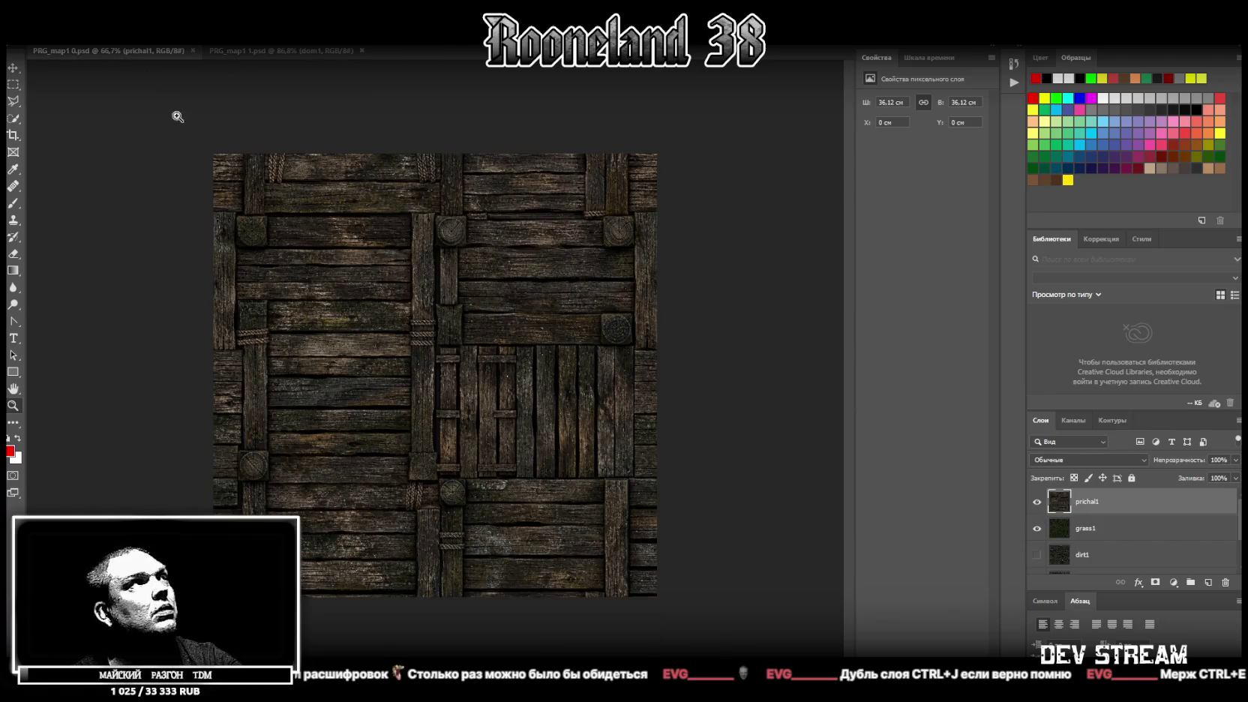
{"action": "left_click", "coordinate": [19, 36]}
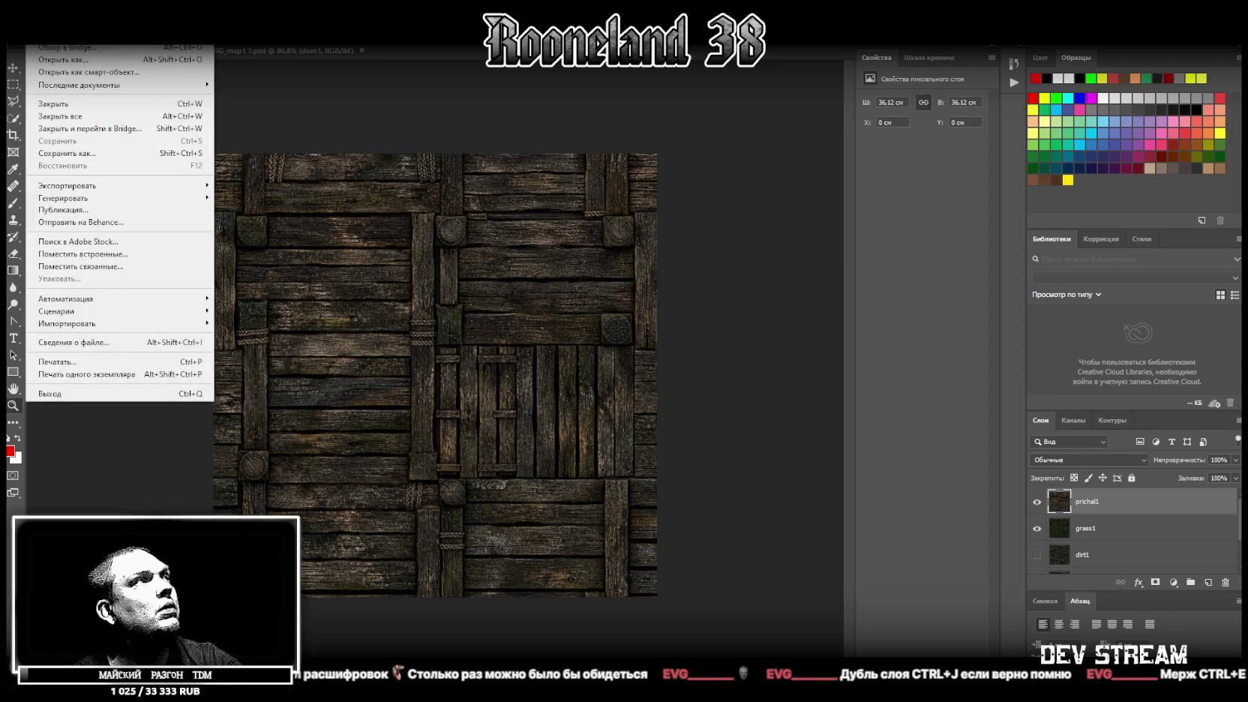
{"action": "left_click", "coordinate": [66, 156]}
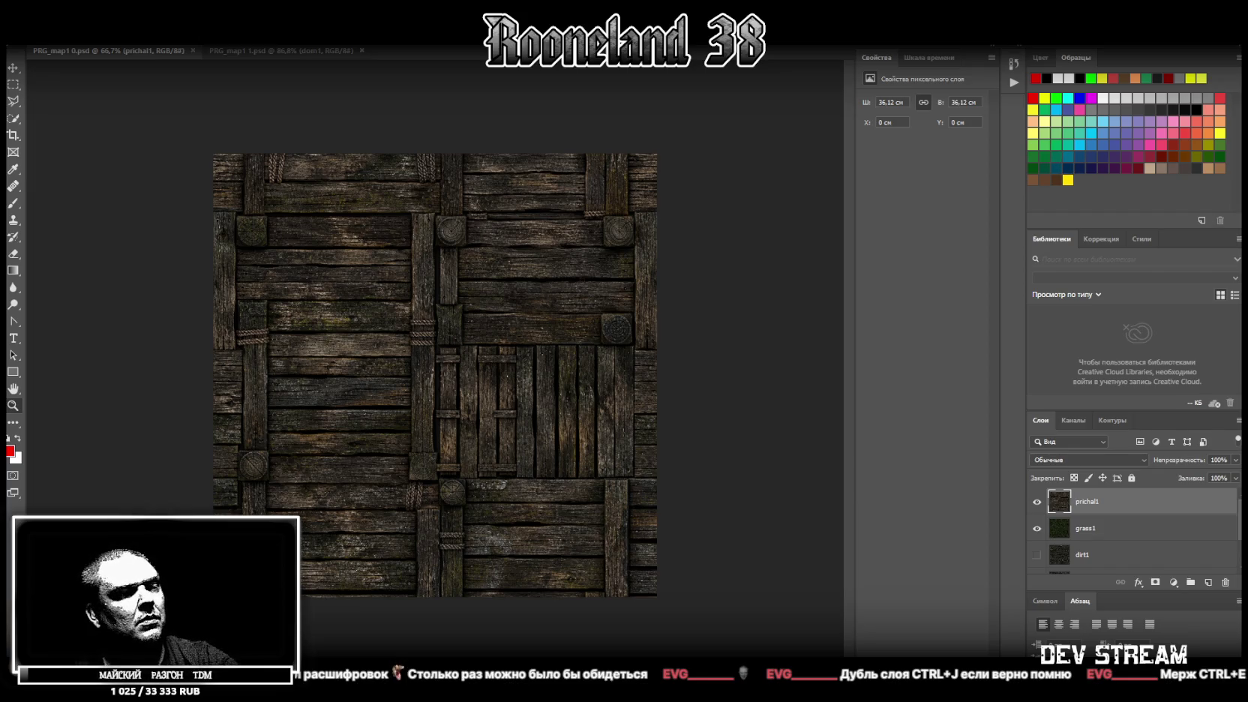
{"action": "left_click", "coordinate": [752, 204]}
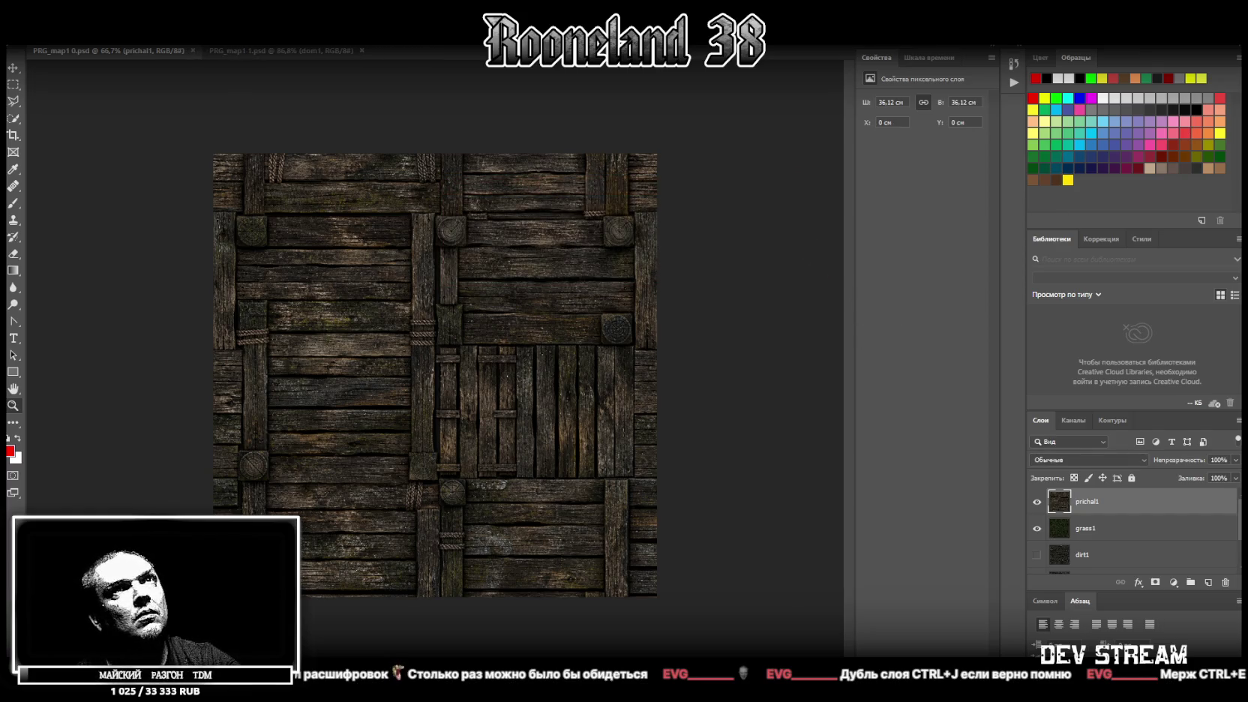
{"action": "key", "text": "alt+Tab"}
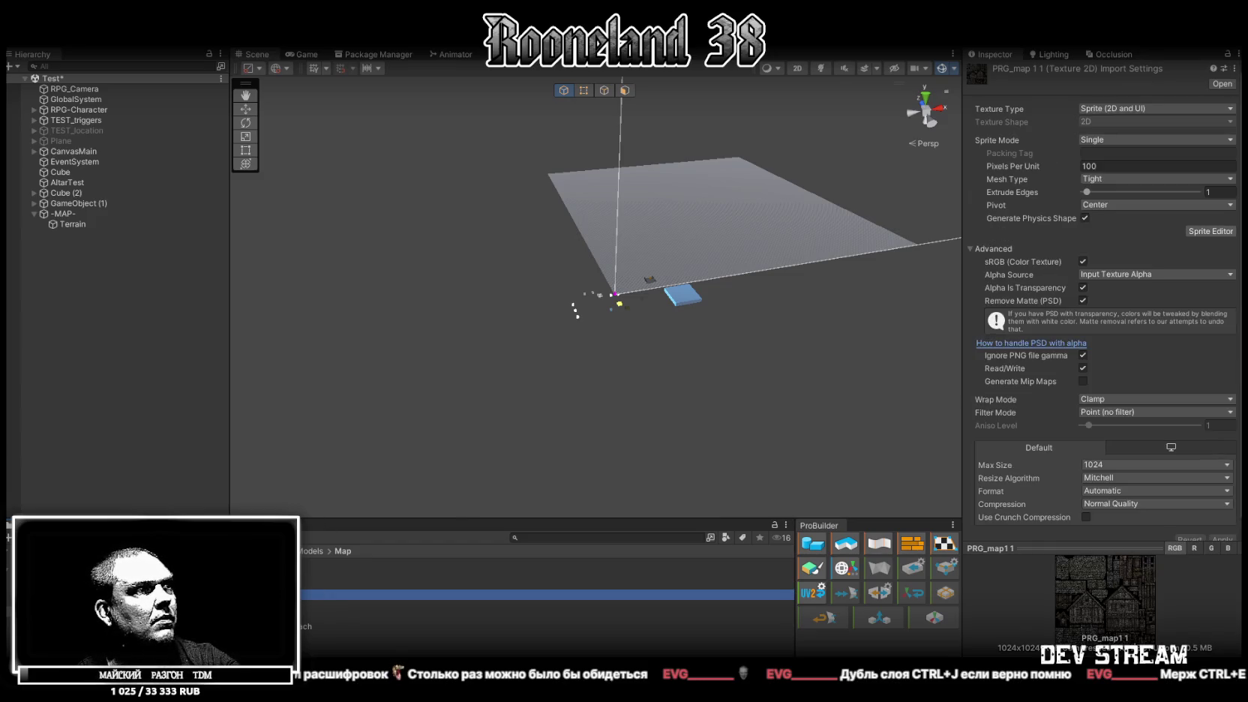
Step: Inspect the import settings of the individual map textures, including PRG_map1 0 and PRG_map_dirt1
{"action": "left_click", "coordinate": [547, 573]}
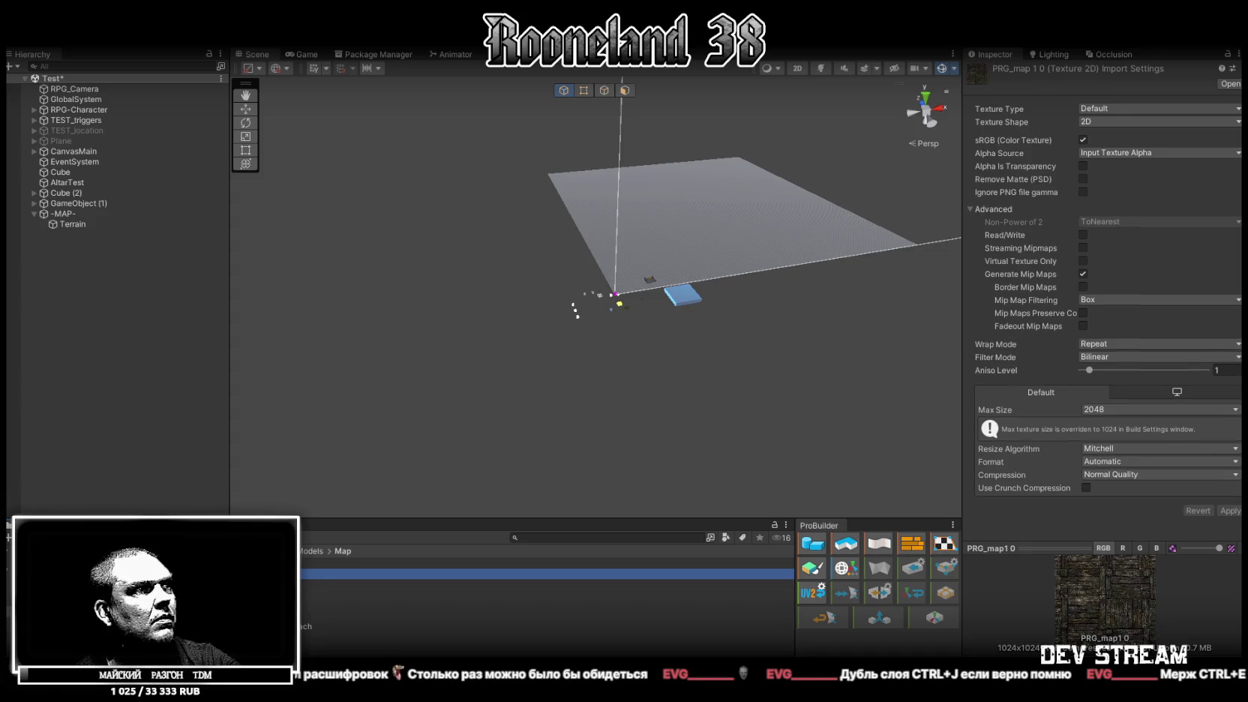
{"action": "left_click", "coordinate": [548, 562]}
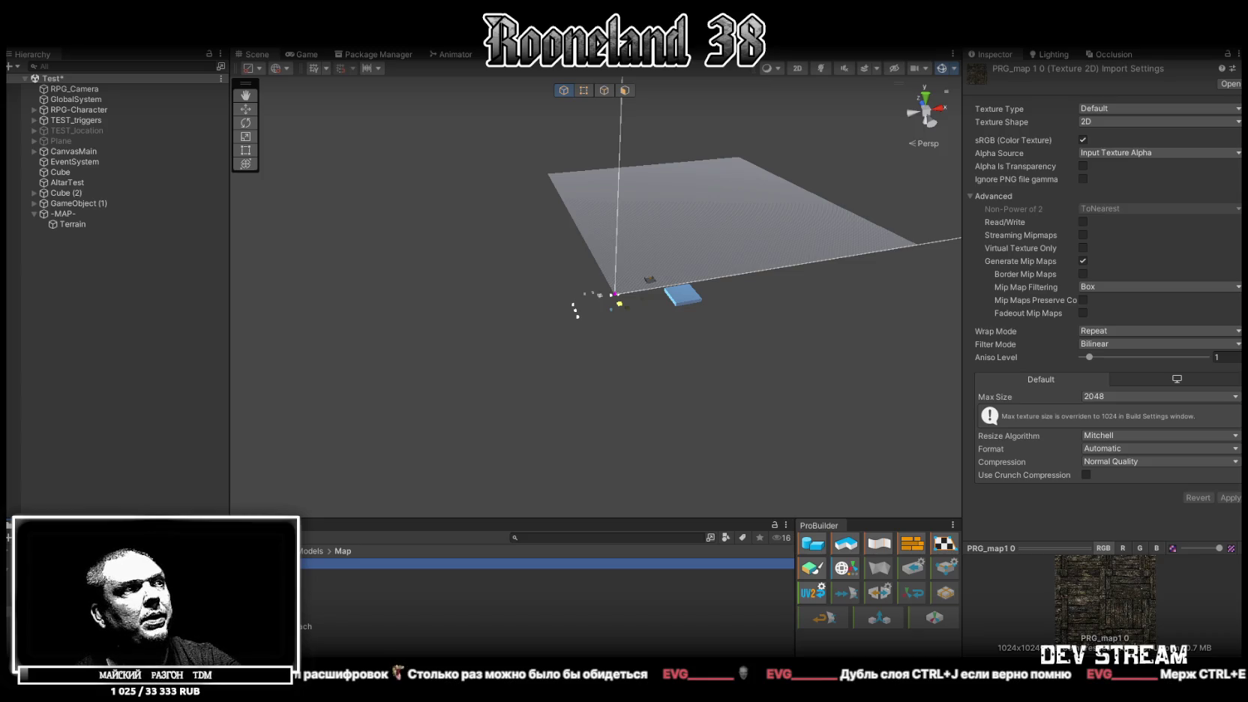
{"action": "left_click", "coordinate": [547, 584]}
{"action": "left_click", "coordinate": [548, 605]}
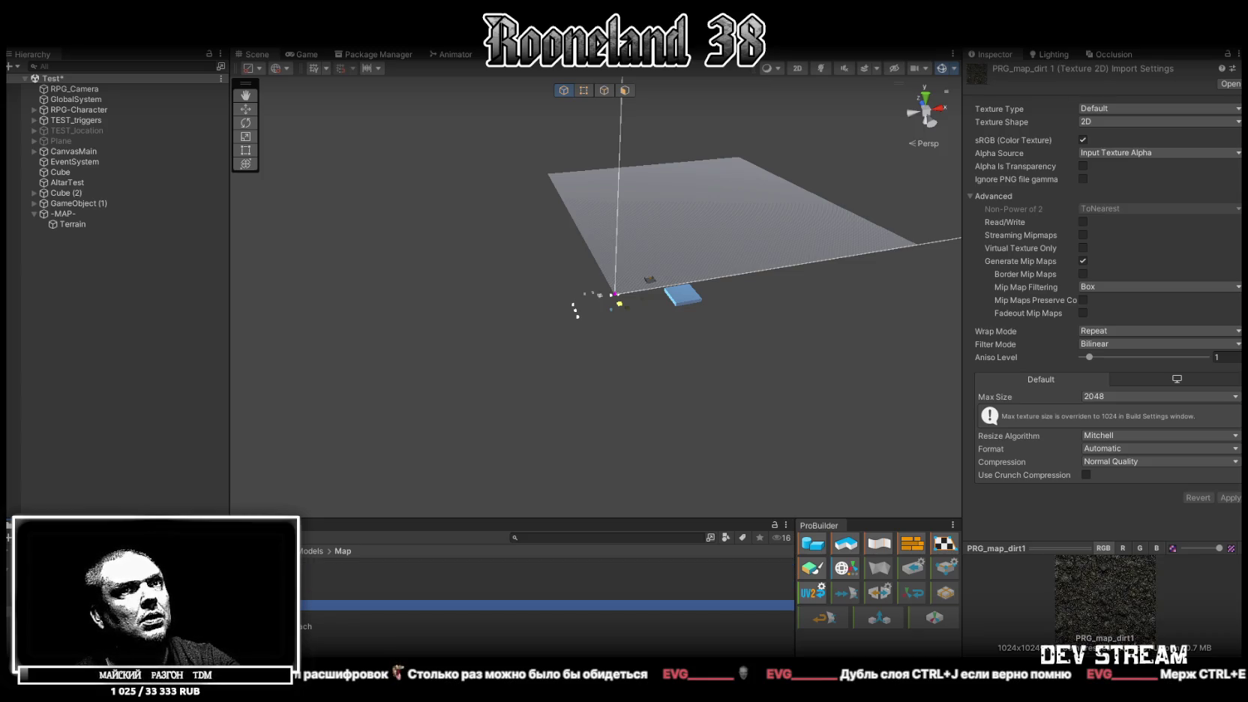
{"action": "left_click", "coordinate": [547, 594]}
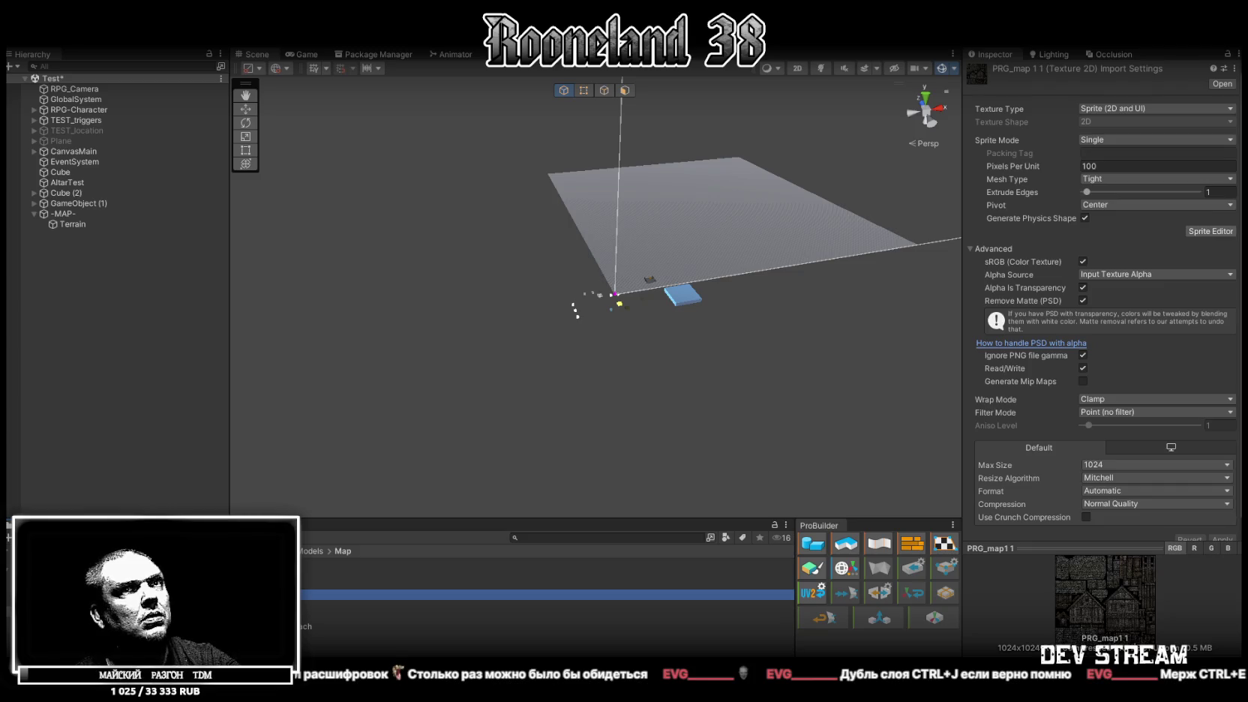
{"action": "left_click", "coordinate": [548, 563]}
Step: Give all map textures Max Size 1024, Point (no filter) filtering and Repeat wrap mode, and apply
{"action": "key", "text": "ctrl+a"}
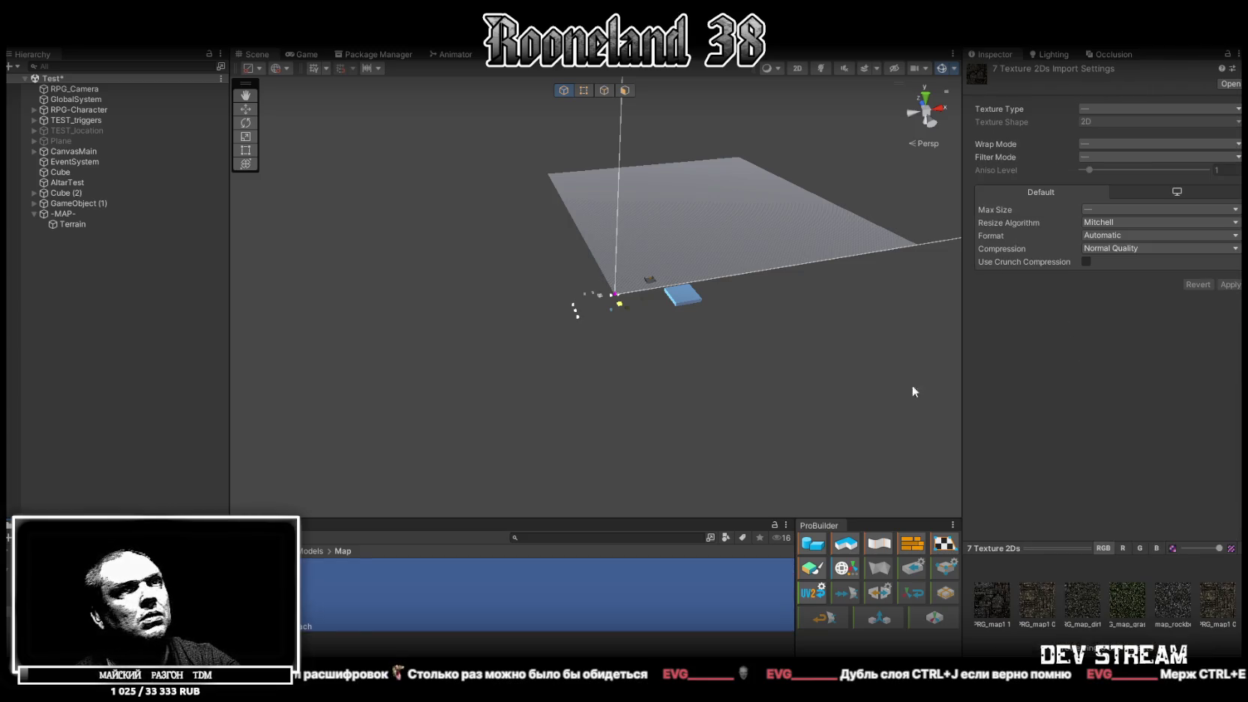
{"action": "left_click", "coordinate": [1132, 210]}
{"action": "left_click", "coordinate": [1112, 296]}
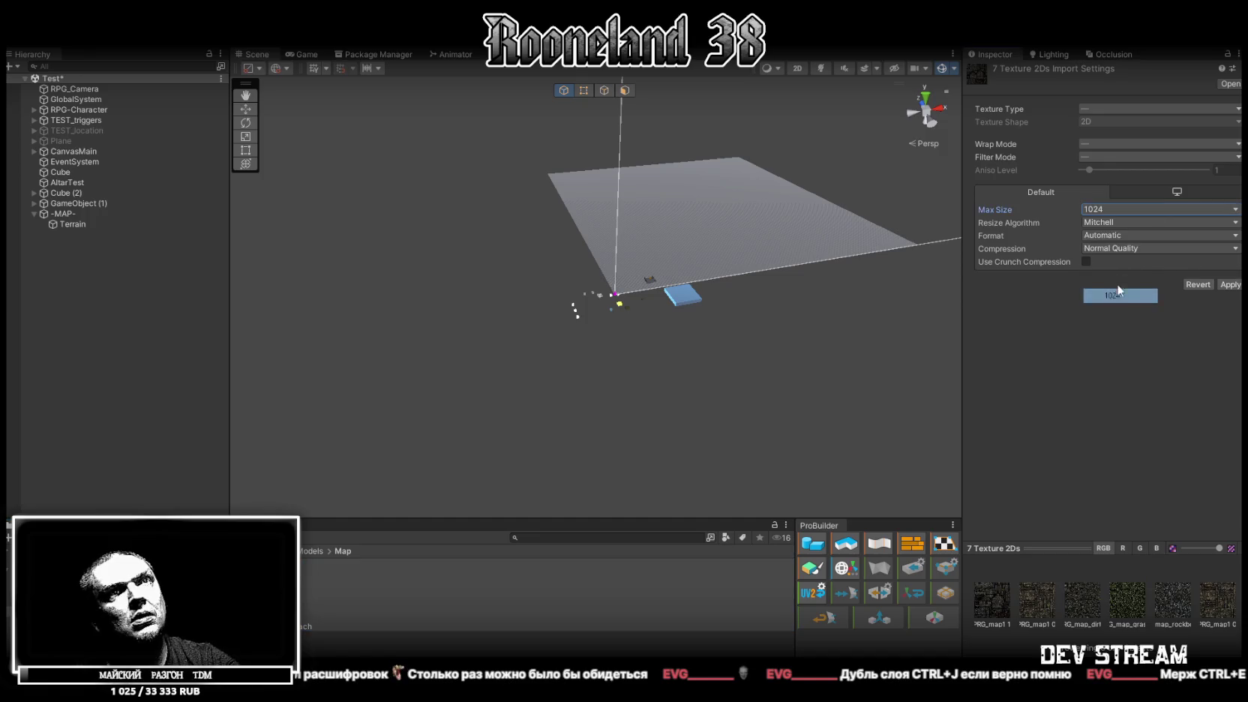
{"action": "left_click", "coordinate": [1113, 156]}
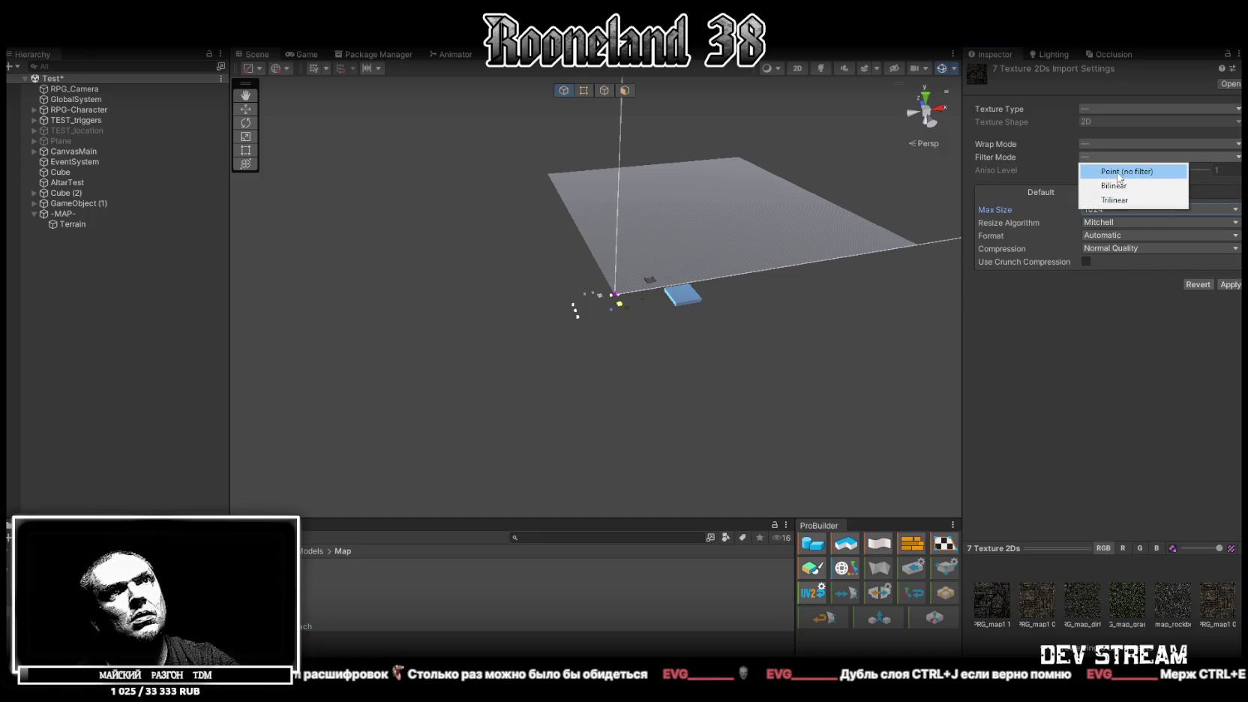
{"action": "left_click", "coordinate": [1117, 171]}
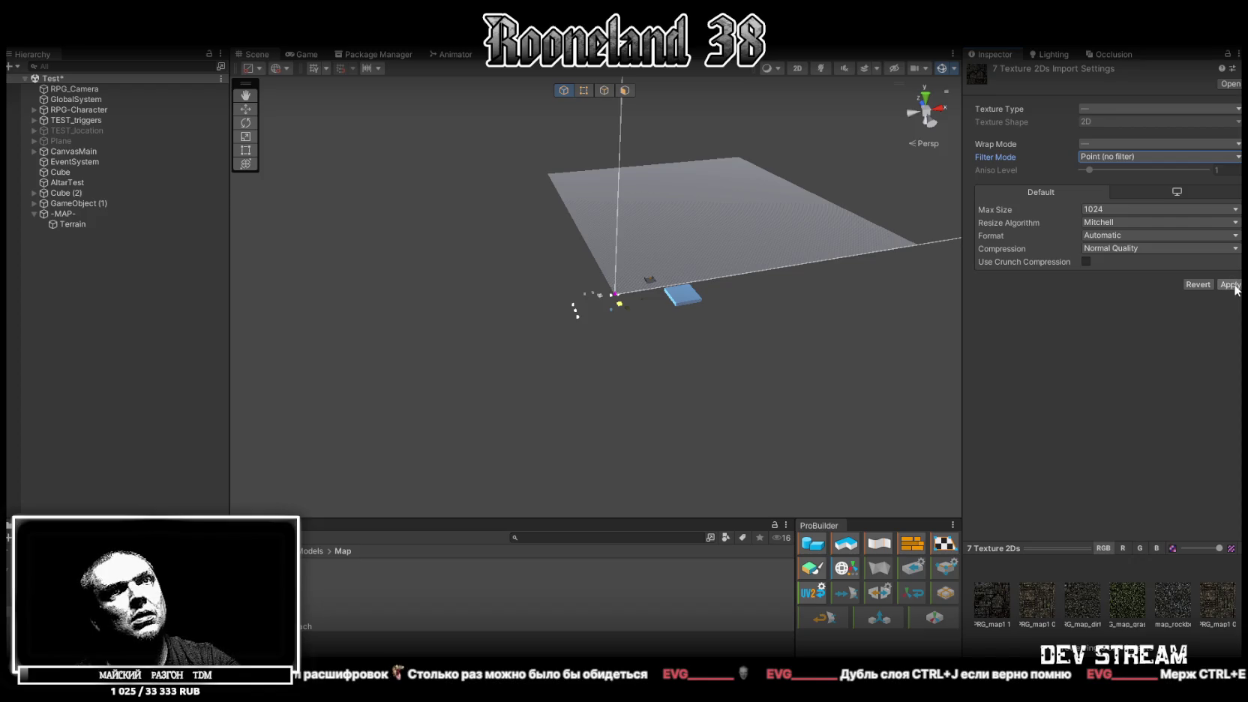
{"action": "left_click", "coordinate": [1095, 144]}
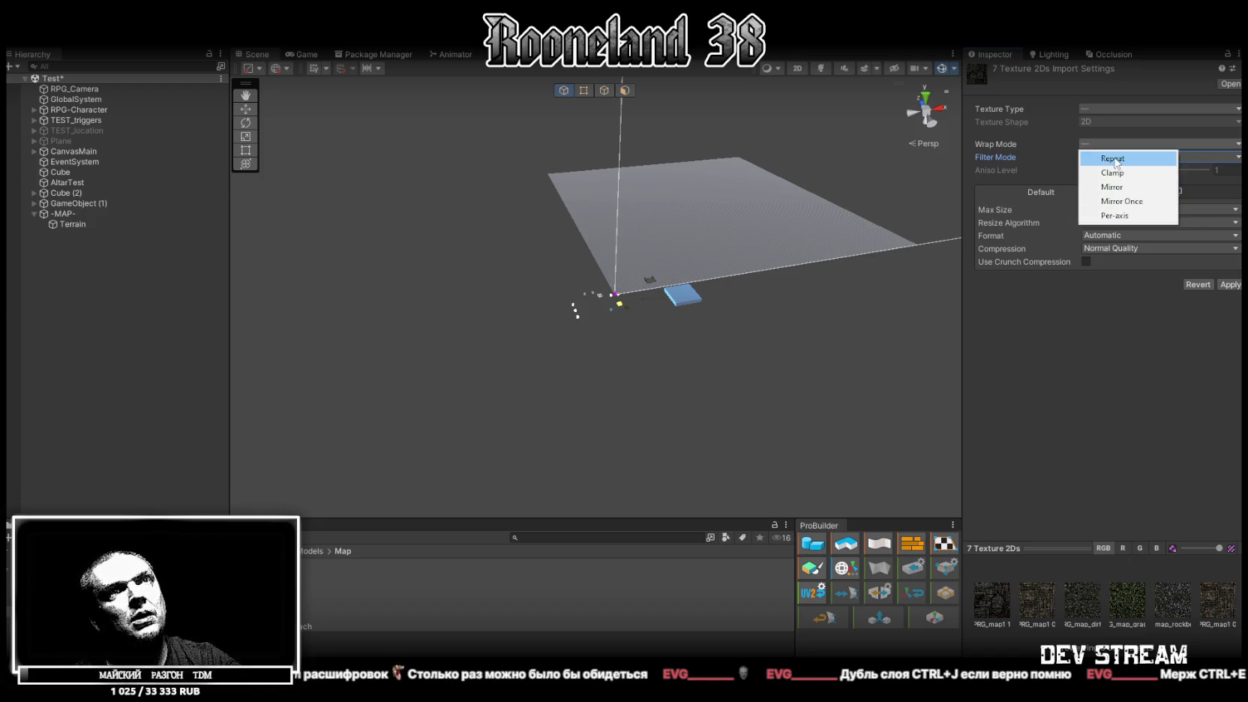
{"action": "left_click", "coordinate": [1112, 158]}
{"action": "left_click", "coordinate": [1230, 285]}
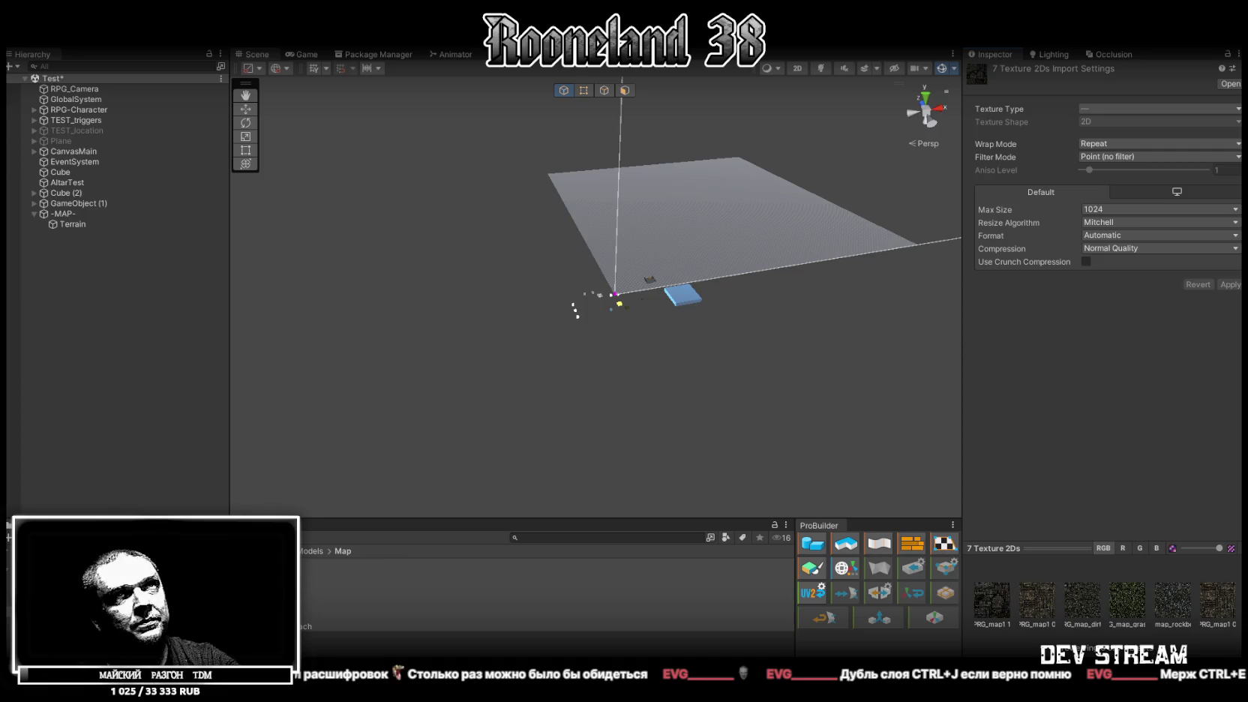
Step: Review the PRG_map1 0 and PRG_map1 1 textures individually and together
{"action": "left_click", "coordinate": [375, 594]}
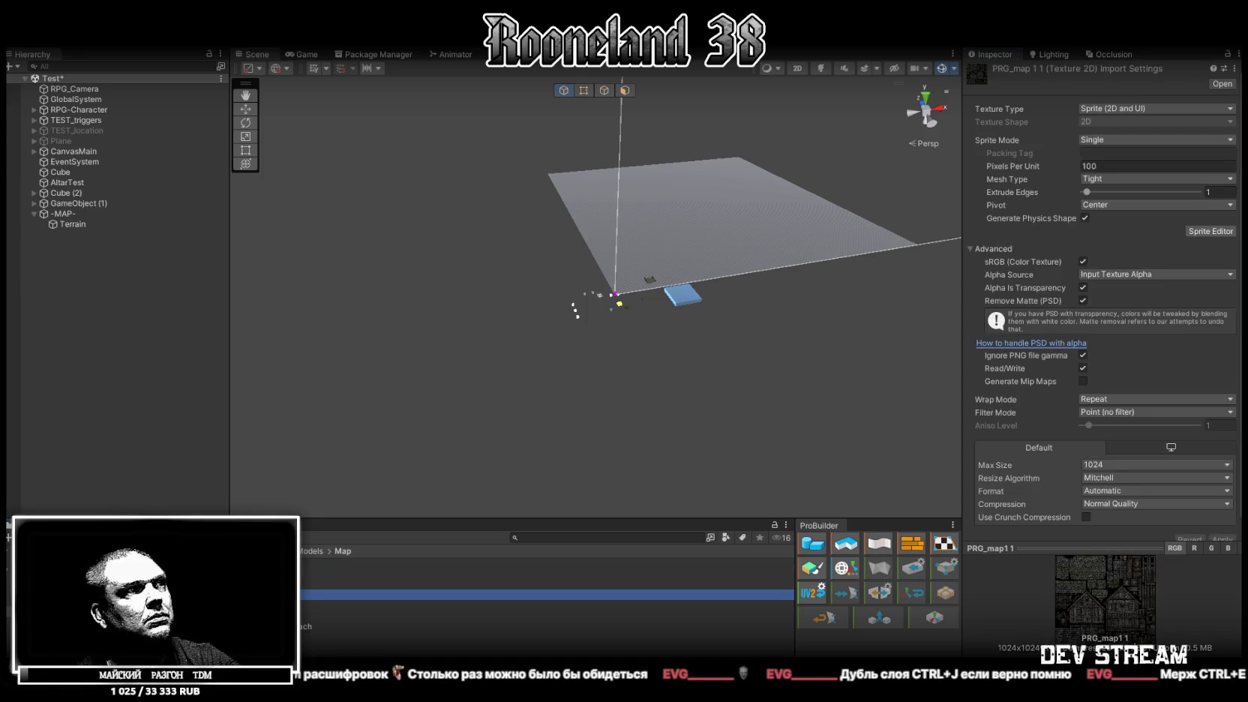
{"action": "left_click", "coordinate": [375, 572], "text": "ctrl"}
{"action": "left_click", "coordinate": [375, 573], "text": "ctrl"}
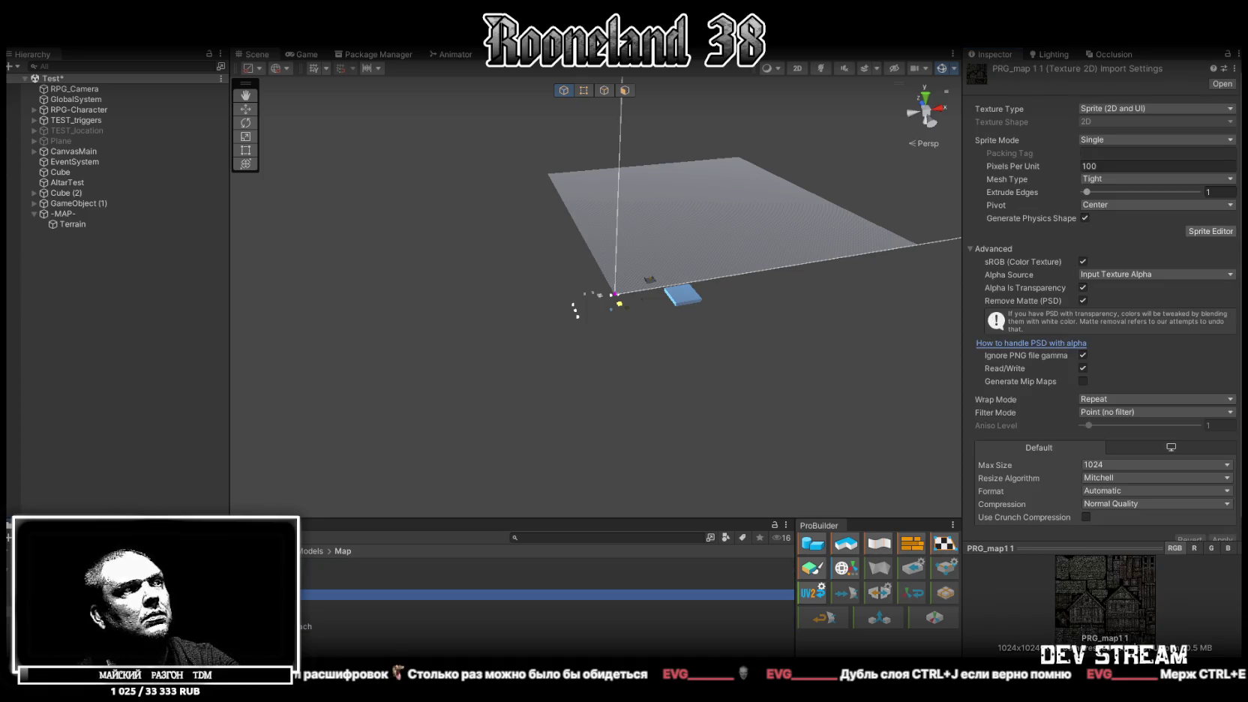
{"action": "left_click", "coordinate": [375, 564], "text": "ctrl"}
{"action": "left_click", "coordinate": [374, 563], "text": "ctrl"}
{"action": "left_click", "coordinate": [374, 573], "text": "ctrl"}
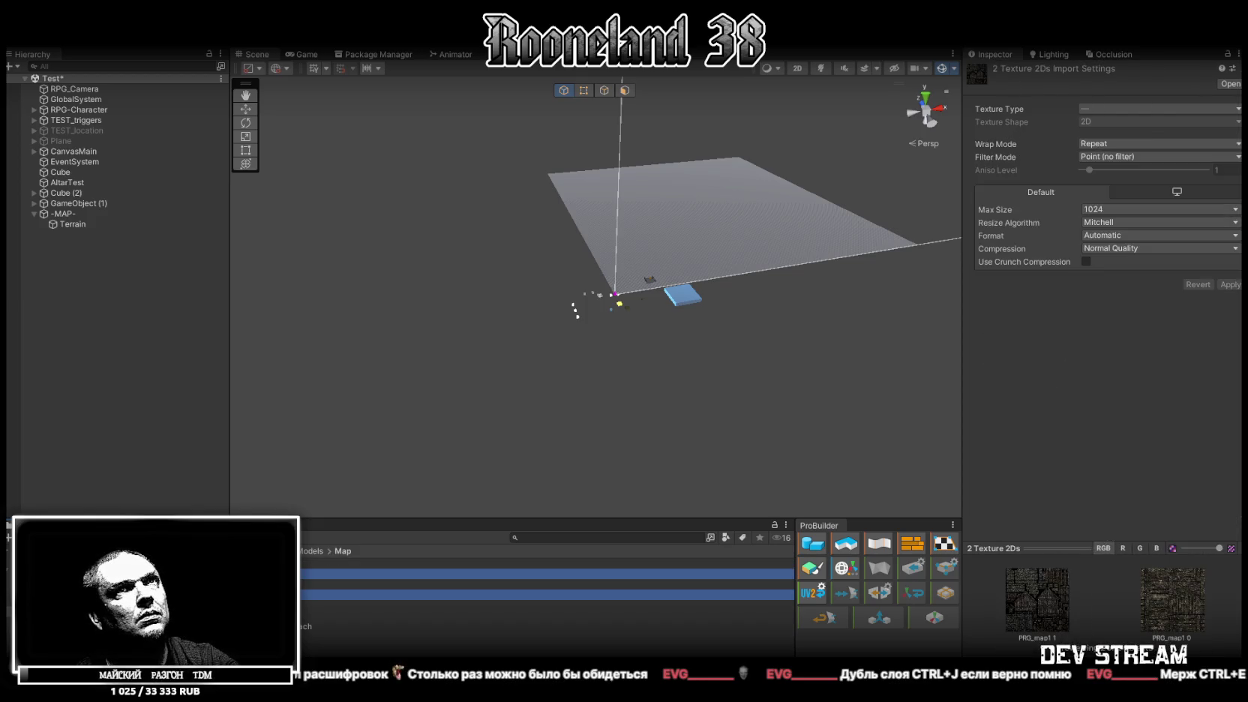
{"action": "left_click", "coordinate": [374, 573], "text": "ctrl"}
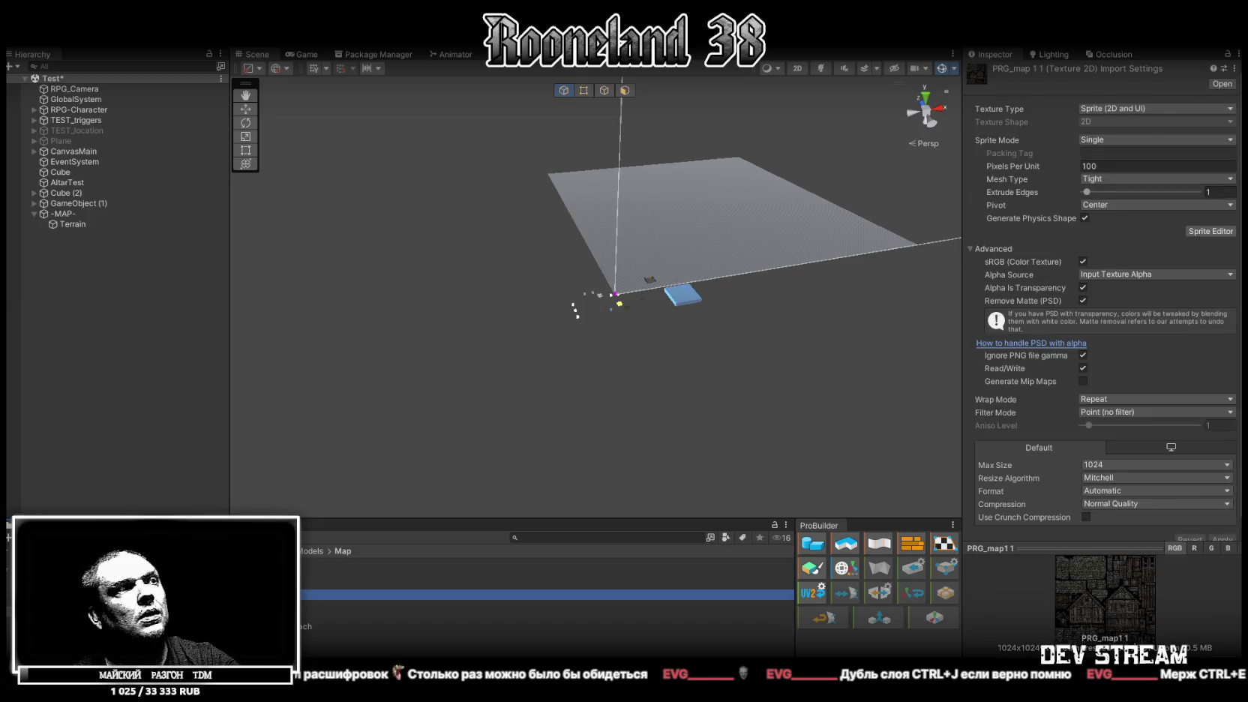
Step: Make PRG_map1 0 a sprite texture with matte removal enabled and apply it
{"action": "left_click", "coordinate": [375, 573]}
{"action": "left_click", "coordinate": [1112, 111]}
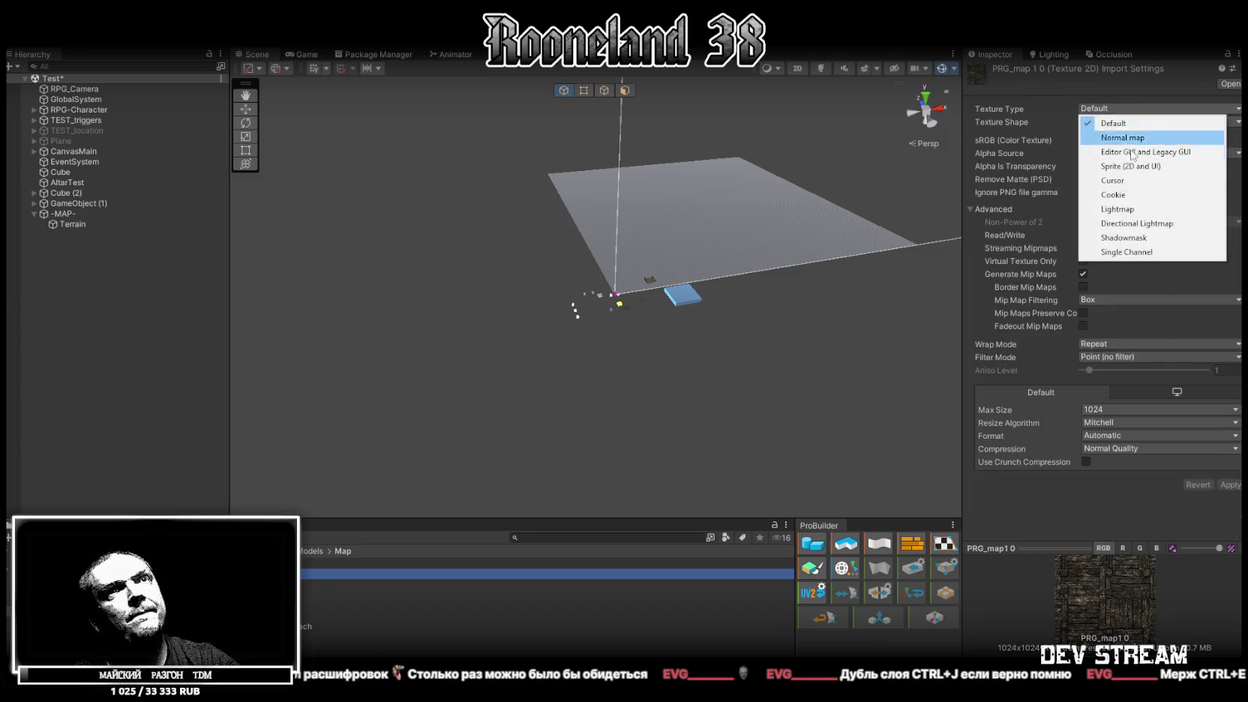
{"action": "left_click", "coordinate": [1132, 180]}
{"action": "left_click", "coordinate": [1131, 111]}
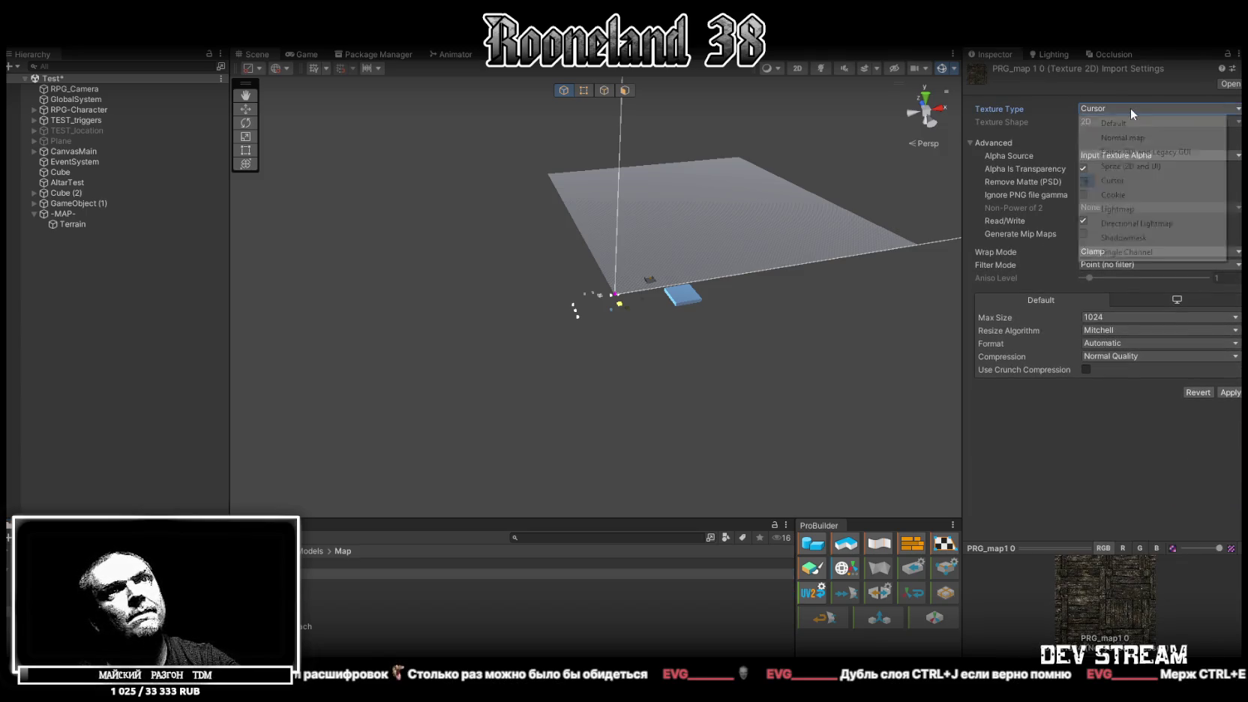
{"action": "left_click", "coordinate": [1130, 166]}
{"action": "left_click", "coordinate": [1083, 301]}
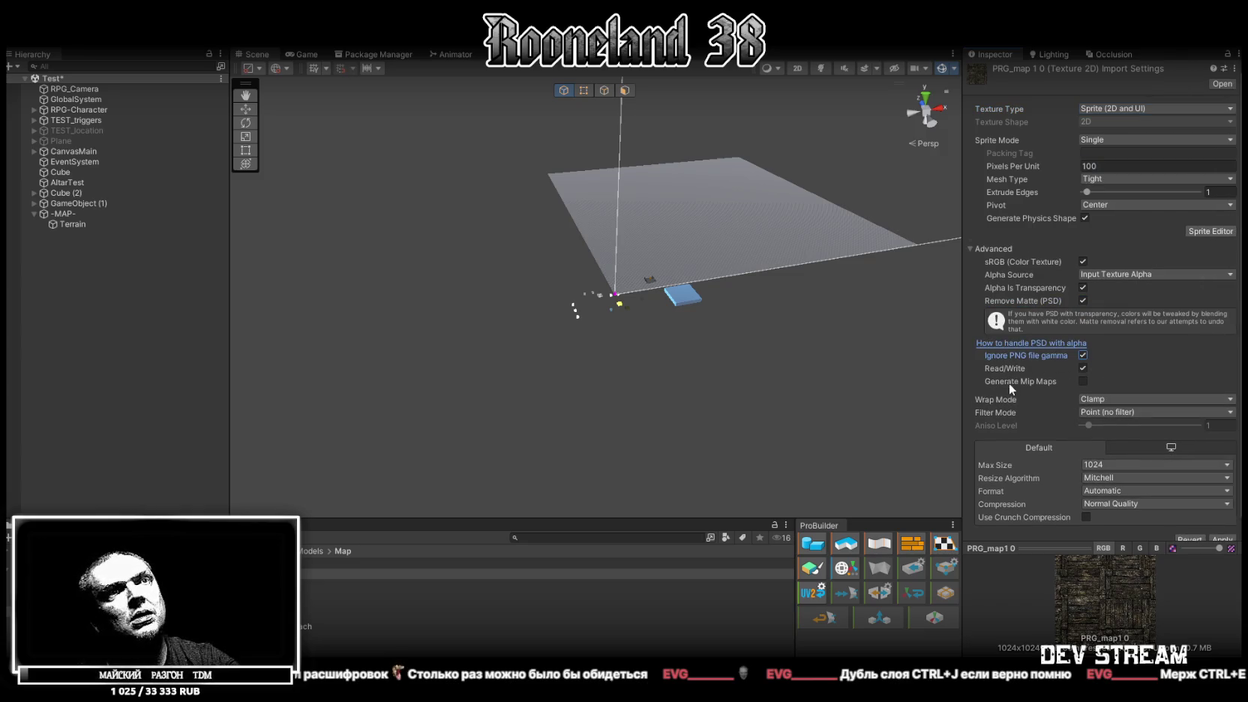
{"action": "scroll", "coordinate": [1080, 398], "scroll_direction": "down", "scroll_amount": 1}
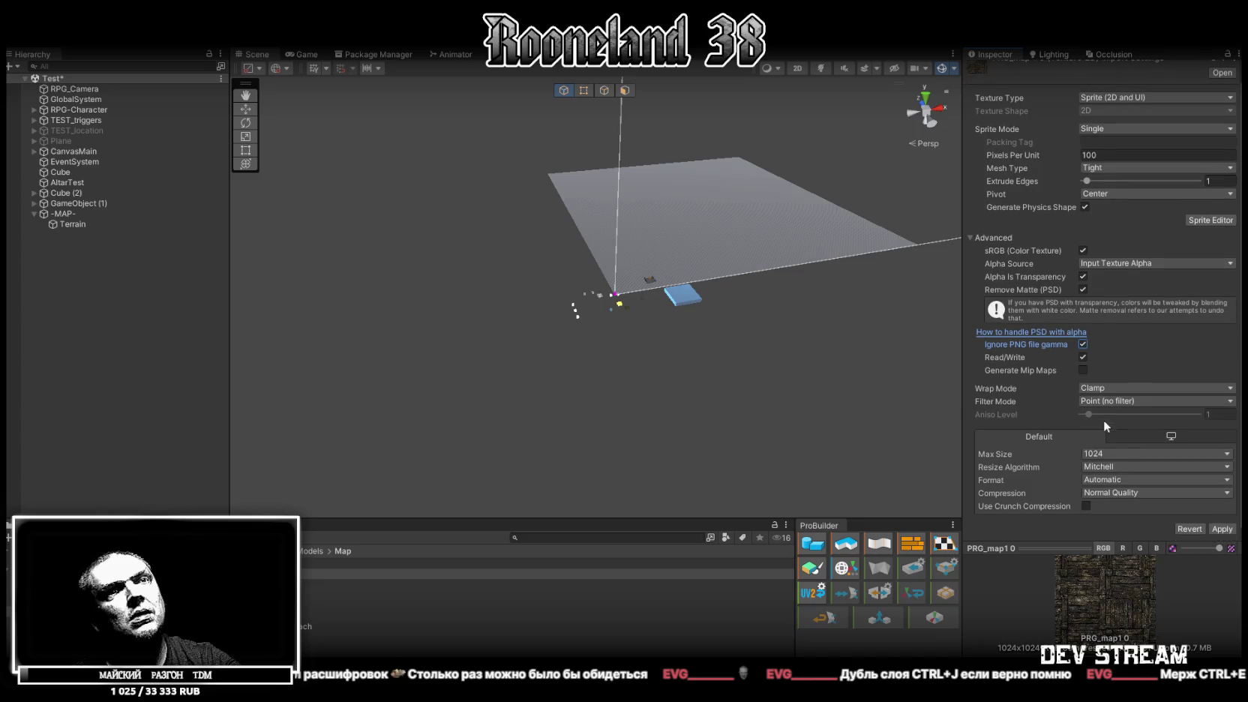
{"action": "left_click", "coordinate": [1222, 529]}
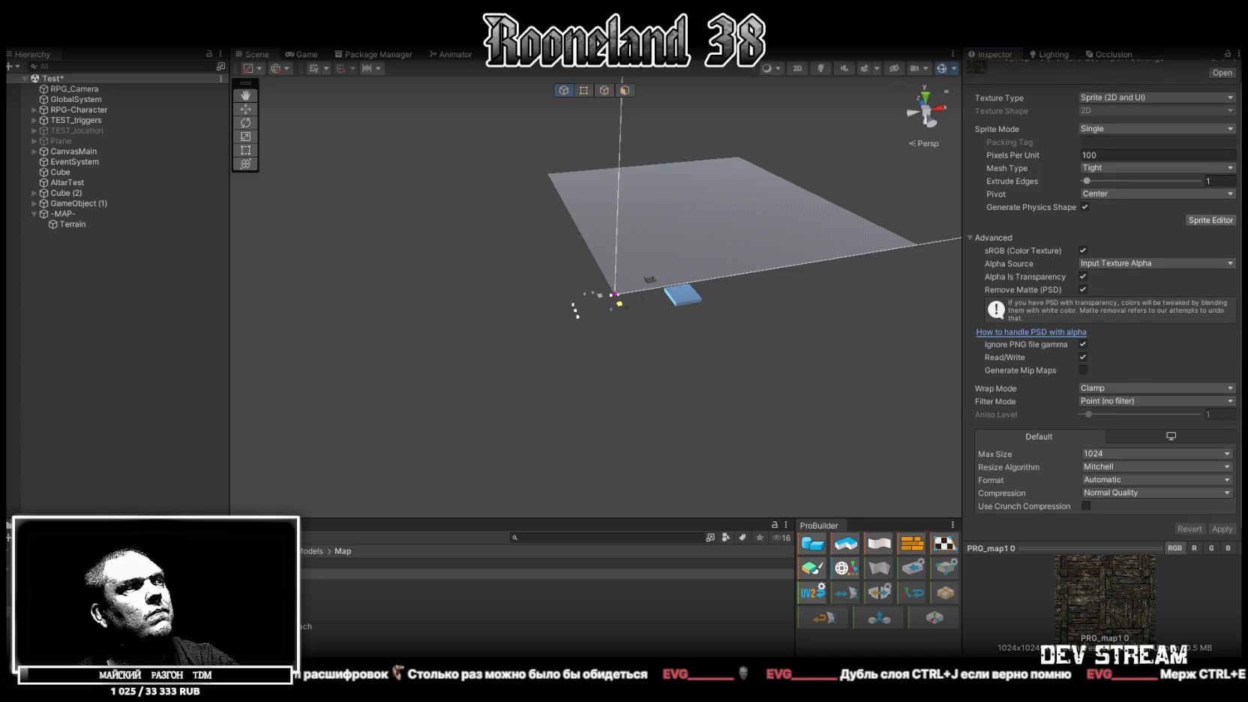
Step: Inspect the dirt, grass and rockbeach map textures and select several at once
{"action": "left_click", "coordinate": [525, 604]}
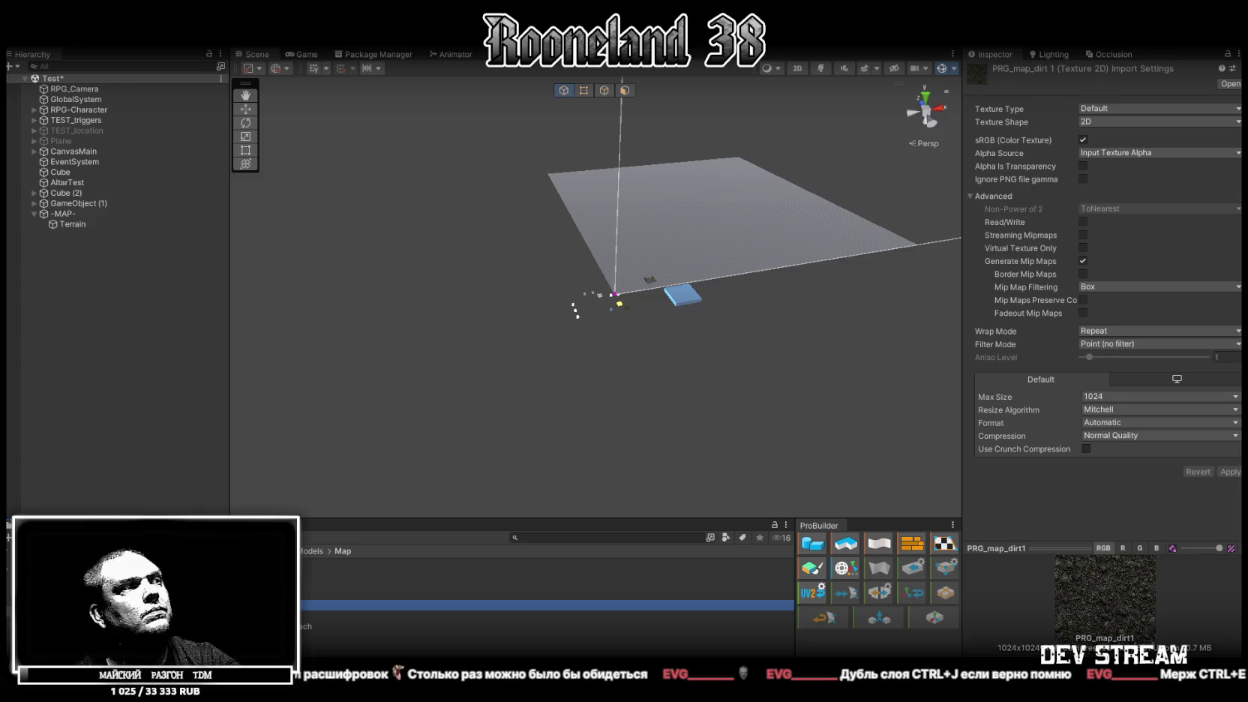
{"action": "left_click", "coordinate": [525, 563]}
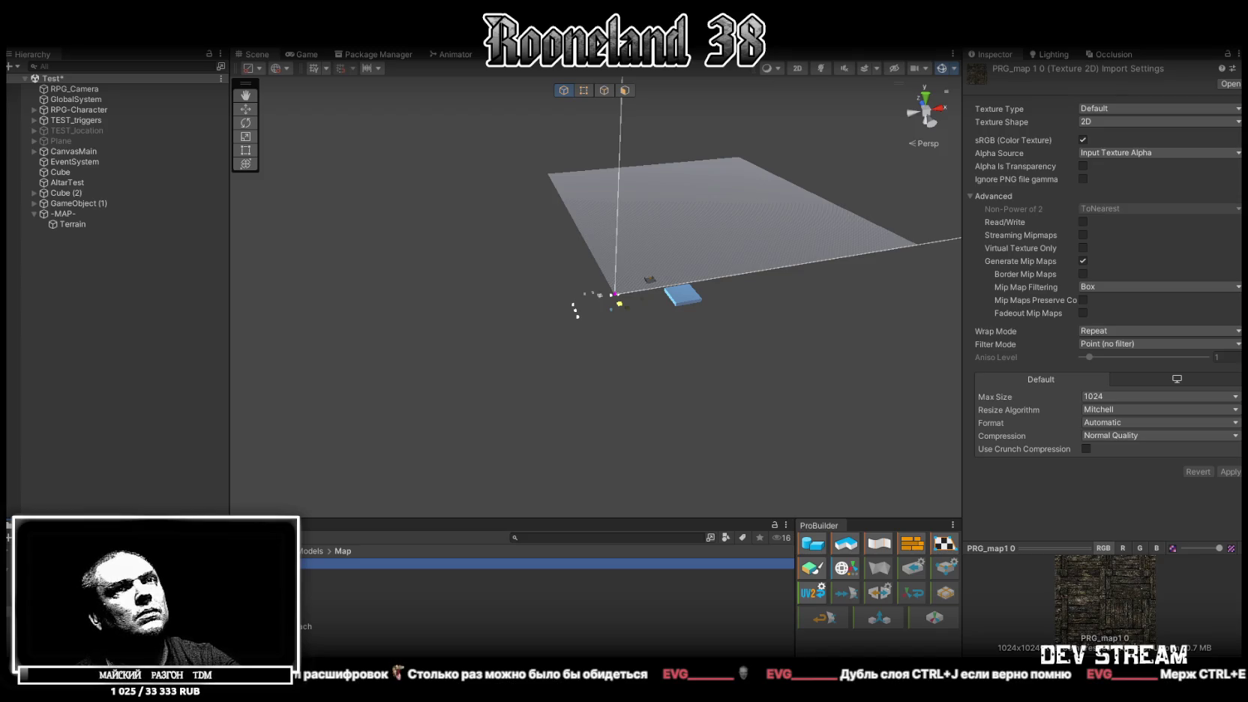
{"action": "left_click", "coordinate": [525, 584]}
{"action": "left_click", "coordinate": [525, 604]}
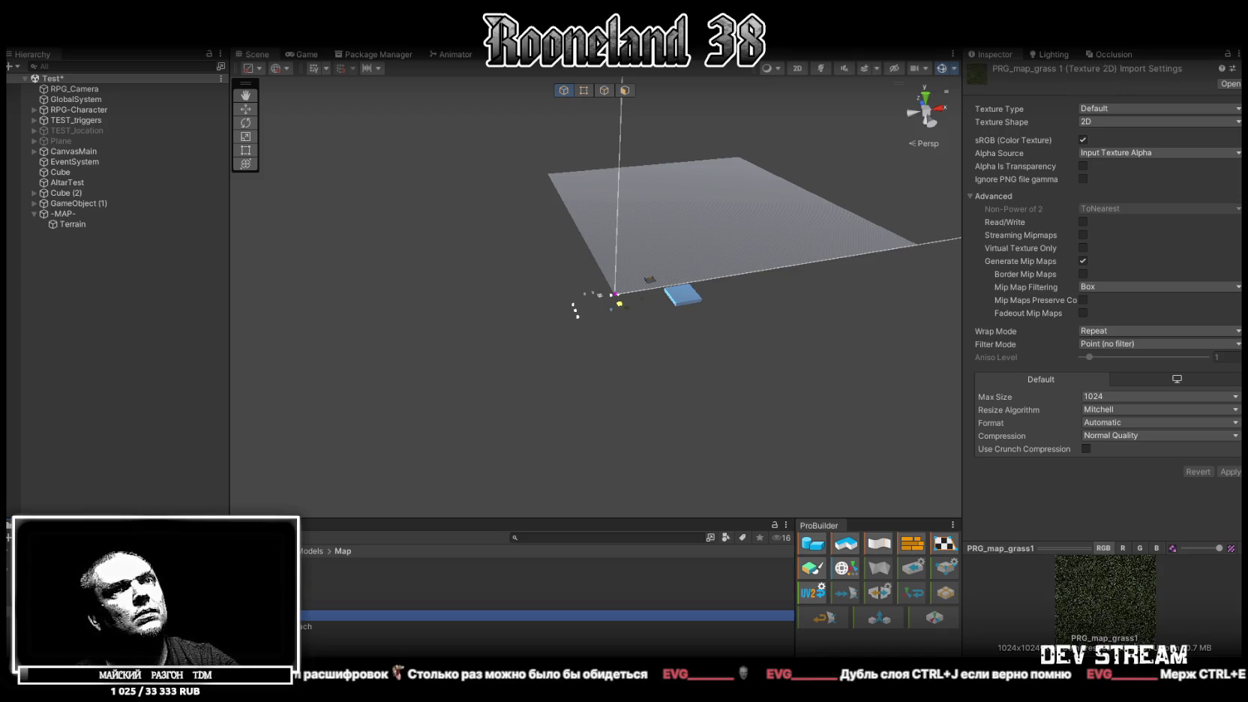
{"action": "left_click", "coordinate": [525, 626]}
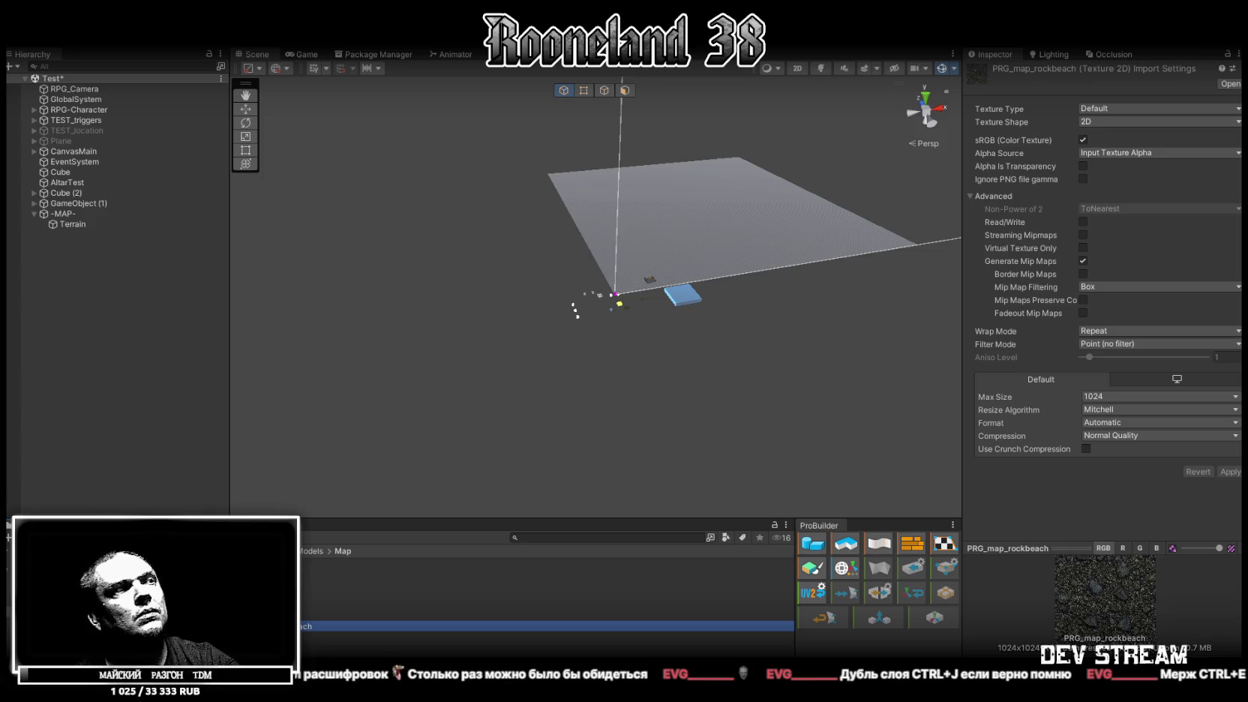
{"action": "key", "text": "shift+Up"}
{"action": "key", "text": "shift+Up"}
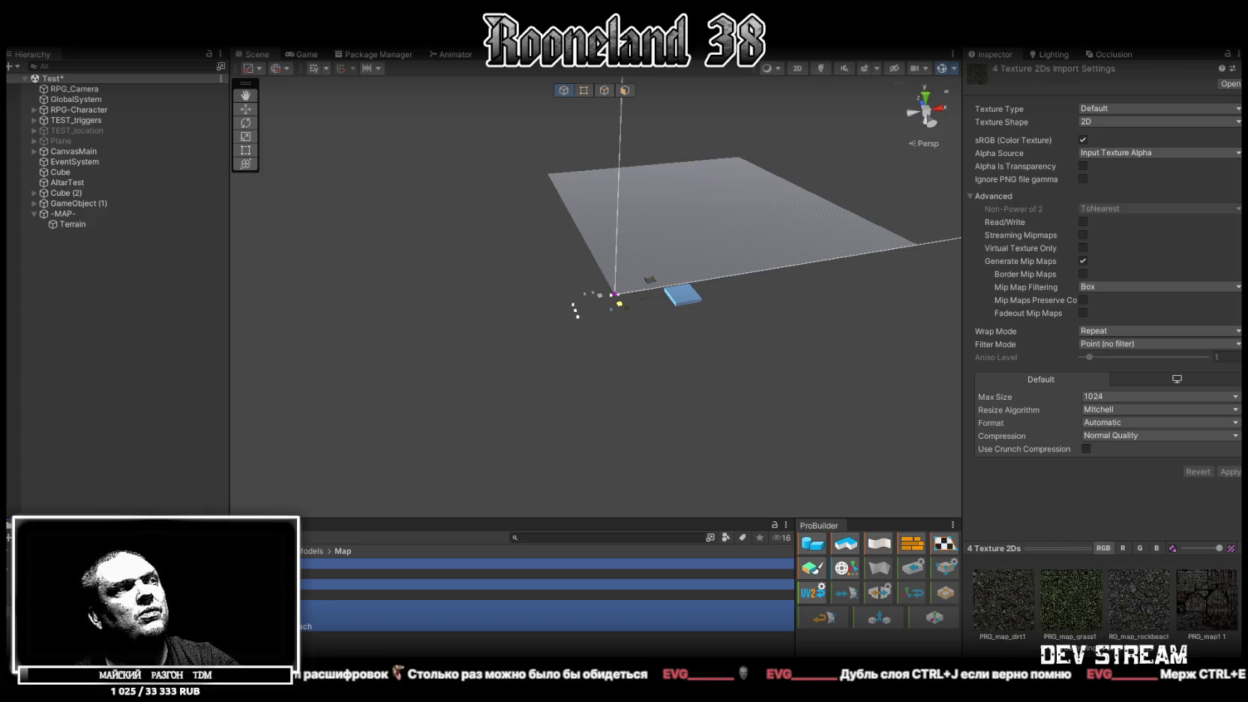
Step: Close the texture import settings and save the Test scene
{"action": "left_click", "coordinate": [1114, 397]}
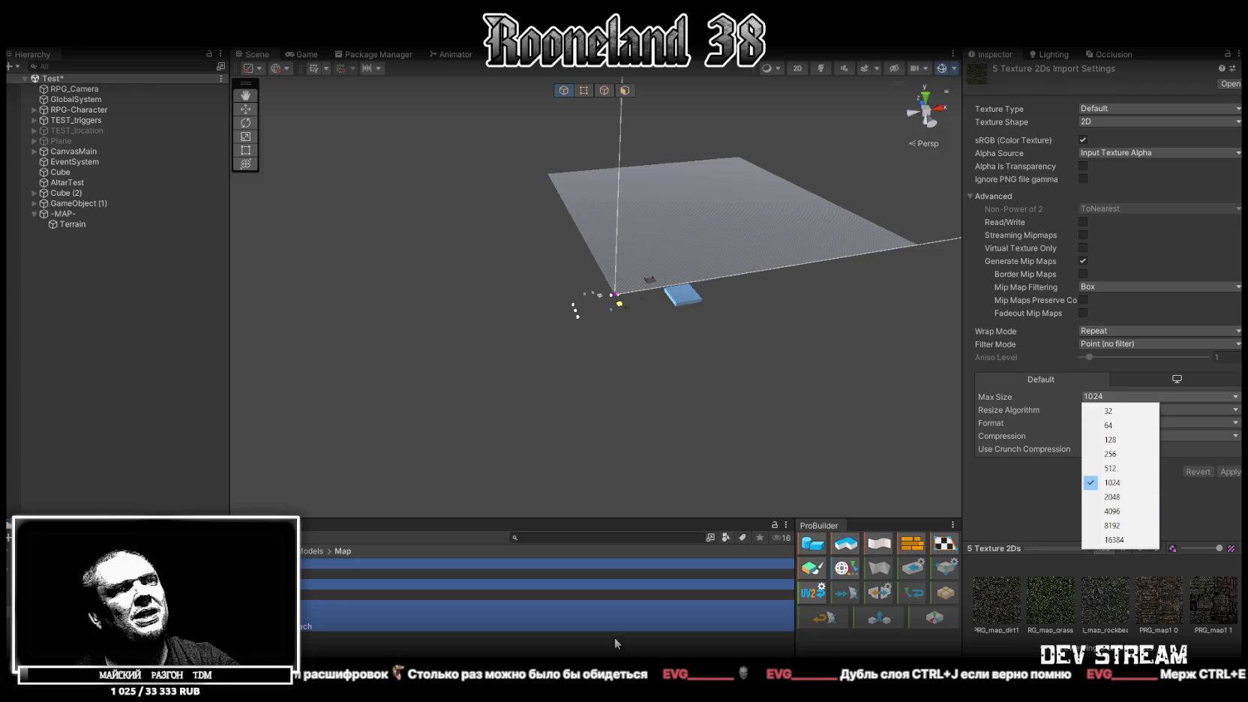
{"action": "left_click", "coordinate": [593, 652]}
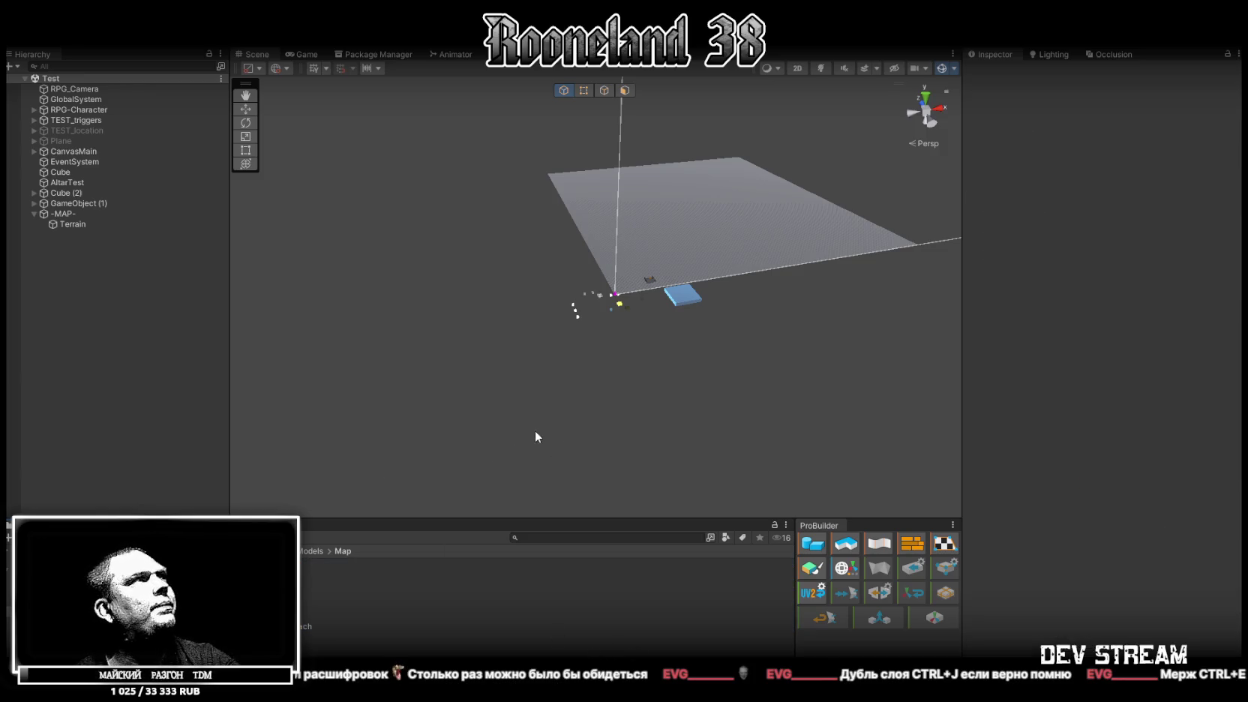
{"action": "key", "text": "ctrl+s"}
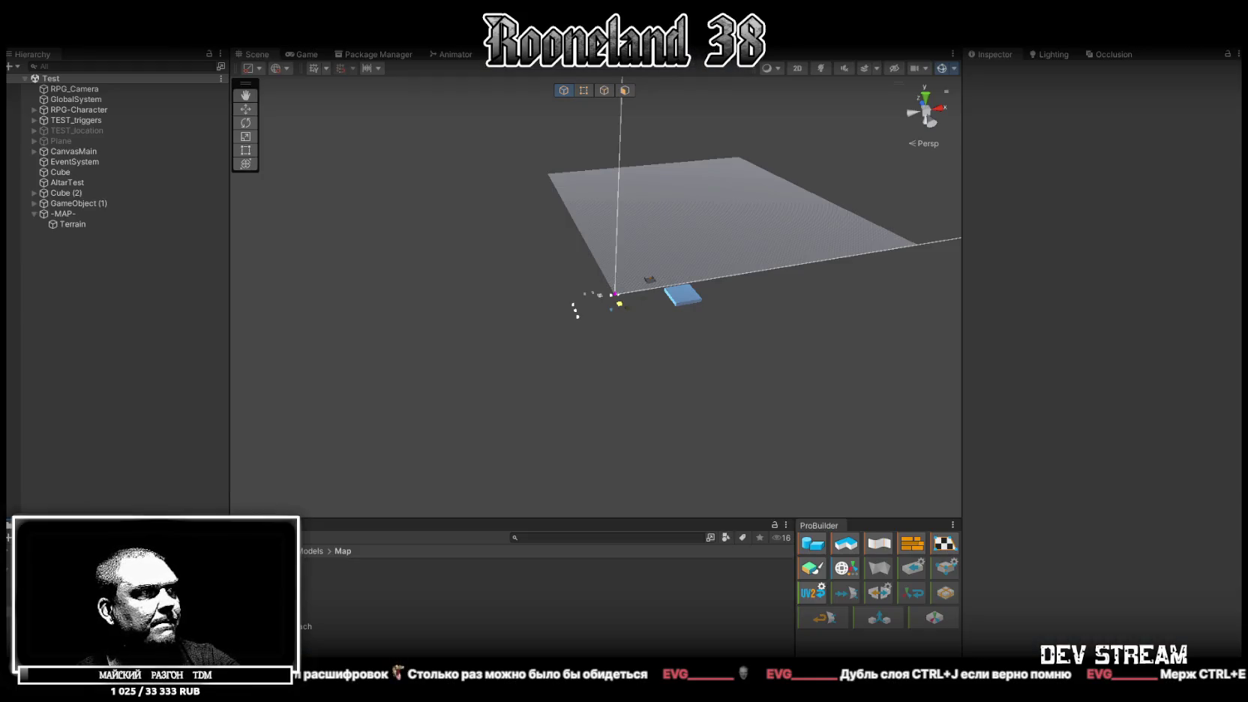
Step: From the Map folder, import PRG_map1 0.png and PRG_map1 1.png as project textures
{"action": "right_click", "coordinate": [253, 593]}
{"action": "left_click", "coordinate": [345, 270]}
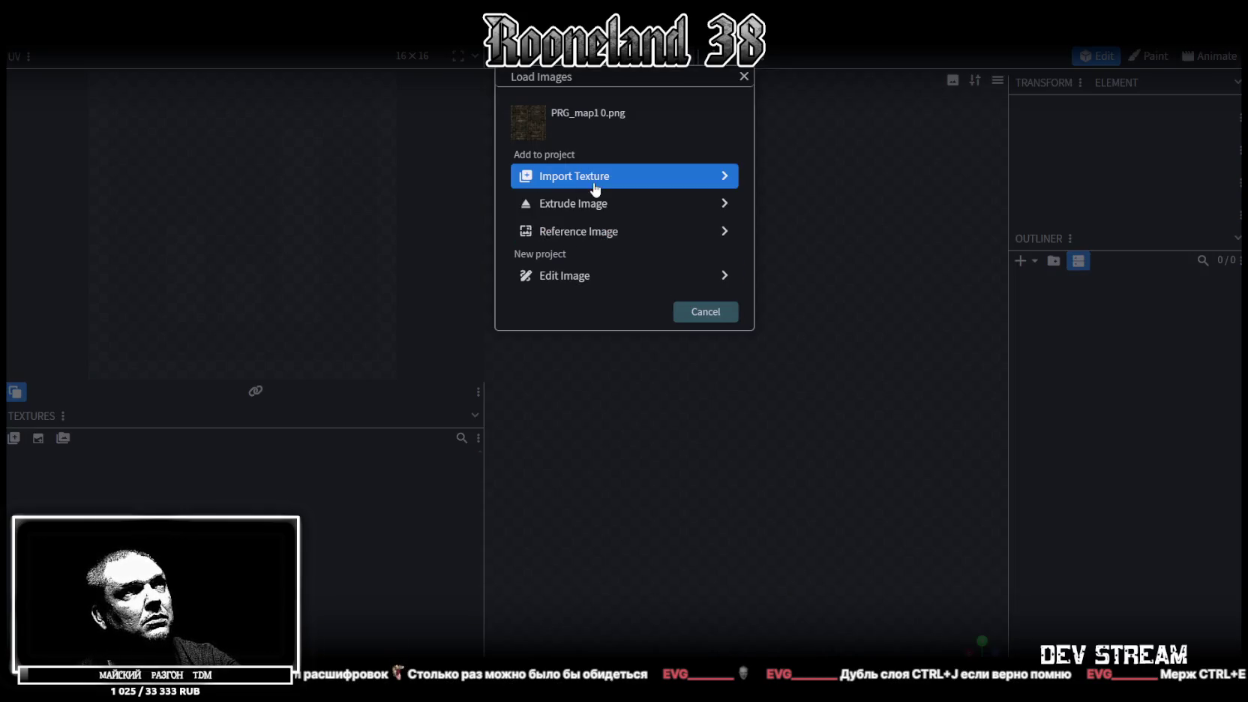
{"action": "left_click", "coordinate": [592, 188]}
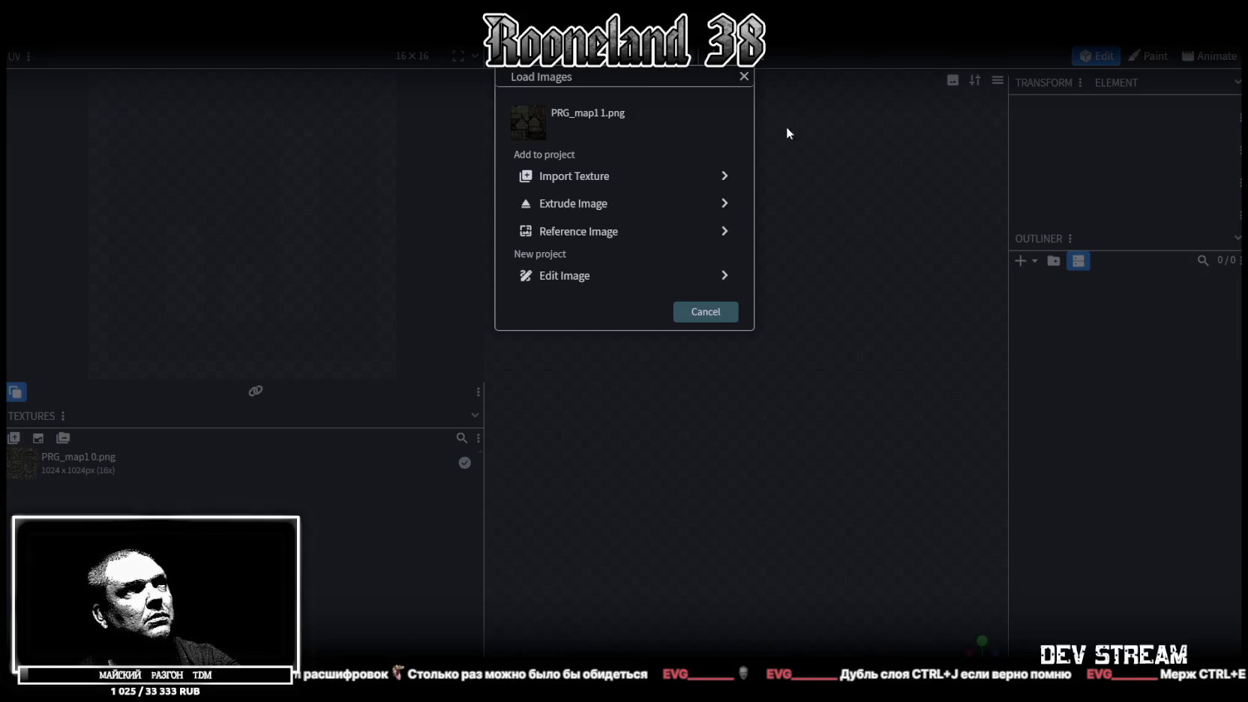
{"action": "left_click", "coordinate": [575, 176]}
Step: Set the UV size to 64 on both PRG_map1 0.png and PRG_map1 1.png
{"action": "double_click", "coordinate": [83, 472]}
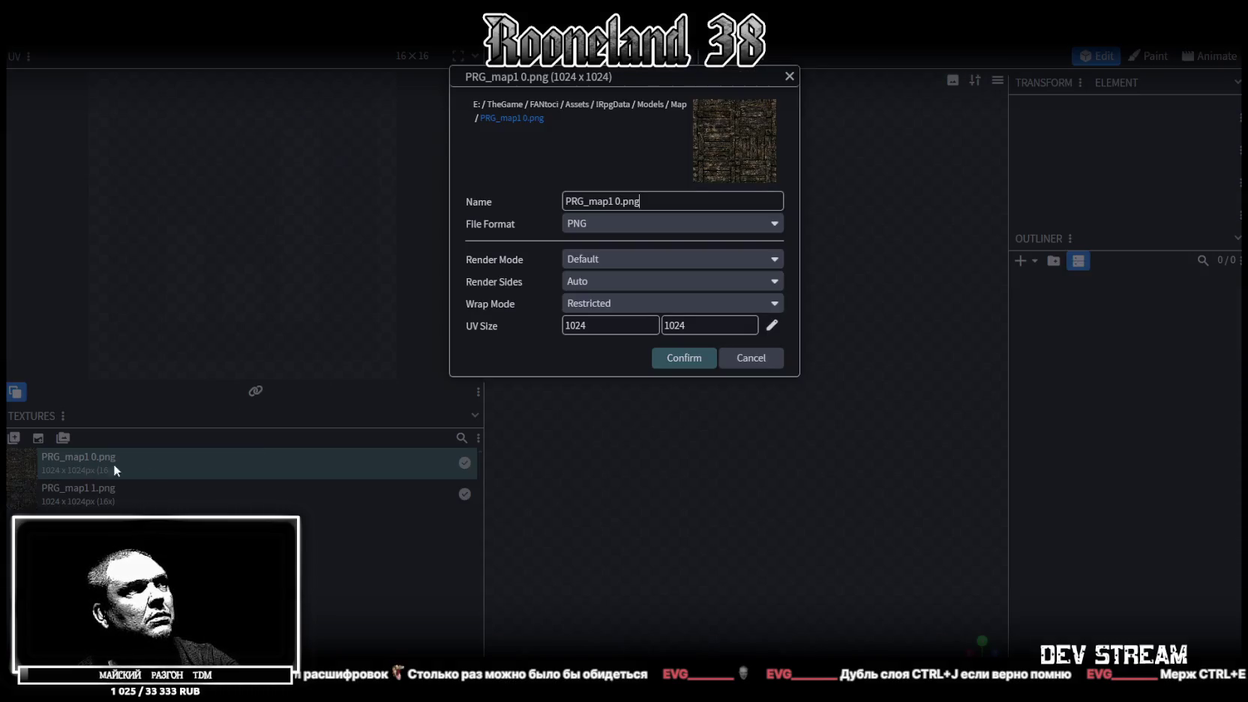
{"action": "left_click", "coordinate": [771, 325]}
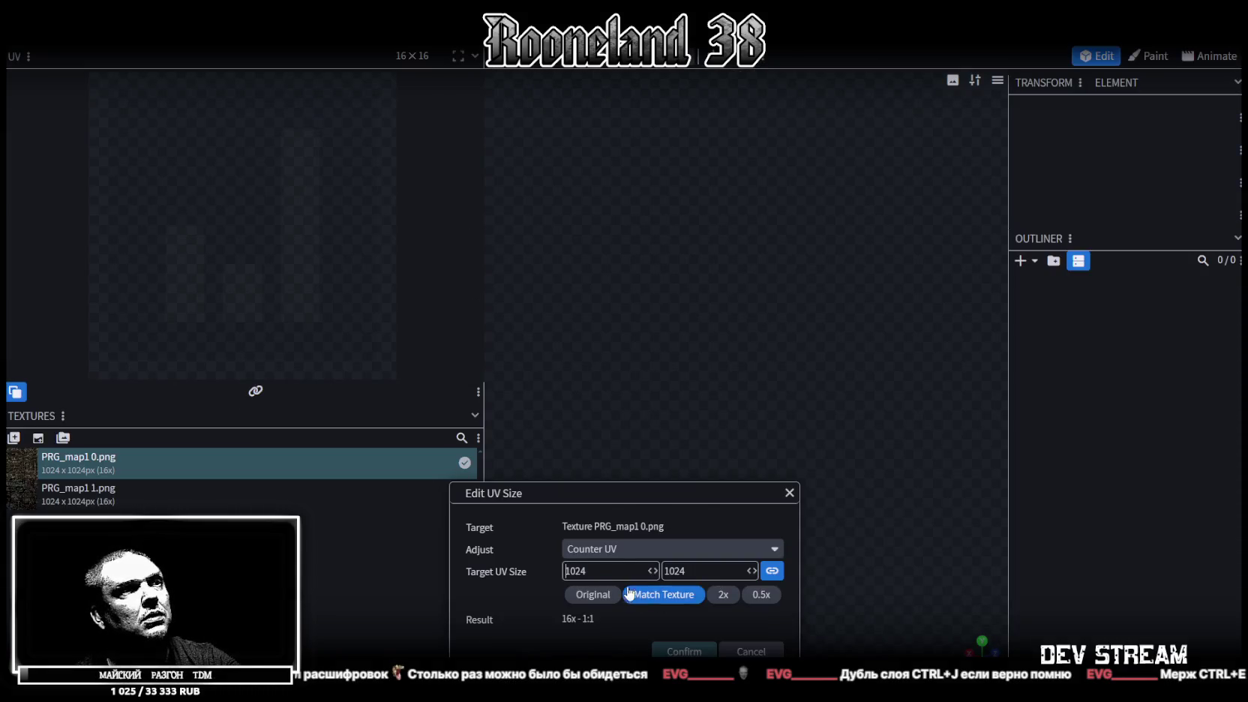
{"action": "type", "text": "64"}
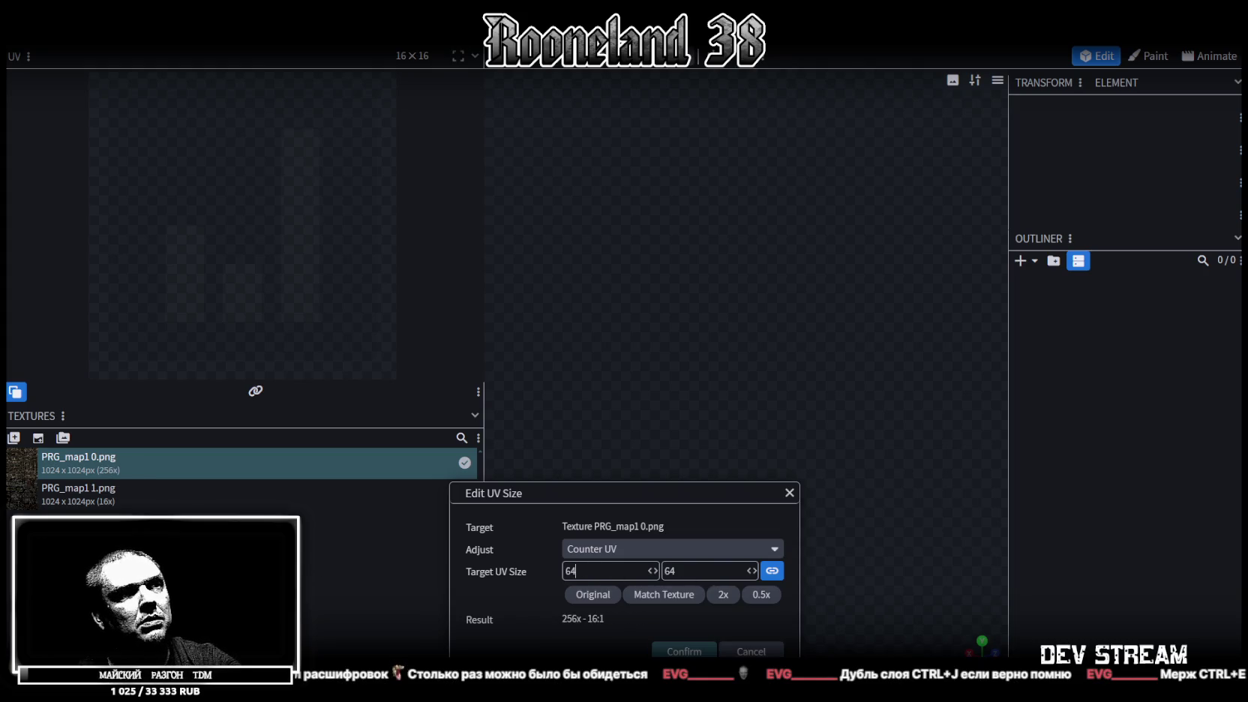
{"action": "key", "text": "Return"}
{"action": "double_click", "coordinate": [281, 489]}
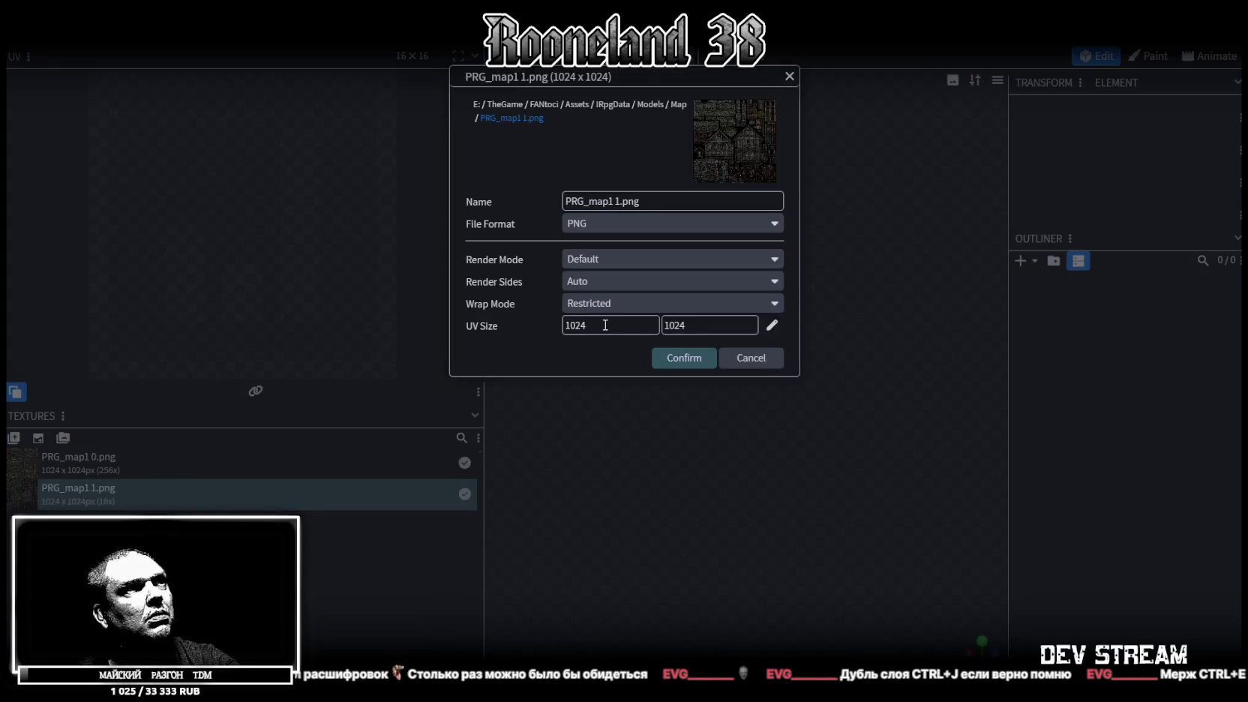
{"action": "left_click", "coordinate": [772, 324]}
{"action": "type", "text": "6"}
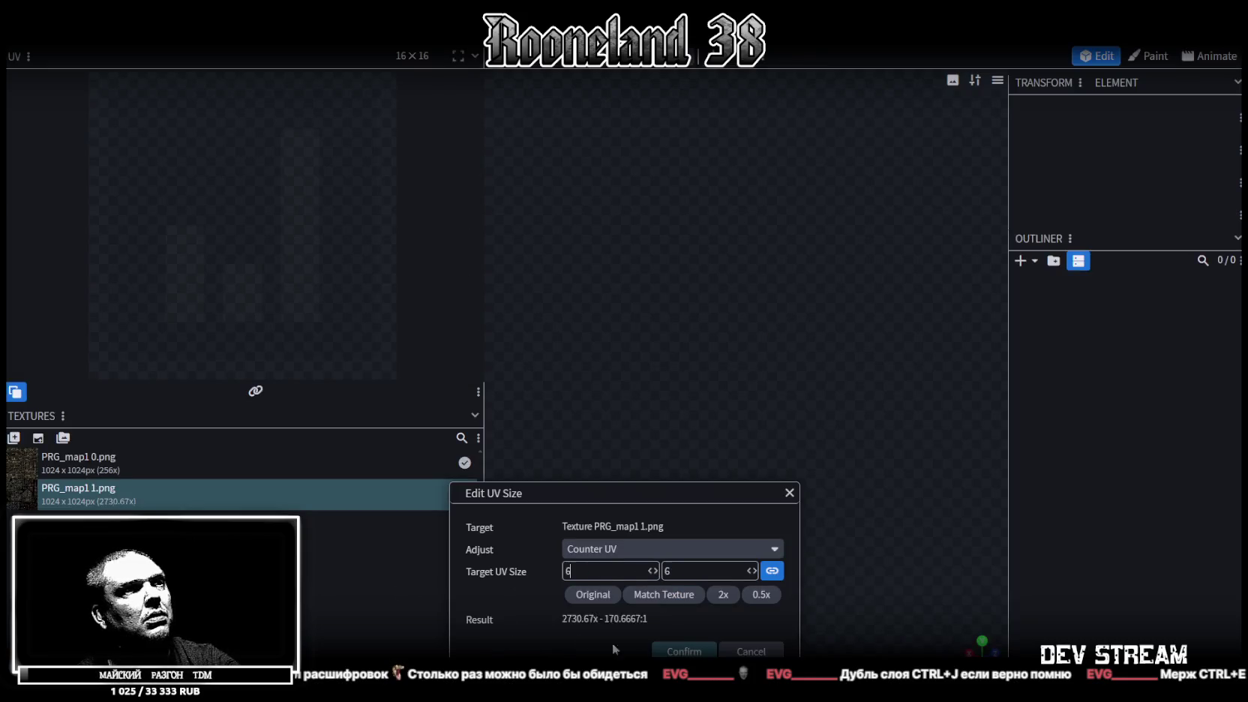
{"action": "type", "text": "4"}
{"action": "key", "text": "Return"}
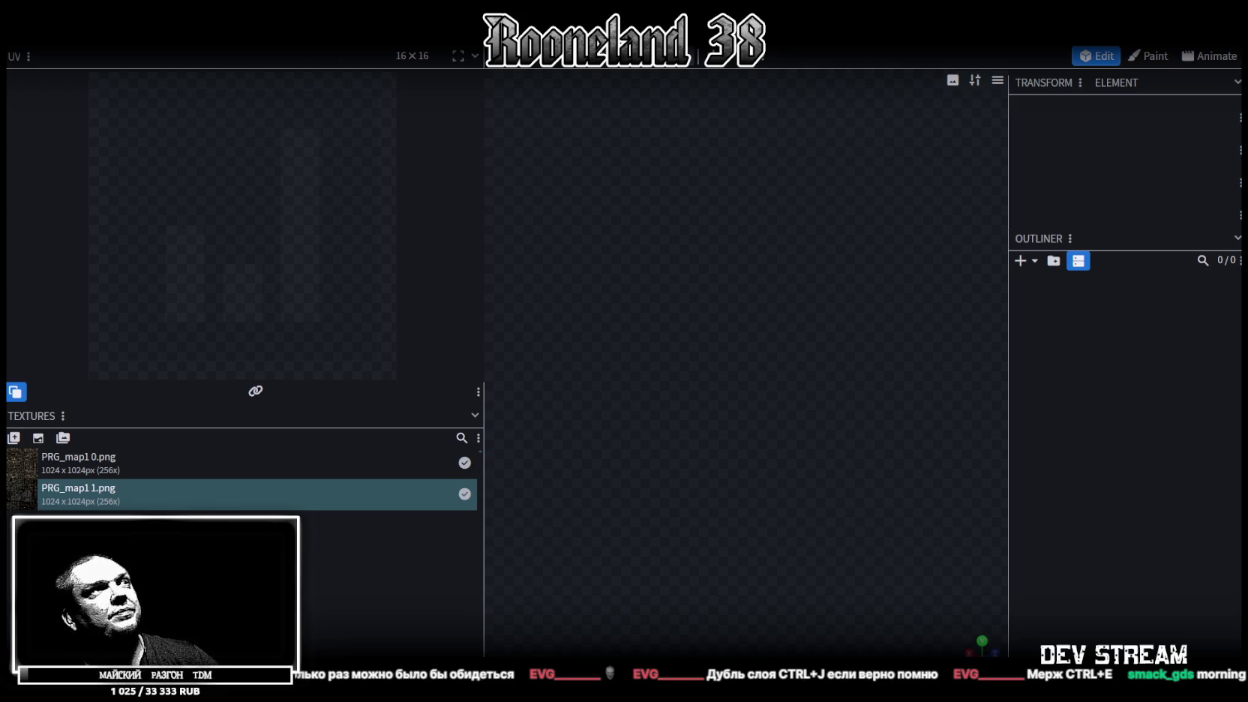
Step: Save the model as RPG_map1.bbmodel and narrow the UV editing panel
{"action": "key", "text": "ctrl+s"}
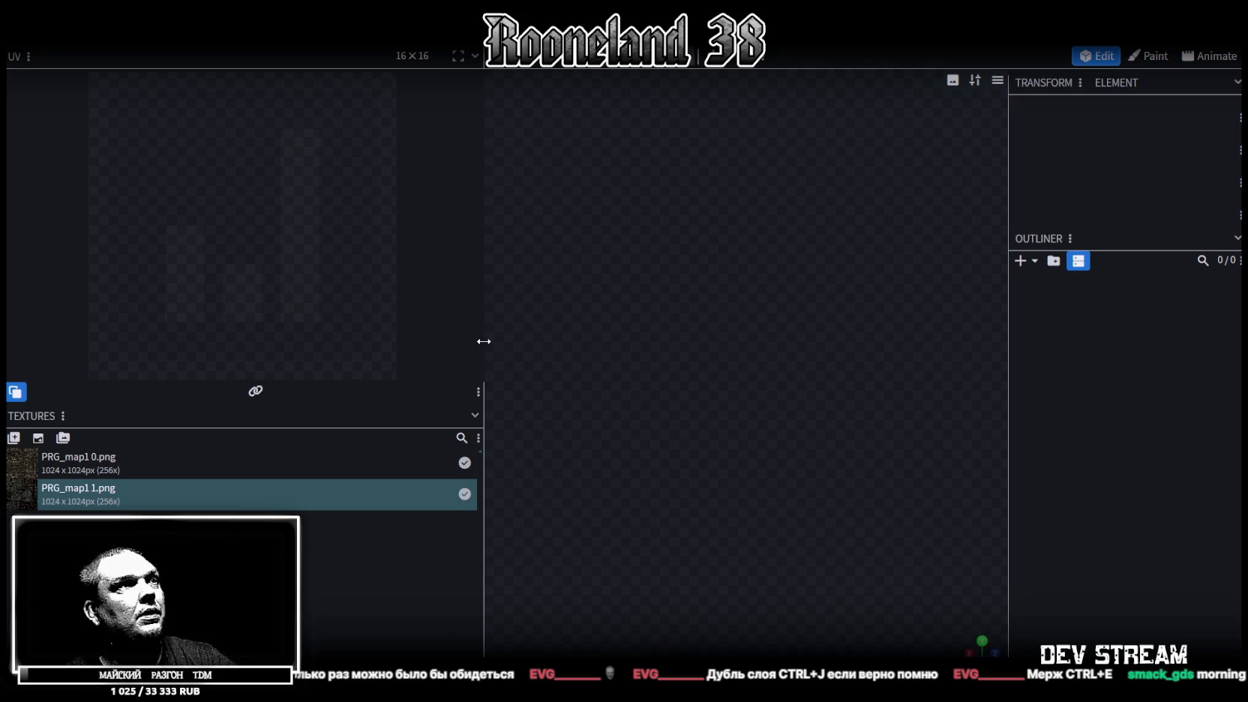
{"action": "left_click_drag", "start_coordinate": [484, 342], "coordinate": [345, 341]}
{"action": "left_click", "coordinate": [285, 30]}
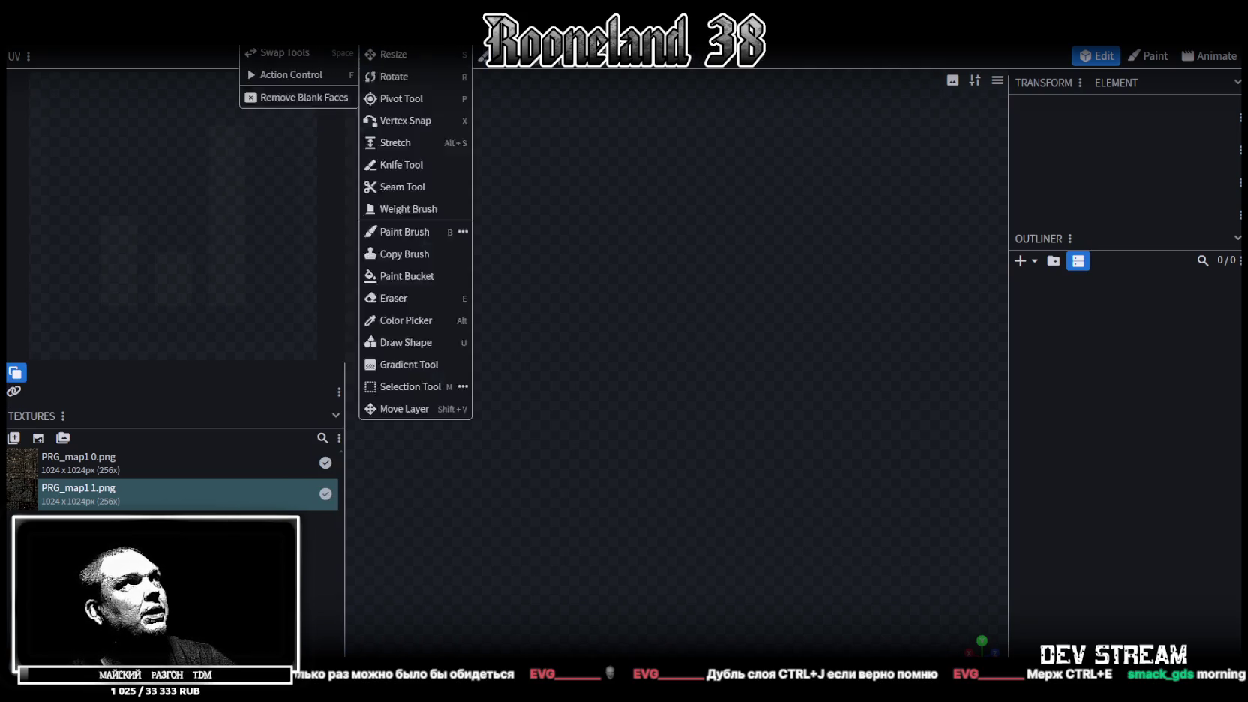
Step: Turn on the floor grid and add a cuboid mesh to the scene
{"action": "left_click", "coordinate": [309, 197]}
{"action": "scroll", "coordinate": [654, 437], "scroll_direction": "up", "scroll_amount": 2}
{"action": "scroll", "coordinate": [649, 458], "scroll_direction": "up", "scroll_amount": 3}
{"action": "scroll", "coordinate": [641, 337], "scroll_direction": "up", "scroll_amount": 3}
{"action": "scroll", "coordinate": [644, 240], "scroll_direction": "up", "scroll_amount": 3}
{"action": "scroll", "coordinate": [655, 271], "scroll_direction": "down", "scroll_amount": 5}
{"action": "left_click", "coordinate": [1021, 260]}
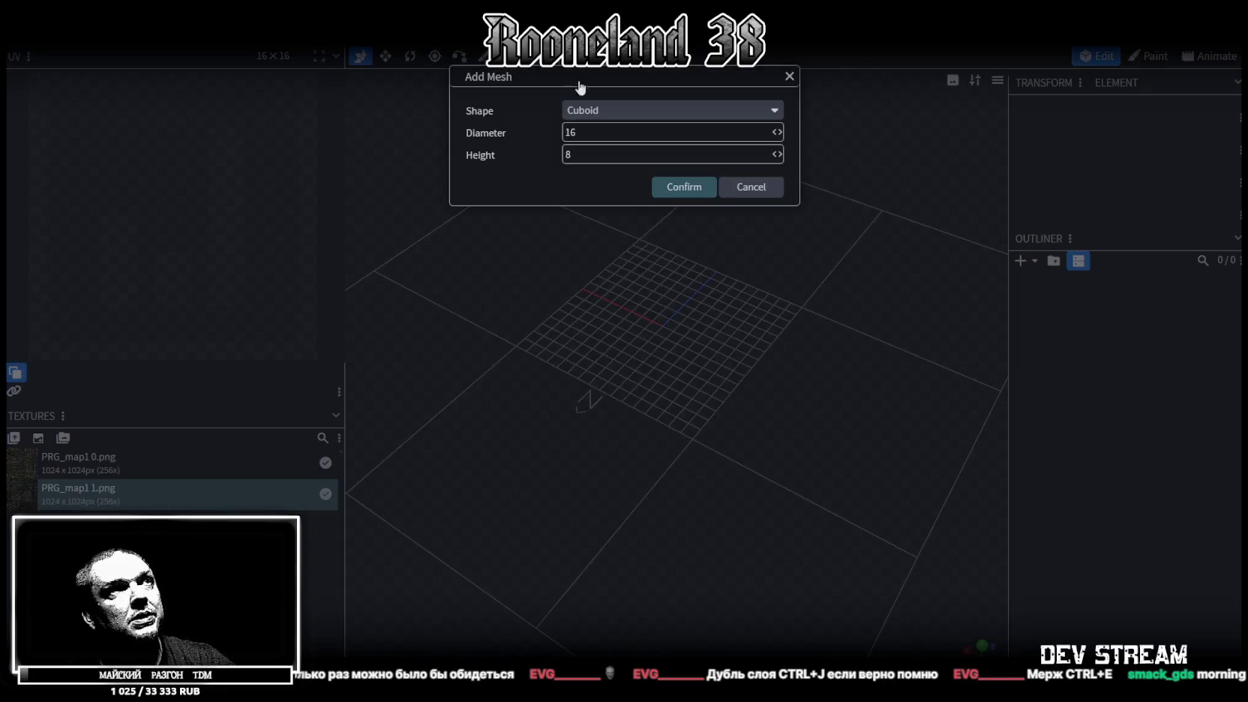
{"action": "left_click", "coordinate": [673, 191]}
Step: Add a group named map1 0 and move the mesh into it
{"action": "left_click", "coordinate": [1053, 260]}
{"action": "double_click", "coordinate": [1053, 299]}
{"action": "type", "text": "map1 0"}
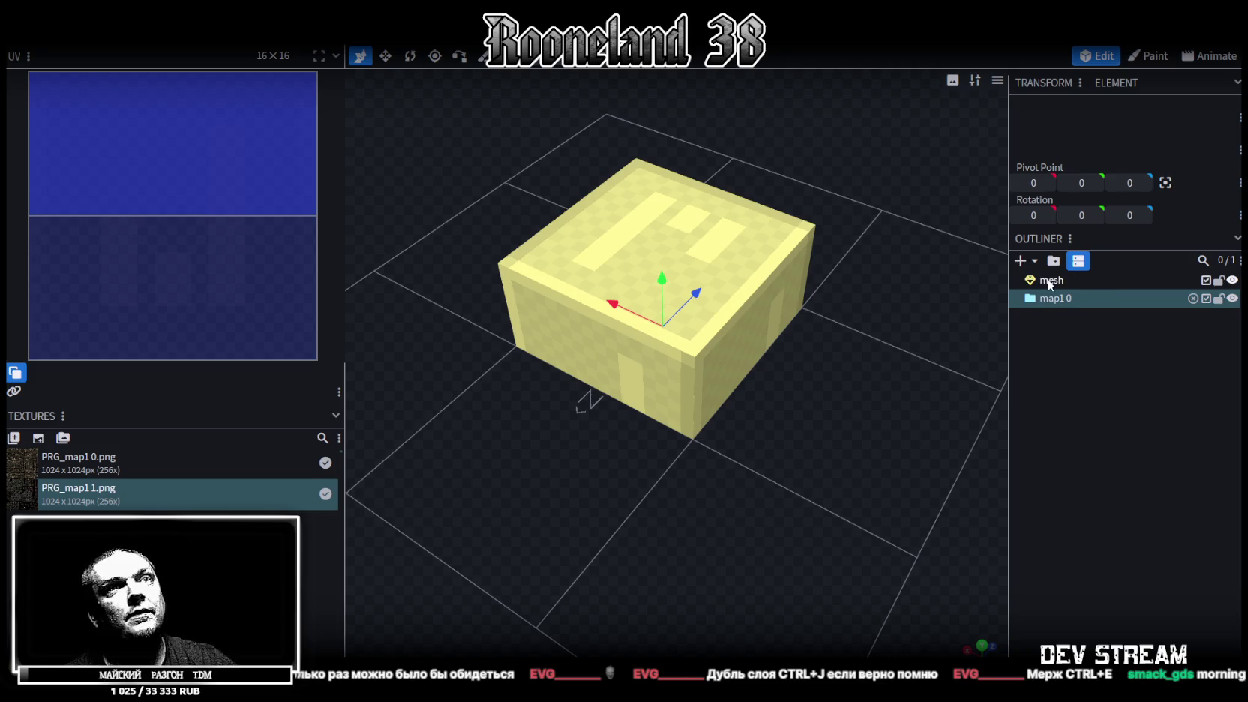
{"action": "left_click_drag", "start_coordinate": [1050, 284], "coordinate": [1058, 300]}
Step: Name the mesh prichal
{"action": "double_click", "coordinate": [1061, 299]}
{"action": "type", "text": "prichal"}
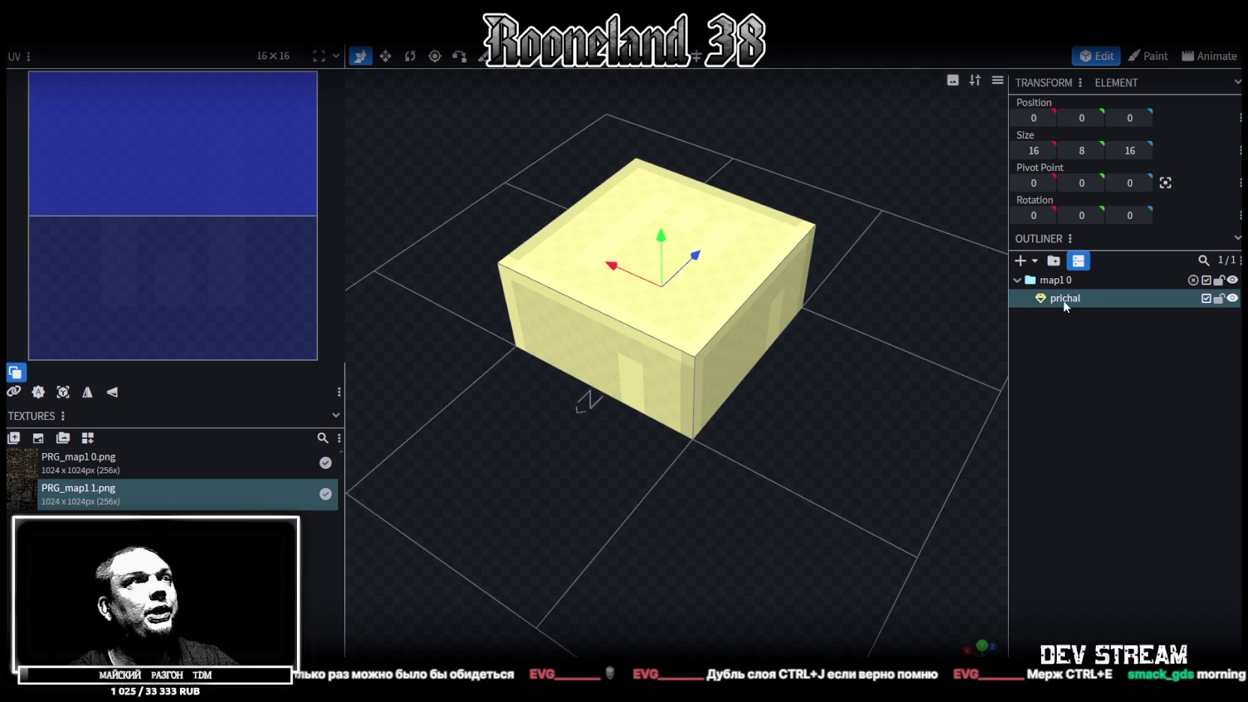
{"action": "key", "text": "Return"}
Step: Apply the PRG_map1 0.png wooden plank texture to the whole mesh
{"action": "left_click_drag", "start_coordinate": [730, 452], "coordinate": [668, 271]}
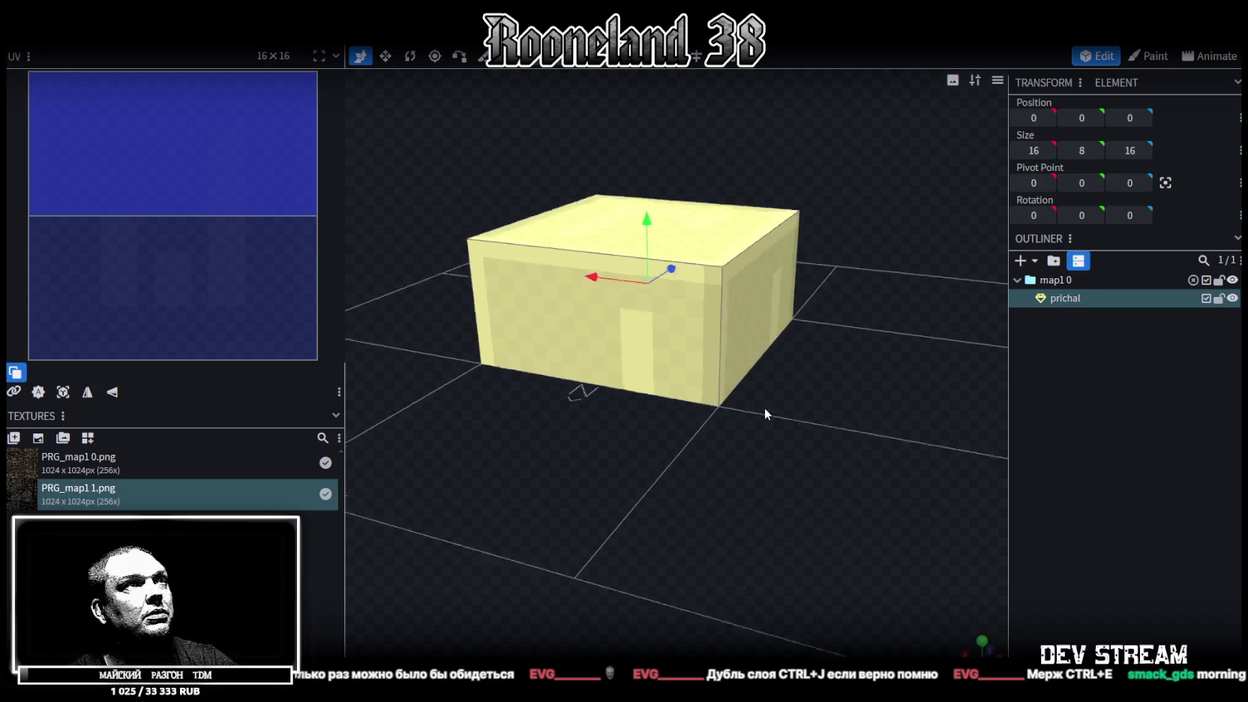
{"action": "double_click", "coordinate": [638, 300]}
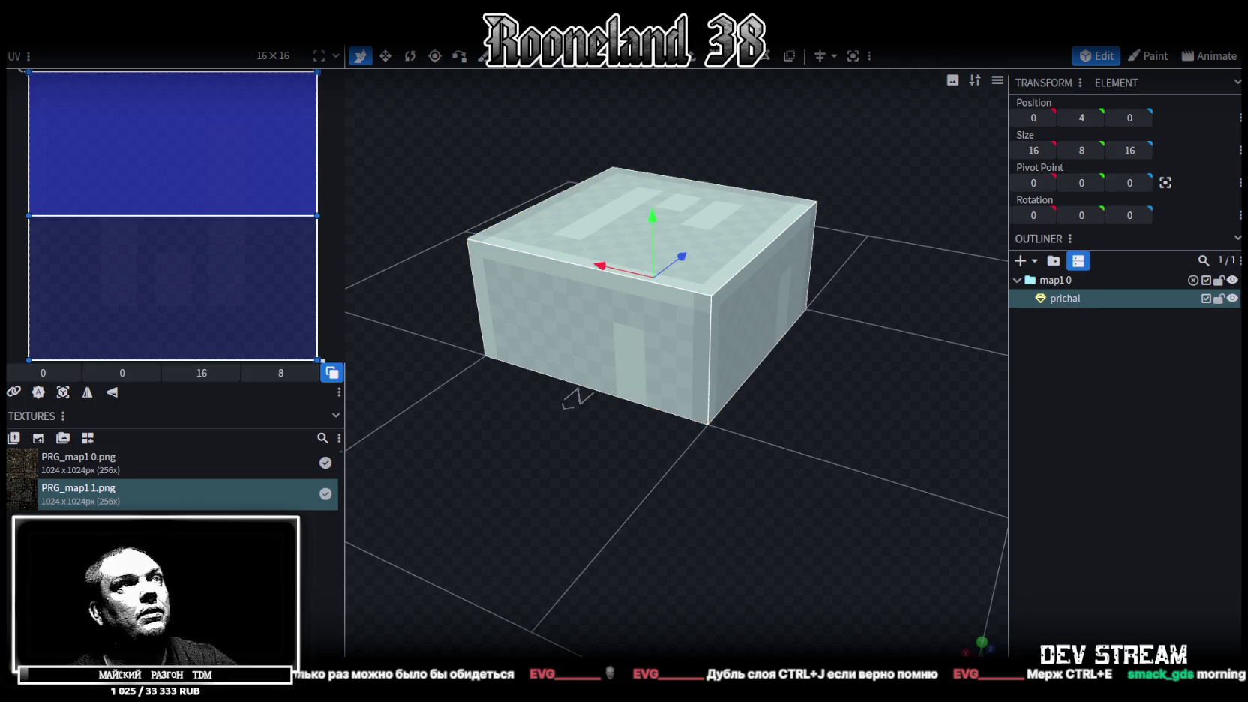
{"action": "right_click", "coordinate": [1064, 300]}
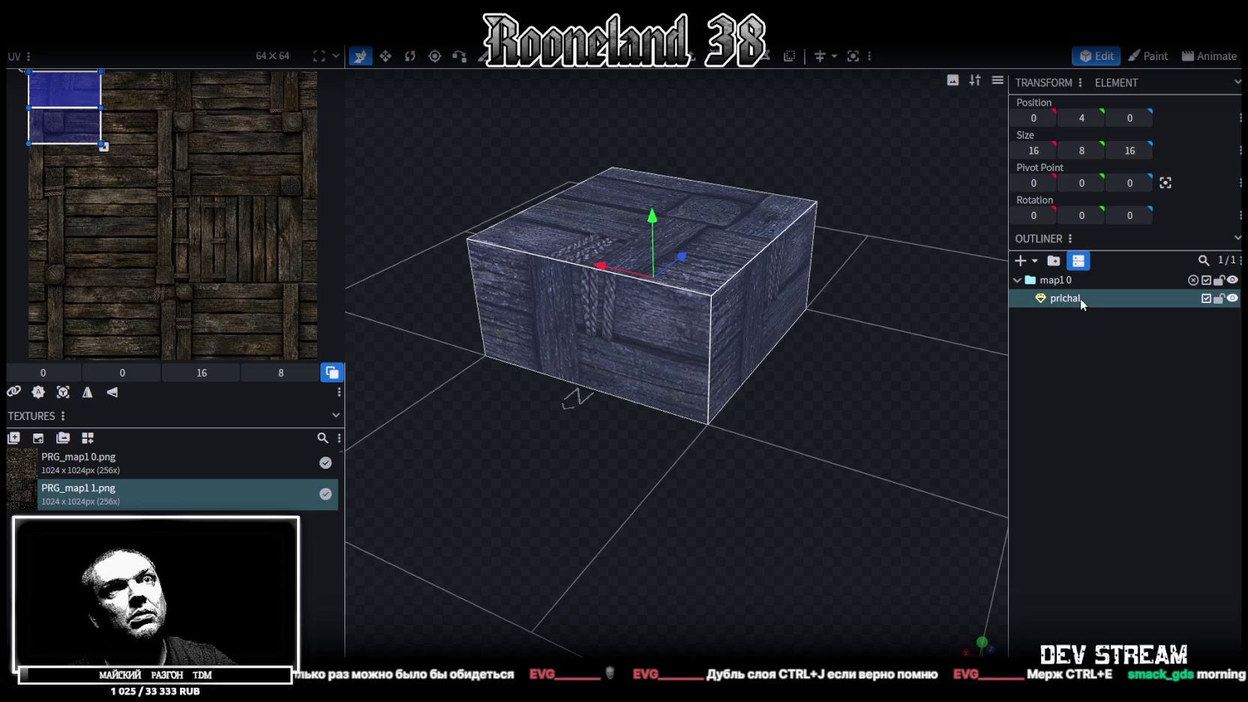
{"action": "left_click", "coordinate": [1080, 297]}
Step: Rename the mesh to prichal1 and select the cube's front face
{"action": "double_click", "coordinate": [1081, 298]}
{"action": "type", "text": "1"}
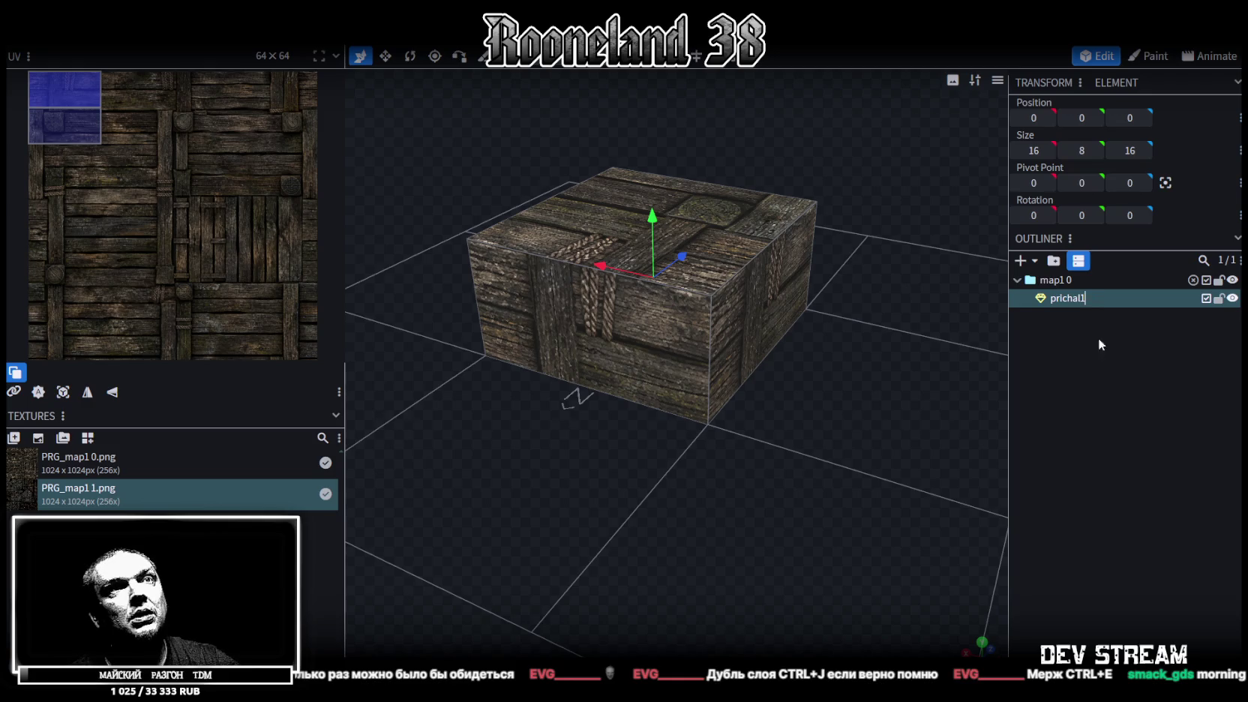
{"action": "mouse_move", "coordinate": [975, 364]}
{"action": "left_mouse_down"}
{"action": "mouse_move", "coordinate": [715, 332]}
{"action": "mouse_move", "coordinate": [733, 474]}
{"action": "left_mouse_up"}
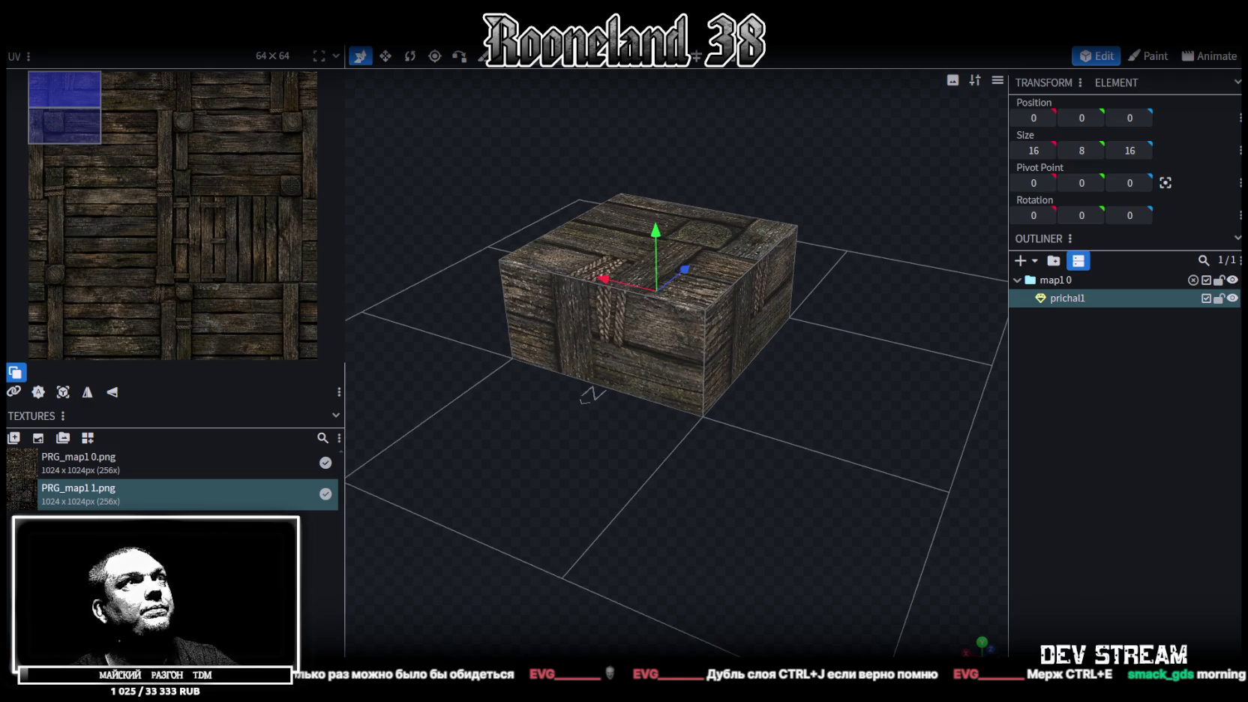
{"action": "left_click", "coordinate": [678, 347]}
{"action": "mouse_move", "coordinate": [677, 347]}
{"action": "left_mouse_down"}
{"action": "mouse_move", "coordinate": [740, 304]}
{"action": "mouse_move", "coordinate": [658, 358]}
{"action": "mouse_move", "coordinate": [820, 345]}
{"action": "left_mouse_up"}
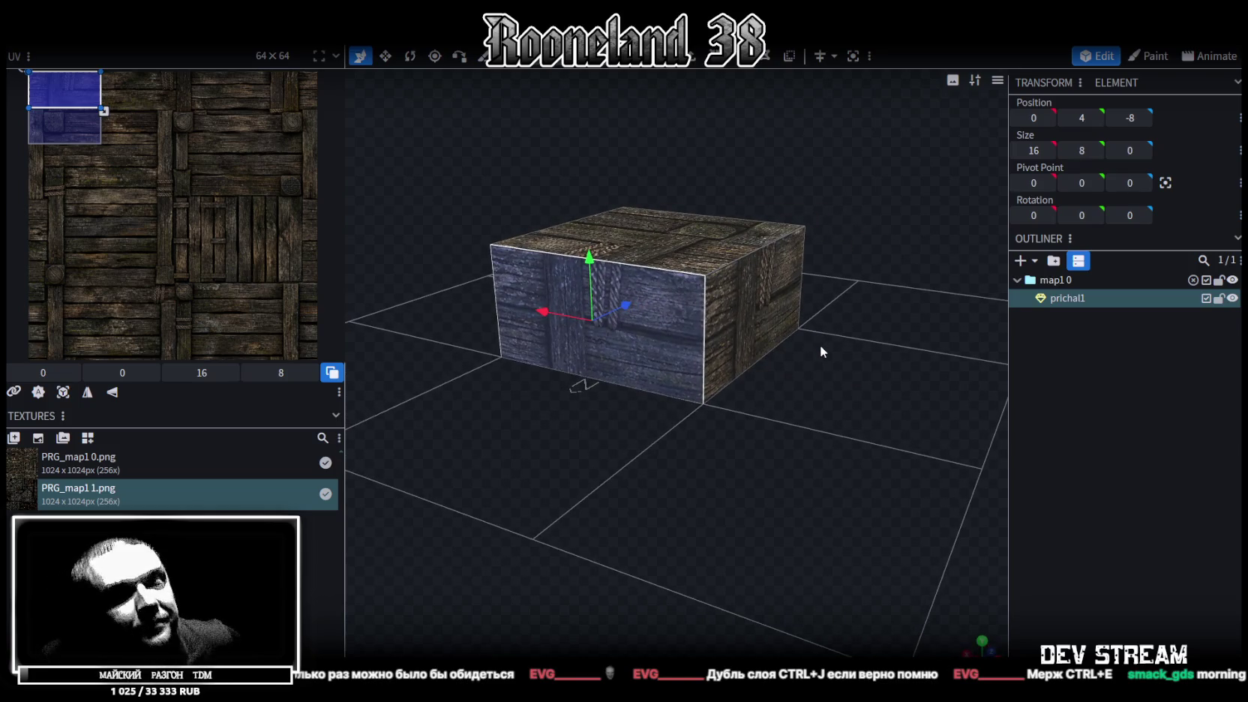
Step: Stretch both ends of the box and lower its top into a long, flat 16×2×48 plank
{"action": "mouse_move", "coordinate": [731, 237]}
{"action": "left_mouse_down"}
{"action": "mouse_move", "coordinate": [690, 215]}
{"action": "mouse_move", "coordinate": [843, 204]}
{"action": "mouse_move", "coordinate": [815, 189]}
{"action": "mouse_move", "coordinate": [698, 229]}
{"action": "mouse_move", "coordinate": [687, 336]}
{"action": "left_mouse_up"}
{"action": "key", "text": "ctrl+z"}
{"action": "scroll", "coordinate": [660, 315], "scroll_direction": "down", "scroll_amount": 3}
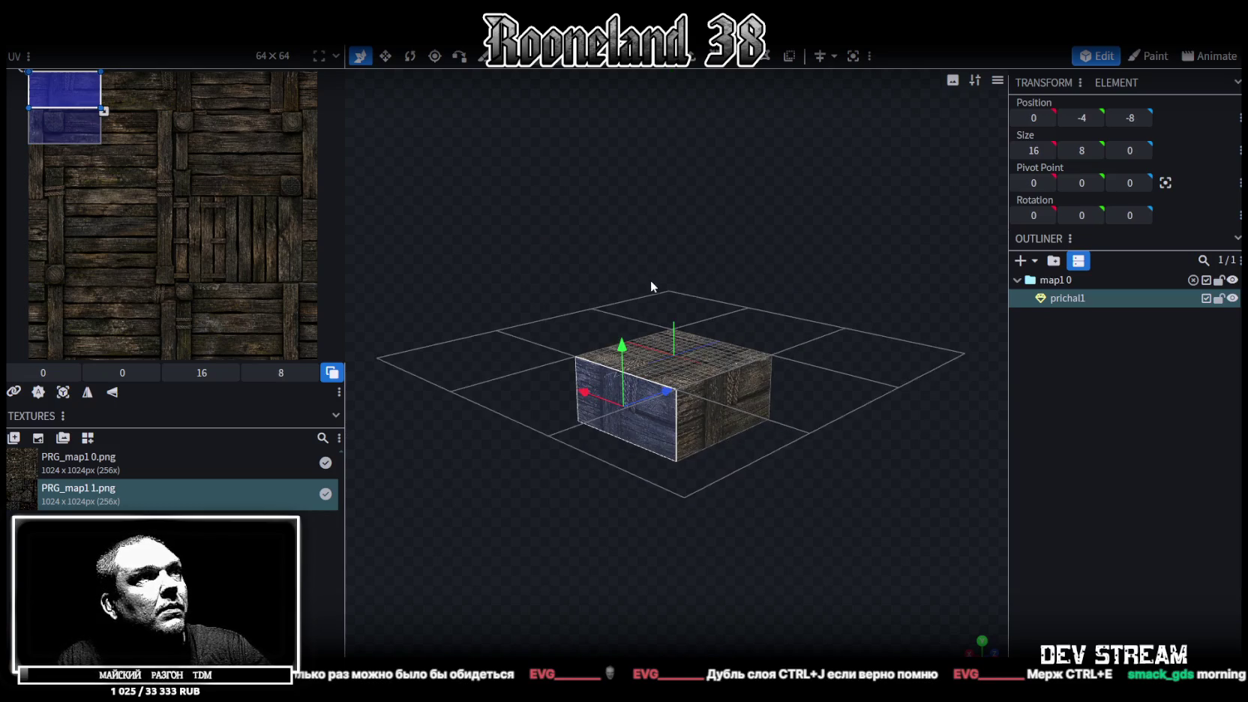
{"action": "left_click_drag", "start_coordinate": [651, 281], "coordinate": [663, 285]}
{"action": "scroll", "coordinate": [724, 336], "scroll_direction": "up", "scroll_amount": 5}
{"action": "left_click_drag", "start_coordinate": [723, 336], "coordinate": [549, 448]}
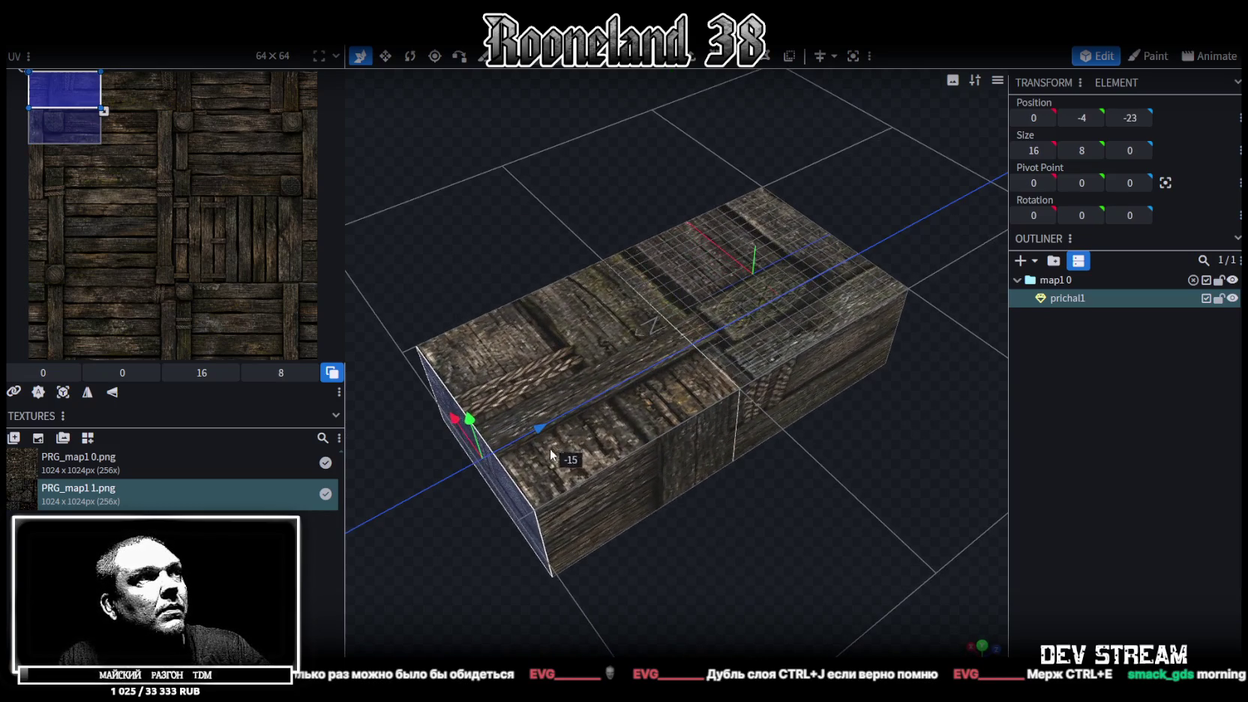
{"action": "scroll", "coordinate": [787, 337], "scroll_direction": "down", "scroll_amount": 3}
{"action": "mouse_move", "coordinate": [849, 318]}
{"action": "left_mouse_down"}
{"action": "mouse_move", "coordinate": [857, 368]}
{"action": "mouse_move", "coordinate": [651, 317]}
{"action": "mouse_move", "coordinate": [667, 295]}
{"action": "mouse_move", "coordinate": [839, 368]}
{"action": "left_mouse_up"}
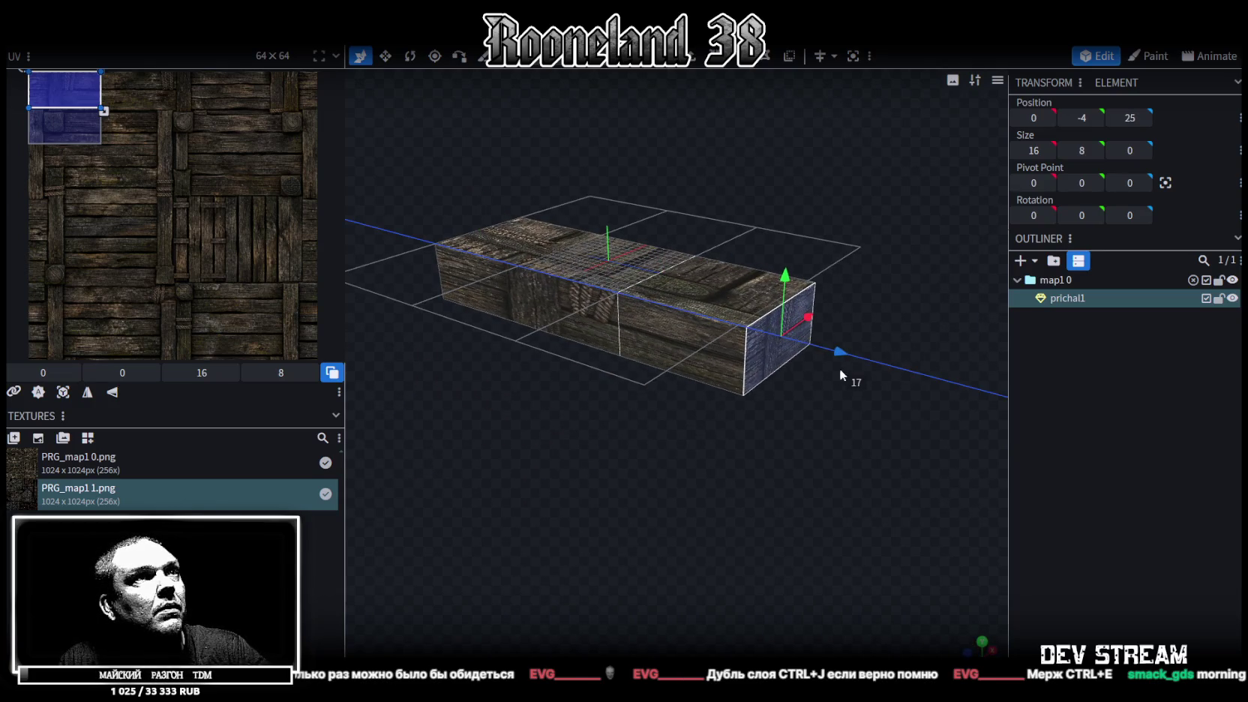
{"action": "mouse_move", "coordinate": [745, 417]}
{"action": "left_mouse_down"}
{"action": "mouse_move", "coordinate": [715, 382]}
{"action": "mouse_move", "coordinate": [648, 386]}
{"action": "left_mouse_up"}
{"action": "left_click", "coordinate": [647, 386]}
{"action": "mouse_move", "coordinate": [535, 347]}
{"action": "left_mouse_down"}
{"action": "mouse_move", "coordinate": [550, 281]}
{"action": "mouse_move", "coordinate": [550, 296]}
{"action": "mouse_move", "coordinate": [594, 313]}
{"action": "mouse_move", "coordinate": [600, 361]}
{"action": "mouse_move", "coordinate": [560, 410]}
{"action": "mouse_move", "coordinate": [605, 317]}
{"action": "mouse_move", "coordinate": [726, 232]}
{"action": "mouse_move", "coordinate": [756, 257]}
{"action": "mouse_move", "coordinate": [667, 350]}
{"action": "left_mouse_up"}
Step: Select the plank's side and top faces to check its shape
{"action": "left_click", "coordinate": [590, 318]}
{"action": "left_click", "coordinate": [686, 335]}
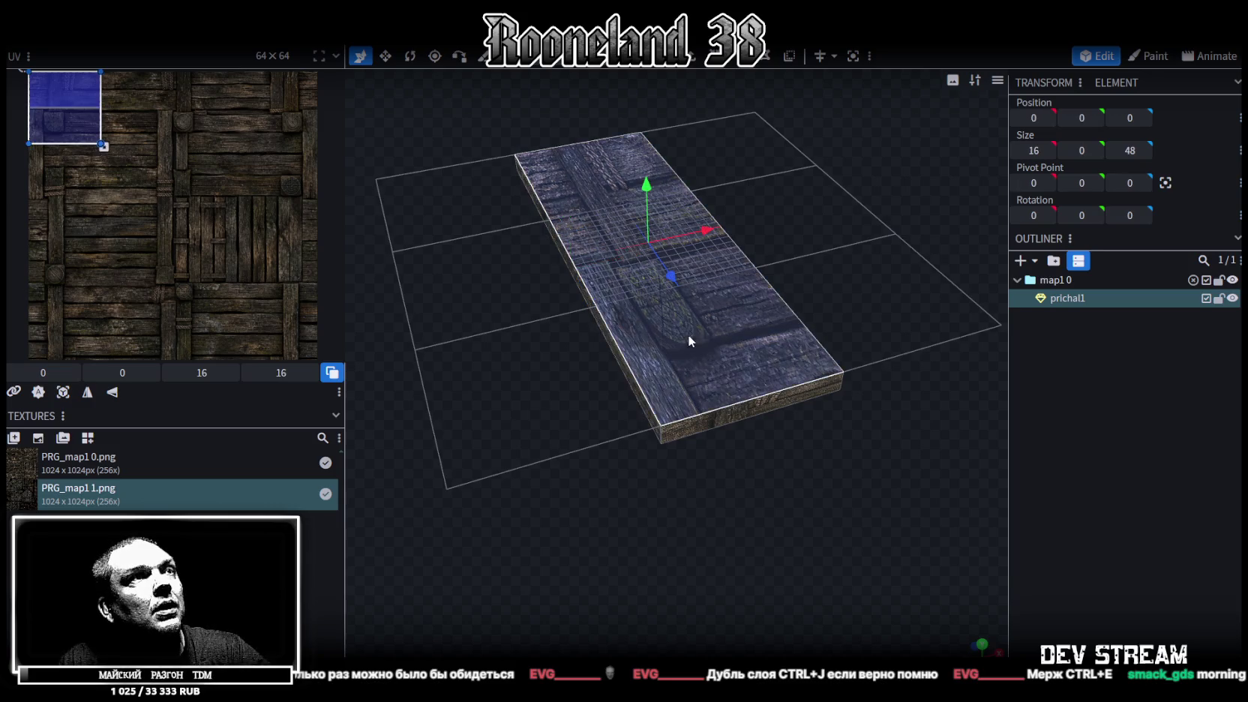
{"action": "left_click", "coordinate": [628, 374]}
{"action": "mouse_move", "coordinate": [873, 263]}
{"action": "left_mouse_down"}
{"action": "mouse_move", "coordinate": [697, 204]}
{"action": "mouse_move", "coordinate": [882, 218]}
{"action": "mouse_move", "coordinate": [835, 287]}
{"action": "mouse_move", "coordinate": [785, 255]}
{"action": "mouse_move", "coordinate": [788, 333]}
{"action": "mouse_move", "coordinate": [894, 412]}
{"action": "left_mouse_up"}
{"action": "left_click", "coordinate": [788, 333]}
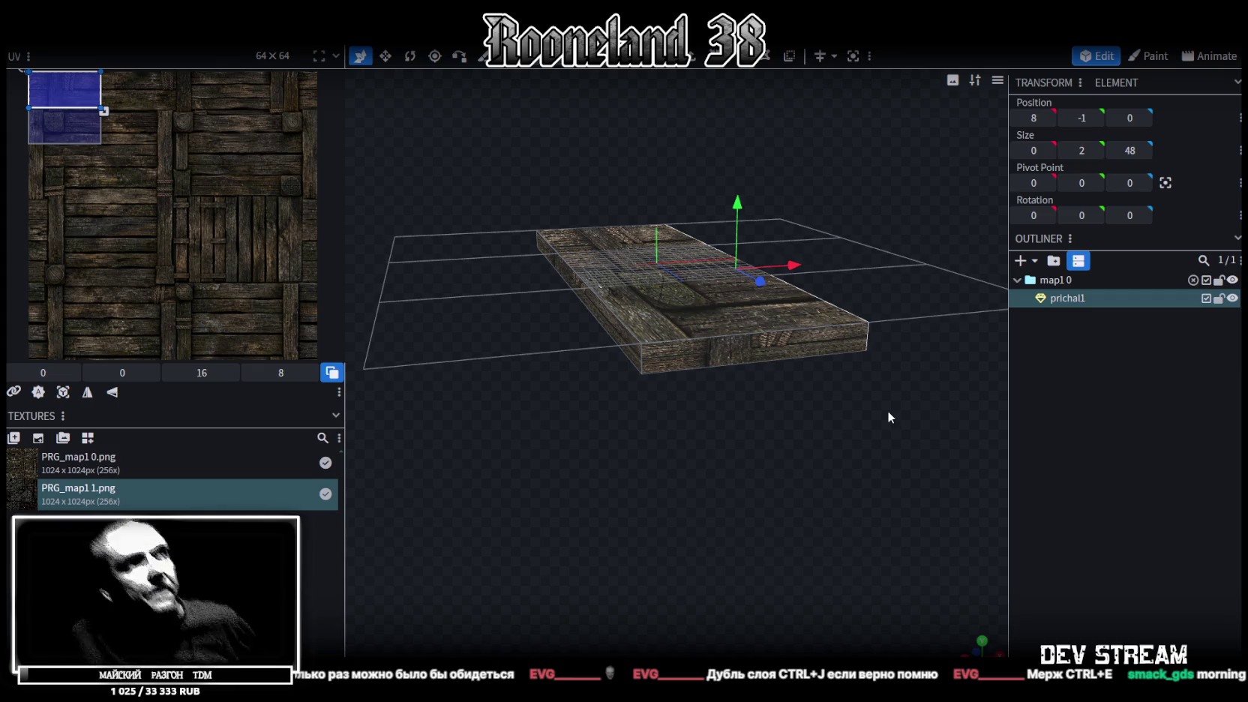
{"action": "scroll", "coordinate": [765, 405], "scroll_direction": "up", "scroll_amount": 3}
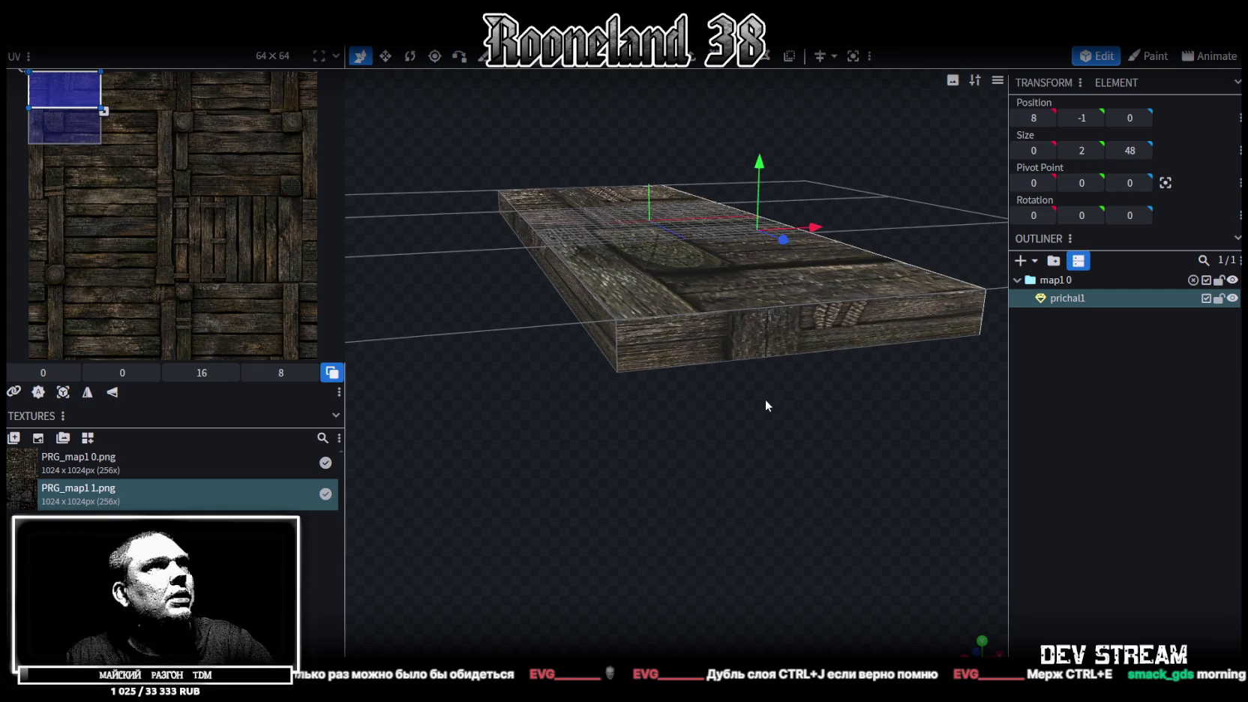
{"action": "mouse_move", "coordinate": [664, 440]}
{"action": "left_mouse_down"}
{"action": "mouse_move", "coordinate": [717, 471]}
{"action": "mouse_move", "coordinate": [684, 296]}
{"action": "mouse_move", "coordinate": [700, 336]}
{"action": "left_mouse_up"}
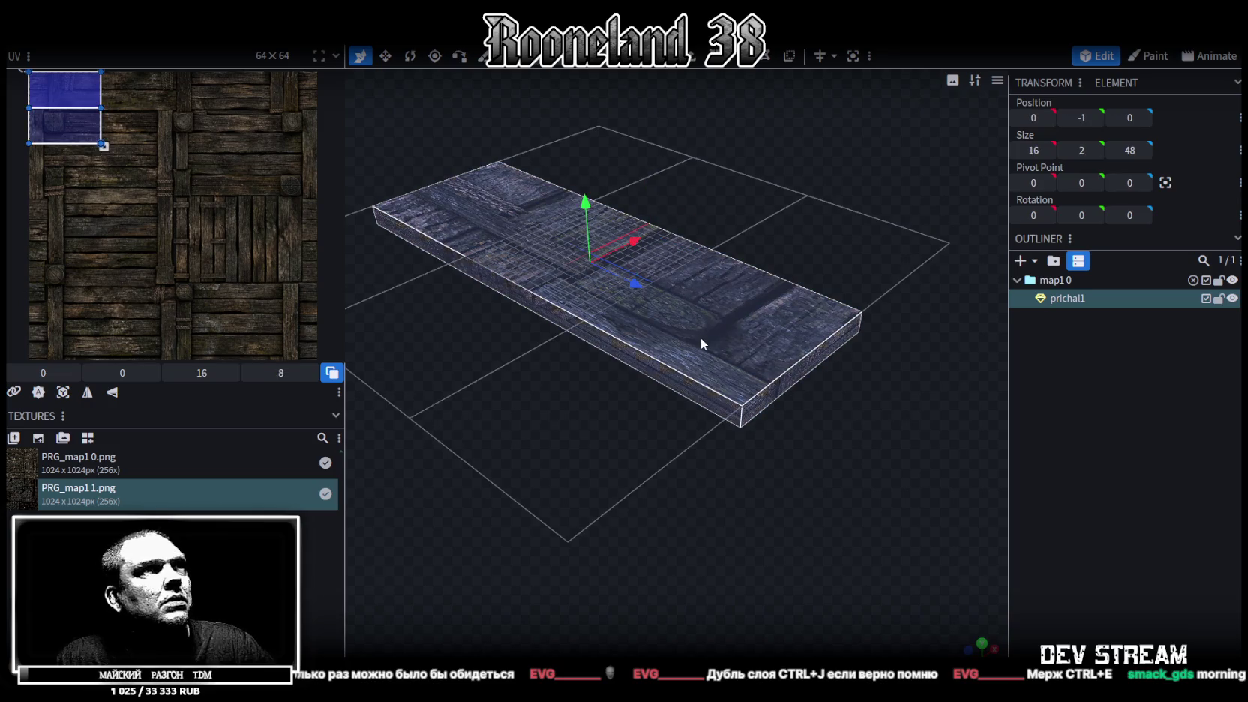
Step: Copy the plank and place the duplicate beside it at X −18
{"action": "key", "text": "ctrl+c"}
{"action": "key", "text": "ctrl+v"}
{"action": "left_click", "coordinate": [746, 370]}
{"action": "scroll", "coordinate": [741, 314], "scroll_direction": "down", "scroll_amount": 2}
{"action": "mouse_move", "coordinate": [667, 277]}
{"action": "left_mouse_down"}
{"action": "mouse_move", "coordinate": [575, 334]}
{"action": "mouse_move", "coordinate": [652, 280]}
{"action": "mouse_move", "coordinate": [555, 328]}
{"action": "left_mouse_up"}
Step: Shrink the duplicate plank's length to 2 and stretch it upward into a tall post
{"action": "key", "text": "v"}
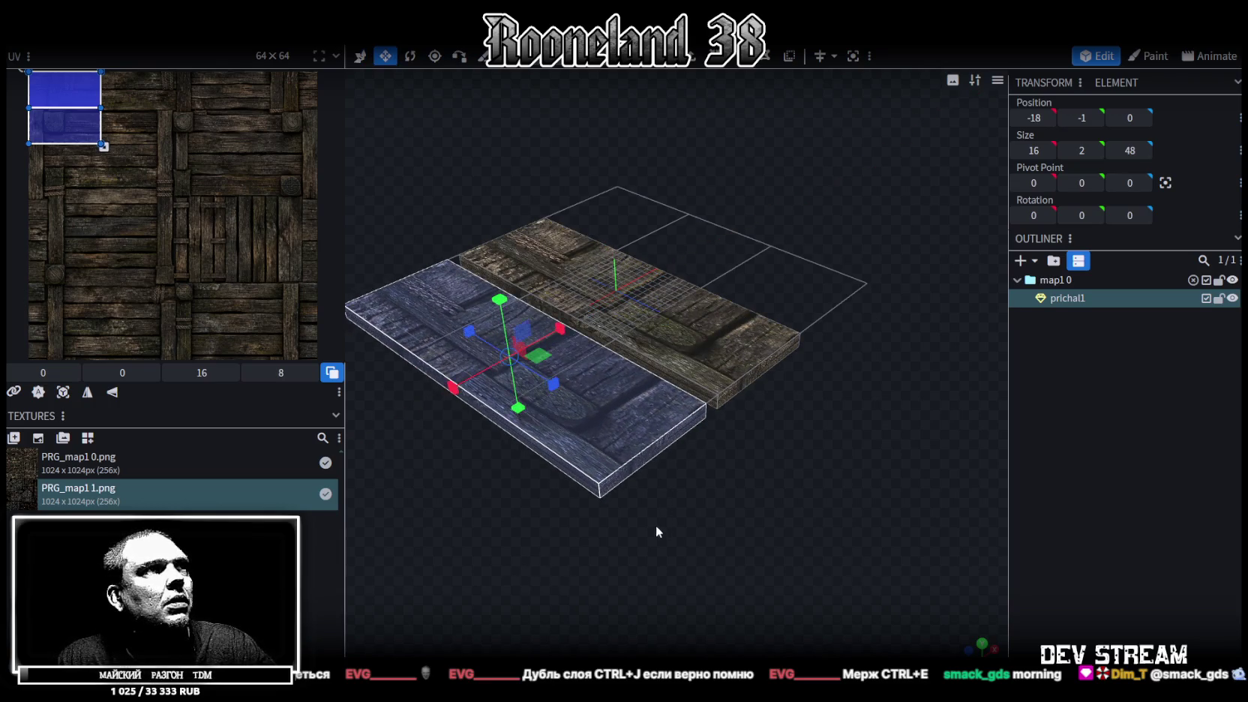
{"action": "scroll", "coordinate": [785, 544], "scroll_direction": "up", "scroll_amount": 3}
{"action": "mouse_move", "coordinate": [667, 451]}
{"action": "left_mouse_down"}
{"action": "mouse_move", "coordinate": [456, 535]}
{"action": "mouse_move", "coordinate": [490, 552]}
{"action": "mouse_move", "coordinate": [659, 549]}
{"action": "mouse_move", "coordinate": [794, 517]}
{"action": "mouse_move", "coordinate": [825, 436]}
{"action": "mouse_move", "coordinate": [773, 421]}
{"action": "mouse_move", "coordinate": [647, 441]}
{"action": "left_mouse_up"}
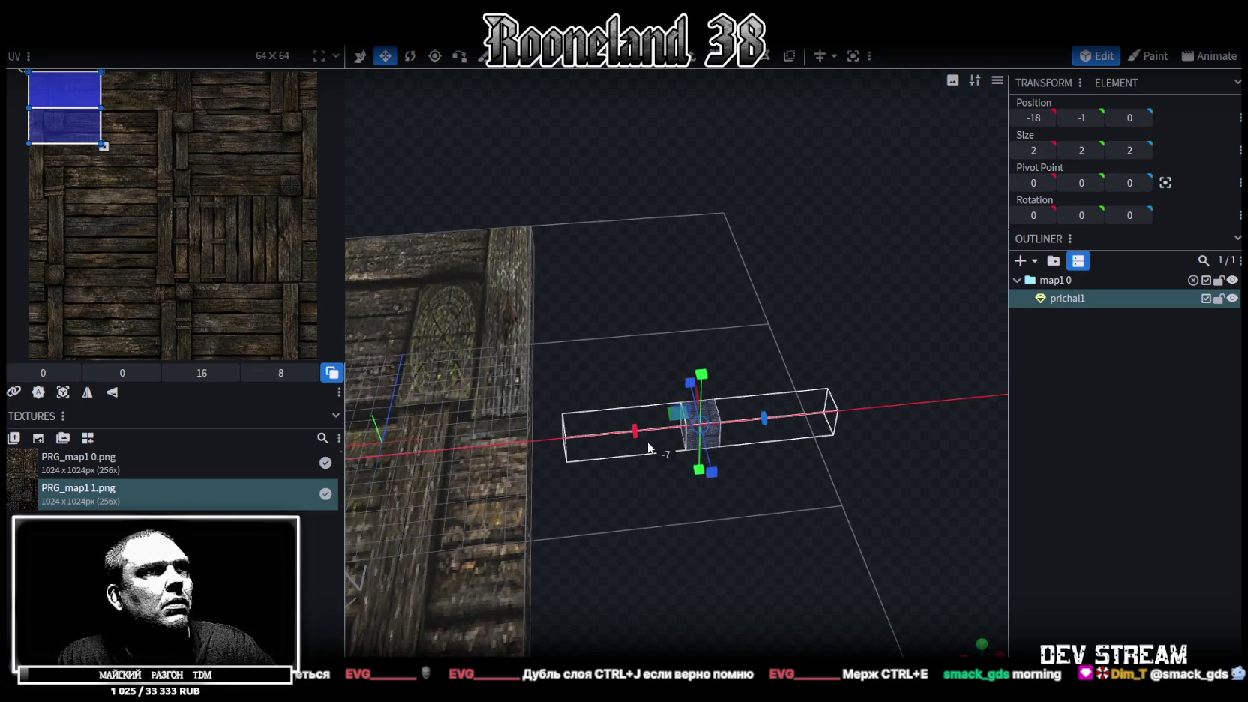
{"action": "mouse_move", "coordinate": [692, 382]}
{"action": "left_mouse_down"}
{"action": "mouse_move", "coordinate": [725, 208]}
{"action": "mouse_move", "coordinate": [854, 454]}
{"action": "mouse_move", "coordinate": [570, 413]}
{"action": "mouse_move", "coordinate": [675, 426]}
{"action": "mouse_move", "coordinate": [641, 430]}
{"action": "mouse_move", "coordinate": [622, 303]}
{"action": "left_mouse_up"}
{"action": "mouse_move", "coordinate": [630, 351]}
{"action": "left_mouse_down"}
{"action": "mouse_move", "coordinate": [634, 321]}
{"action": "mouse_move", "coordinate": [695, 407]}
{"action": "left_mouse_up"}
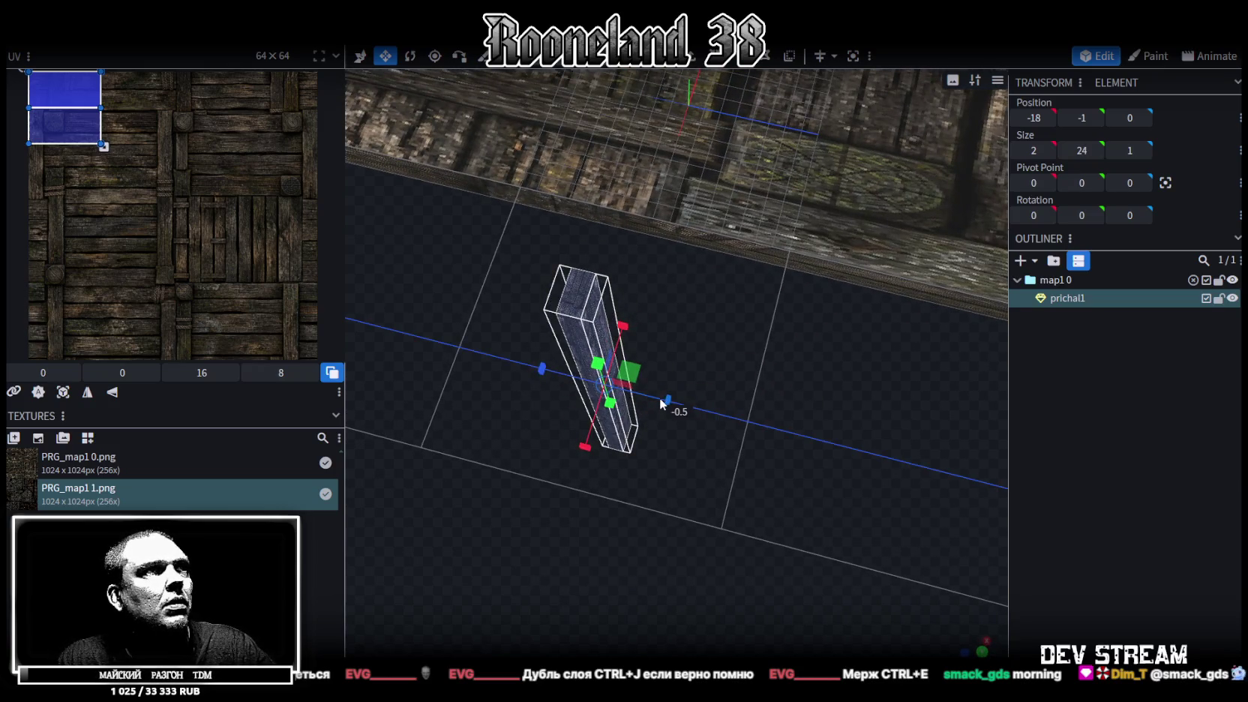
{"action": "mouse_move", "coordinate": [738, 372]}
{"action": "left_mouse_down"}
{"action": "mouse_move", "coordinate": [710, 361]}
{"action": "mouse_move", "coordinate": [729, 358]}
{"action": "mouse_move", "coordinate": [718, 386]}
{"action": "mouse_move", "coordinate": [745, 455]}
{"action": "mouse_move", "coordinate": [812, 471]}
{"action": "mouse_move", "coordinate": [745, 374]}
{"action": "mouse_move", "coordinate": [810, 484]}
{"action": "mouse_move", "coordinate": [757, 411]}
{"action": "mouse_move", "coordinate": [804, 436]}
{"action": "left_mouse_up"}
Step: Raise the floor slab to Y −1 and shift it sideways along X
{"action": "left_click", "coordinate": [745, 374]}
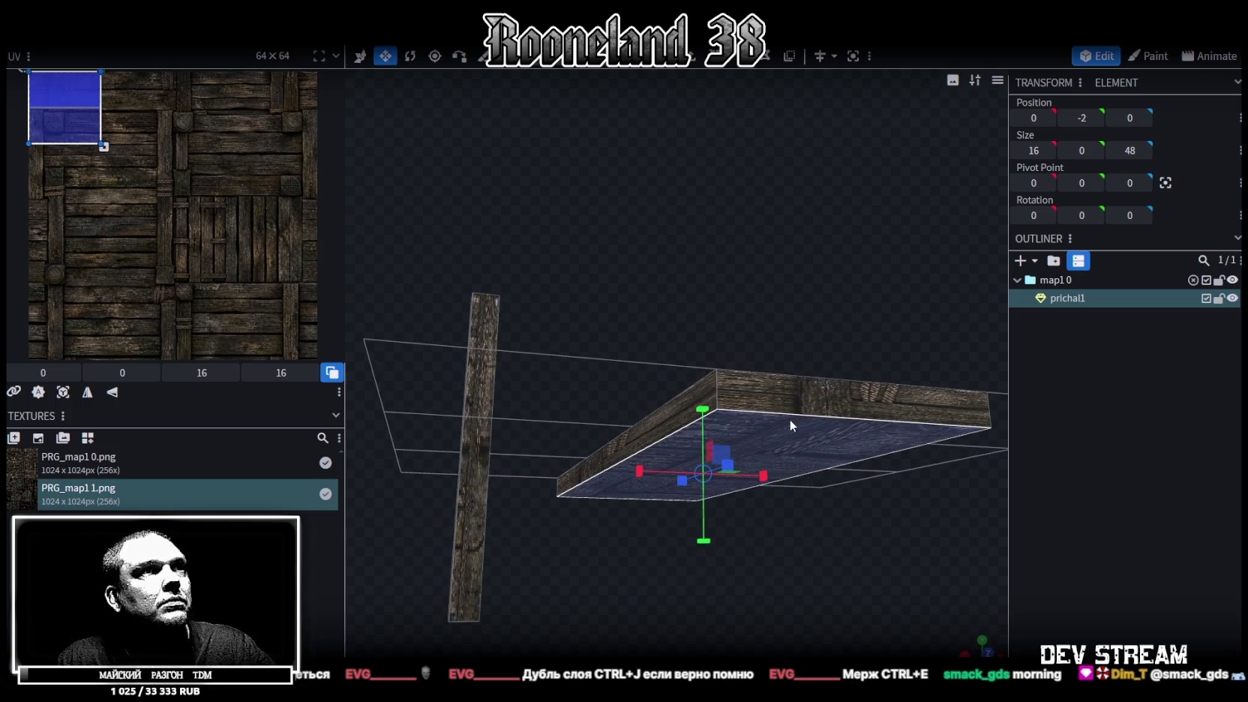
{"action": "key", "text": "v"}
{"action": "left_click_drag", "start_coordinate": [704, 418], "coordinate": [705, 410]}
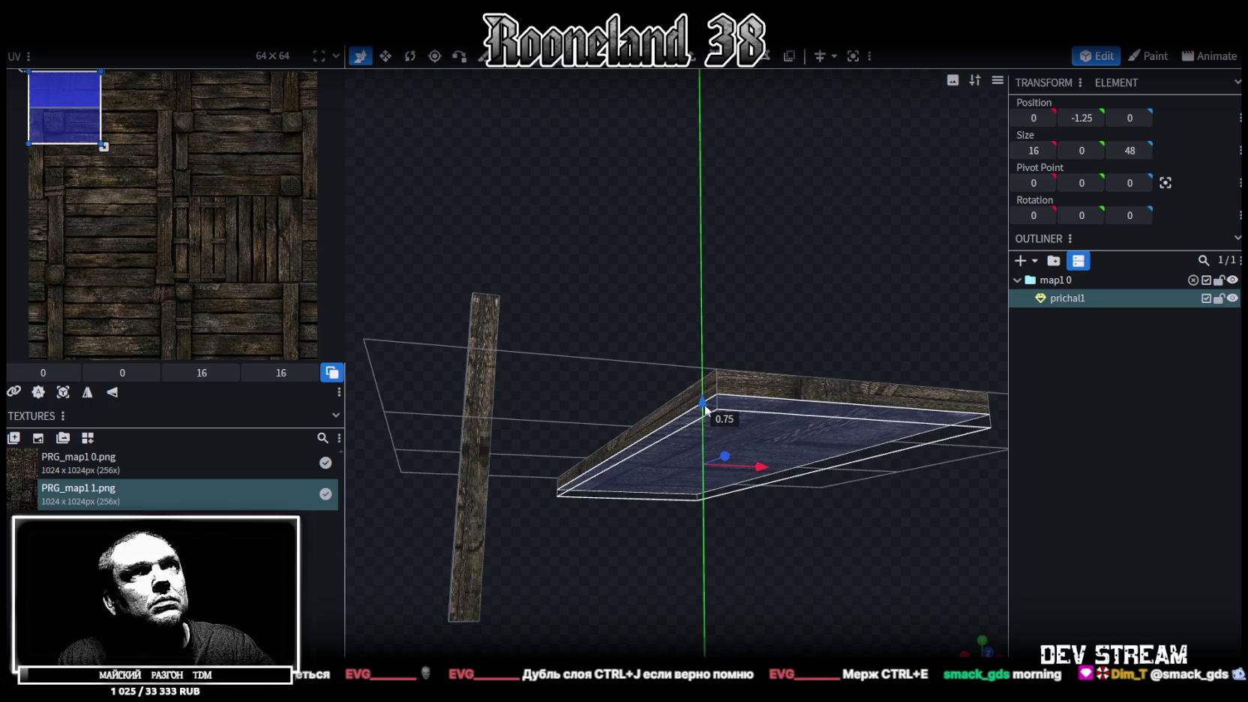
{"action": "left_click_drag", "start_coordinate": [705, 411], "coordinate": [707, 408]}
{"action": "mouse_move", "coordinate": [703, 292]}
{"action": "left_mouse_down"}
{"action": "mouse_move", "coordinate": [698, 573]}
{"action": "mouse_move", "coordinate": [659, 373]}
{"action": "mouse_move", "coordinate": [673, 355]}
{"action": "mouse_move", "coordinate": [802, 361]}
{"action": "mouse_move", "coordinate": [796, 413]}
{"action": "left_mouse_up"}
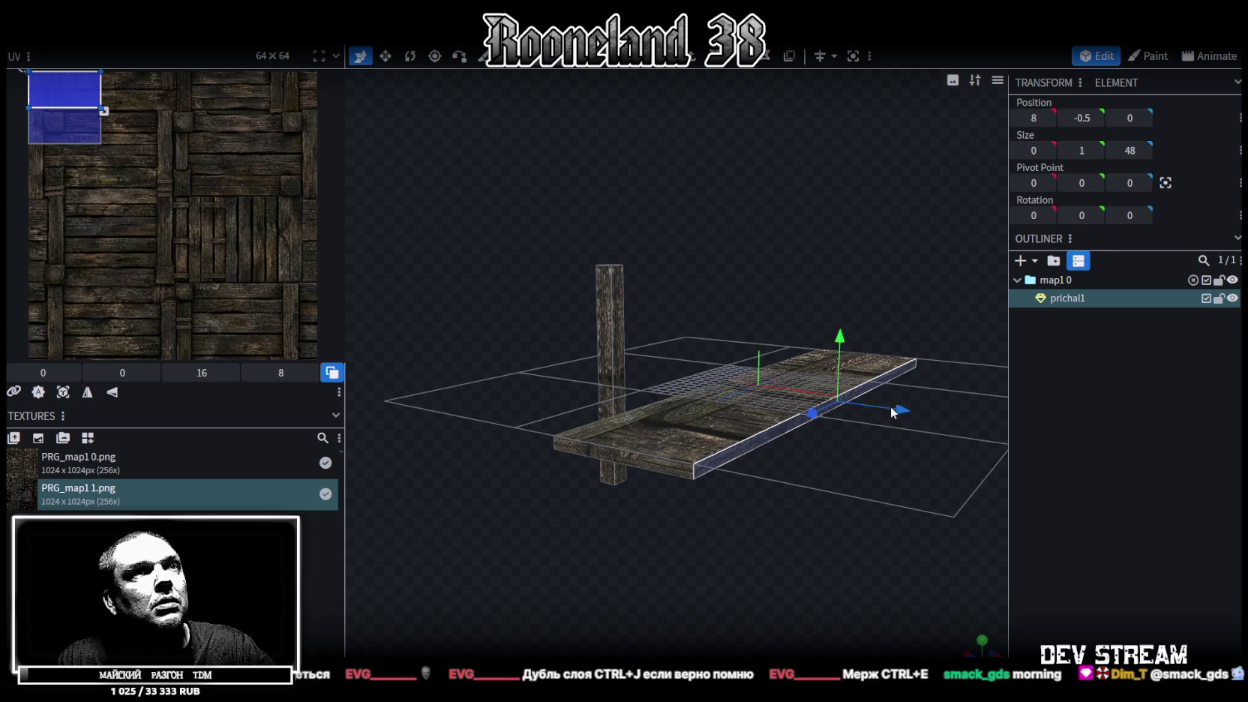
{"action": "left_click_drag", "start_coordinate": [890, 405], "coordinate": [851, 400]}
Step: Select only the vertical post and thin it to a 1×24×1 beam
{"action": "mouse_move", "coordinate": [826, 442]}
{"action": "left_mouse_down"}
{"action": "mouse_move", "coordinate": [845, 561]}
{"action": "mouse_move", "coordinate": [565, 501]}
{"action": "mouse_move", "coordinate": [548, 366]}
{"action": "left_mouse_up"}
{"action": "left_click", "coordinate": [548, 366], "text": "ctrl"}
{"action": "left_click_drag", "start_coordinate": [620, 473], "coordinate": [626, 436]}
{"action": "left_click_drag", "start_coordinate": [464, 289], "coordinate": [634, 471], "text": "ctrl"}
{"action": "mouse_move", "coordinate": [514, 276]}
{"action": "left_mouse_down", "text": "ctrl"}
{"action": "mouse_move", "coordinate": [609, 385]}
{"action": "mouse_move", "coordinate": [663, 512]}
{"action": "left_mouse_up", "text": "ctrl"}
{"action": "key", "text": "v"}
{"action": "mouse_move", "coordinate": [644, 431]}
{"action": "left_mouse_down"}
{"action": "mouse_move", "coordinate": [628, 421]}
{"action": "mouse_move", "coordinate": [638, 441]}
{"action": "mouse_move", "coordinate": [801, 503]}
{"action": "mouse_move", "coordinate": [795, 444]}
{"action": "mouse_move", "coordinate": [772, 433]}
{"action": "mouse_move", "coordinate": [787, 455]}
{"action": "left_mouse_up"}
Step: Reselect the thin post and bring up its context menu
{"action": "left_click", "coordinate": [650, 387]}
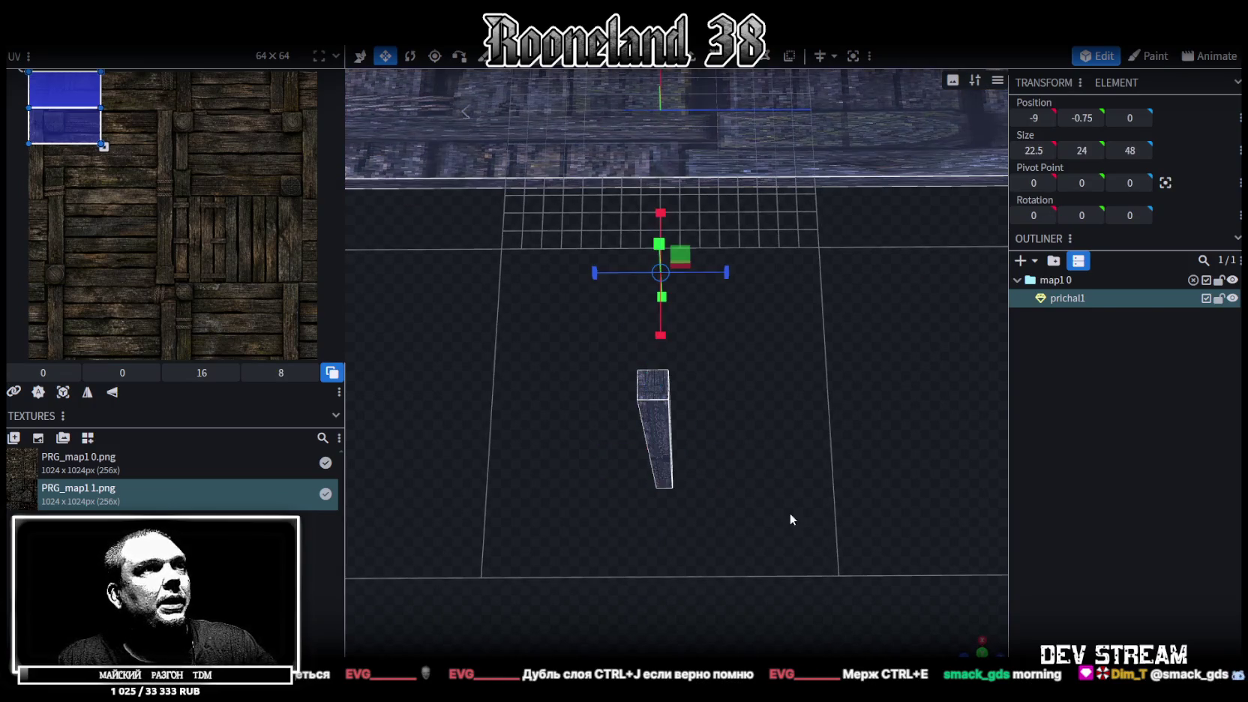
{"action": "left_click_drag", "start_coordinate": [779, 512], "coordinate": [802, 536]}
{"action": "left_click", "coordinate": [668, 424]}
{"action": "mouse_move", "coordinate": [846, 490]}
{"action": "left_mouse_down"}
{"action": "mouse_move", "coordinate": [733, 359]}
{"action": "mouse_move", "coordinate": [620, 391]}
{"action": "left_mouse_up"}
{"action": "right_click", "coordinate": [620, 391]}
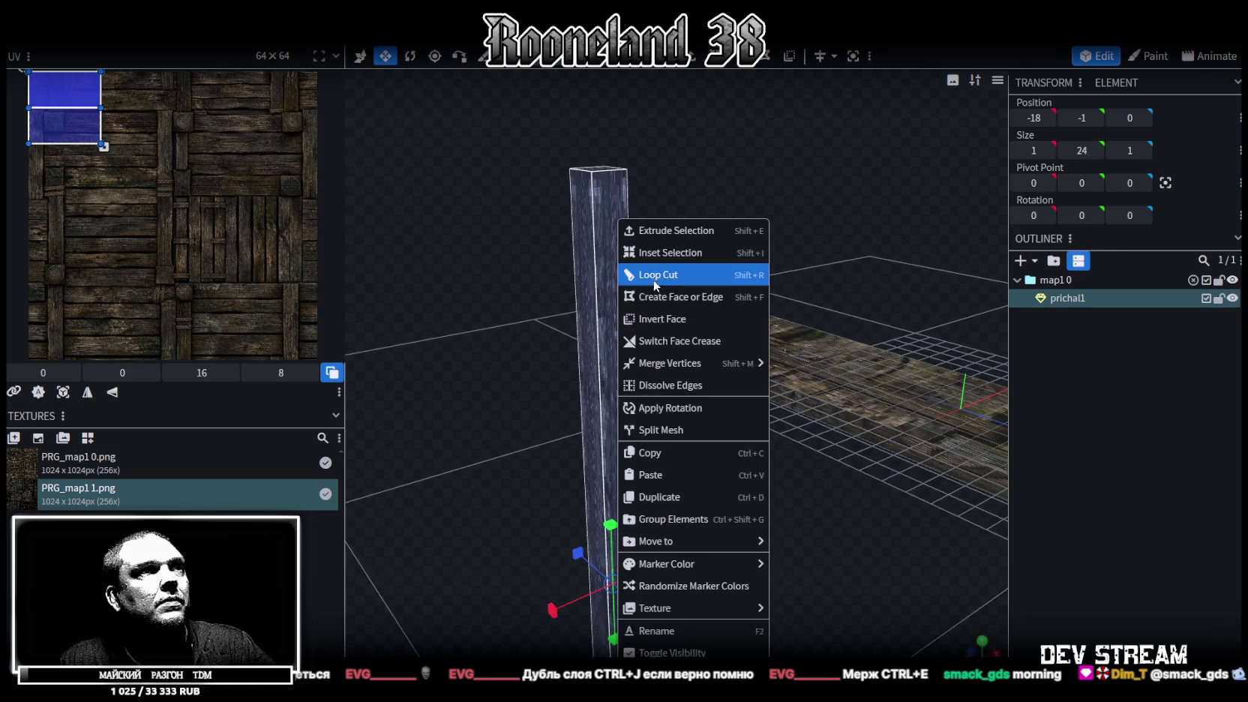
Step: Split the post off the deck mesh and rename the new element prichal1_stolb1
{"action": "left_click", "coordinate": [678, 431]}
{"action": "scroll", "coordinate": [753, 539], "scroll_direction": "up", "scroll_amount": 3}
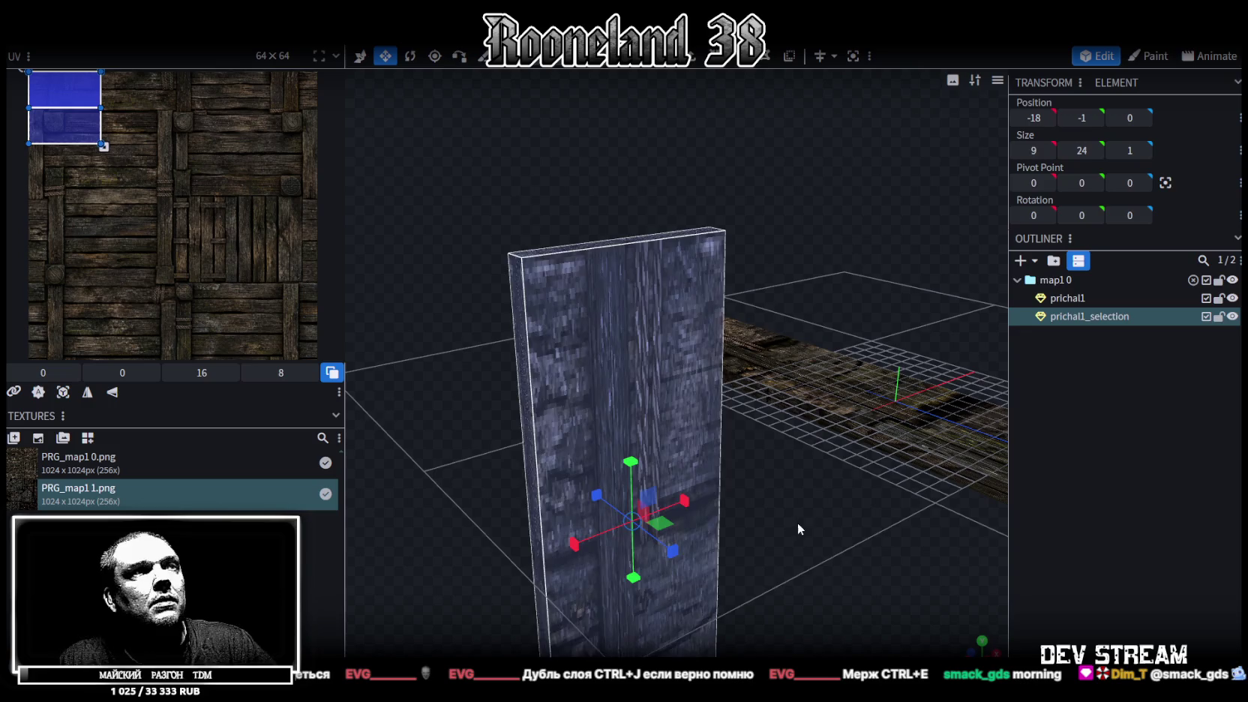
{"action": "scroll", "coordinate": [840, 569], "scroll_direction": "down", "scroll_amount": 5}
{"action": "double_click", "coordinate": [1094, 316]}
{"action": "left_click", "coordinate": [1097, 316]}
{"action": "type", "text": "tolb1"}
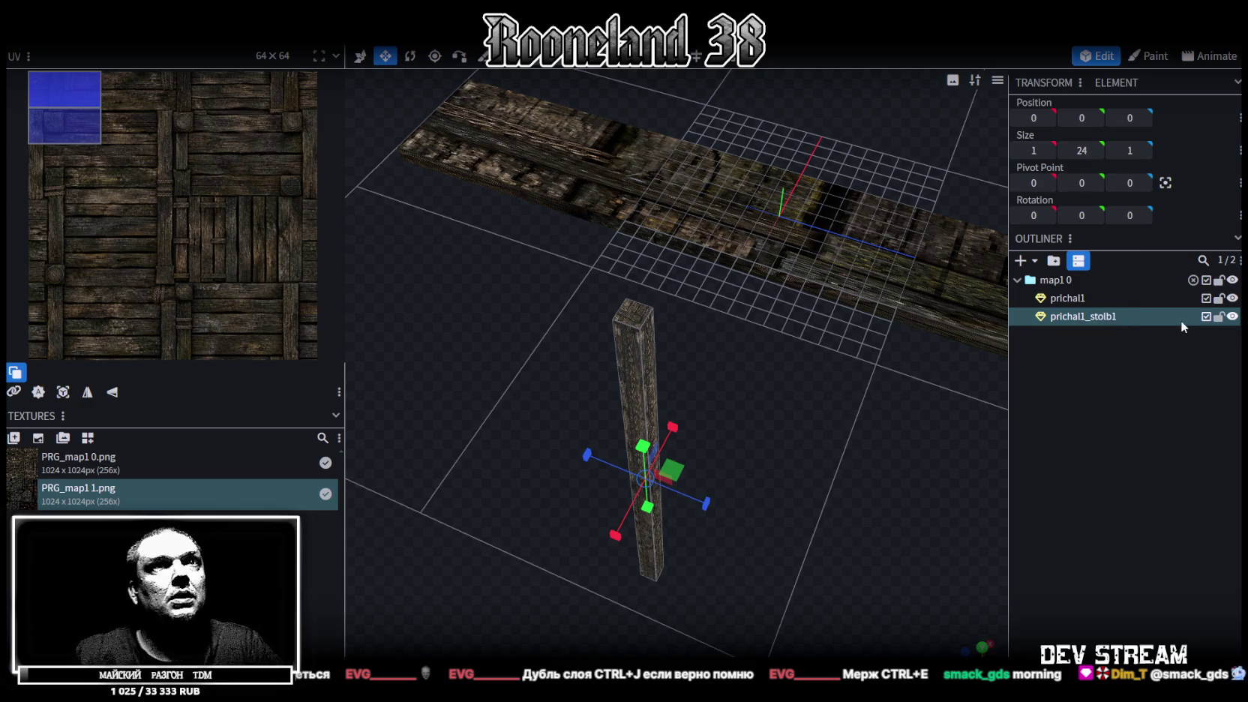
{"action": "key", "text": "Return"}
Step: Select the post and snap to a straight-on view of it
{"action": "left_click_drag", "start_coordinate": [754, 380], "coordinate": [732, 433]}
{"action": "left_click", "coordinate": [631, 399]}
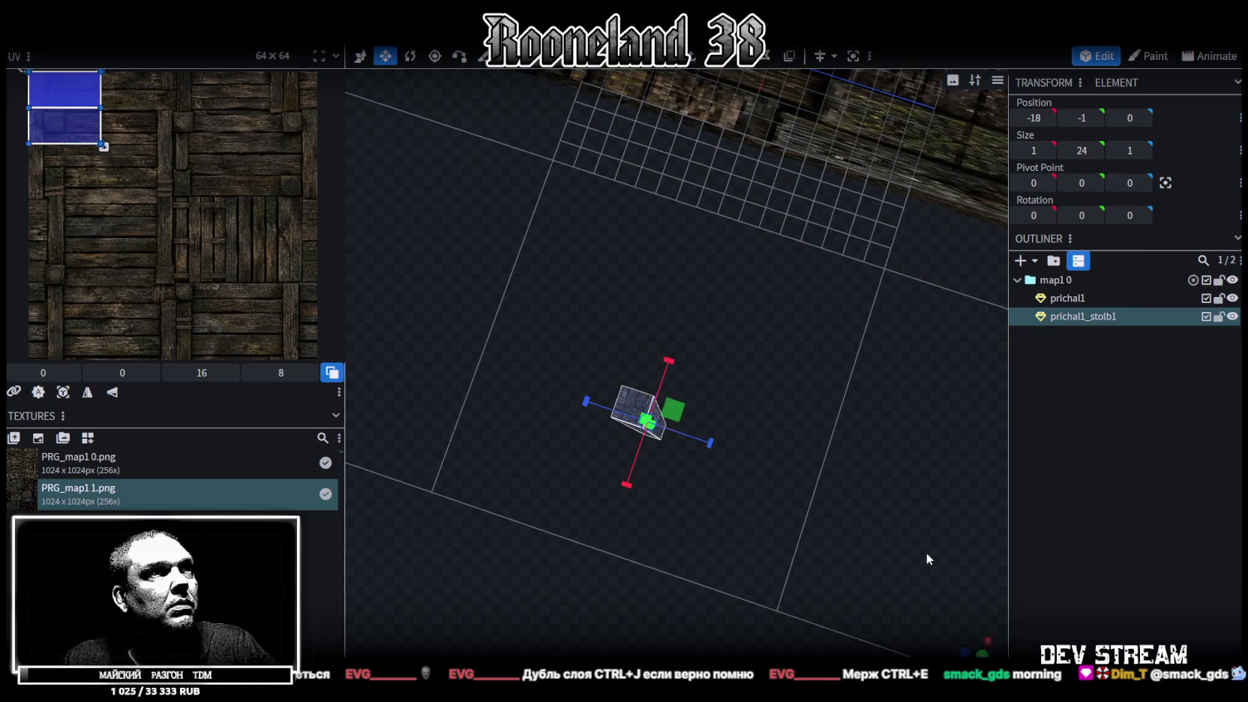
{"action": "left_click", "coordinate": [982, 653]}
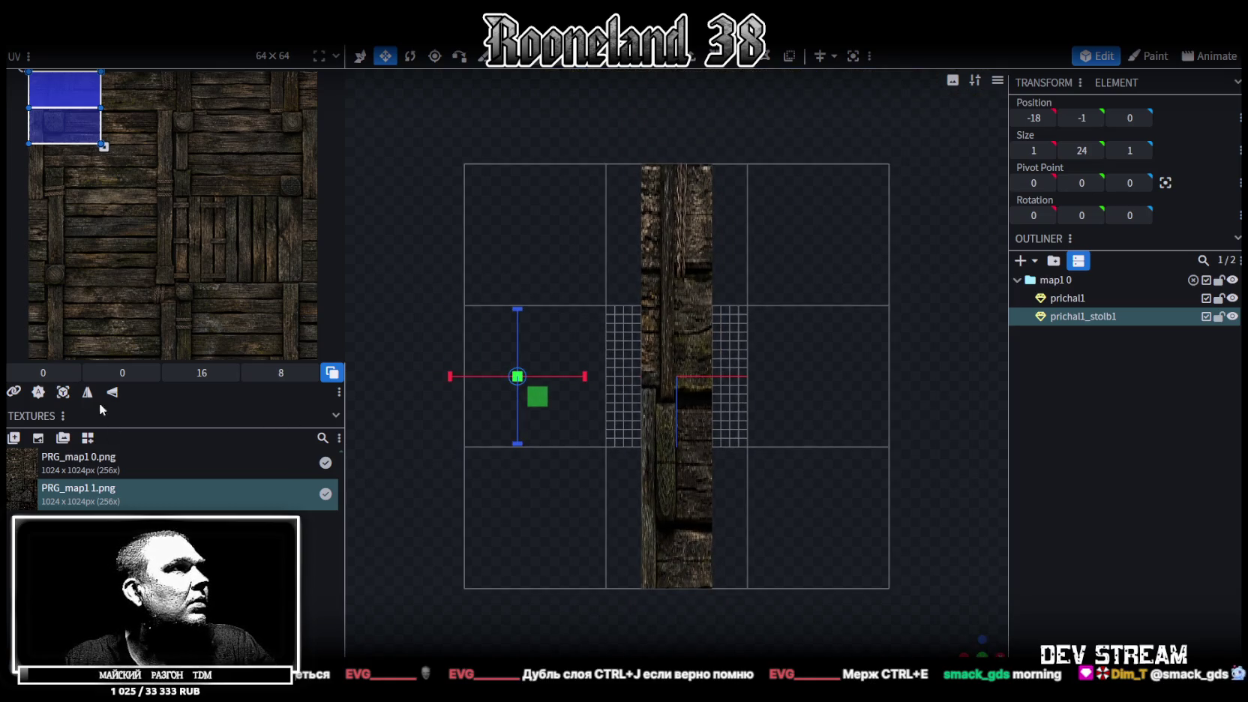
Step: Lock the prichal1 deck element against accidental edits
{"action": "scroll", "coordinate": [75, 256], "scroll_direction": "up", "scroll_amount": 2}
{"action": "scroll", "coordinate": [65, 255], "scroll_direction": "up", "scroll_amount": 2}
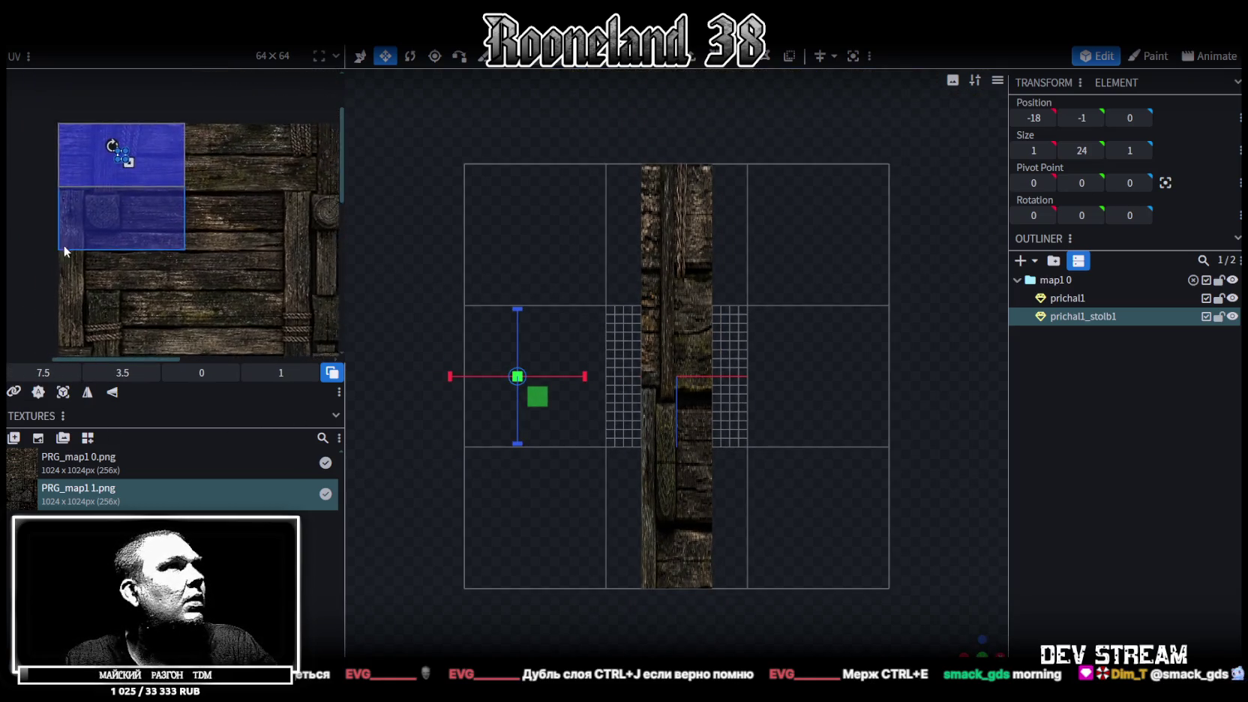
{"action": "left_click", "coordinate": [1219, 297]}
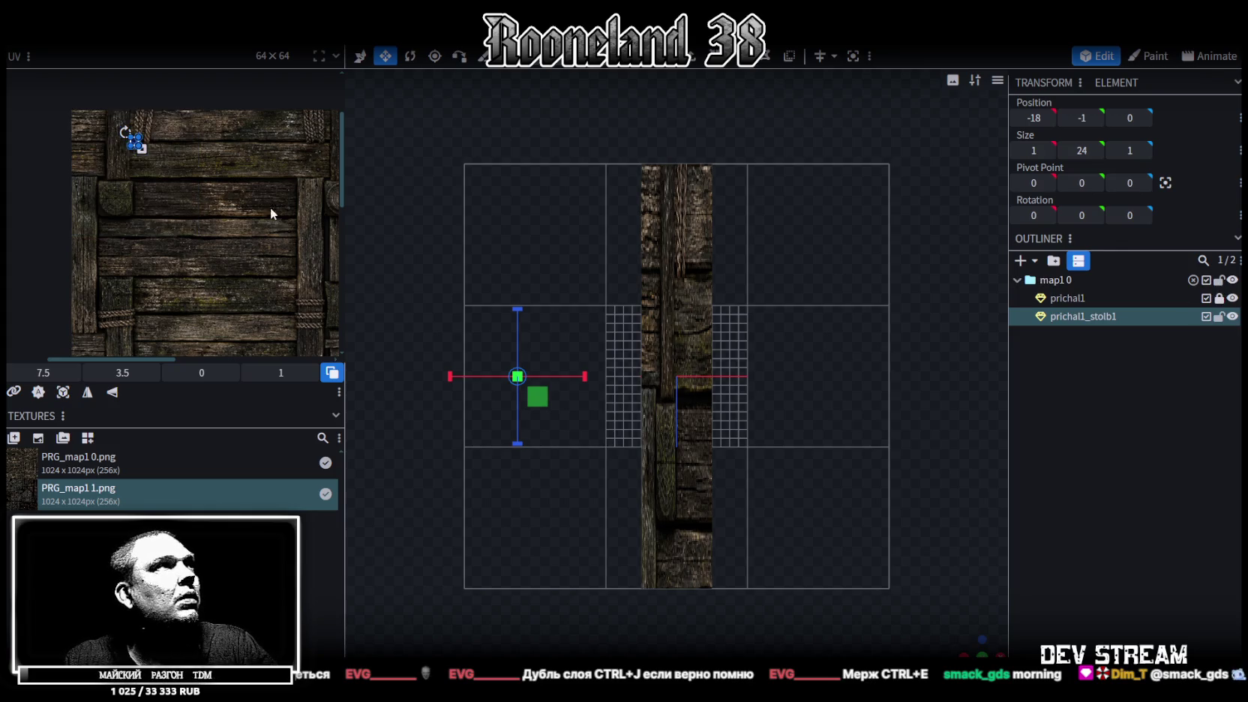
Step: Move and enlarge the post's end-face UV square over the round log-end texture
{"action": "mouse_move", "coordinate": [133, 148]}
{"action": "left_mouse_down"}
{"action": "mouse_move", "coordinate": [105, 188]}
{"action": "mouse_move", "coordinate": [93, 161]}
{"action": "left_mouse_up"}
{"action": "scroll", "coordinate": [108, 186], "scroll_direction": "up", "scroll_amount": 3}
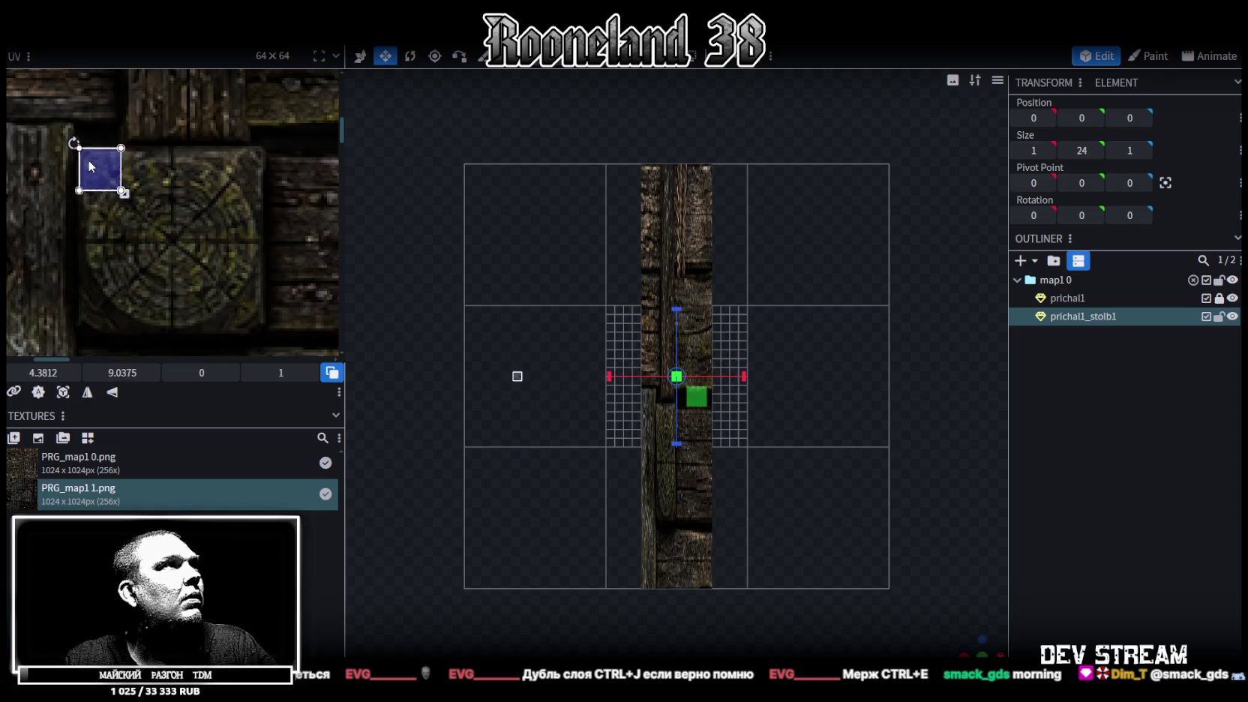
{"action": "scroll", "coordinate": [112, 158], "scroll_direction": "down", "scroll_amount": 2}
{"action": "left_click_drag", "start_coordinate": [121, 156], "coordinate": [273, 297]}
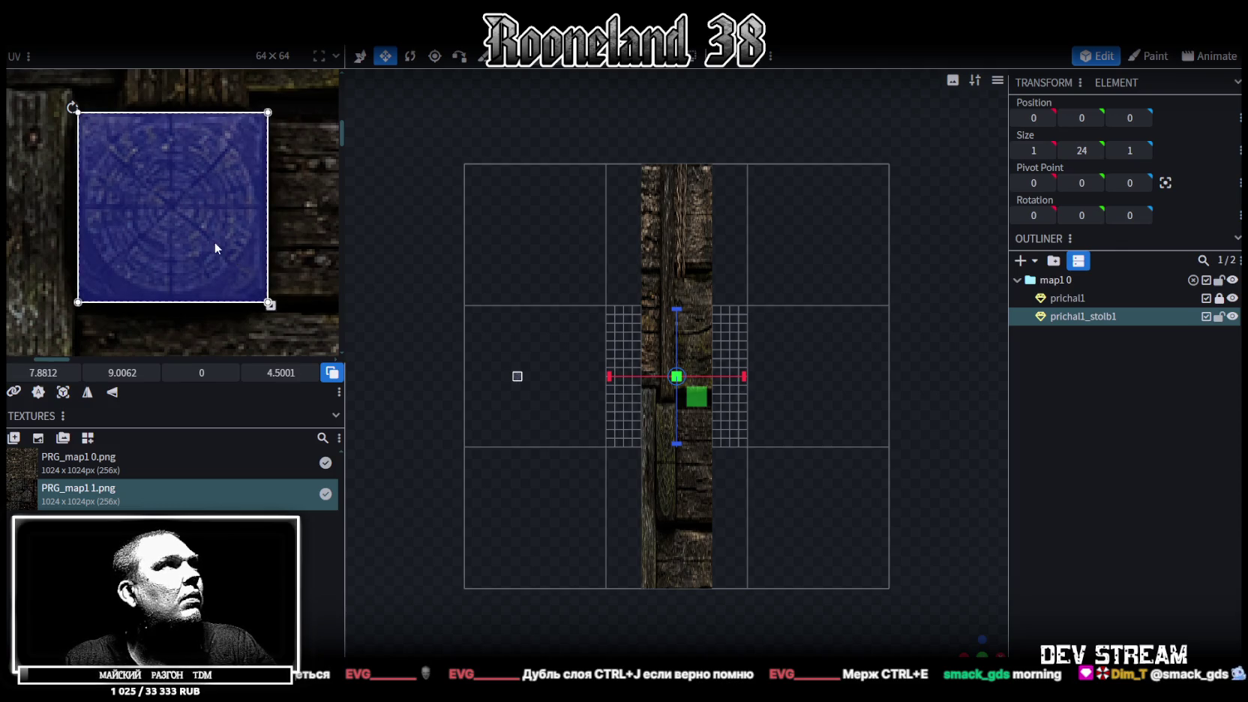
{"action": "left_click_drag", "start_coordinate": [214, 242], "coordinate": [208, 242]}
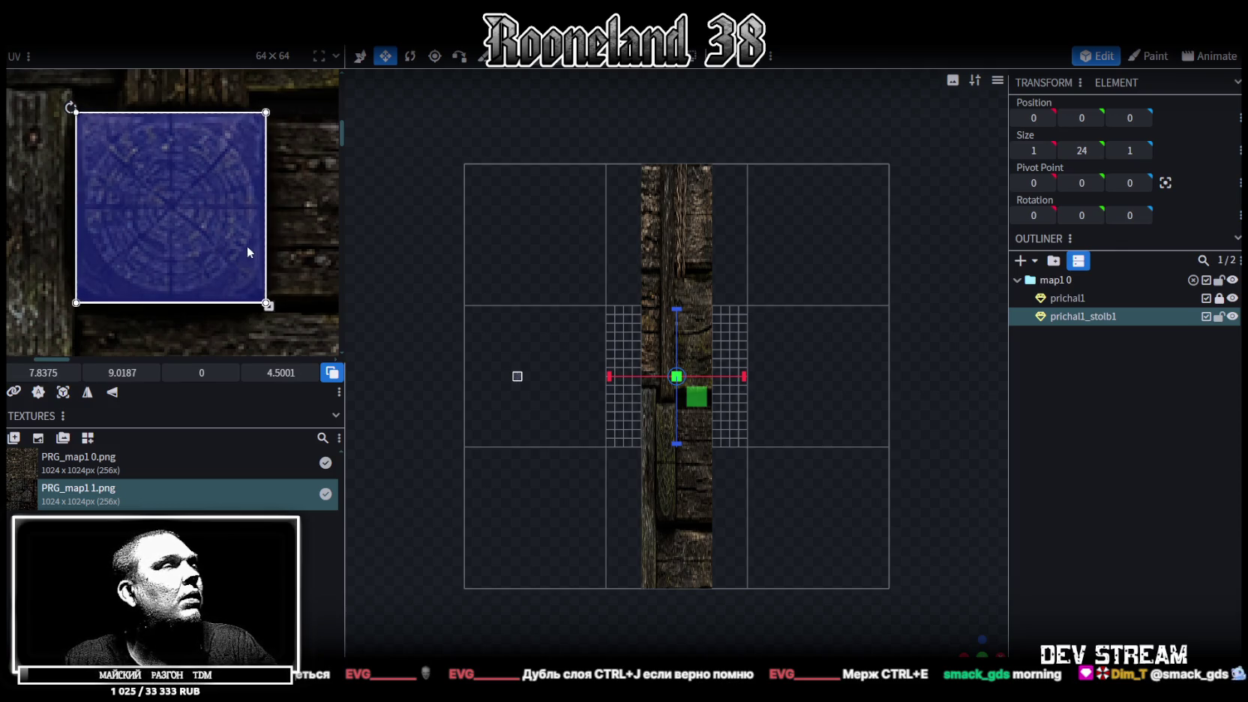
{"action": "scroll", "coordinate": [249, 246], "scroll_direction": "down", "scroll_amount": 3}
{"action": "middle_click_drag", "start_coordinate": [259, 261], "coordinate": [163, 154]}
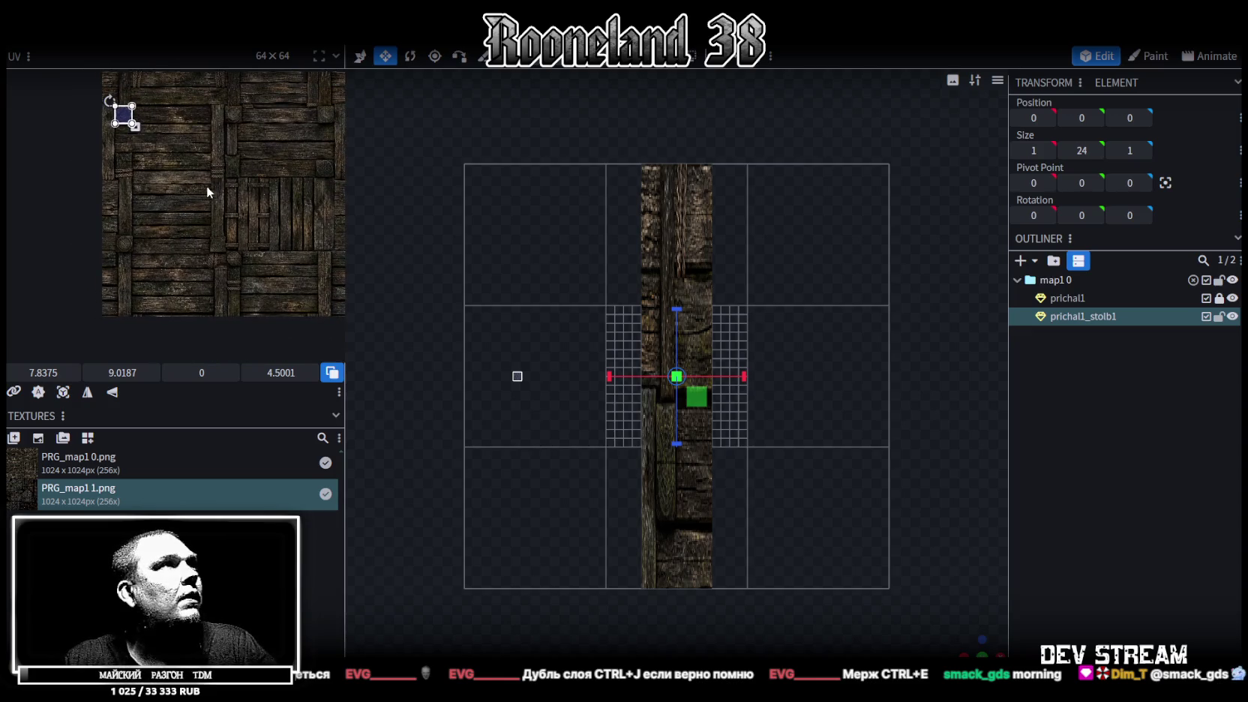
{"action": "left_click_drag", "start_coordinate": [343, 163], "coordinate": [391, 163]}
{"action": "scroll", "coordinate": [891, 465], "scroll_direction": "up", "scroll_amount": 3}
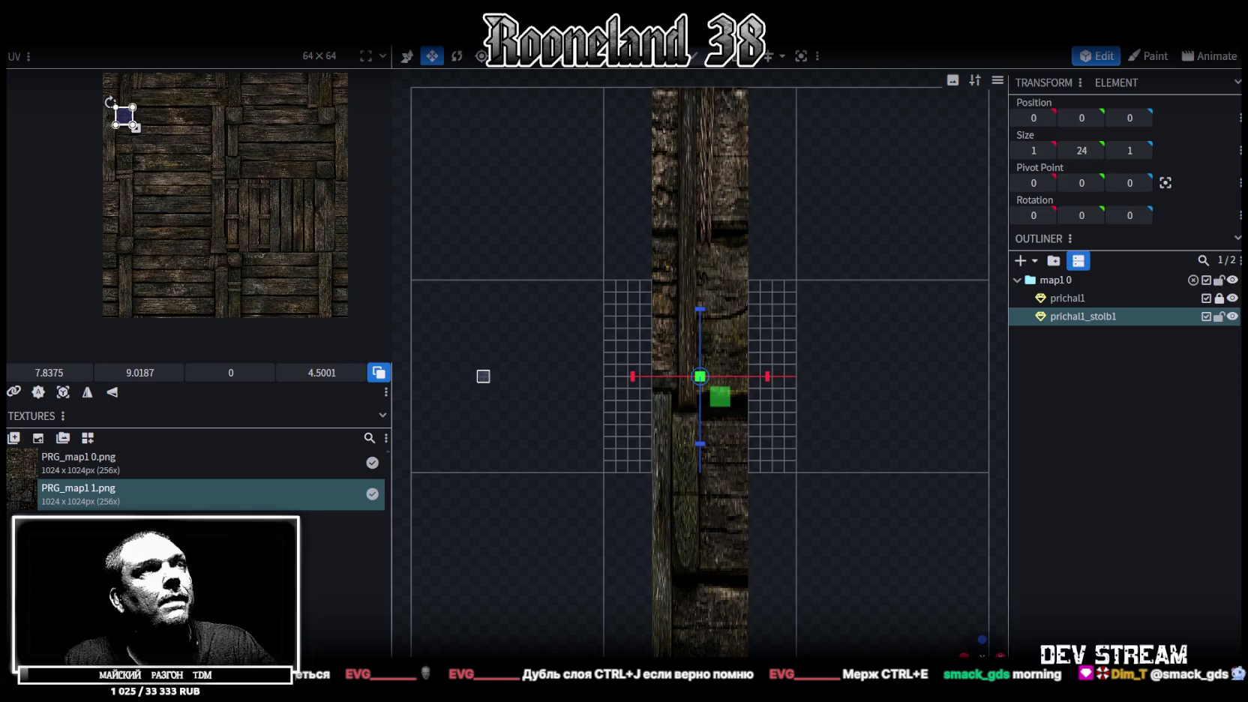
Step: View the post from below and move the bottom face's UV square onto the log end
{"action": "key", "text": "ctrl+KP_7"}
{"action": "key", "text": "ctrl+z"}
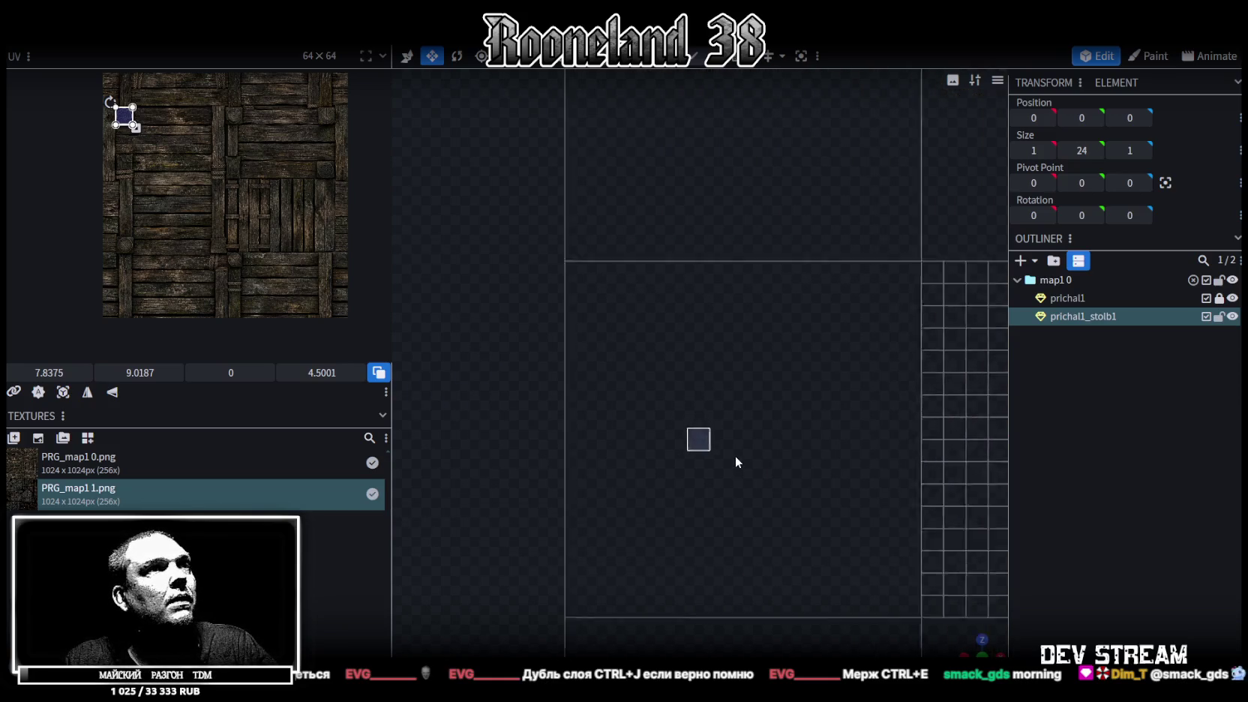
{"action": "scroll", "coordinate": [75, 136], "scroll_direction": "up", "scroll_amount": 2}
{"action": "scroll", "coordinate": [137, 139], "scroll_direction": "up", "scroll_amount": 2}
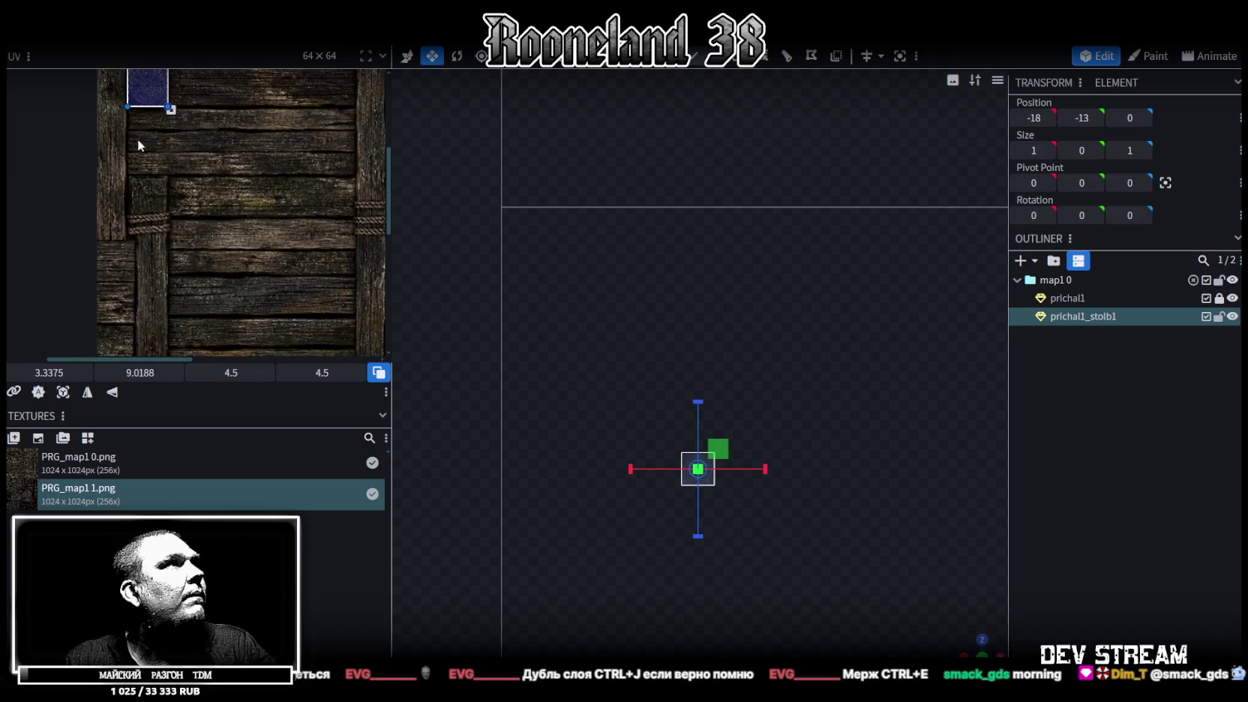
{"action": "left_click_drag", "start_coordinate": [145, 100], "coordinate": [182, 312]}
{"action": "scroll", "coordinate": [258, 133], "scroll_direction": "down", "scroll_amount": 4}
{"action": "scroll", "coordinate": [225, 132], "scroll_direction": "down", "scroll_amount": 1}
{"action": "mouse_move", "coordinate": [189, 132]}
{"action": "left_mouse_down"}
{"action": "mouse_move", "coordinate": [140, 208]}
{"action": "mouse_move", "coordinate": [141, 241]}
{"action": "left_mouse_up"}
{"action": "scroll", "coordinate": [157, 209], "scroll_direction": "up", "scroll_amount": 5}
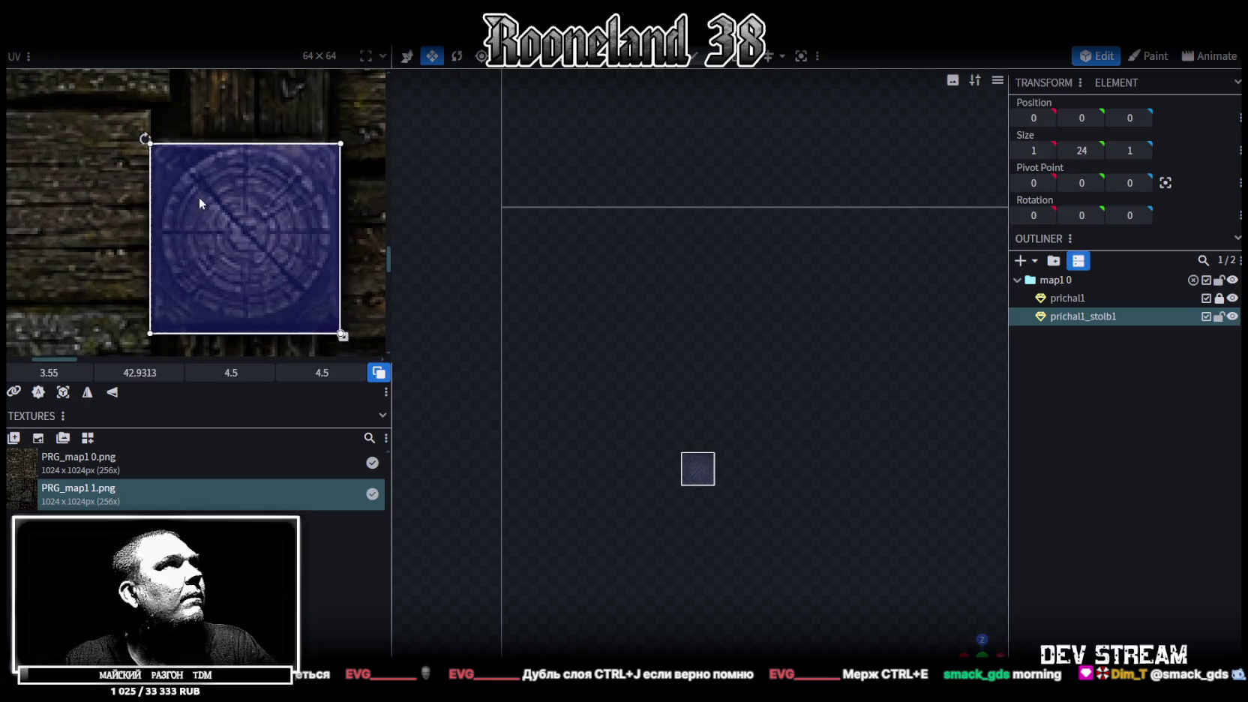
{"action": "left_click_drag", "start_coordinate": [200, 195], "coordinate": [197, 197]}
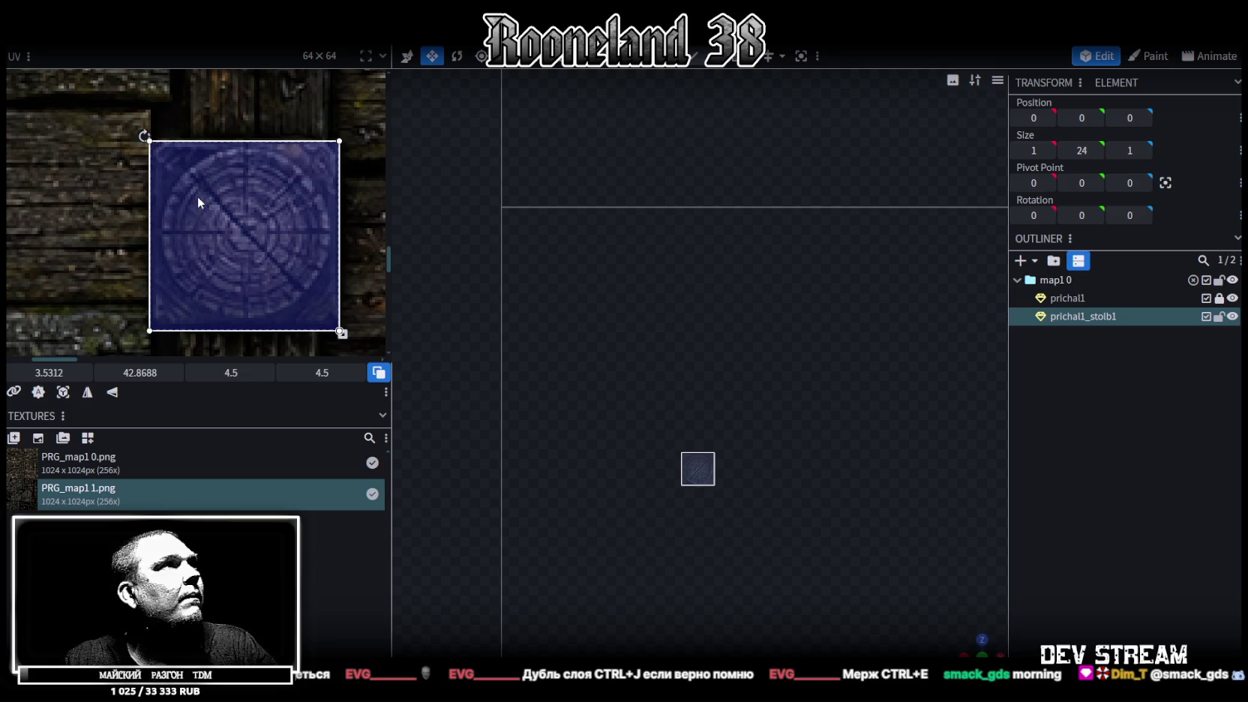
Step: Refine the end-face UV squares to size 4.5 over the log-end area
{"action": "scroll", "coordinate": [242, 222], "scroll_direction": "down", "scroll_amount": 3}
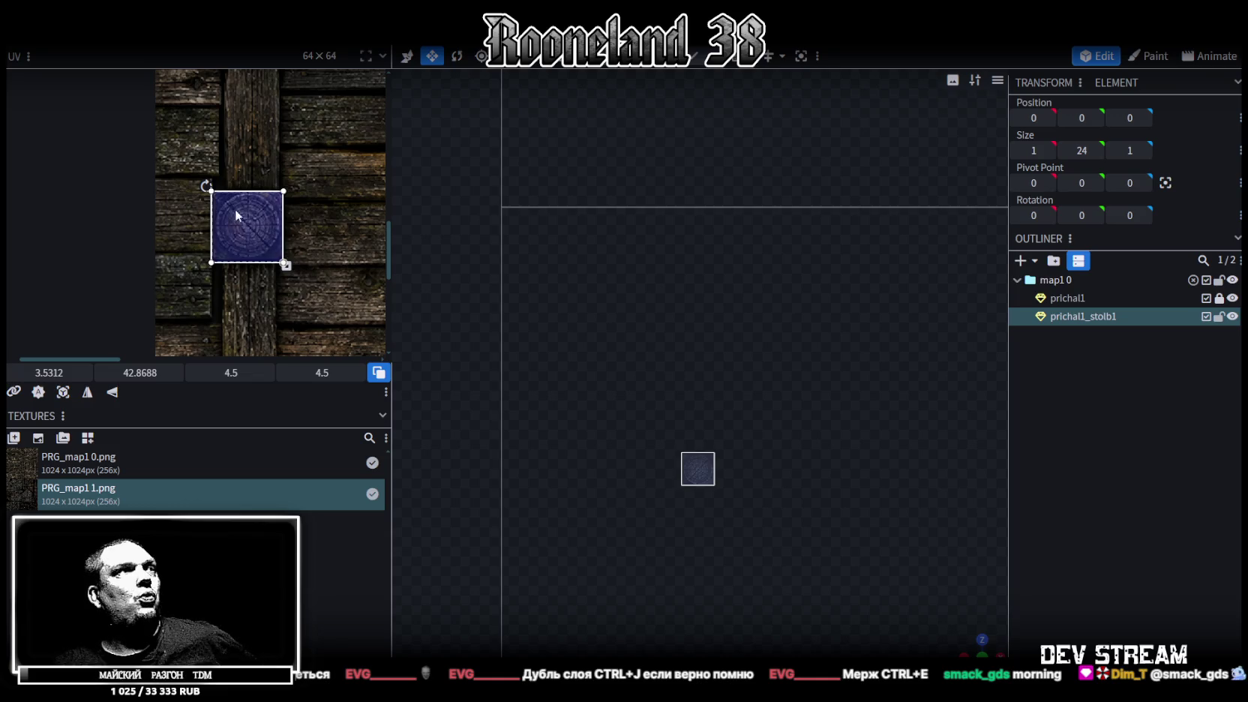
{"action": "middle_click_drag", "start_coordinate": [306, 247], "coordinate": [288, 263]}
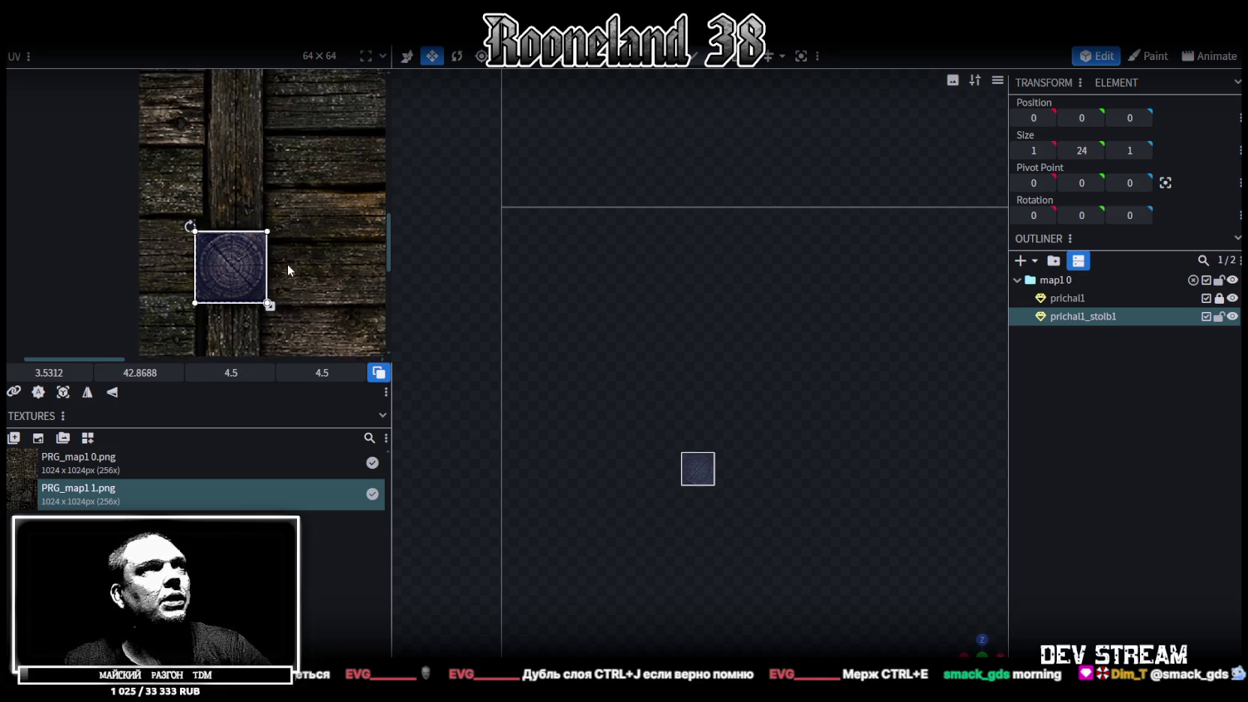
{"action": "scroll", "coordinate": [244, 214], "scroll_direction": "up", "scroll_amount": 1}
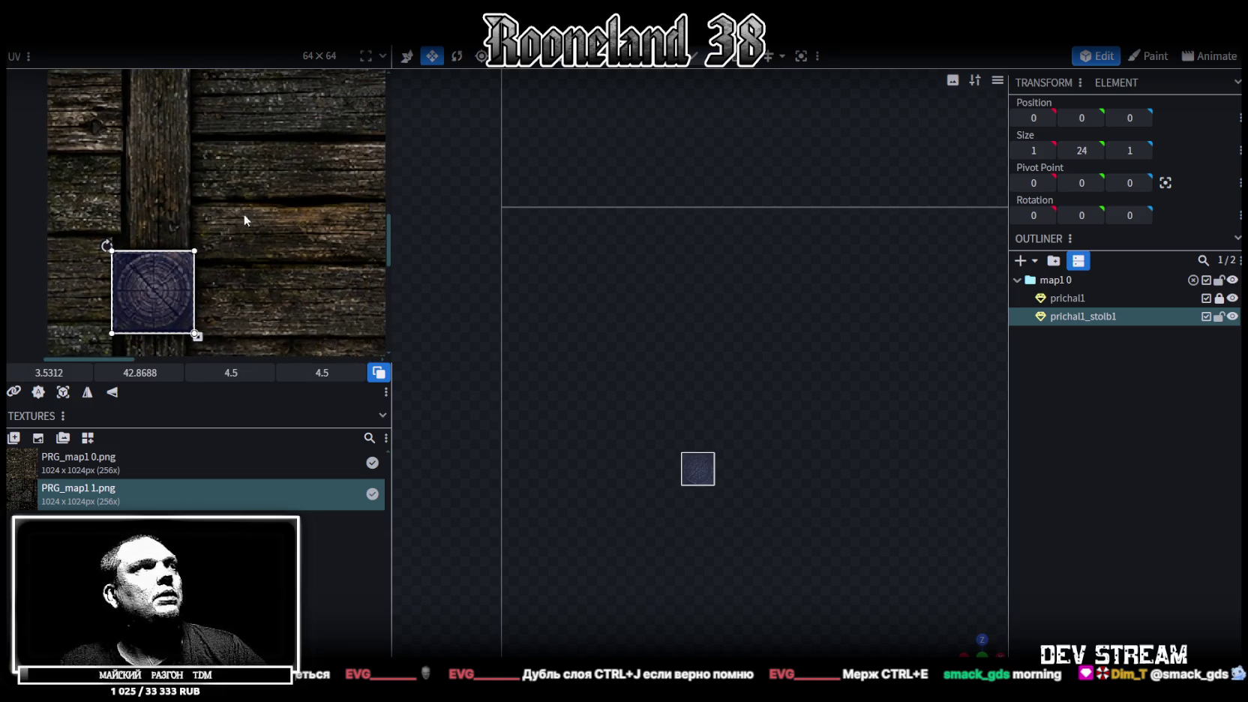
{"action": "scroll", "coordinate": [258, 207], "scroll_direction": "down", "scroll_amount": 2}
{"action": "middle_click_drag", "start_coordinate": [264, 204], "coordinate": [201, 288]}
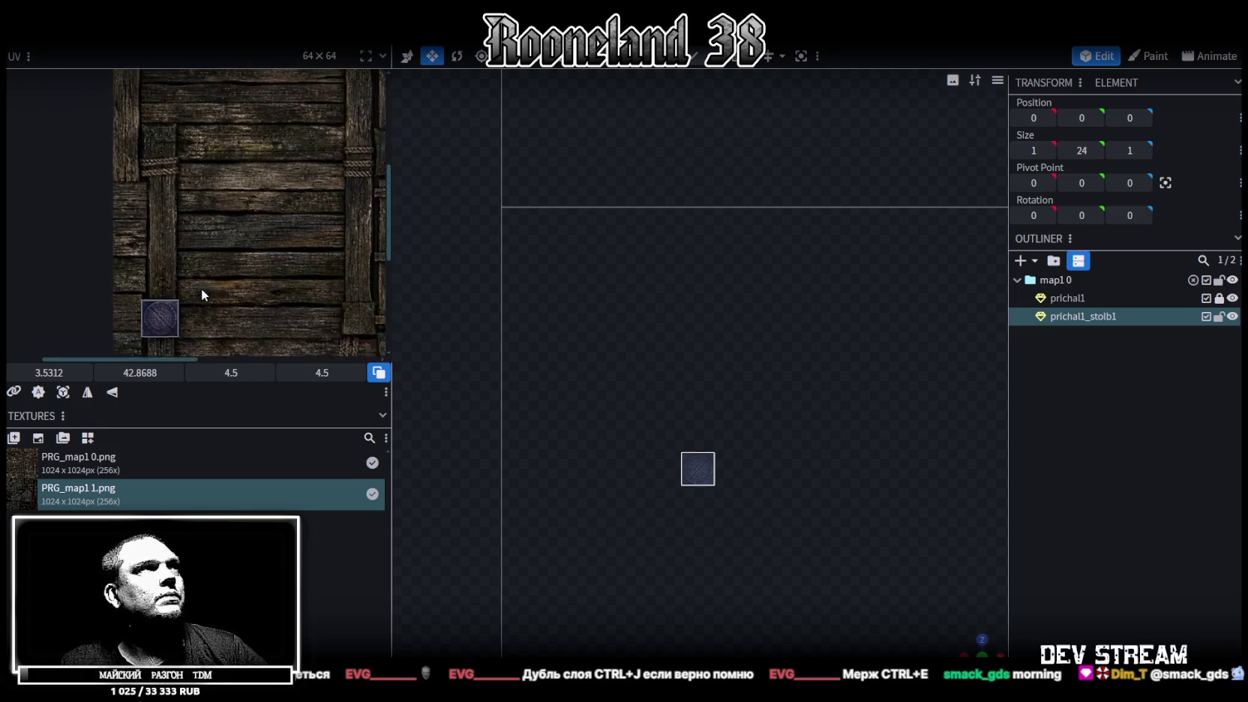
{"action": "scroll", "coordinate": [213, 274], "scroll_direction": "up", "scroll_amount": 1}
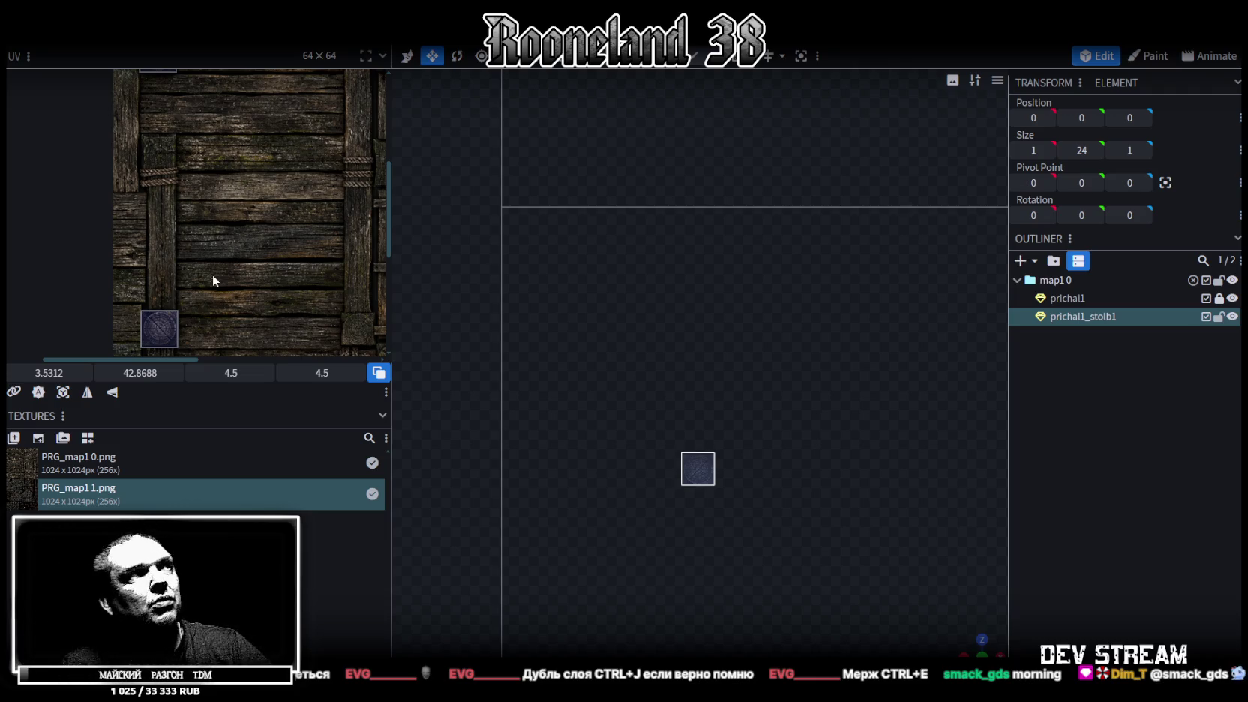
{"action": "left_click_drag", "start_coordinate": [391, 179], "coordinate": [448, 179]}
{"action": "scroll", "coordinate": [256, 256], "scroll_direction": "down", "scroll_amount": 2}
{"action": "scroll", "coordinate": [236, 237], "scroll_direction": "up", "scroll_amount": 3}
{"action": "scroll", "coordinate": [694, 372], "scroll_direction": "up", "scroll_amount": 2}
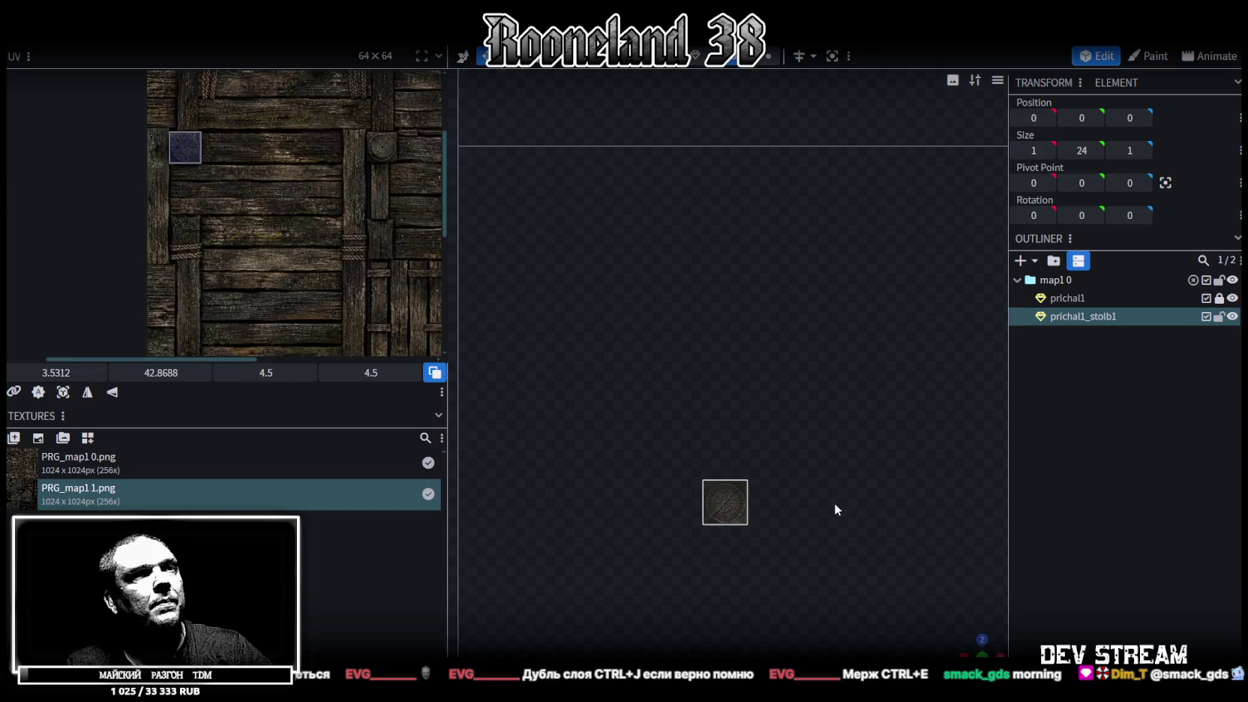
Step: Select the pillar's long side face from a side view
{"action": "mouse_move", "coordinate": [948, 636]}
{"action": "left_mouse_down"}
{"action": "mouse_move", "coordinate": [843, 579]}
{"action": "mouse_move", "coordinate": [756, 422]}
{"action": "left_mouse_up"}
{"action": "scroll", "coordinate": [814, 482], "scroll_direction": "down", "scroll_amount": 3}
{"action": "scroll", "coordinate": [815, 598], "scroll_direction": "up", "scroll_amount": 5}
{"action": "left_click", "coordinate": [697, 377]}
{"action": "mouse_move", "coordinate": [698, 377]}
{"action": "left_mouse_down"}
{"action": "mouse_move", "coordinate": [709, 435]}
{"action": "mouse_move", "coordinate": [873, 456]}
{"action": "mouse_move", "coordinate": [824, 420]}
{"action": "left_mouse_up"}
{"action": "left_click", "coordinate": [701, 340]}
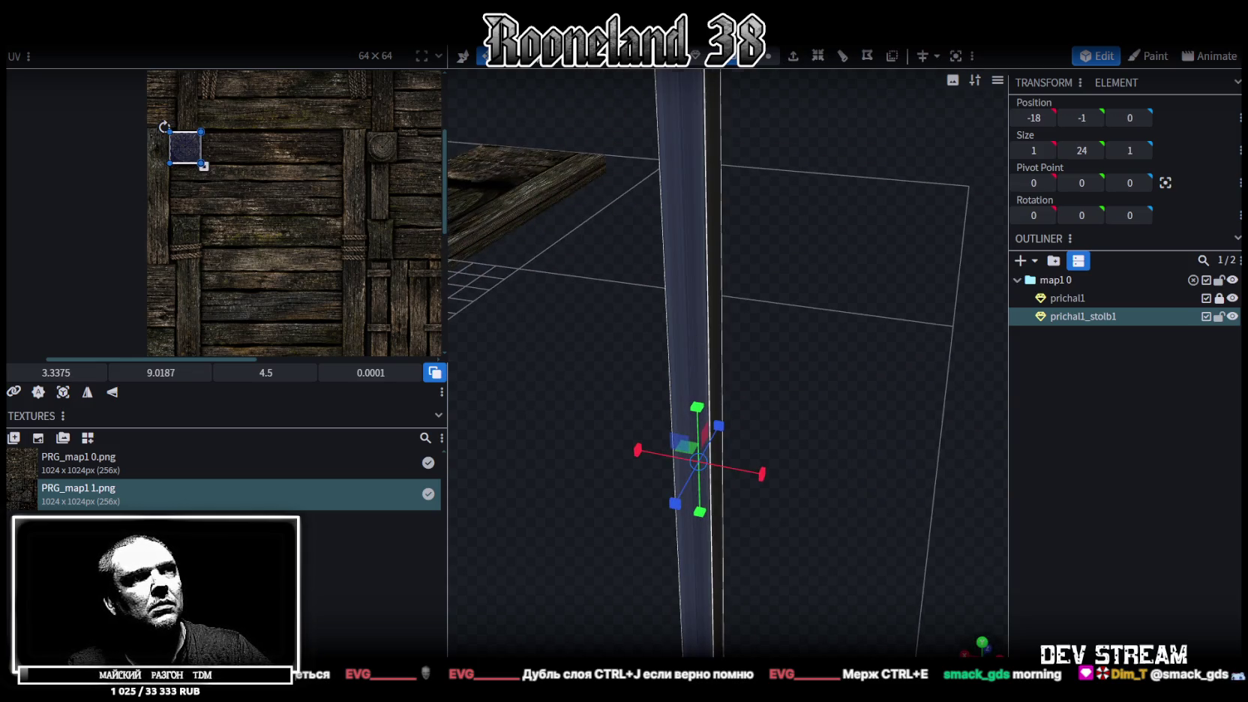
Step: In front view, fit the side face's UV to a 1×24 strip and slide it across the planks
{"action": "key", "text": "KP_1"}
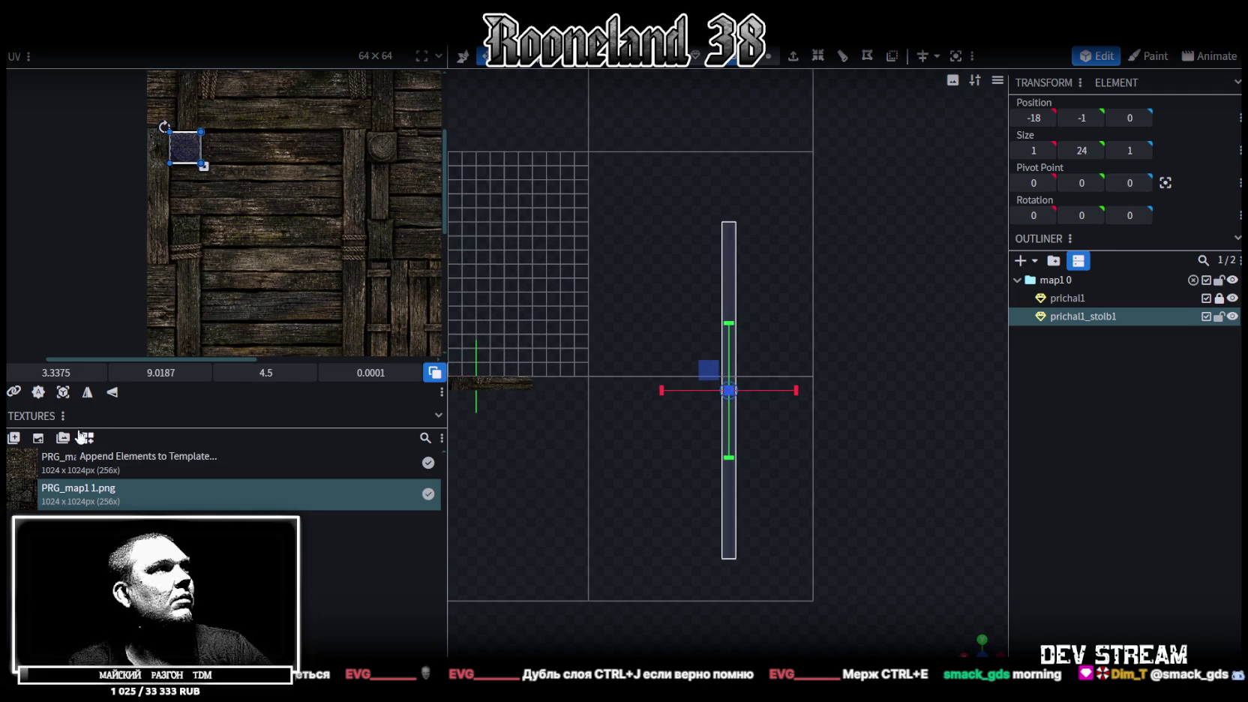
{"action": "left_click", "coordinate": [63, 391]}
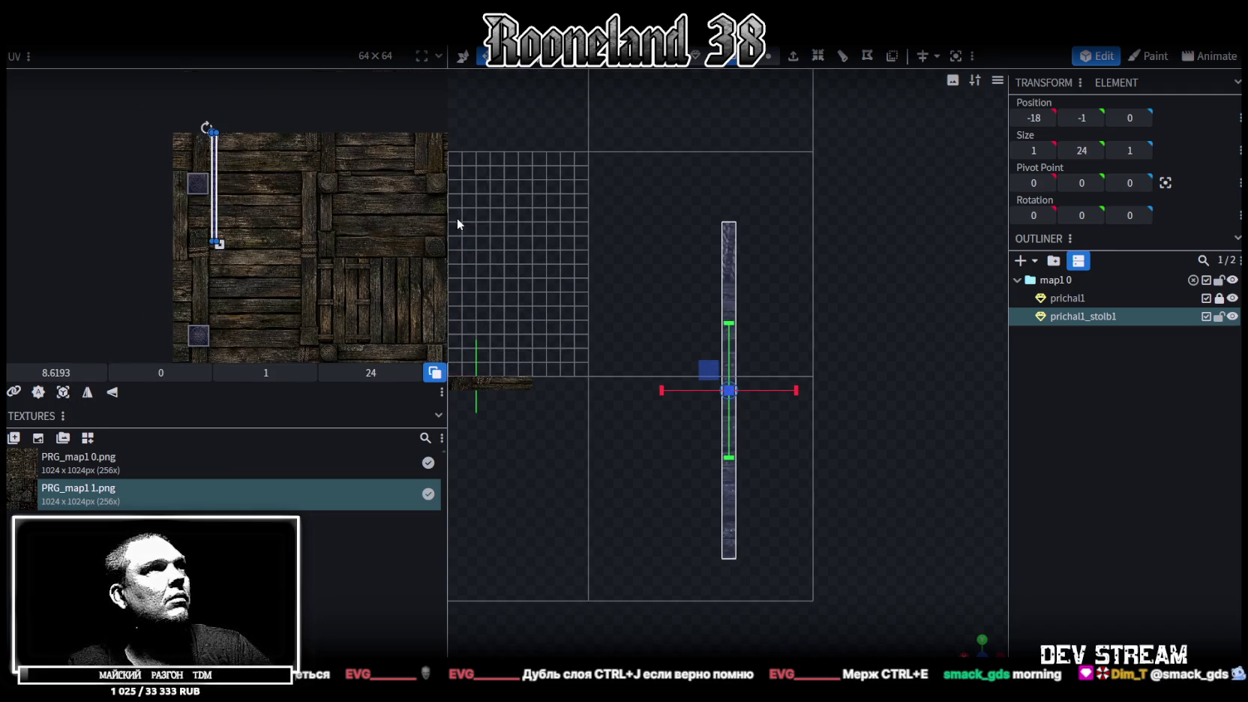
{"action": "left_click_drag", "start_coordinate": [451, 210], "coordinate": [592, 217]}
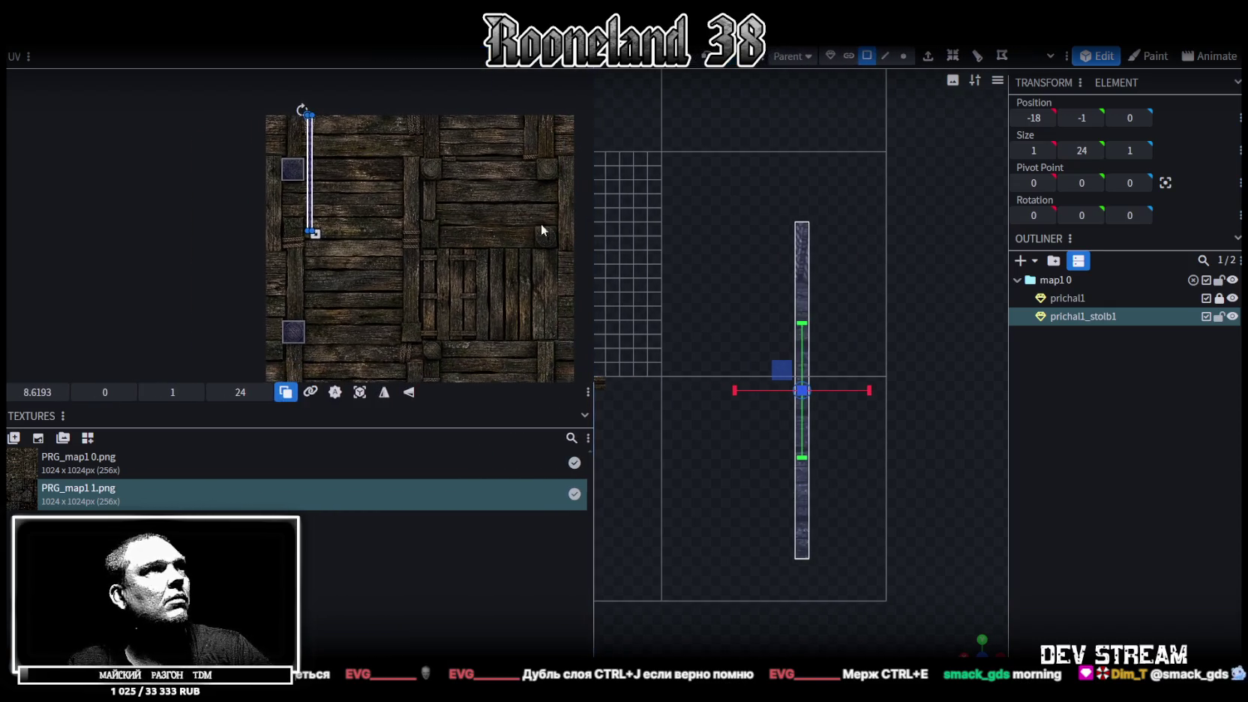
{"action": "scroll", "coordinate": [247, 171], "scroll_direction": "up", "scroll_amount": 2}
{"action": "scroll", "coordinate": [246, 169], "scroll_direction": "up", "scroll_amount": 2}
{"action": "scroll", "coordinate": [239, 238], "scroll_direction": "up", "scroll_amount": 1}
{"action": "scroll", "coordinate": [228, 213], "scroll_direction": "down", "scroll_amount": 2}
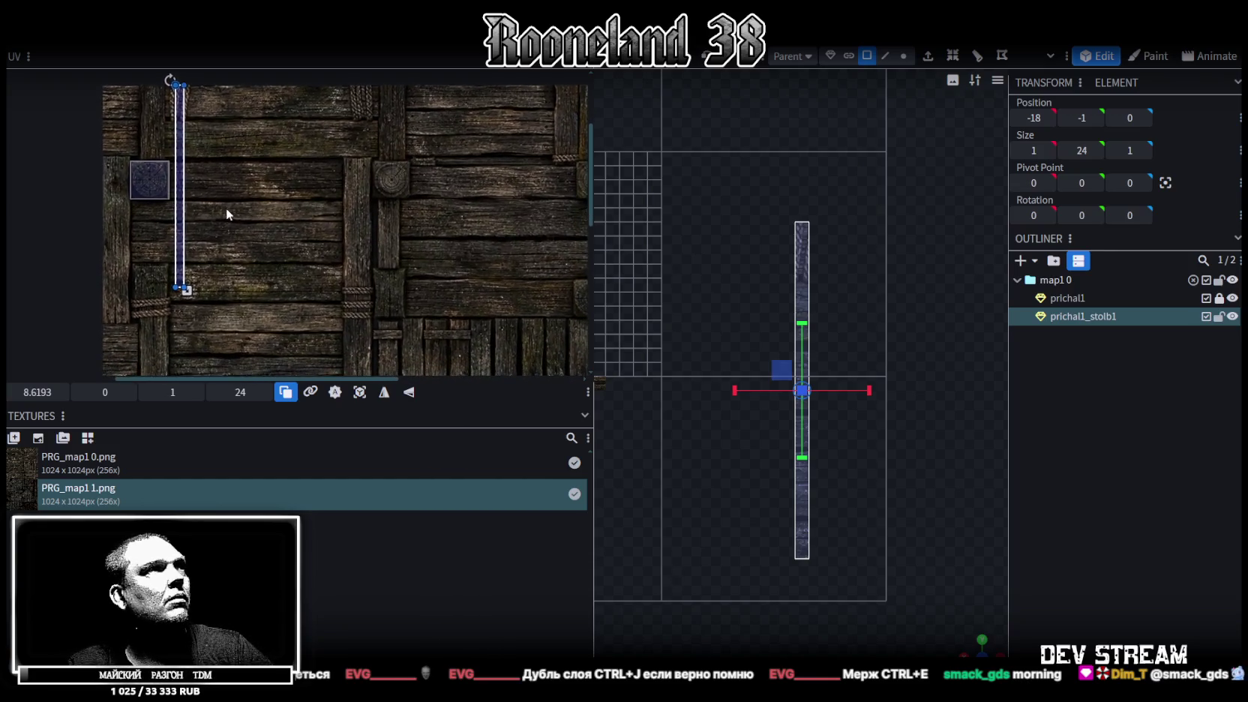
{"action": "middle_click_drag", "start_coordinate": [229, 215], "coordinate": [256, 249]}
{"action": "mouse_move", "coordinate": [256, 249]}
{"action": "left_mouse_down"}
{"action": "mouse_move", "coordinate": [270, 227]}
{"action": "mouse_move", "coordinate": [334, 248]}
{"action": "left_mouse_up"}
{"action": "scroll", "coordinate": [924, 458], "scroll_direction": "up", "scroll_amount": 1}
{"action": "scroll", "coordinate": [924, 459], "scroll_direction": "up", "scroll_amount": 2}
{"action": "scroll", "coordinate": [942, 461], "scroll_direction": "down", "scroll_amount": 1}
Step: Check the textured pillar in perspective and adjust its height
{"action": "mouse_move", "coordinate": [968, 649]}
{"action": "left_mouse_down"}
{"action": "mouse_move", "coordinate": [954, 308]}
{"action": "mouse_move", "coordinate": [851, 314]}
{"action": "mouse_move", "coordinate": [803, 363]}
{"action": "left_mouse_up"}
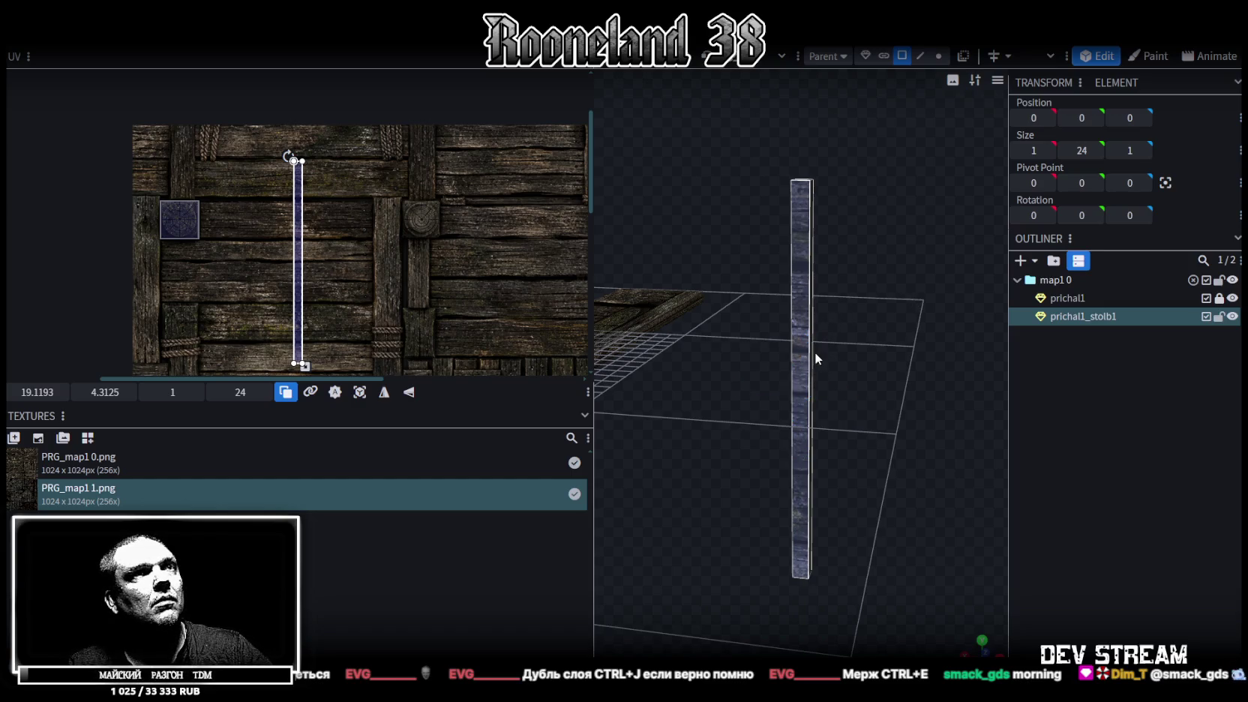
{"action": "left_click", "coordinate": [814, 335]}
{"action": "left_click_drag", "start_coordinate": [807, 335], "coordinate": [804, 463]}
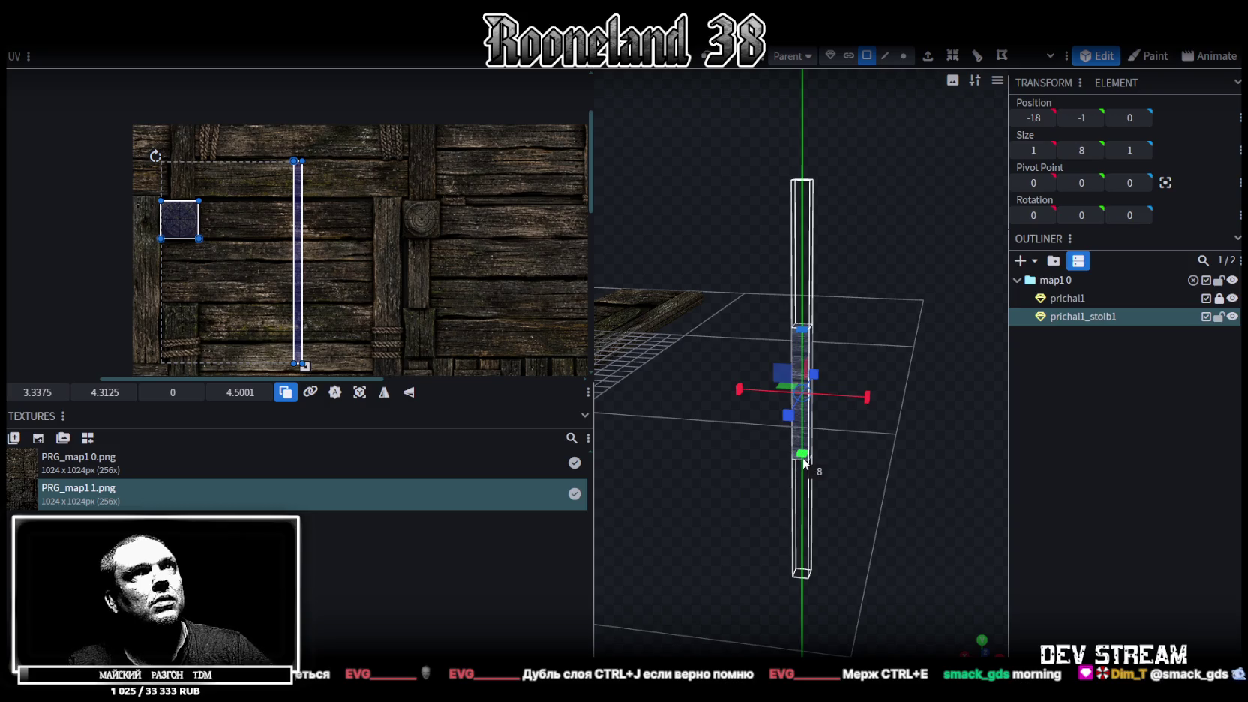
Step: Finish setting the pillar's height and switch to a flat front view
{"action": "left_click_drag", "start_coordinate": [931, 363], "coordinate": [865, 425]}
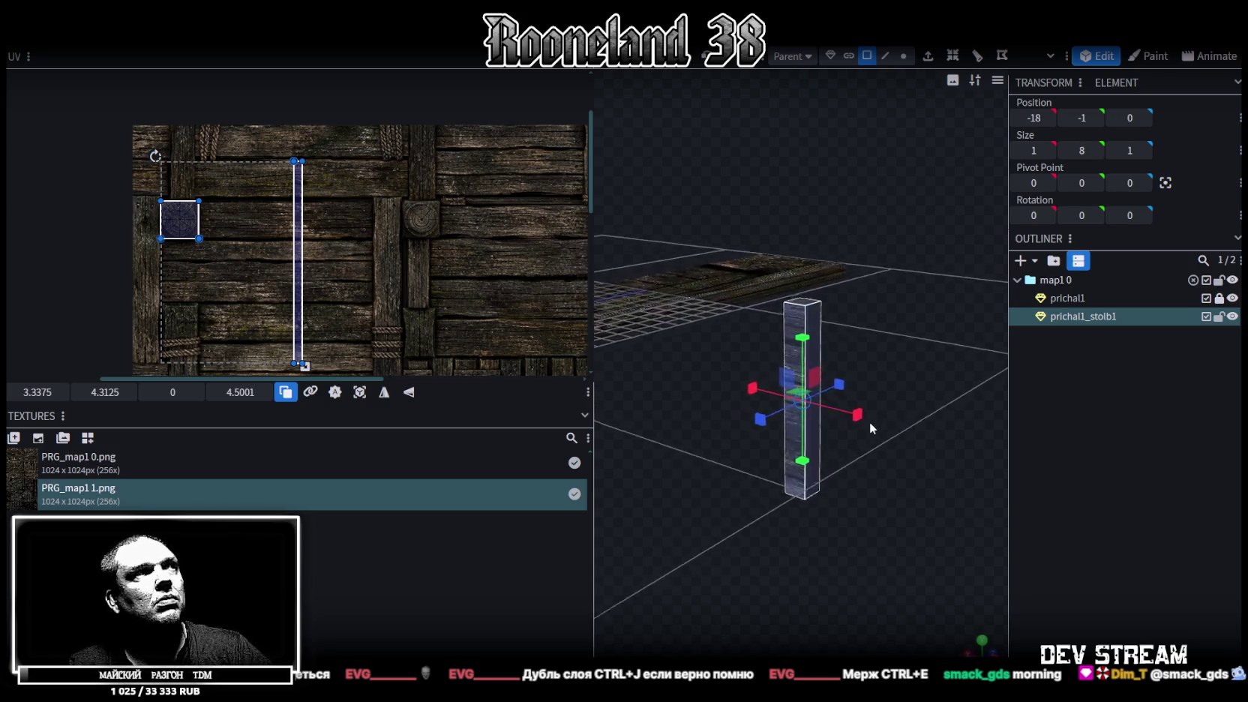
{"action": "scroll", "coordinate": [938, 406], "scroll_direction": "up", "scroll_amount": 2}
{"action": "left_click_drag", "start_coordinate": [938, 407], "coordinate": [803, 318]}
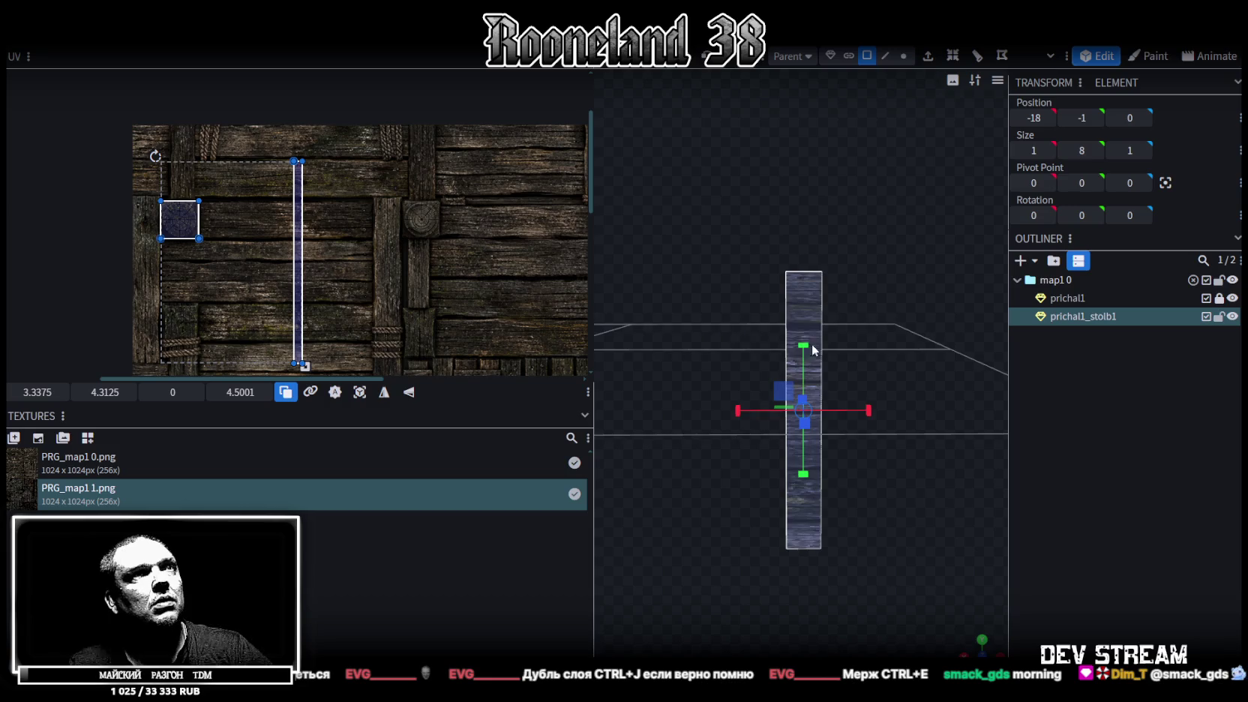
{"action": "left_click", "coordinate": [977, 637]}
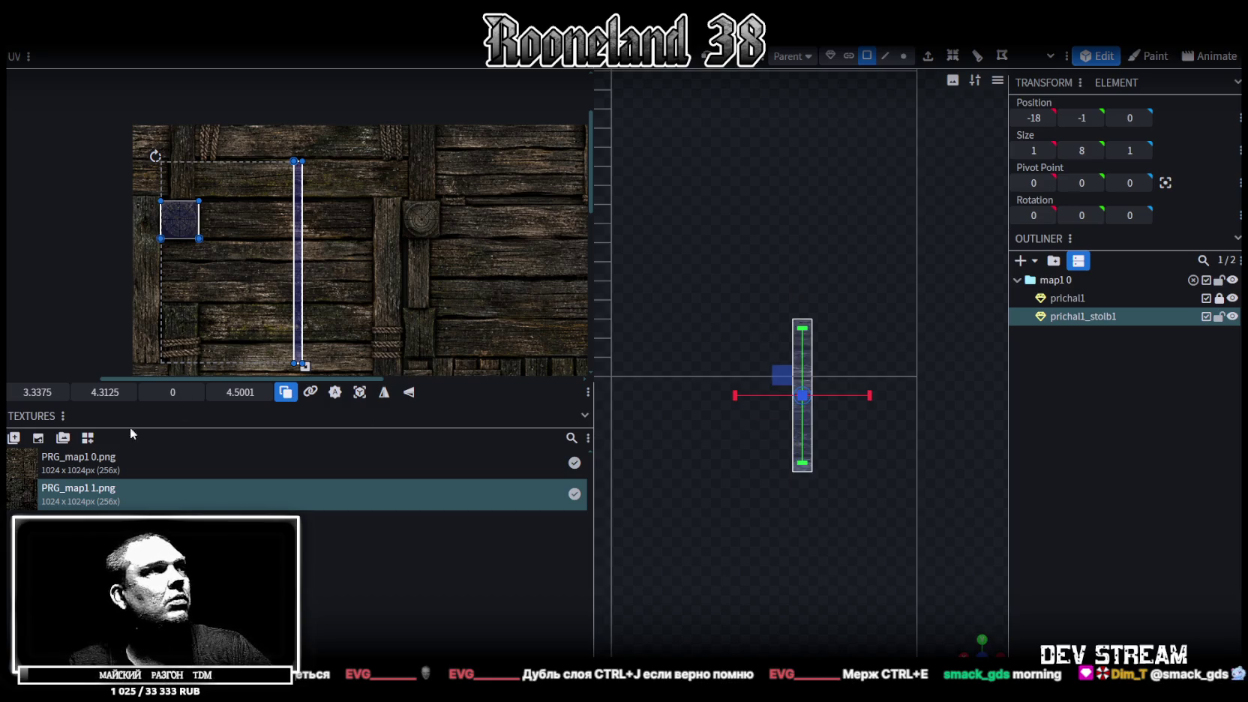
Step: Project the front face's UV from view and rotate it to lie horizontally
{"action": "left_click", "coordinate": [359, 392]}
{"action": "left_click_drag", "start_coordinate": [182, 209], "coordinate": [306, 225]}
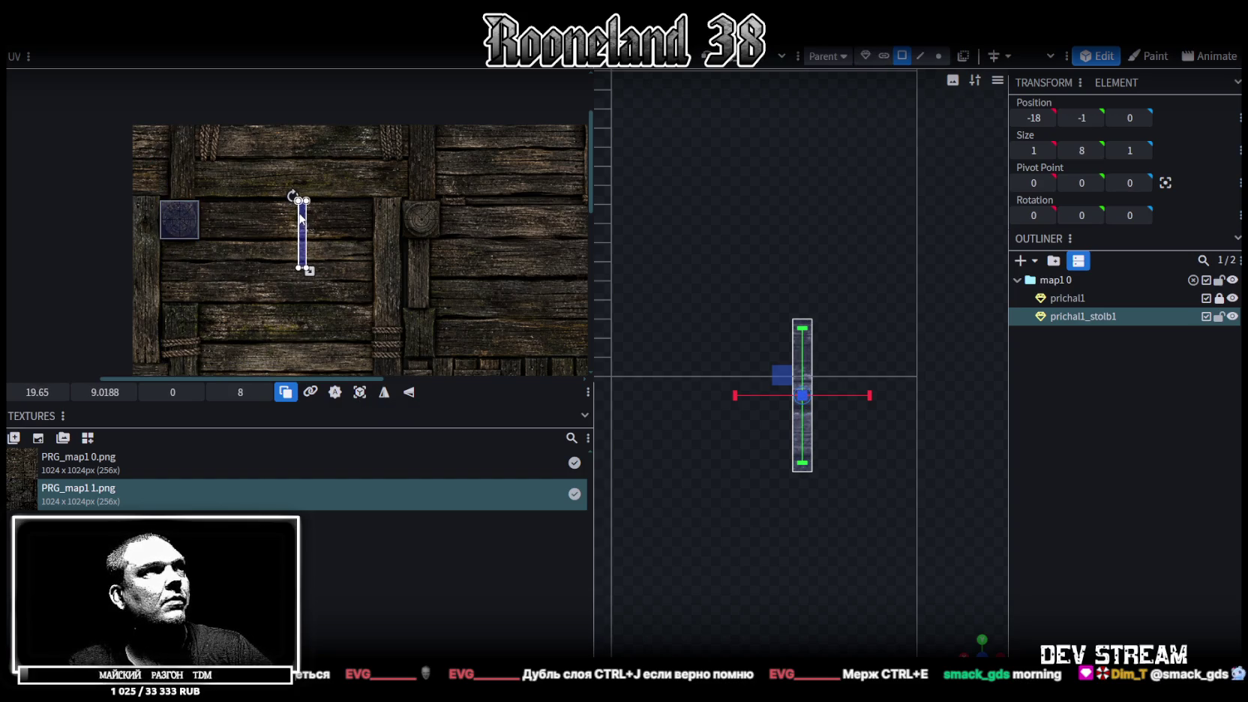
{"action": "scroll", "coordinate": [309, 216], "scroll_direction": "up", "scroll_amount": 2}
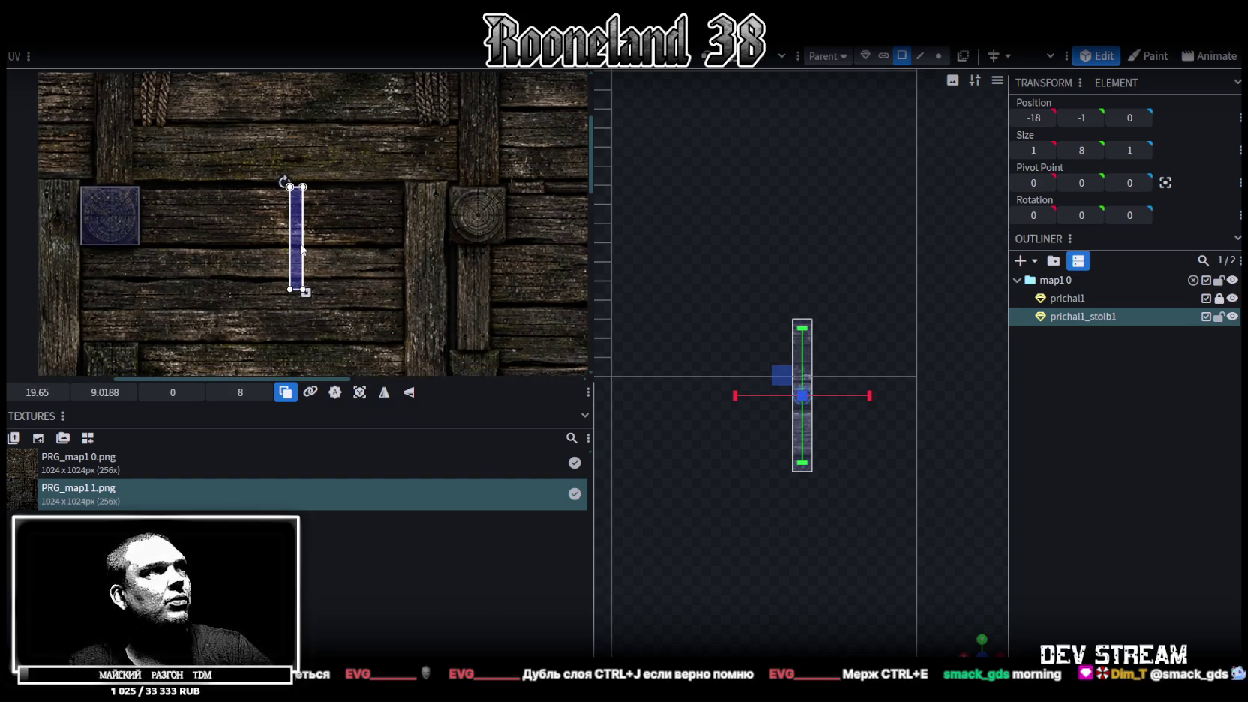
{"action": "right_click", "coordinate": [299, 241]}
{"action": "left_click", "coordinate": [353, 521]}
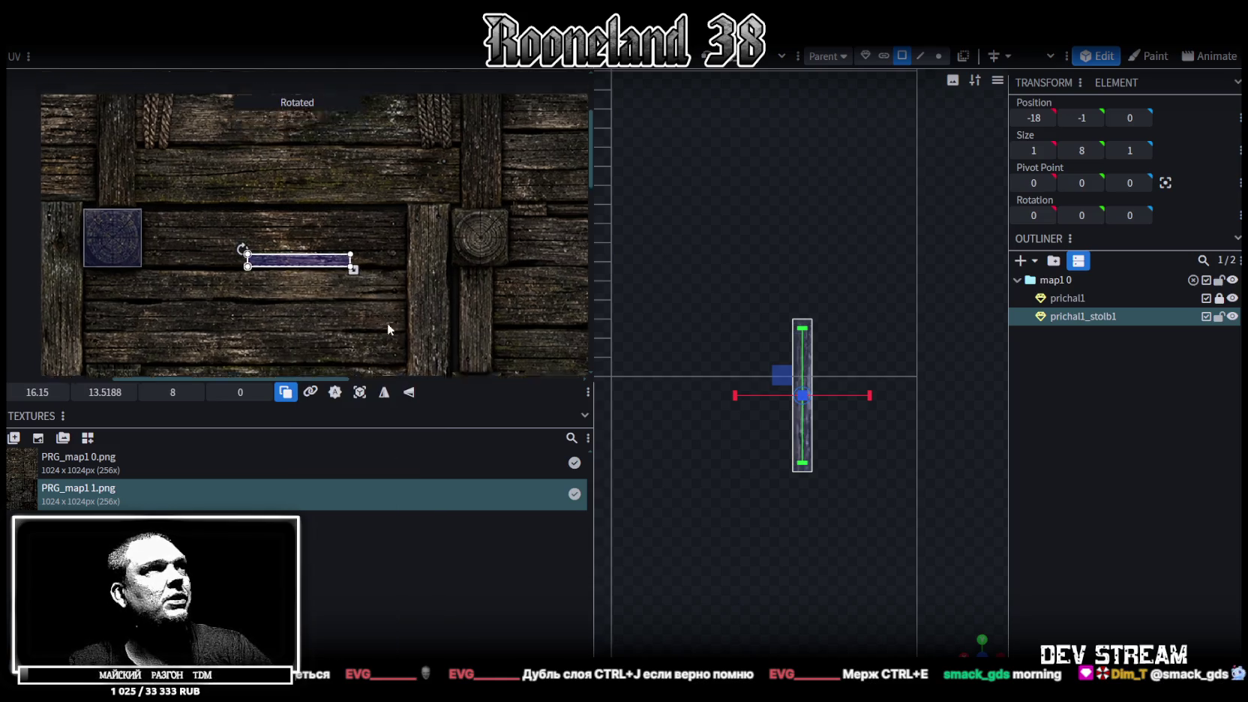
Step: Move and stretch the rotated UV across the plank strip at the texture's top edge
{"action": "scroll", "coordinate": [371, 332], "scroll_direction": "up", "scroll_amount": 3}
{"action": "mouse_move", "coordinate": [349, 347]}
{"action": "left_mouse_down"}
{"action": "mouse_move", "coordinate": [277, 234]}
{"action": "mouse_move", "coordinate": [229, 193]}
{"action": "mouse_move", "coordinate": [205, 227]}
{"action": "left_mouse_up"}
{"action": "scroll", "coordinate": [218, 188], "scroll_direction": "up", "scroll_amount": 2}
{"action": "scroll", "coordinate": [215, 183], "scroll_direction": "up", "scroll_amount": 2}
{"action": "scroll", "coordinate": [227, 222], "scroll_direction": "down", "scroll_amount": 1}
{"action": "scroll", "coordinate": [149, 180], "scroll_direction": "down", "scroll_amount": 4}
{"action": "scroll", "coordinate": [149, 180], "scroll_direction": "up", "scroll_amount": 4}
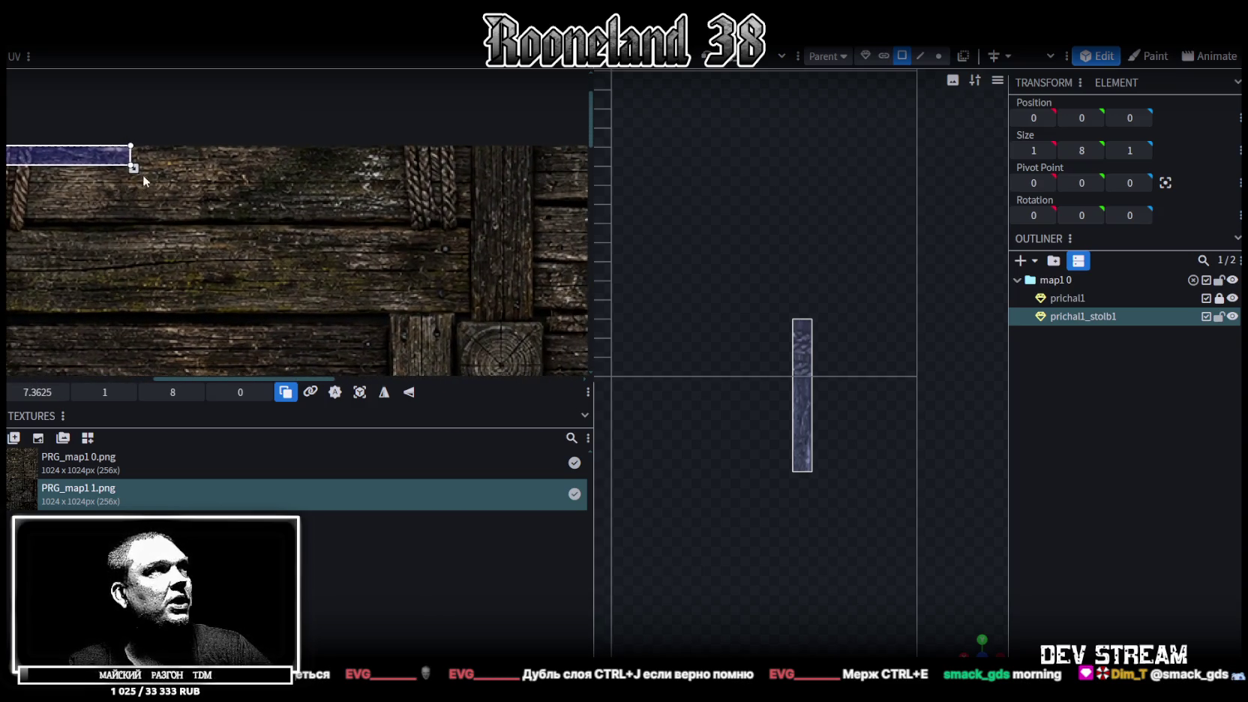
{"action": "left_click_drag", "start_coordinate": [142, 174], "coordinate": [475, 233]}
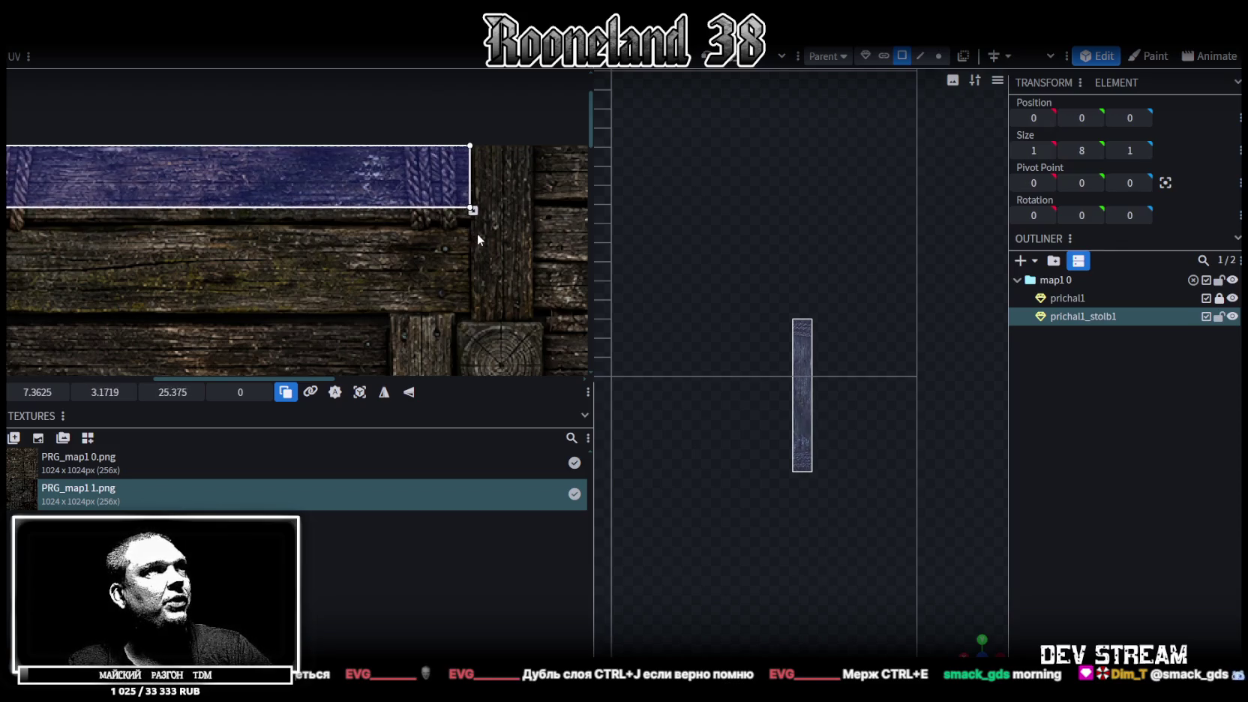
{"action": "scroll", "coordinate": [478, 233], "scroll_direction": "up", "scroll_amount": 2}
{"action": "scroll", "coordinate": [471, 207], "scroll_direction": "up", "scroll_amount": 2}
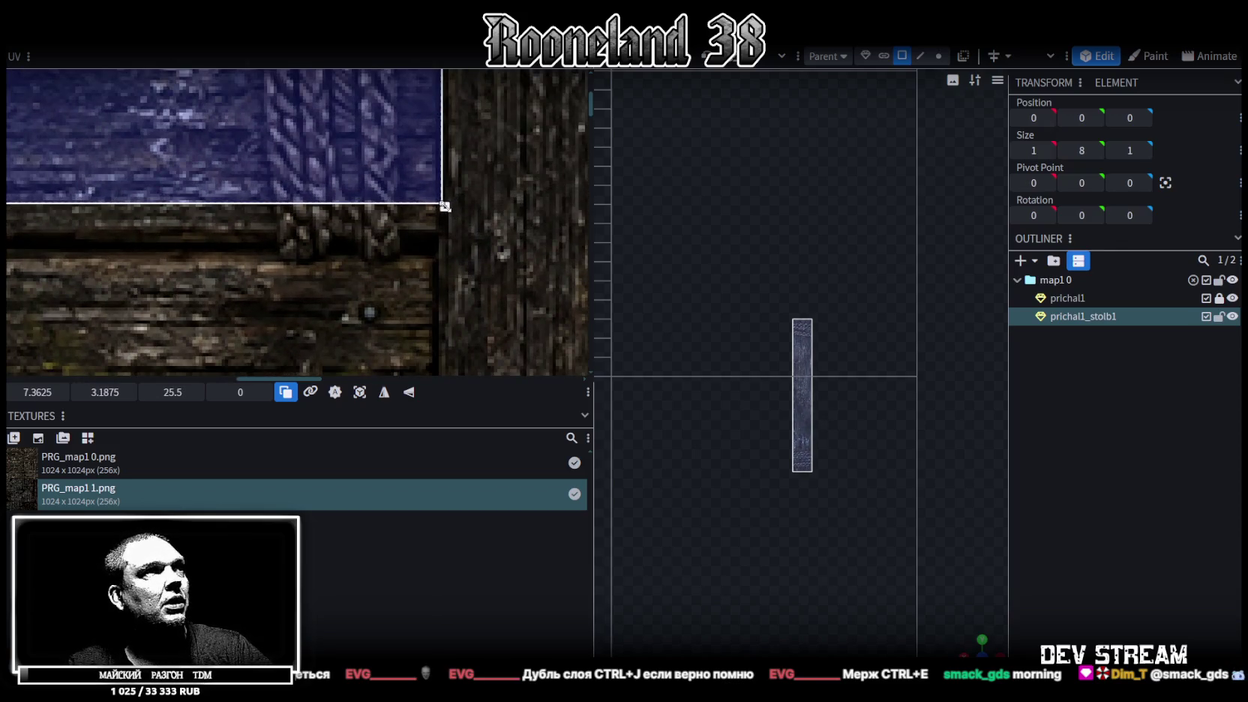
{"action": "left_click_drag", "start_coordinate": [445, 206], "coordinate": [441, 239]}
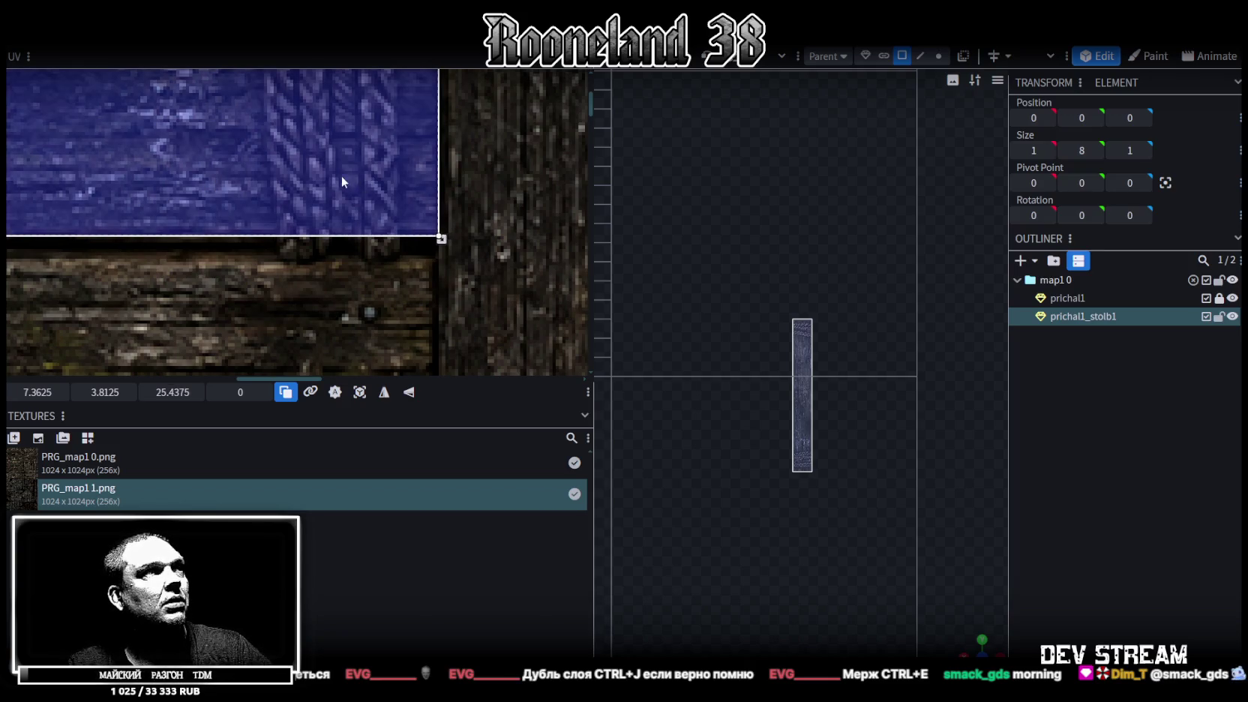
{"action": "scroll", "coordinate": [516, 276], "scroll_direction": "down", "scroll_amount": 4}
{"action": "left_click_drag", "start_coordinate": [976, 637], "coordinate": [710, 488]}
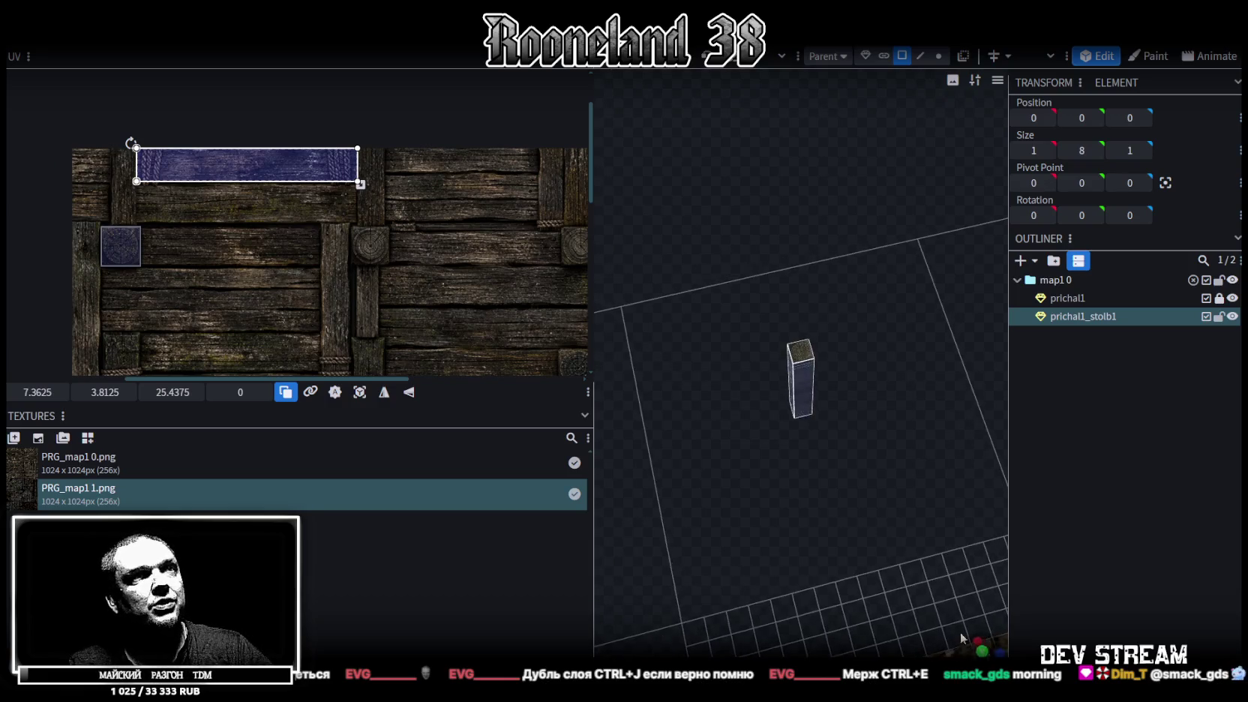
Step: Select the post and undo the accidental change to restore its full depth
{"action": "scroll", "coordinate": [825, 420], "scroll_direction": "up", "scroll_amount": 3}
{"action": "left_click", "coordinate": [770, 428]}
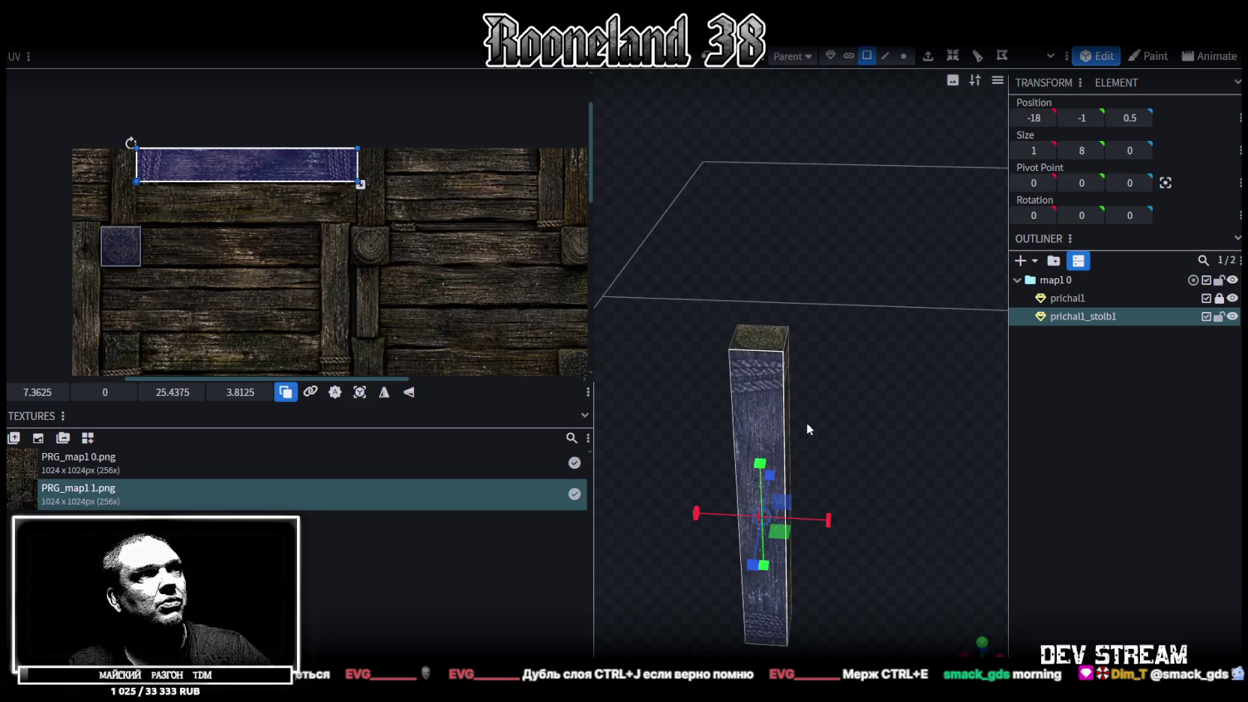
{"action": "left_click", "coordinate": [410, 392]}
{"action": "left_click_drag", "start_coordinate": [823, 445], "coordinate": [833, 365]}
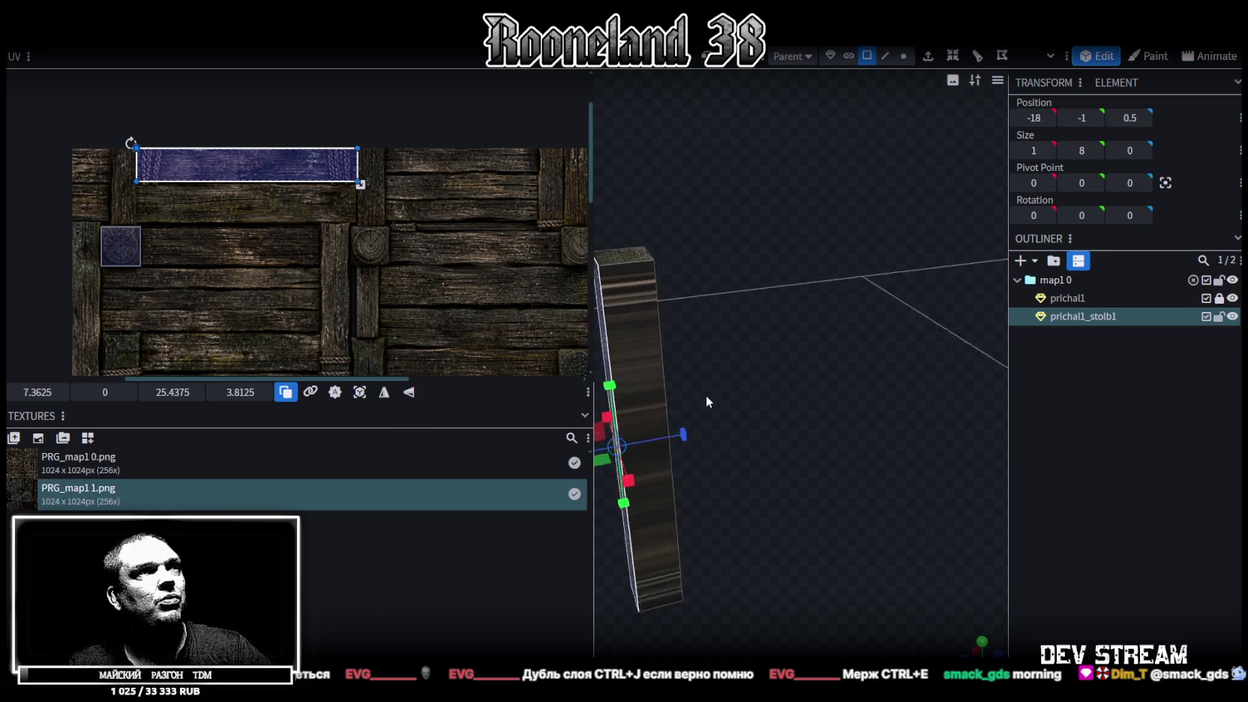
{"action": "key", "text": "ctrl+z"}
{"action": "mouse_move", "coordinate": [685, 267]}
{"action": "left_mouse_down"}
{"action": "mouse_move", "coordinate": [748, 297]}
{"action": "mouse_move", "coordinate": [697, 300]}
{"action": "left_mouse_up"}
Step: In side view, project the side face's UV from view and rotate it horizontally
{"action": "key", "text": "KP_3"}
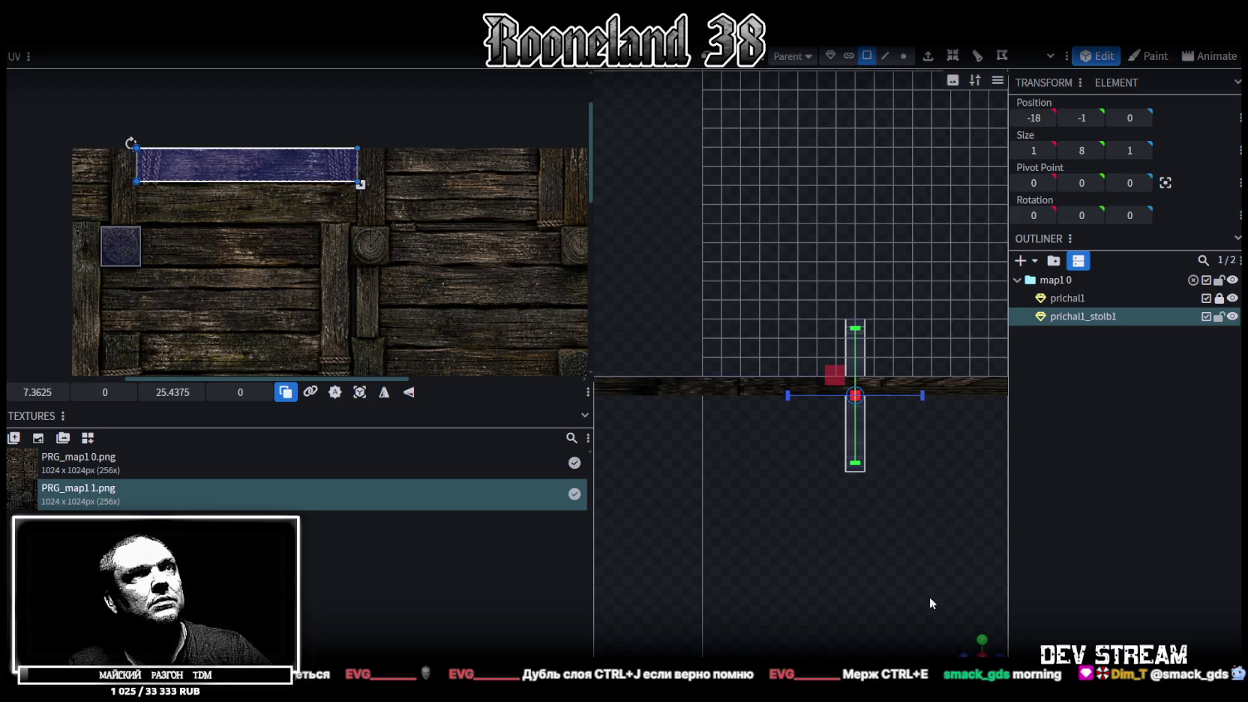
{"action": "left_click", "coordinate": [366, 395]}
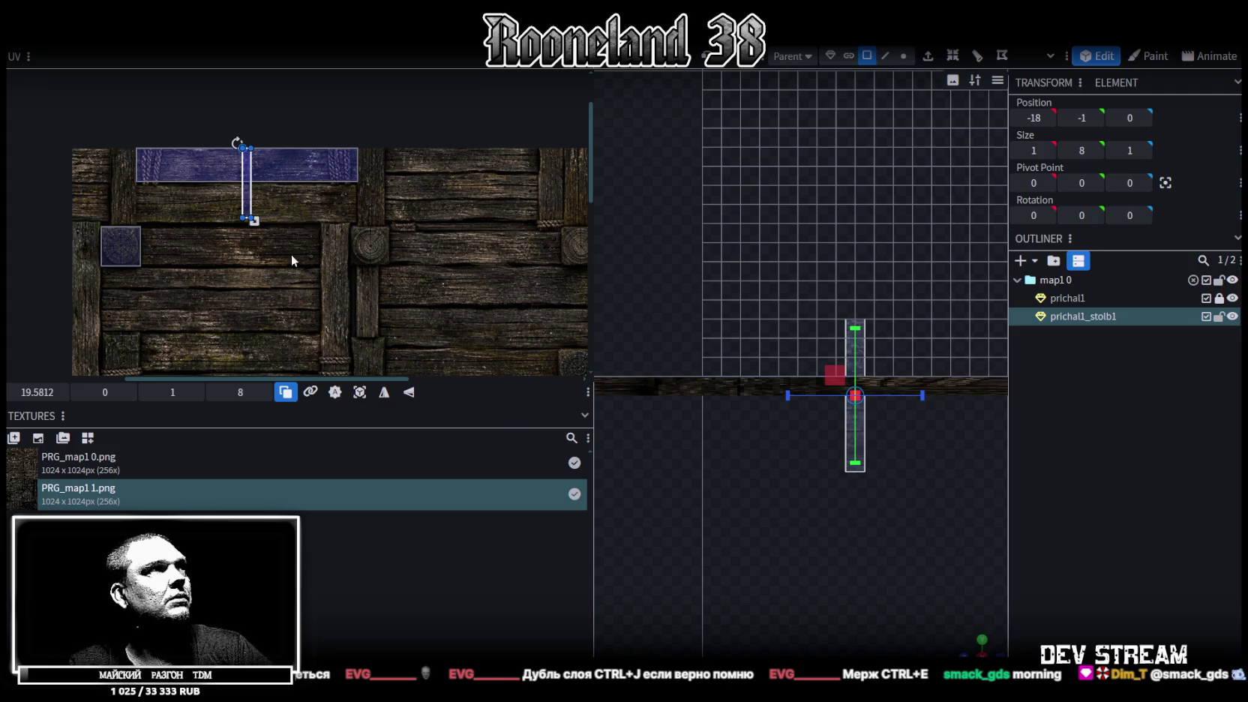
{"action": "scroll", "coordinate": [292, 256], "scroll_direction": "up", "scroll_amount": 3}
{"action": "left_click_drag", "start_coordinate": [246, 189], "coordinate": [245, 263]}
{"action": "right_click", "coordinate": [240, 253]}
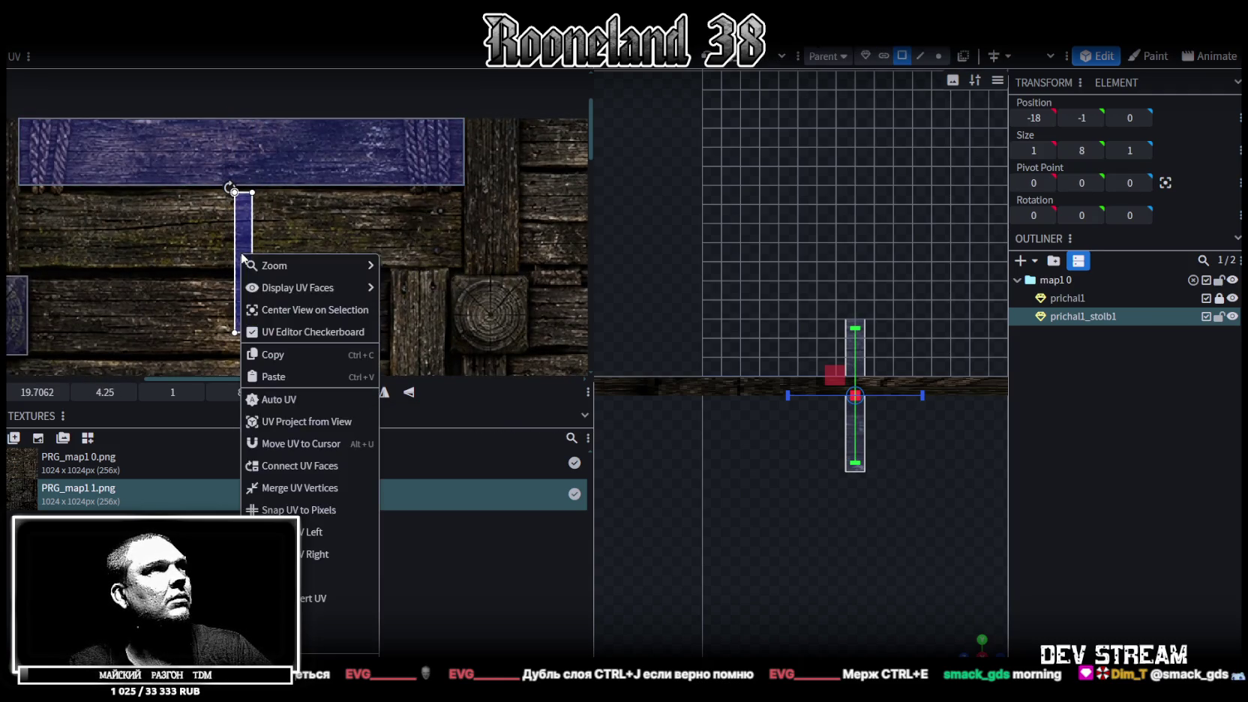
{"action": "left_click", "coordinate": [284, 532]}
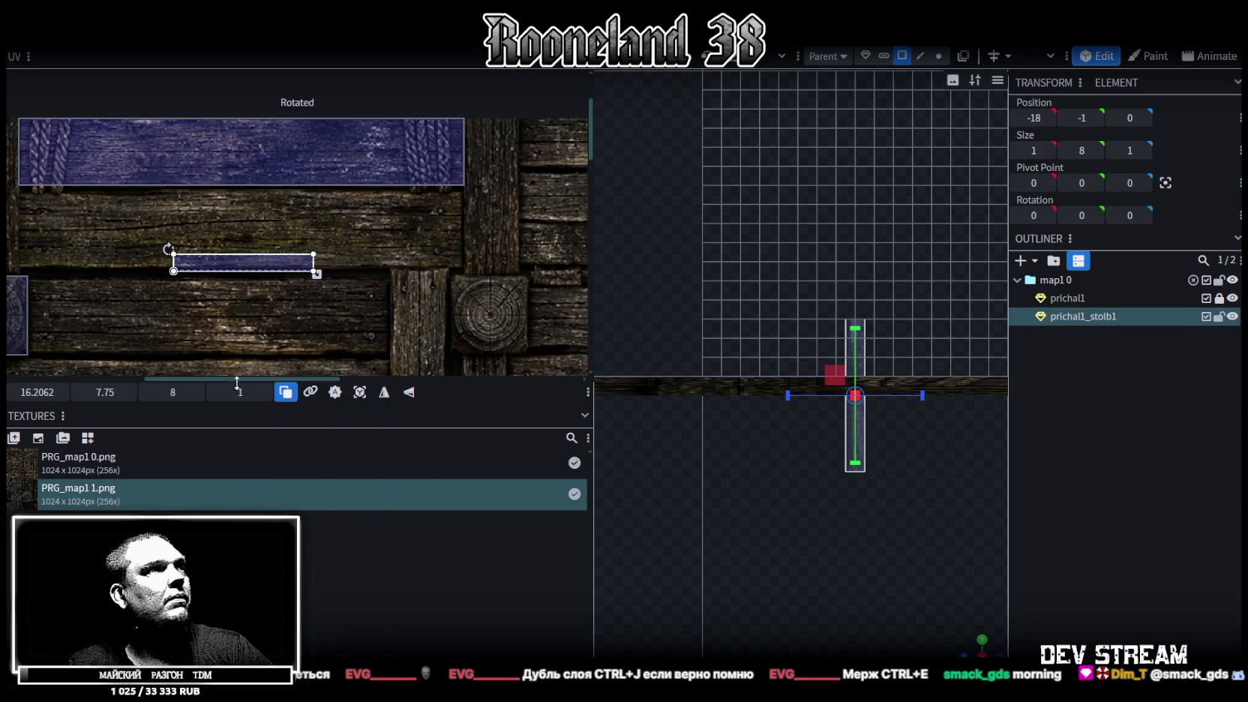
Step: Move and resize the side UV to about 25.44×3.81 along the top plank strip
{"action": "left_click_drag", "start_coordinate": [228, 263], "coordinate": [79, 105]}
{"action": "scroll", "coordinate": [37, 84], "scroll_direction": "up", "scroll_amount": 2}
{"action": "scroll", "coordinate": [51, 182], "scroll_direction": "up", "scroll_amount": 3}
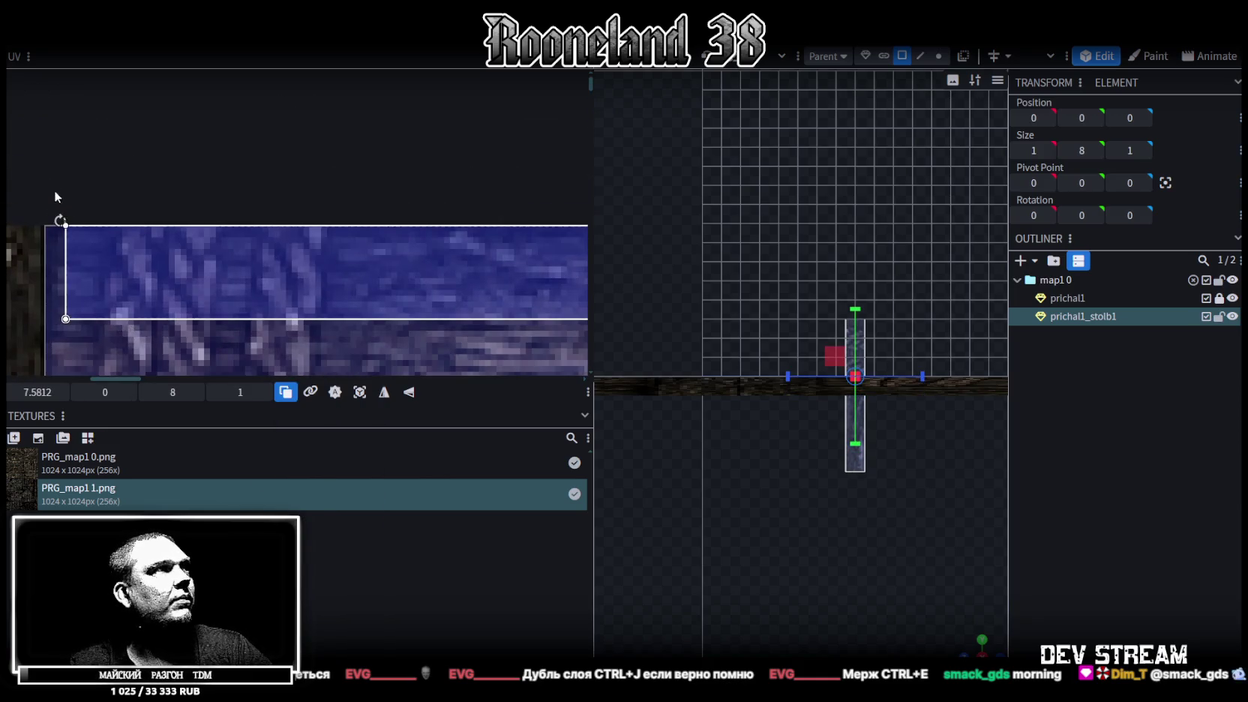
{"action": "left_click_drag", "start_coordinate": [113, 241], "coordinate": [94, 234]}
{"action": "scroll", "coordinate": [93, 235], "scroll_direction": "down", "scroll_amount": 2}
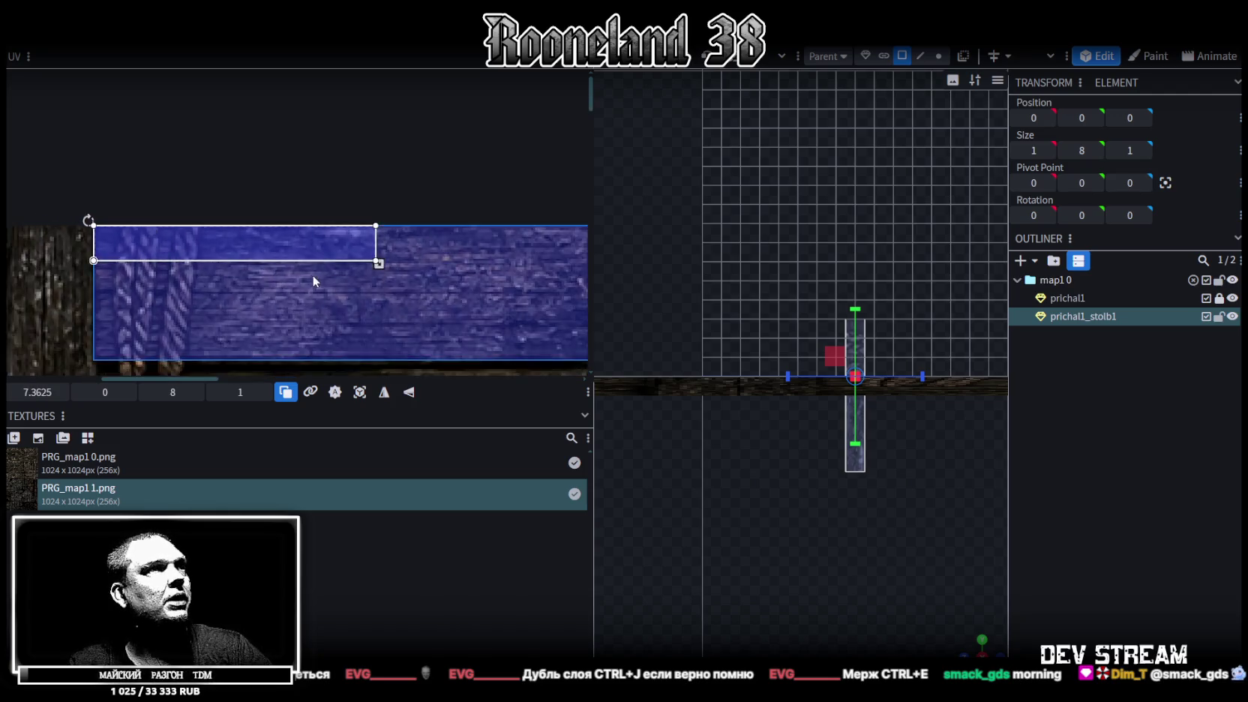
{"action": "scroll", "coordinate": [117, 211], "scroll_direction": "down", "scroll_amount": 1}
{"action": "scroll", "coordinate": [233, 229], "scroll_direction": "down", "scroll_amount": 2}
{"action": "left_click_drag", "start_coordinate": [69, 183], "coordinate": [457, 246]}
{"action": "scroll", "coordinate": [399, 229], "scroll_direction": "up", "scroll_amount": 3}
{"action": "scroll", "coordinate": [358, 238], "scroll_direction": "up", "scroll_amount": 2}
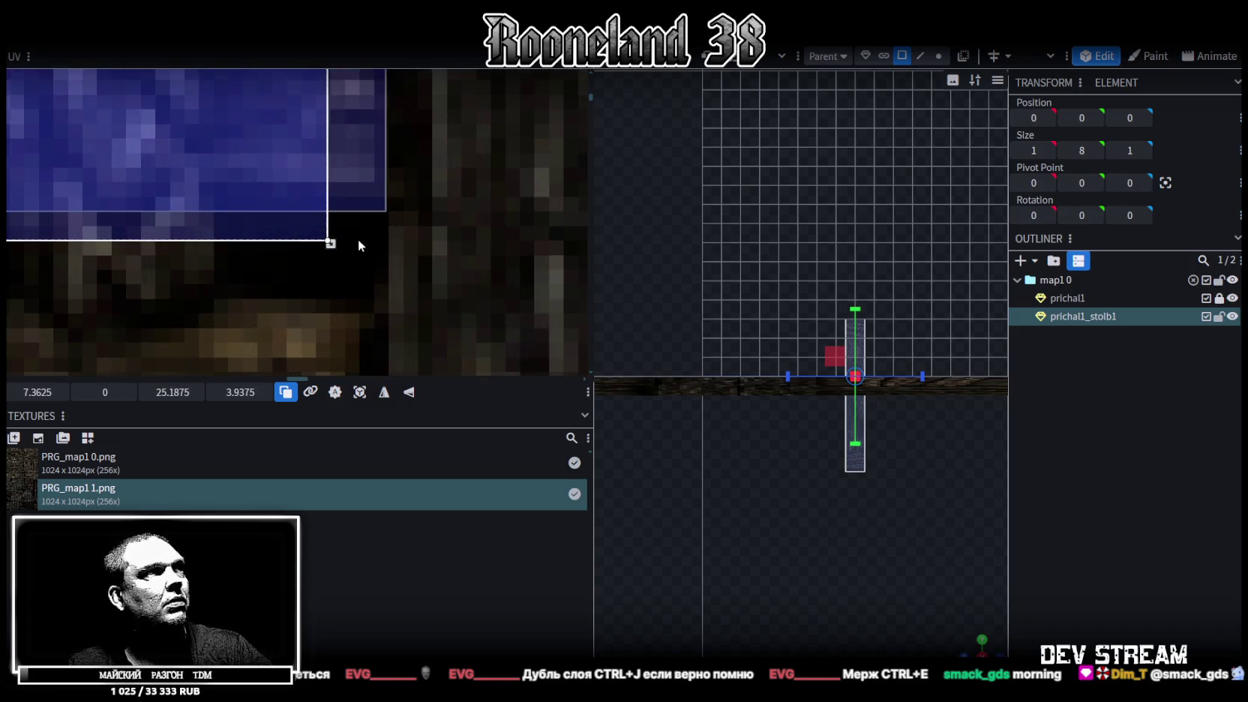
{"action": "left_click_drag", "start_coordinate": [330, 243], "coordinate": [387, 214]}
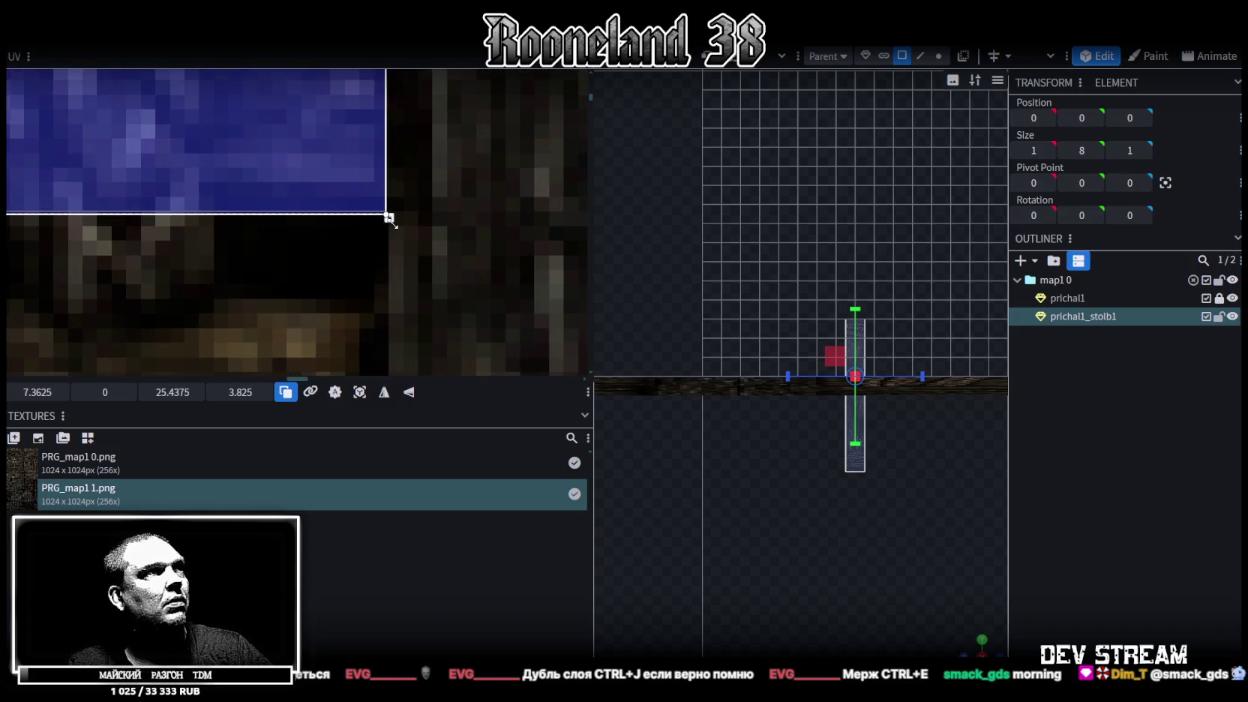
{"action": "scroll", "coordinate": [285, 195], "scroll_direction": "down", "scroll_amount": 2}
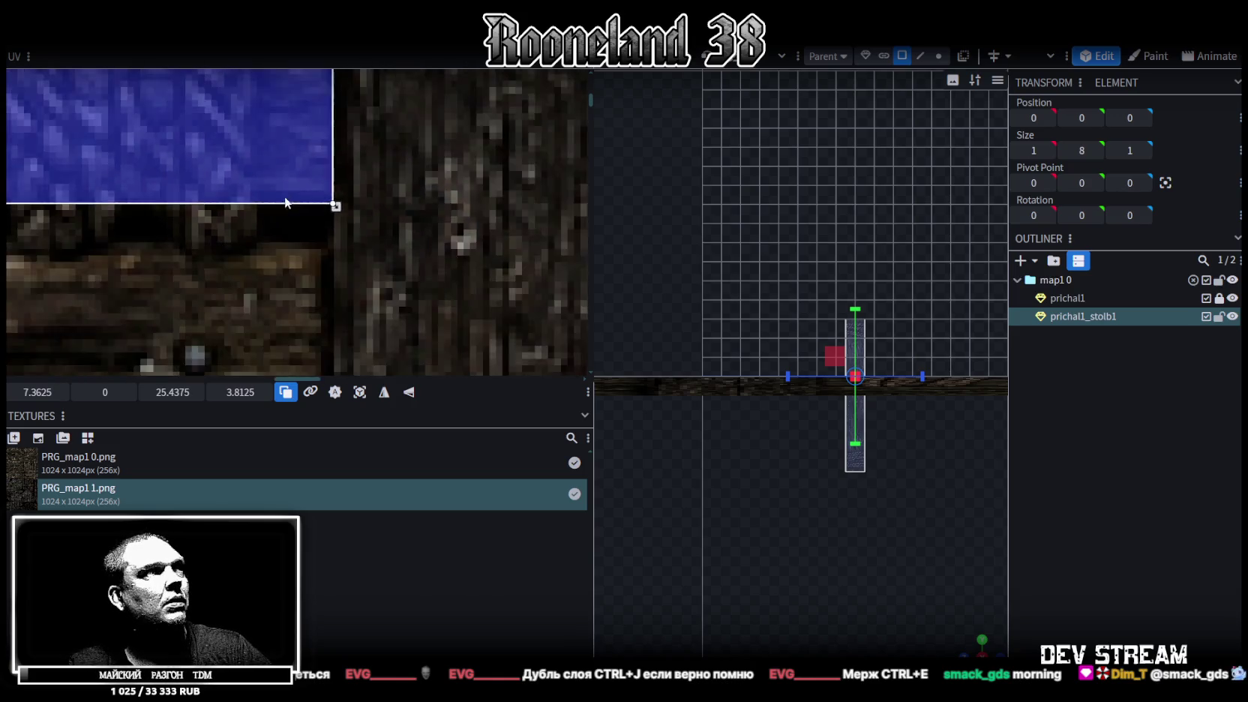
{"action": "scroll", "coordinate": [285, 196], "scroll_direction": "down", "scroll_amount": 2}
{"action": "scroll", "coordinate": [285, 196], "scroll_direction": "down", "scroll_amount": 2}
{"action": "scroll", "coordinate": [935, 604], "scroll_direction": "up", "scroll_amount": 1}
{"action": "scroll", "coordinate": [945, 611], "scroll_direction": "up", "scroll_amount": 1}
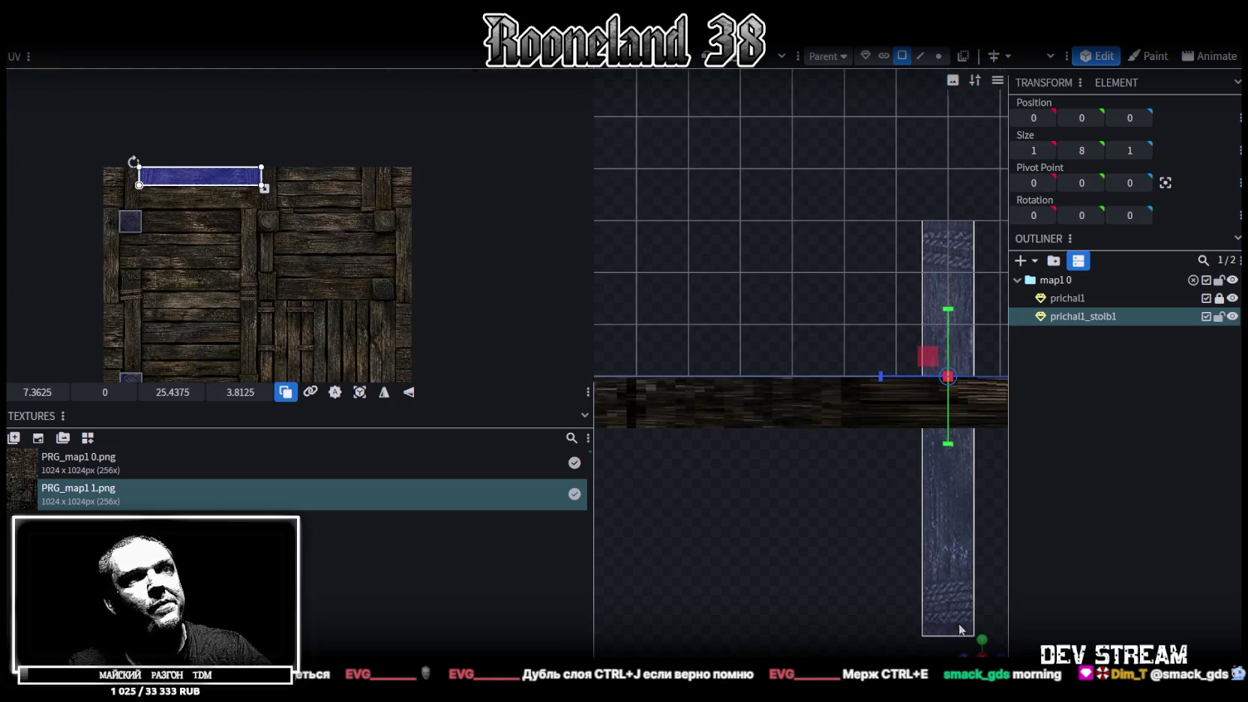
Step: Mirror the plank texture horizontally on another face of the pillar
{"action": "scroll", "coordinate": [812, 509], "scroll_direction": "up", "scroll_amount": 2}
{"action": "left_click_drag", "start_coordinate": [811, 509], "coordinate": [869, 584]}
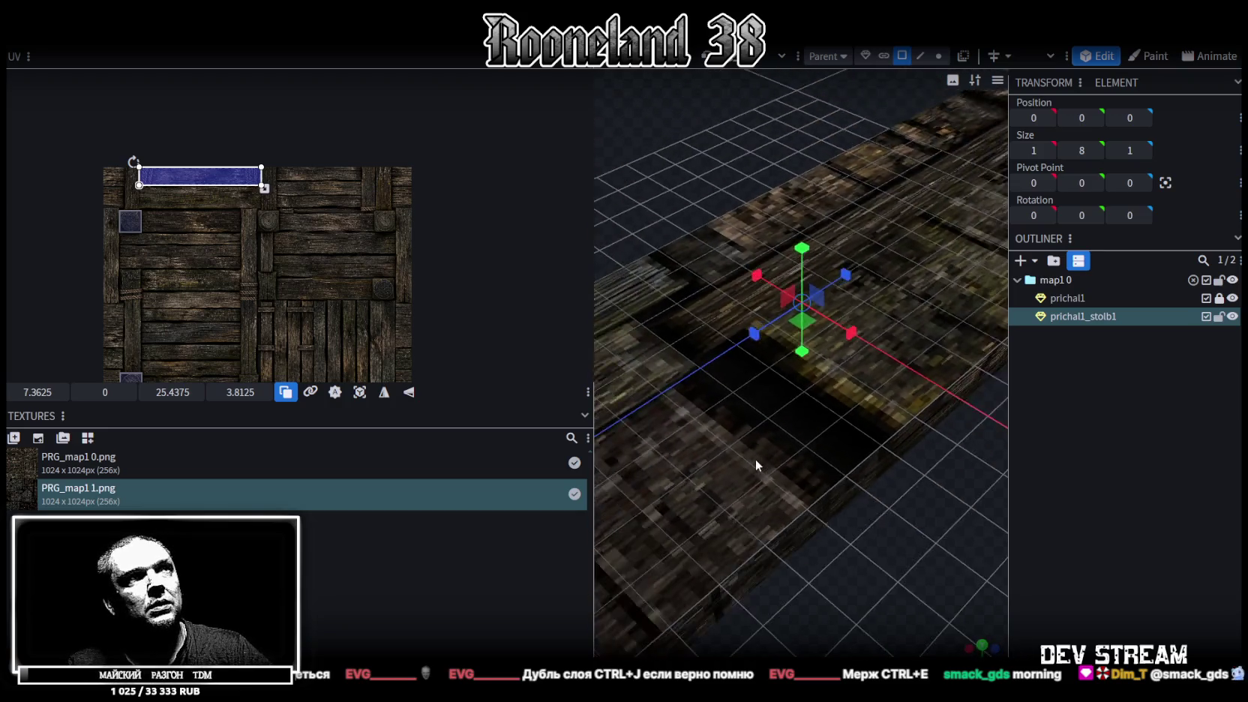
{"action": "scroll", "coordinate": [755, 459], "scroll_direction": "down", "scroll_amount": 5}
{"action": "scroll", "coordinate": [842, 472], "scroll_direction": "up", "scroll_amount": 1}
{"action": "mouse_move", "coordinate": [843, 469]}
{"action": "left_mouse_down"}
{"action": "mouse_move", "coordinate": [808, 504]}
{"action": "mouse_move", "coordinate": [852, 478]}
{"action": "left_mouse_up"}
{"action": "left_click", "coordinate": [814, 307]}
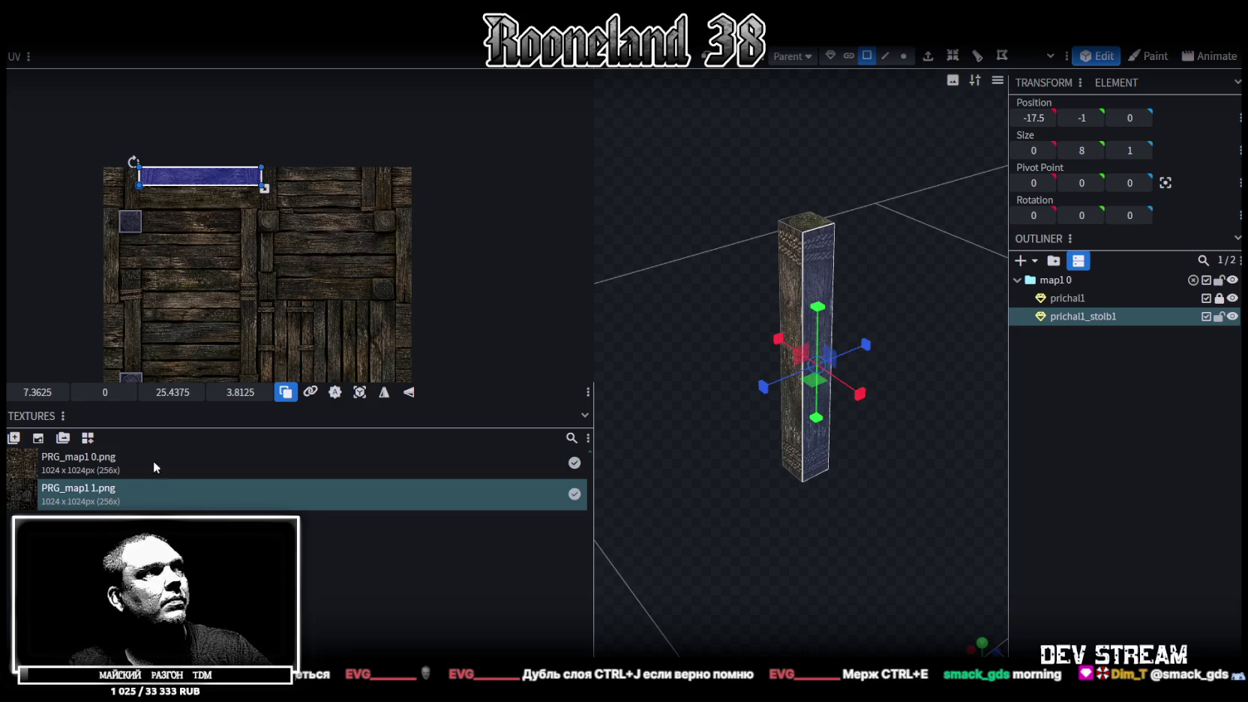
{"action": "mouse_move", "coordinate": [703, 503]}
{"action": "left_mouse_down"}
{"action": "mouse_move", "coordinate": [894, 524]}
{"action": "mouse_move", "coordinate": [717, 535]}
{"action": "mouse_move", "coordinate": [789, 497]}
{"action": "mouse_move", "coordinate": [801, 526]}
{"action": "mouse_move", "coordinate": [719, 488]}
{"action": "mouse_move", "coordinate": [802, 476]}
{"action": "mouse_move", "coordinate": [988, 492]}
{"action": "mouse_move", "coordinate": [946, 455]}
{"action": "mouse_move", "coordinate": [851, 557]}
{"action": "mouse_move", "coordinate": [862, 433]}
{"action": "mouse_move", "coordinate": [812, 510]}
{"action": "mouse_move", "coordinate": [512, 365]}
{"action": "left_mouse_up"}
{"action": "mouse_move", "coordinate": [850, 516]}
{"action": "left_mouse_down"}
{"action": "mouse_move", "coordinate": [912, 530]}
{"action": "mouse_move", "coordinate": [875, 544]}
{"action": "left_mouse_up"}
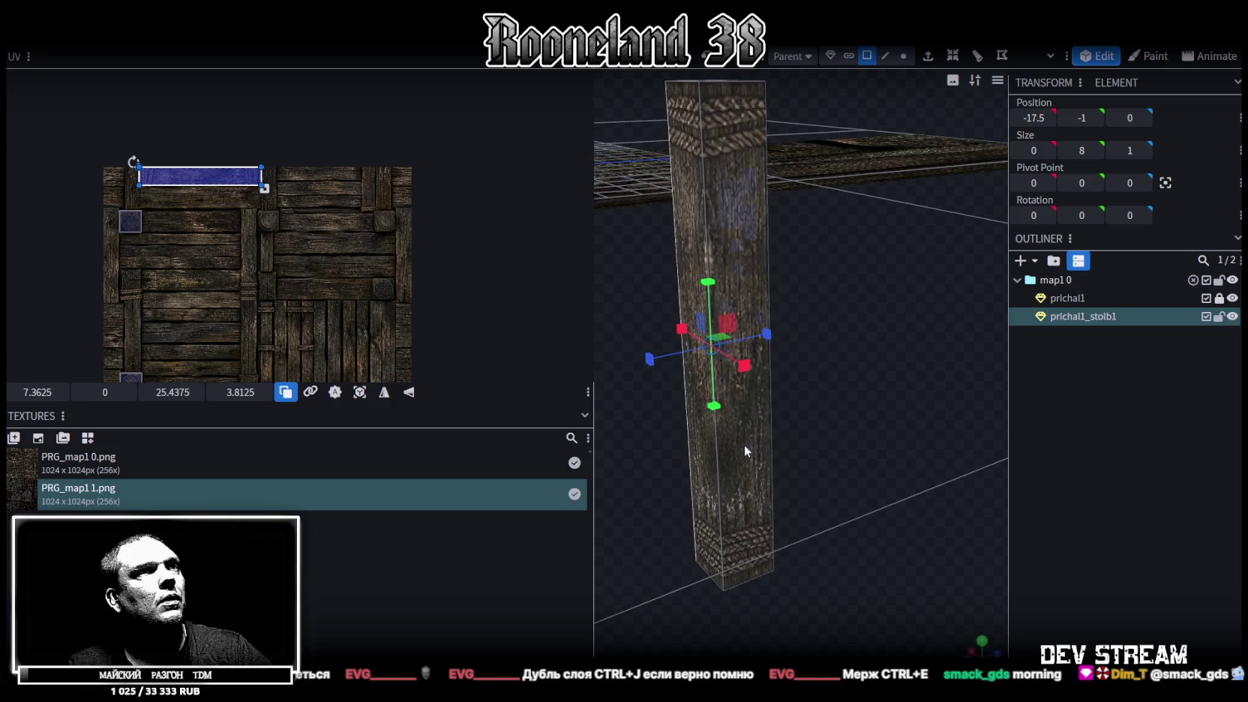
{"action": "left_click", "coordinate": [713, 466]}
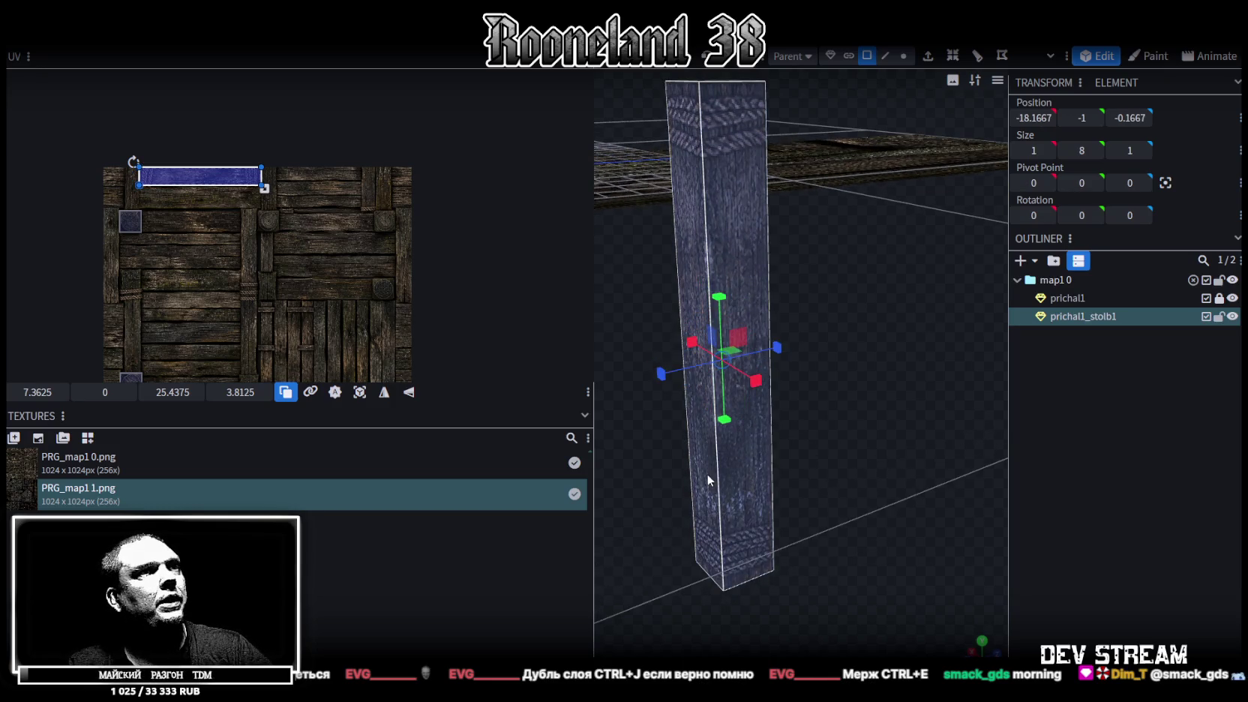
{"action": "left_click", "coordinate": [384, 393]}
Step: Restore the pillar's full width and mirror the next face's texture horizontally
{"action": "mouse_move", "coordinate": [974, 528]}
{"action": "left_mouse_down"}
{"action": "mouse_move", "coordinate": [687, 502]}
{"action": "mouse_move", "coordinate": [1102, 523]}
{"action": "left_mouse_up"}
{"action": "left_click_drag", "start_coordinate": [951, 491], "coordinate": [1088, 523]}
{"action": "left_click", "coordinate": [1089, 523]}
{"action": "mouse_move", "coordinate": [914, 377]}
{"action": "left_mouse_down"}
{"action": "mouse_move", "coordinate": [676, 375]}
{"action": "mouse_move", "coordinate": [673, 385]}
{"action": "mouse_move", "coordinate": [992, 422]}
{"action": "mouse_move", "coordinate": [987, 386]}
{"action": "mouse_move", "coordinate": [880, 355]}
{"action": "mouse_move", "coordinate": [761, 281]}
{"action": "mouse_move", "coordinate": [675, 273]}
{"action": "mouse_move", "coordinate": [883, 263]}
{"action": "left_mouse_up"}
{"action": "left_click", "coordinate": [761, 280]}
{"action": "key", "text": "ctrl+z"}
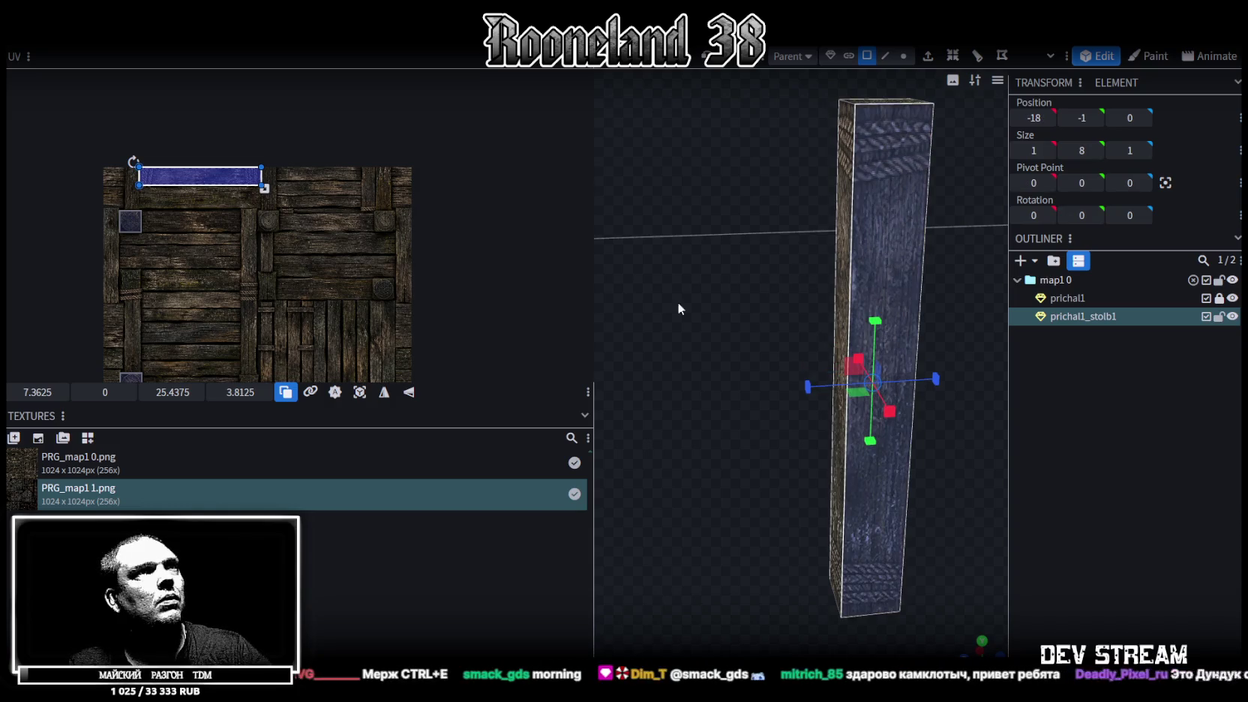
{"action": "left_click", "coordinate": [384, 392]}
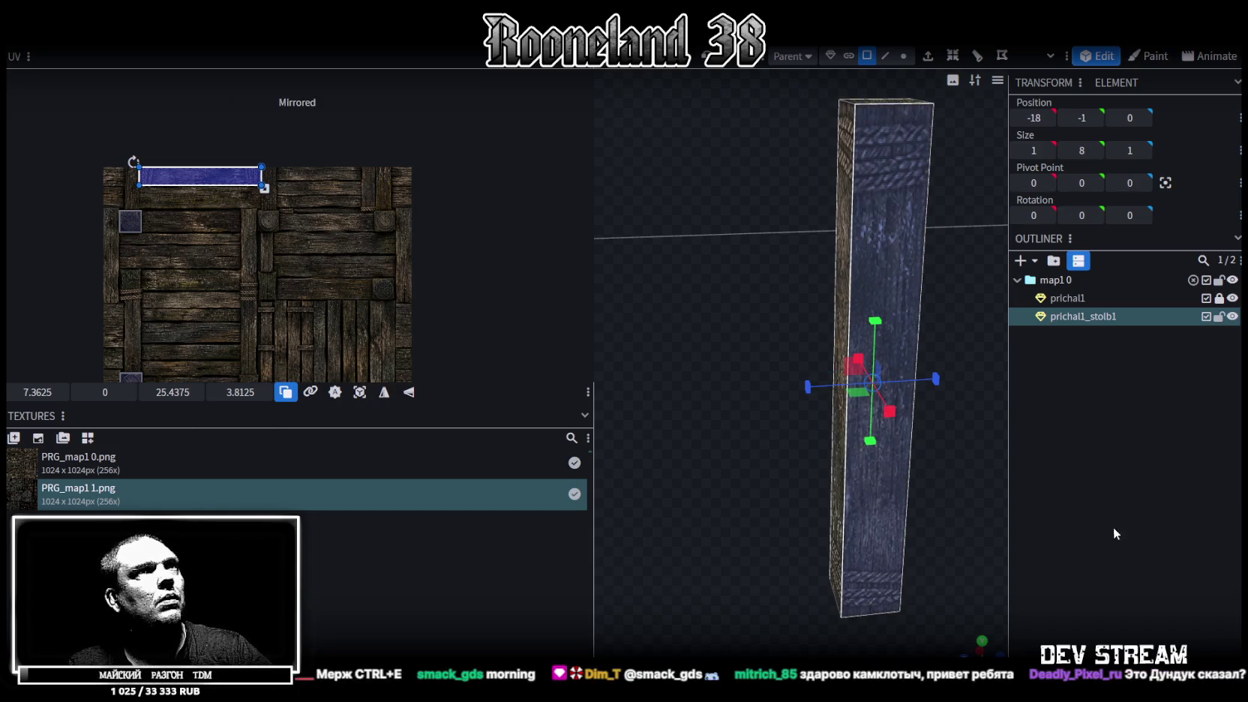
Step: Review the pillar's faces, then duplicate it to create a second post
{"action": "mouse_move", "coordinate": [687, 432]}
{"action": "left_mouse_down"}
{"action": "mouse_move", "coordinate": [744, 428]}
{"action": "mouse_move", "coordinate": [500, 423]}
{"action": "mouse_move", "coordinate": [604, 407]}
{"action": "mouse_move", "coordinate": [606, 363]}
{"action": "mouse_move", "coordinate": [582, 356]}
{"action": "mouse_move", "coordinate": [756, 395]}
{"action": "mouse_move", "coordinate": [746, 419]}
{"action": "mouse_move", "coordinate": [782, 454]}
{"action": "mouse_move", "coordinate": [732, 437]}
{"action": "mouse_move", "coordinate": [994, 451]}
{"action": "mouse_move", "coordinate": [1082, 480]}
{"action": "left_mouse_up"}
{"action": "left_click", "coordinate": [1081, 476]}
{"action": "mouse_move", "coordinate": [881, 475]}
{"action": "left_mouse_down"}
{"action": "mouse_move", "coordinate": [843, 449]}
{"action": "mouse_move", "coordinate": [763, 321]}
{"action": "left_mouse_up"}
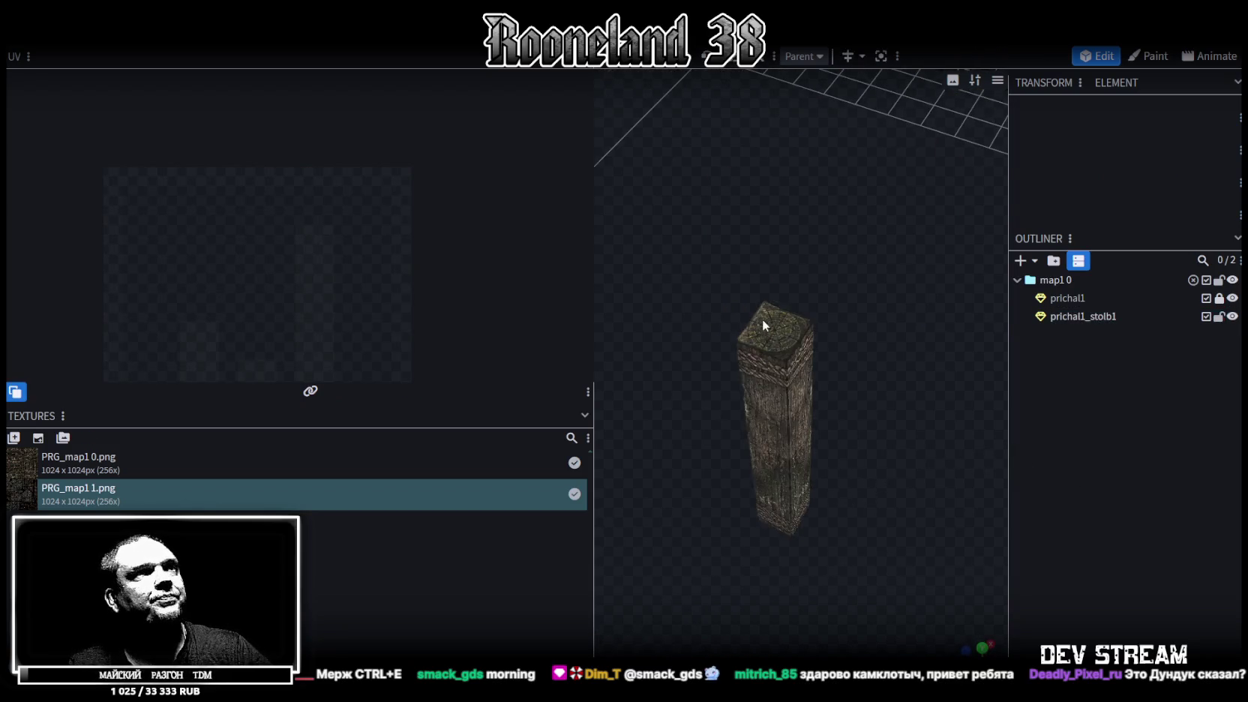
{"action": "left_click", "coordinate": [763, 321]}
{"action": "scroll", "coordinate": [219, 276], "scroll_direction": "down", "scroll_amount": 3}
{"action": "scroll", "coordinate": [247, 300], "scroll_direction": "down", "scroll_amount": 1}
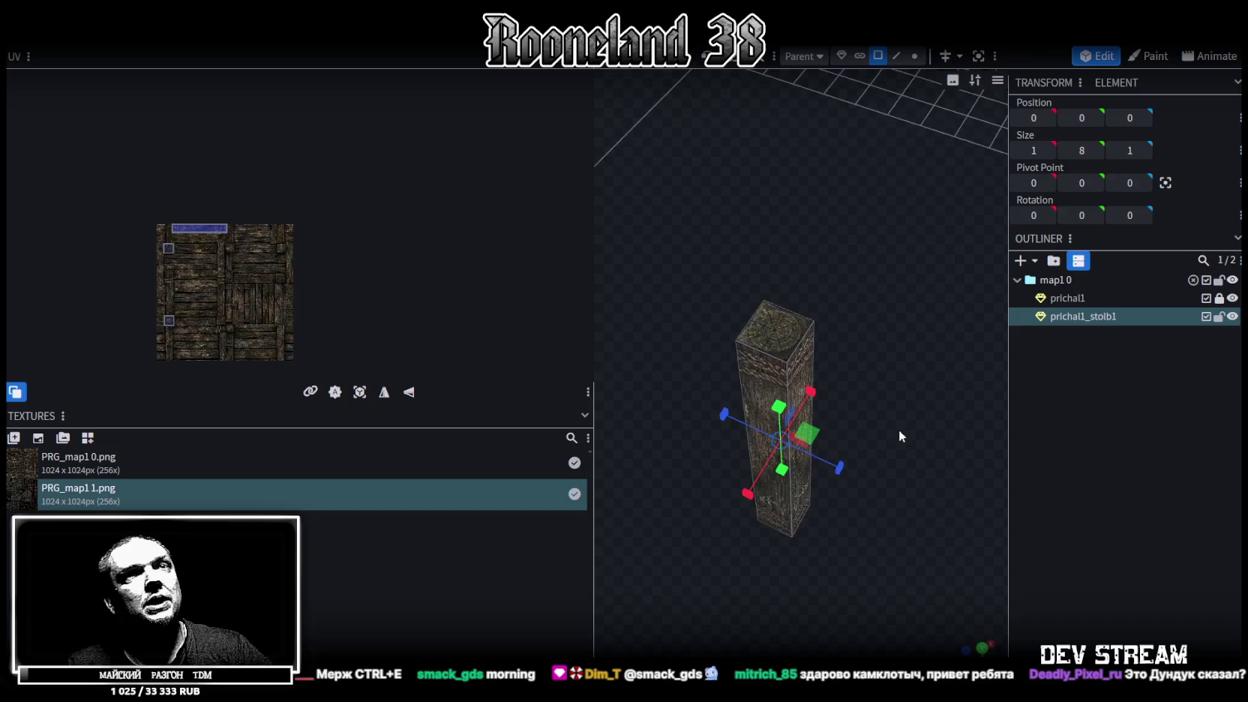
{"action": "left_click_drag", "start_coordinate": [899, 429], "coordinate": [975, 382]}
{"action": "key", "text": "ctrl+d"}
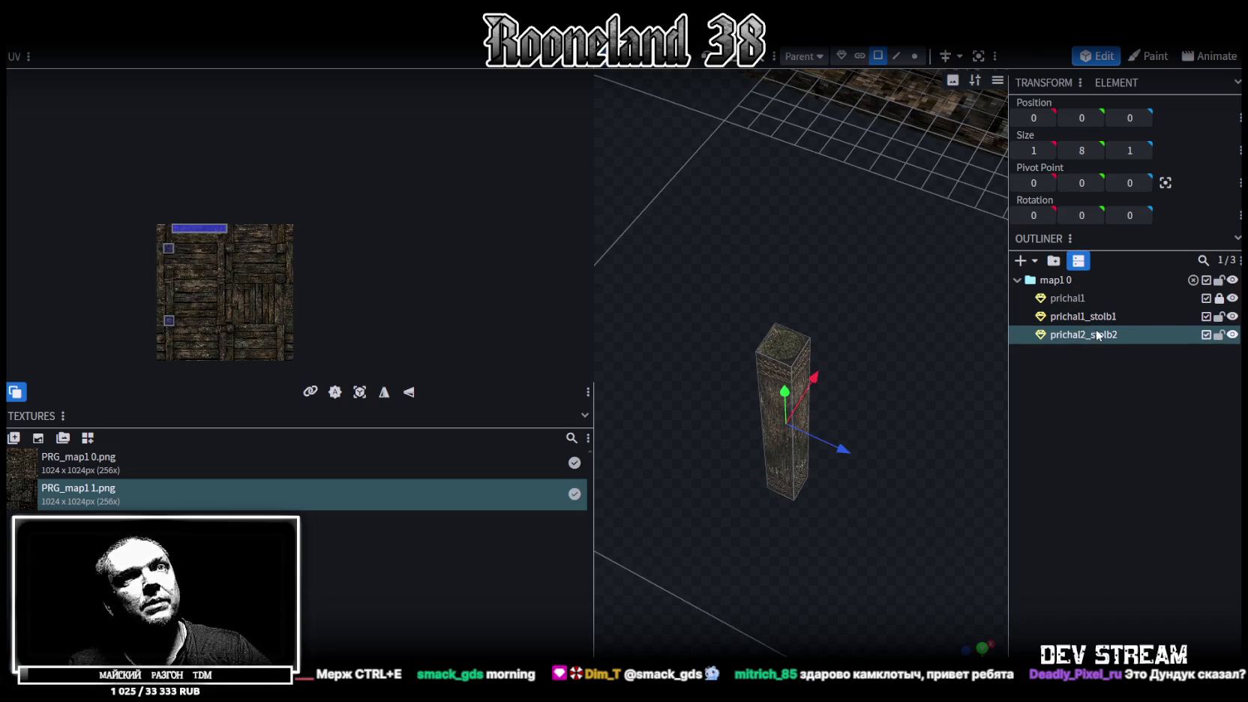
Step: Rename the two posts prichal_stolb1 and prichal_stolb2
{"action": "double_click", "coordinate": [1085, 336]}
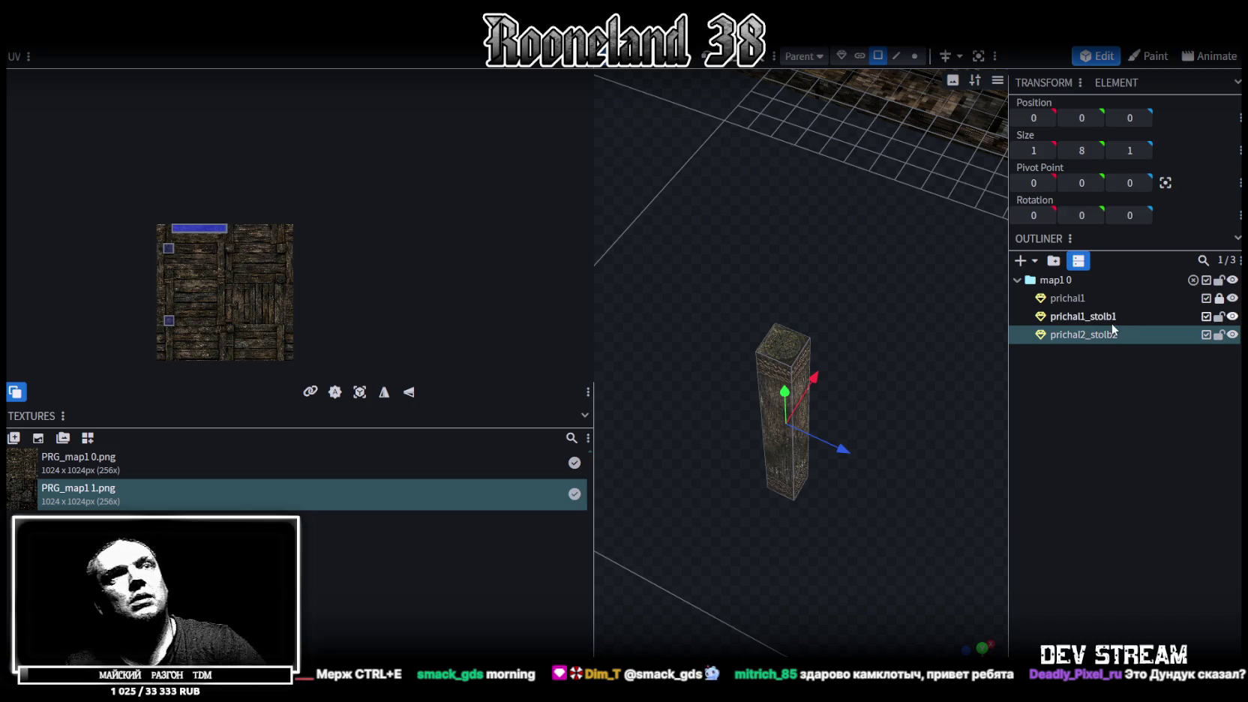
{"action": "left_click", "coordinate": [1086, 329]}
{"action": "key", "text": "BackSpace"}
{"action": "double_click", "coordinate": [1086, 317]}
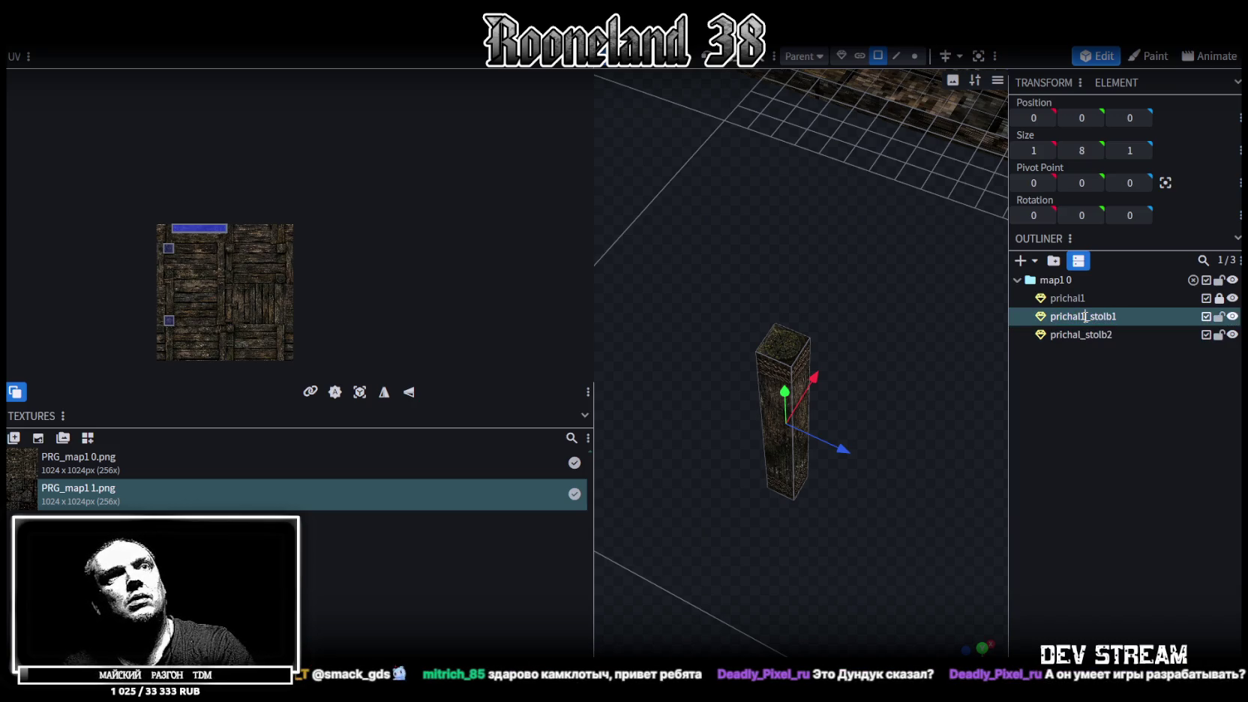
{"action": "left_click", "coordinate": [1095, 333]}
Step: Select both posts and move their side face strip down the texture, nudging it into place
{"action": "scroll", "coordinate": [229, 267], "scroll_direction": "up", "scroll_amount": 1}
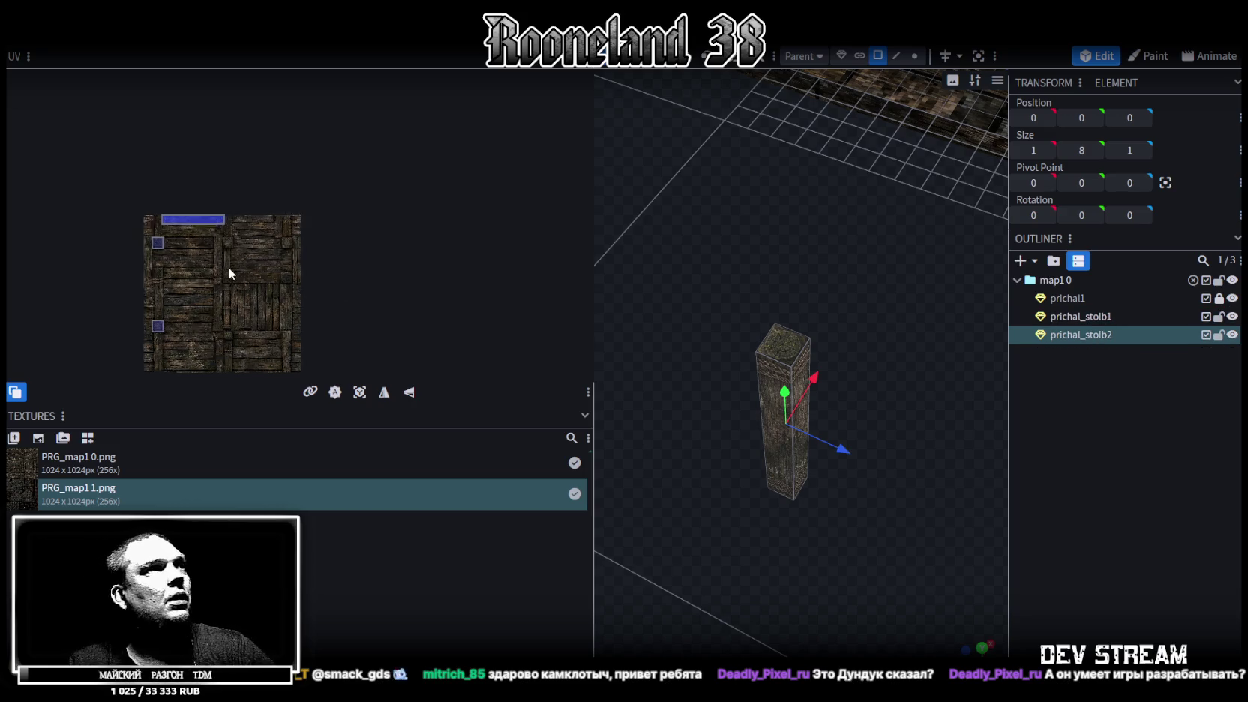
{"action": "scroll", "coordinate": [191, 212], "scroll_direction": "up", "scroll_amount": 3}
{"action": "middle_click_drag", "start_coordinate": [192, 212], "coordinate": [311, 222]}
{"action": "key", "text": "ctrl+a"}
{"action": "scroll", "coordinate": [177, 154], "scroll_direction": "up", "scroll_amount": 1}
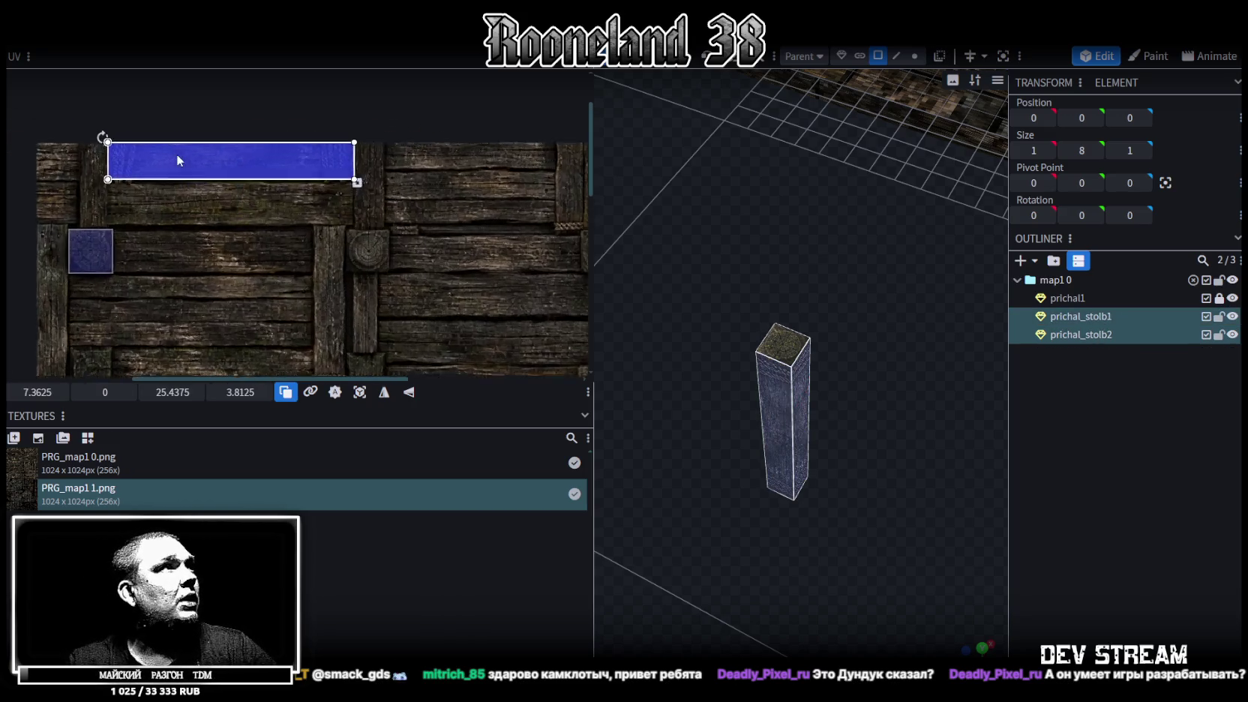
{"action": "scroll", "coordinate": [161, 150], "scroll_direction": "up", "scroll_amount": 2}
{"action": "left_click_drag", "start_coordinate": [160, 150], "coordinate": [146, 222]}
{"action": "scroll", "coordinate": [146, 222], "scroll_direction": "up", "scroll_amount": 2}
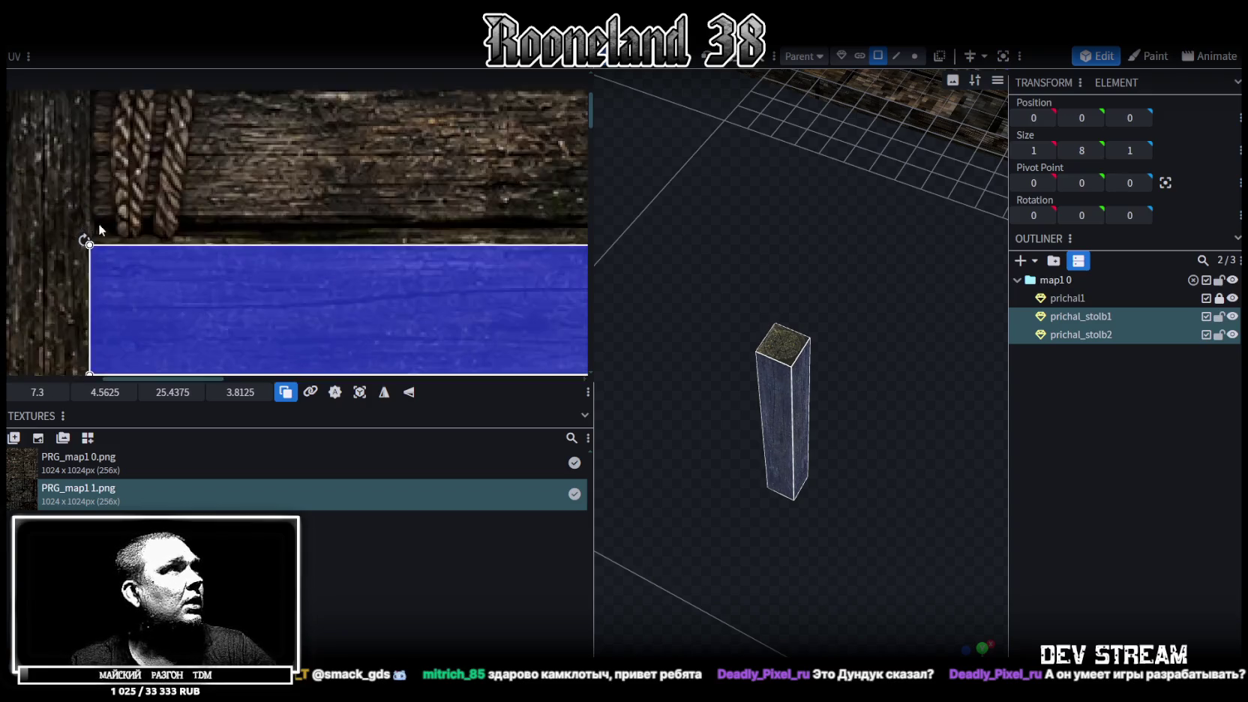
{"action": "scroll", "coordinate": [146, 286], "scroll_direction": "up", "scroll_amount": 1}
{"action": "left_click_drag", "start_coordinate": [147, 286], "coordinate": [137, 277]}
{"action": "scroll", "coordinate": [299, 282], "scroll_direction": "down", "scroll_amount": 2}
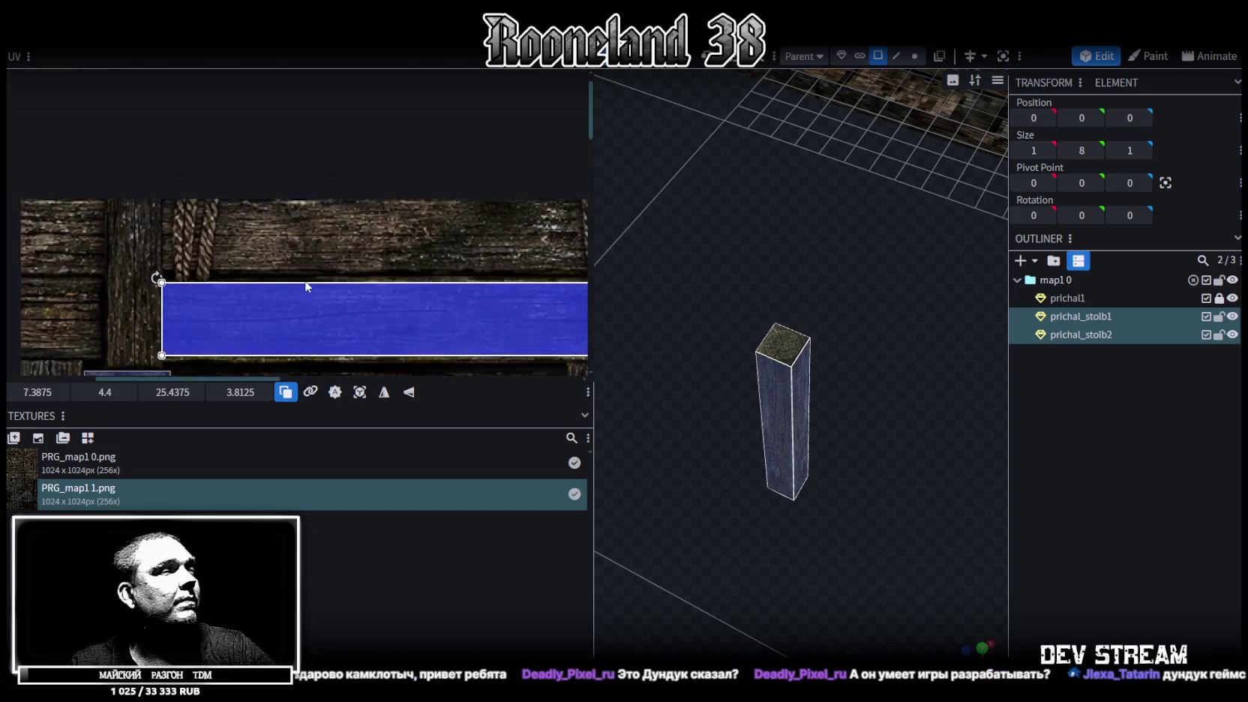
{"action": "scroll", "coordinate": [275, 209], "scroll_direction": "down", "scroll_amount": 1}
{"action": "scroll", "coordinate": [386, 212], "scroll_direction": "up", "scroll_amount": 3}
Step: Try stretching the side face's lower edge, then undo it back to the texture's top edge
{"action": "left_click_drag", "start_coordinate": [431, 244], "coordinate": [430, 262]}
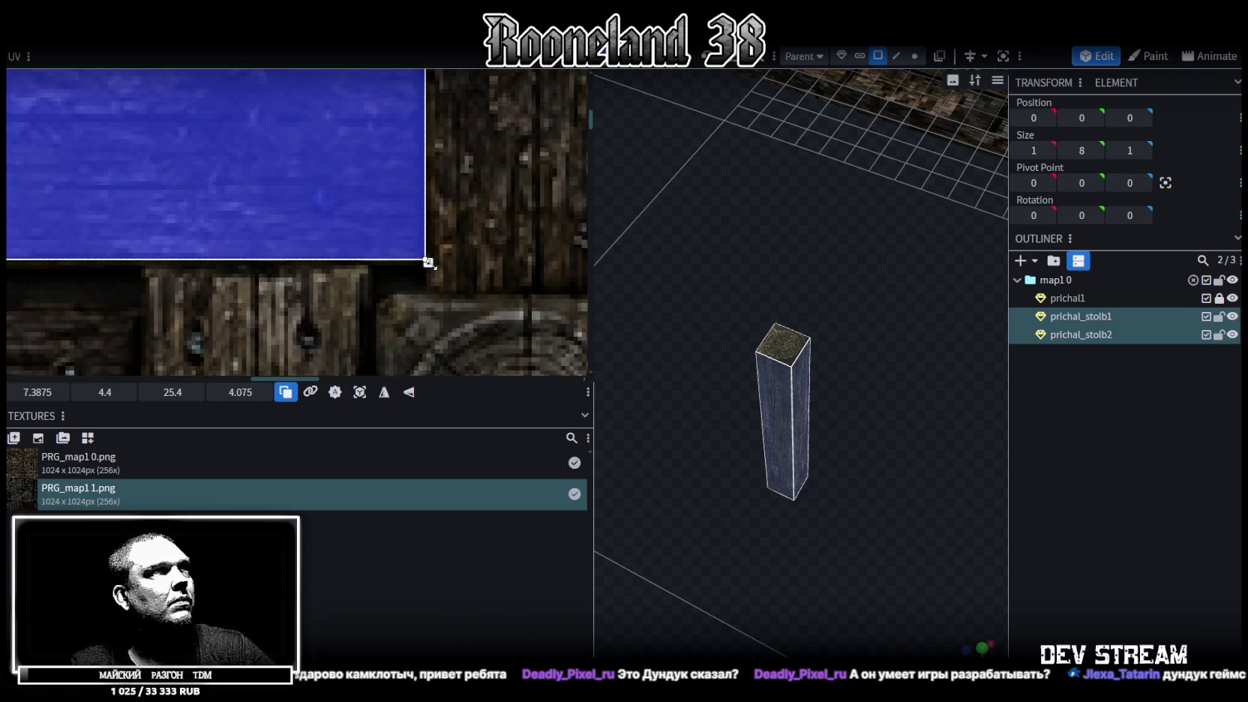
{"action": "left_click_drag", "start_coordinate": [427, 261], "coordinate": [425, 257]}
{"action": "scroll", "coordinate": [200, 272], "scroll_direction": "down", "scroll_amount": 2}
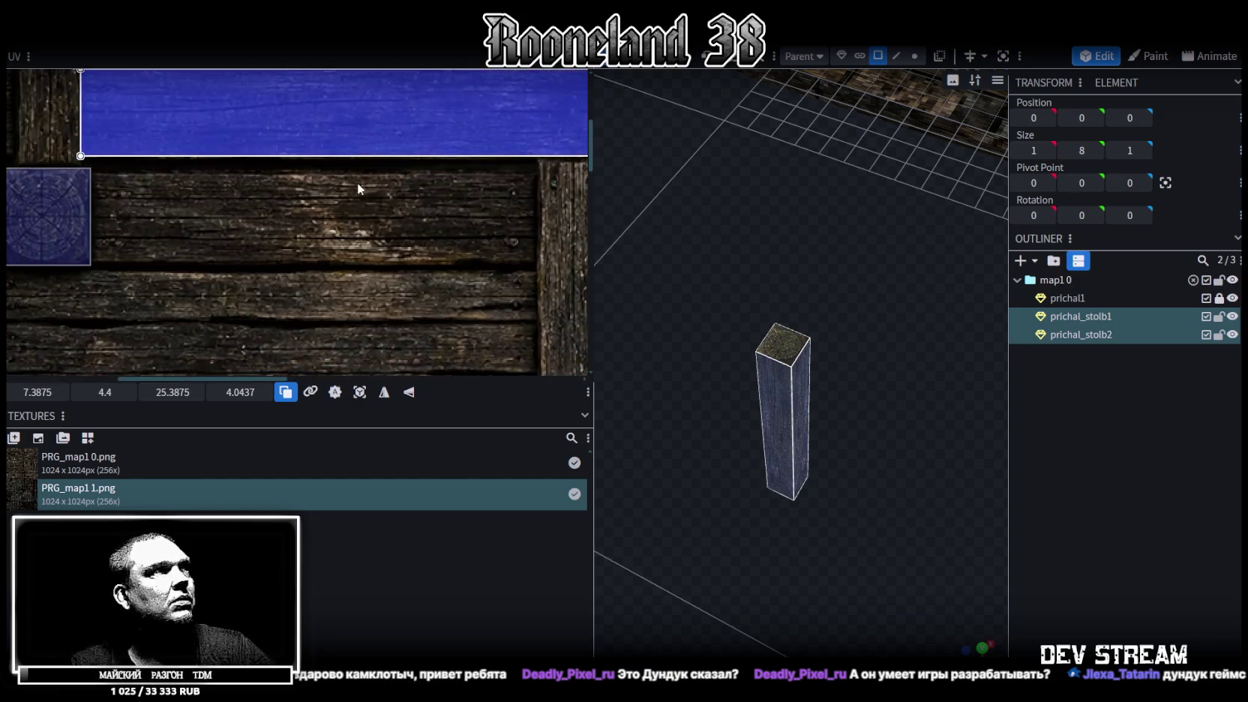
{"action": "scroll", "coordinate": [356, 186], "scroll_direction": "down", "scroll_amount": 3}
{"action": "scroll", "coordinate": [386, 150], "scroll_direction": "down", "scroll_amount": 1}
{"action": "scroll", "coordinate": [379, 150], "scroll_direction": "down", "scroll_amount": 1}
{"action": "scroll", "coordinate": [386, 181], "scroll_direction": "down", "scroll_amount": 1}
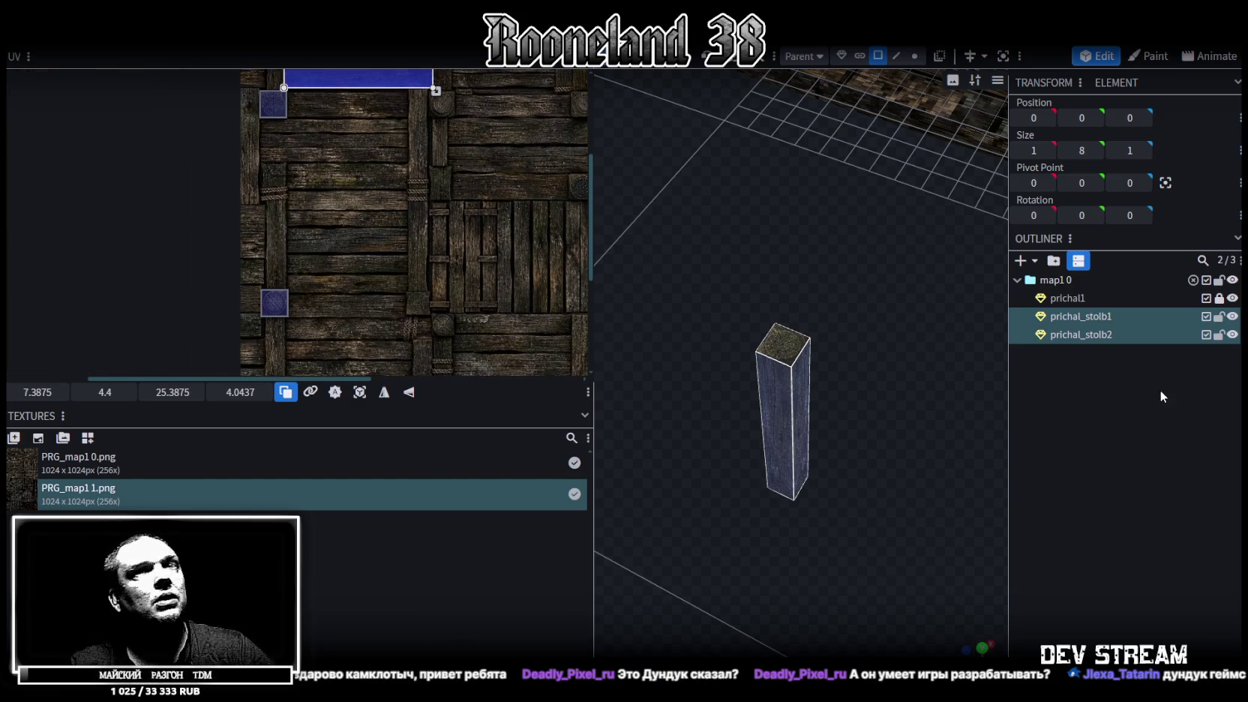
{"action": "middle_click_drag", "start_coordinate": [478, 189], "coordinate": [422, 336]}
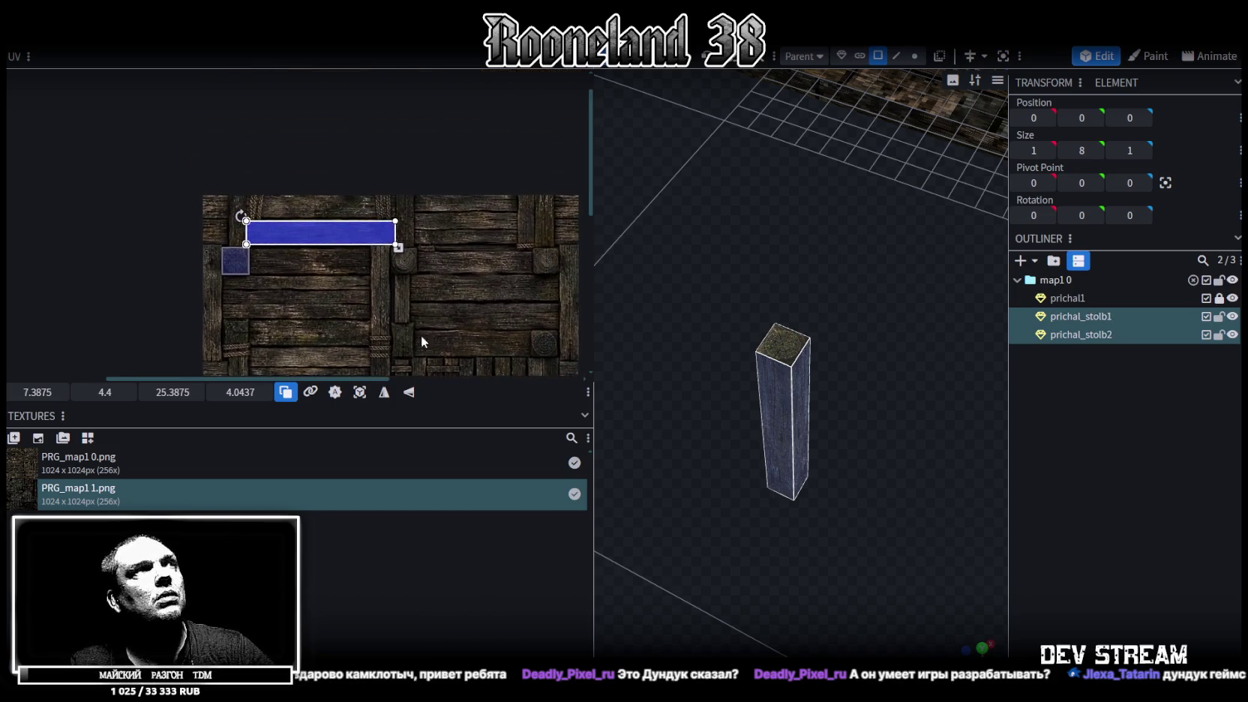
{"action": "key", "text": "ctrl+z"}
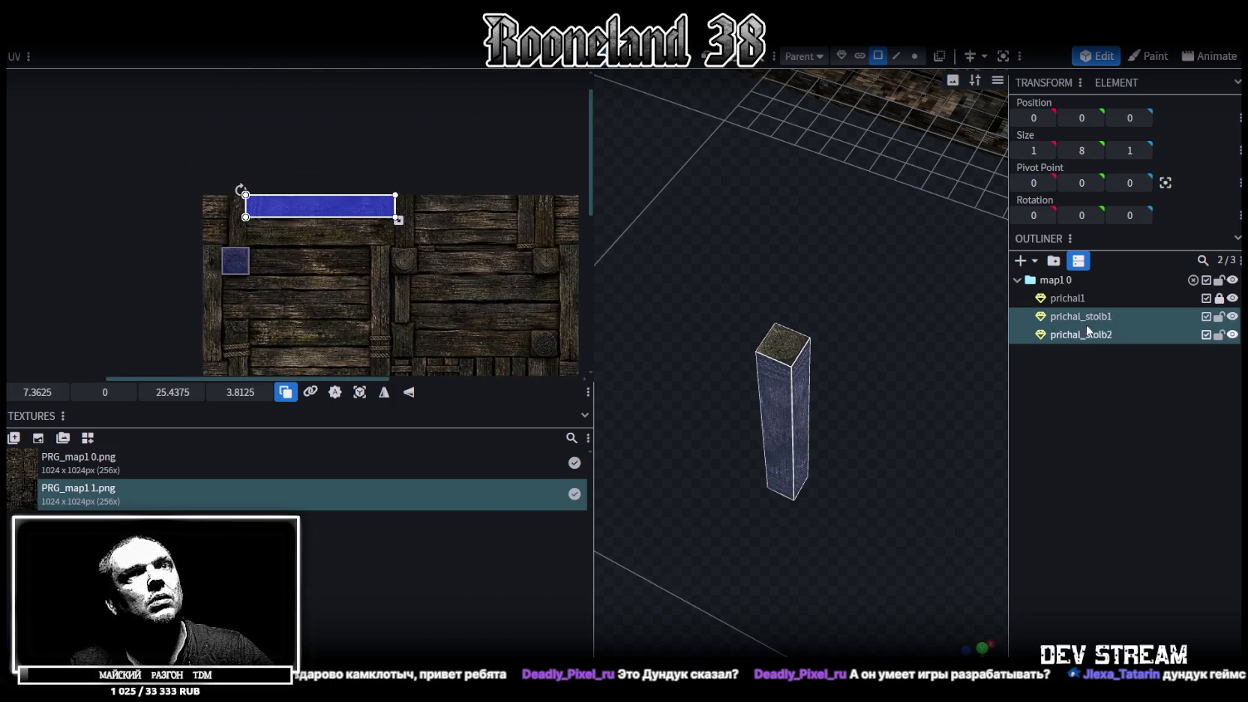
Step: Lock the posts, then move prichal_stolb2's side strip lower on the planks and shrink it
{"action": "left_click", "coordinate": [1218, 317]}
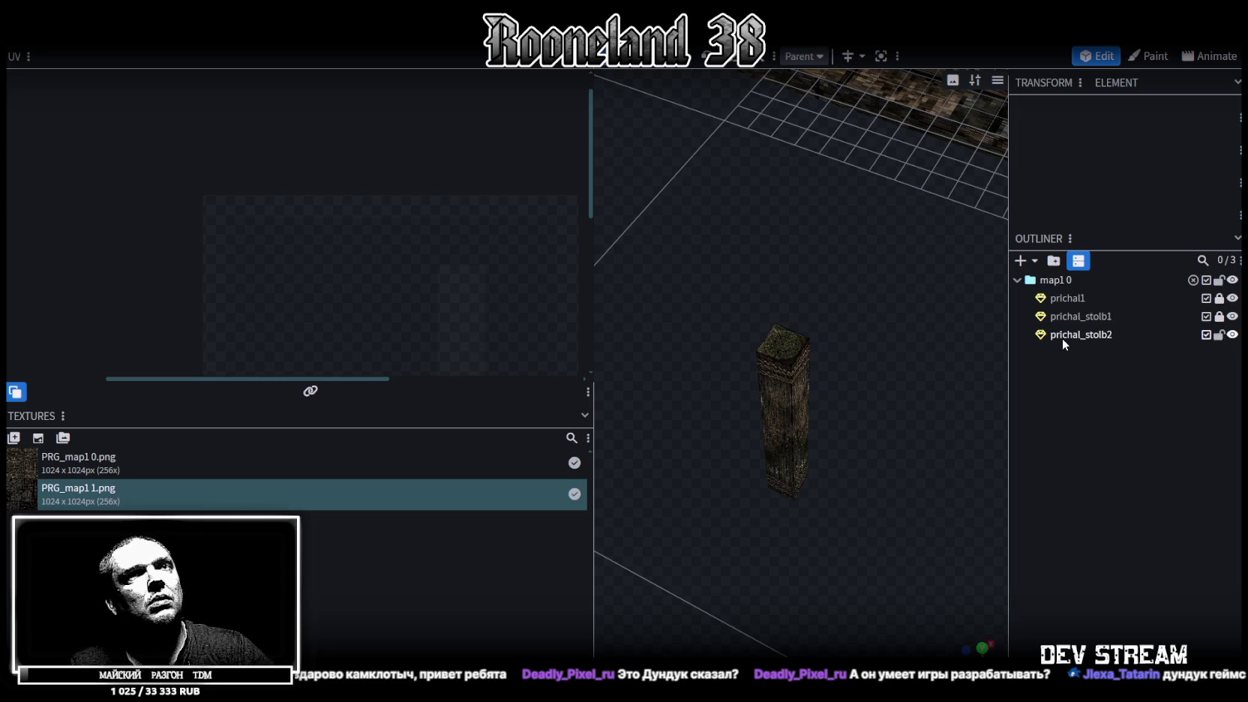
{"action": "left_click", "coordinate": [1062, 339]}
{"action": "scroll", "coordinate": [297, 204], "scroll_direction": "up", "scroll_amount": 3}
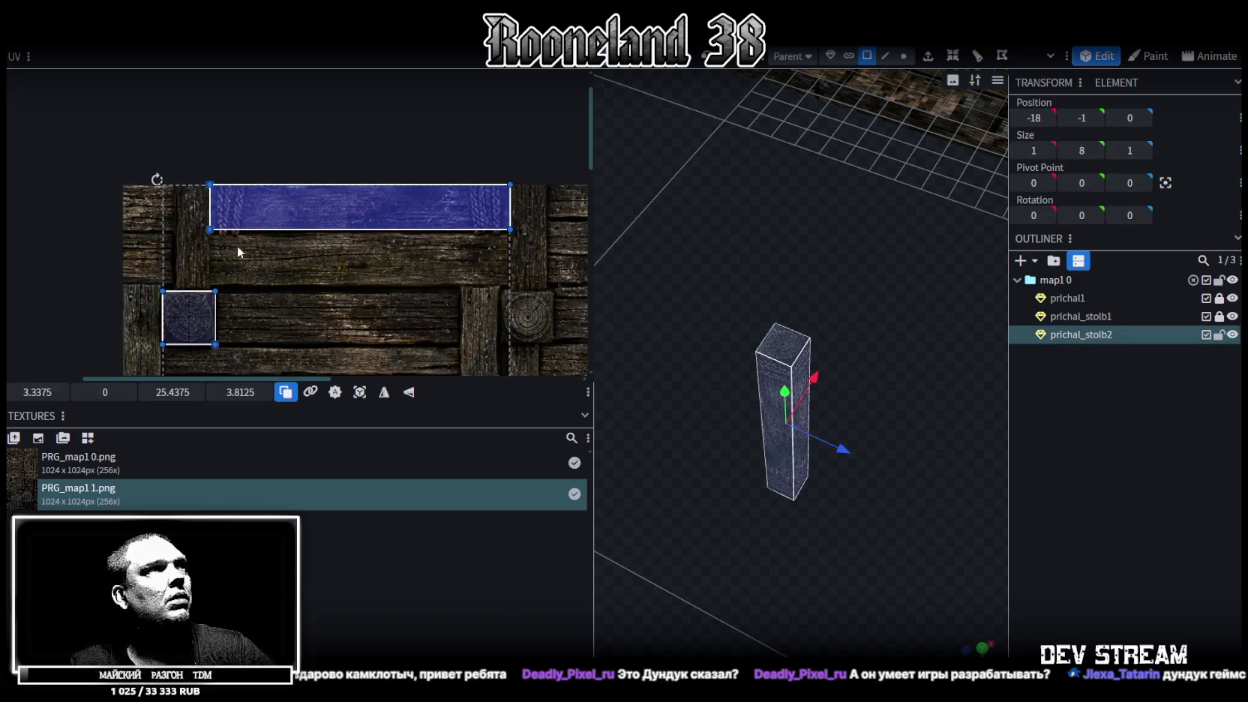
{"action": "scroll", "coordinate": [262, 254], "scroll_direction": "up", "scroll_amount": 3}
{"action": "mouse_move", "coordinate": [290, 260]}
{"action": "left_mouse_down"}
{"action": "mouse_move", "coordinate": [323, 258]}
{"action": "mouse_move", "coordinate": [336, 292]}
{"action": "mouse_move", "coordinate": [347, 286]}
{"action": "mouse_move", "coordinate": [334, 286]}
{"action": "left_mouse_up"}
{"action": "scroll", "coordinate": [346, 253], "scroll_direction": "up", "scroll_amount": 3}
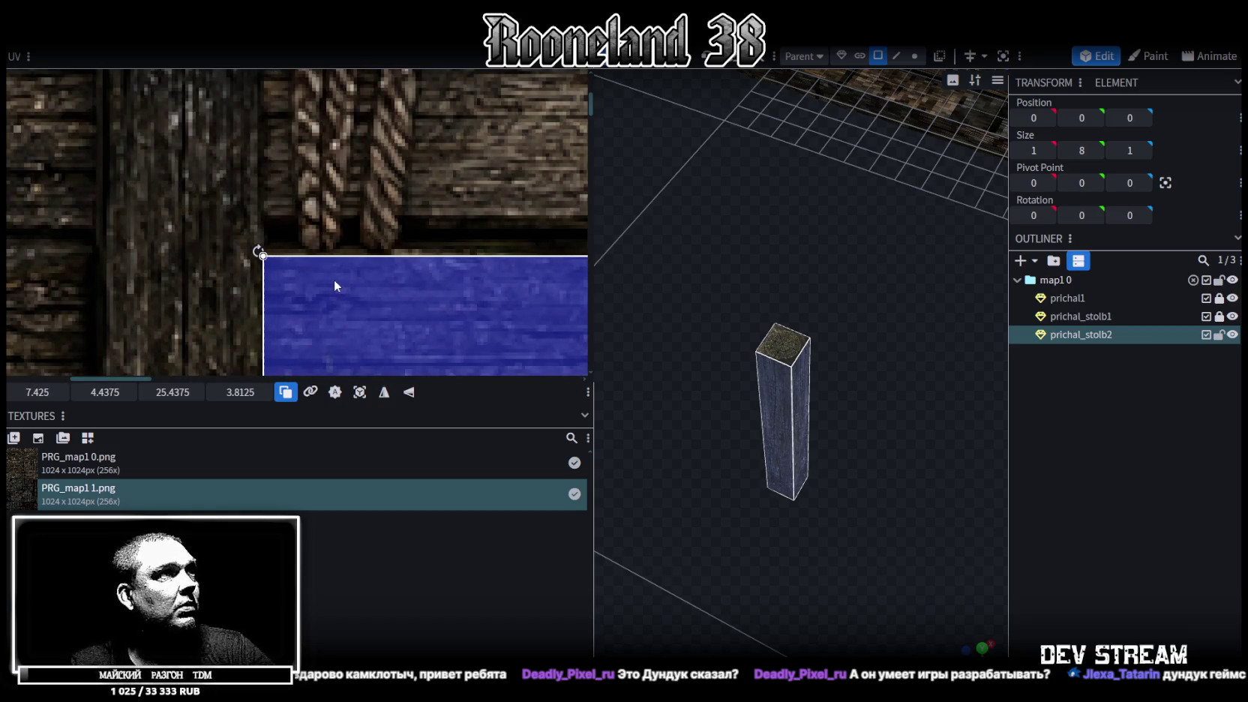
{"action": "scroll", "coordinate": [334, 279], "scroll_direction": "down", "scroll_amount": 2}
{"action": "scroll", "coordinate": [422, 202], "scroll_direction": "up", "scroll_amount": 2}
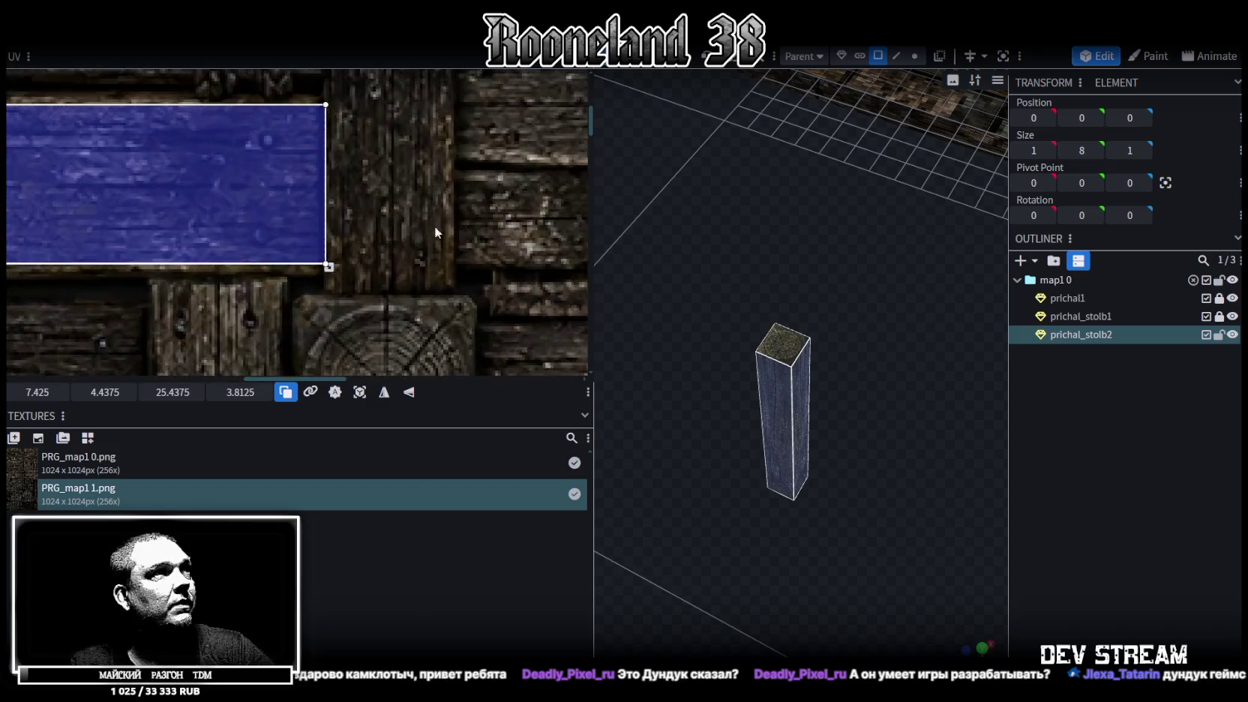
{"action": "scroll", "coordinate": [435, 231], "scroll_direction": "up", "scroll_amount": 2}
{"action": "left_click_drag", "start_coordinate": [266, 287], "coordinate": [262, 306]}
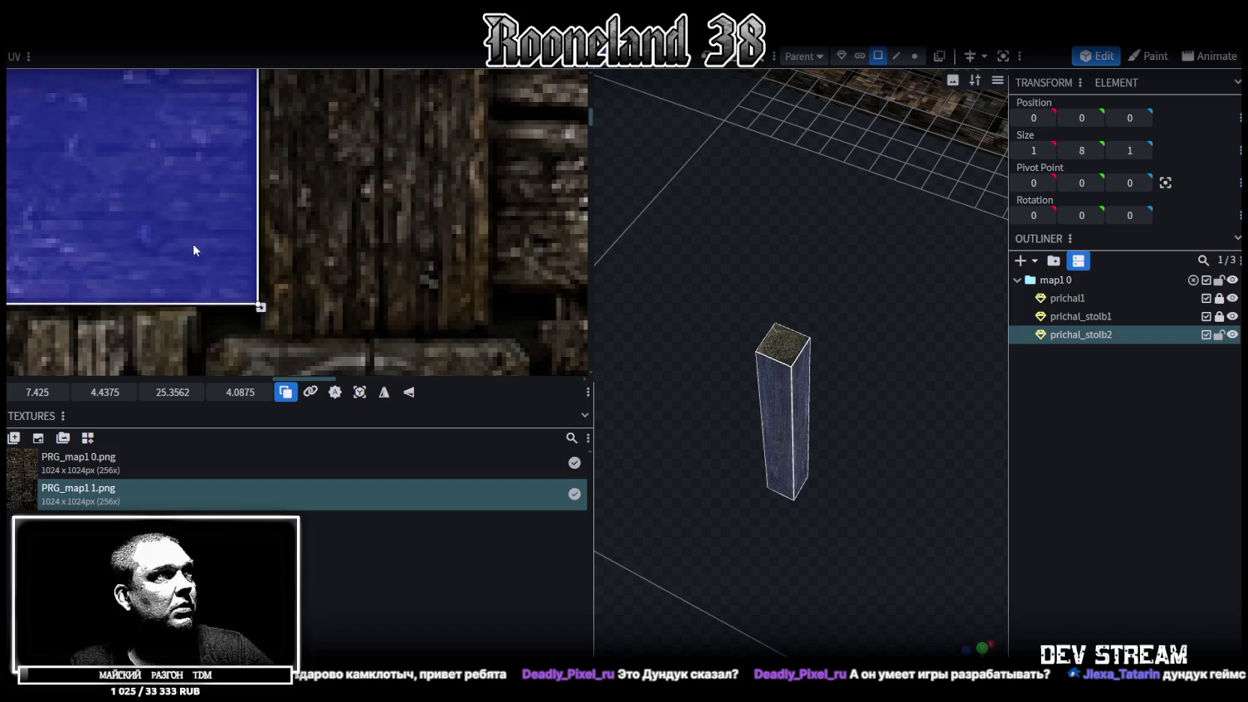
Step: Place the post's top face square onto the log end-grain
{"action": "scroll", "coordinate": [193, 244], "scroll_direction": "down", "scroll_amount": 2}
{"action": "mouse_move", "coordinate": [145, 250]}
{"action": "middle_mouse_down"}
{"action": "mouse_move", "coordinate": [339, 133]}
{"action": "mouse_move", "coordinate": [273, 156]}
{"action": "middle_mouse_up"}
{"action": "scroll", "coordinate": [339, 133], "scroll_direction": "up", "scroll_amount": 1}
{"action": "mouse_move", "coordinate": [179, 119]}
{"action": "left_mouse_down"}
{"action": "mouse_move", "coordinate": [194, 138]}
{"action": "mouse_move", "coordinate": [433, 136]}
{"action": "mouse_move", "coordinate": [421, 234]}
{"action": "left_mouse_up"}
{"action": "scroll", "coordinate": [424, 164], "scroll_direction": "up", "scroll_amount": 2}
{"action": "scroll", "coordinate": [424, 165], "scroll_direction": "up", "scroll_amount": 2}
{"action": "middle_click_drag", "start_coordinate": [420, 234], "coordinate": [390, 259]}
{"action": "left_click_drag", "start_coordinate": [390, 259], "coordinate": [381, 237]}
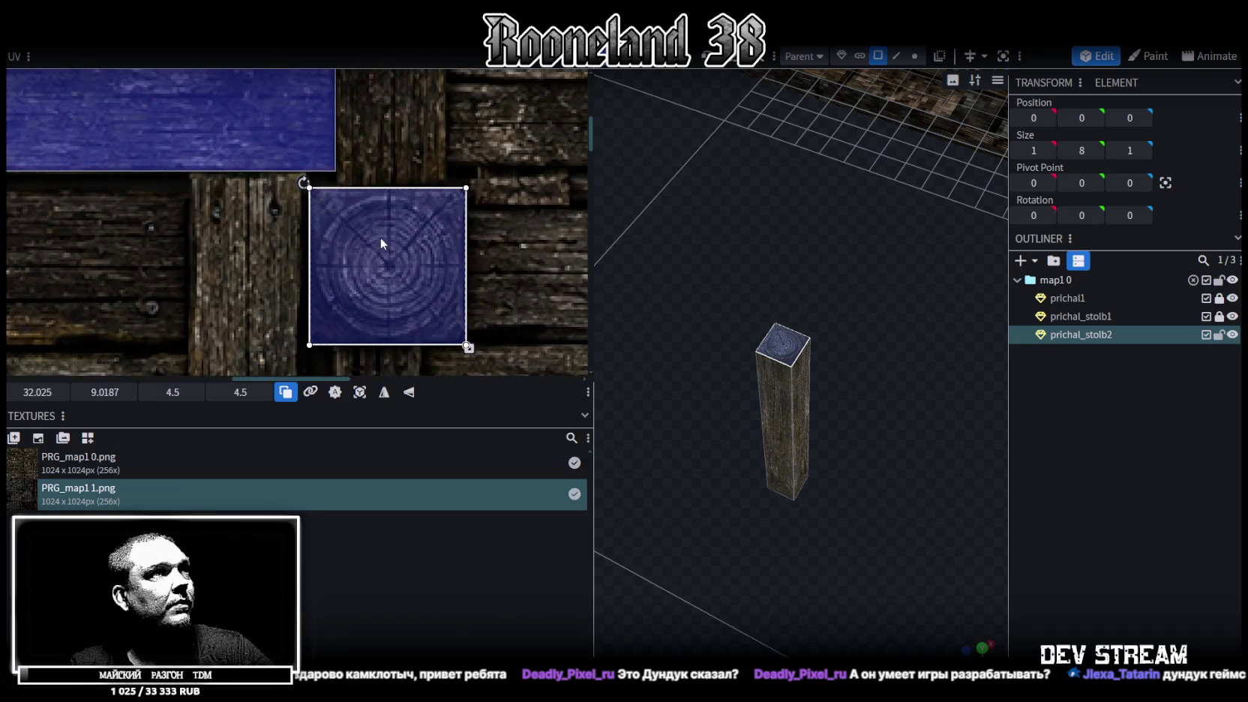
Step: Center the other end-face square over the log end-grain and shrink the top face to 3.875
{"action": "scroll", "coordinate": [360, 247], "scroll_direction": "down", "scroll_amount": 3}
{"action": "scroll", "coordinate": [338, 240], "scroll_direction": "down", "scroll_amount": 2}
{"action": "left_click", "coordinate": [310, 260]}
{"action": "left_click_drag", "start_coordinate": [417, 279], "coordinate": [409, 278]}
{"action": "scroll", "coordinate": [410, 274], "scroll_direction": "up", "scroll_amount": 3}
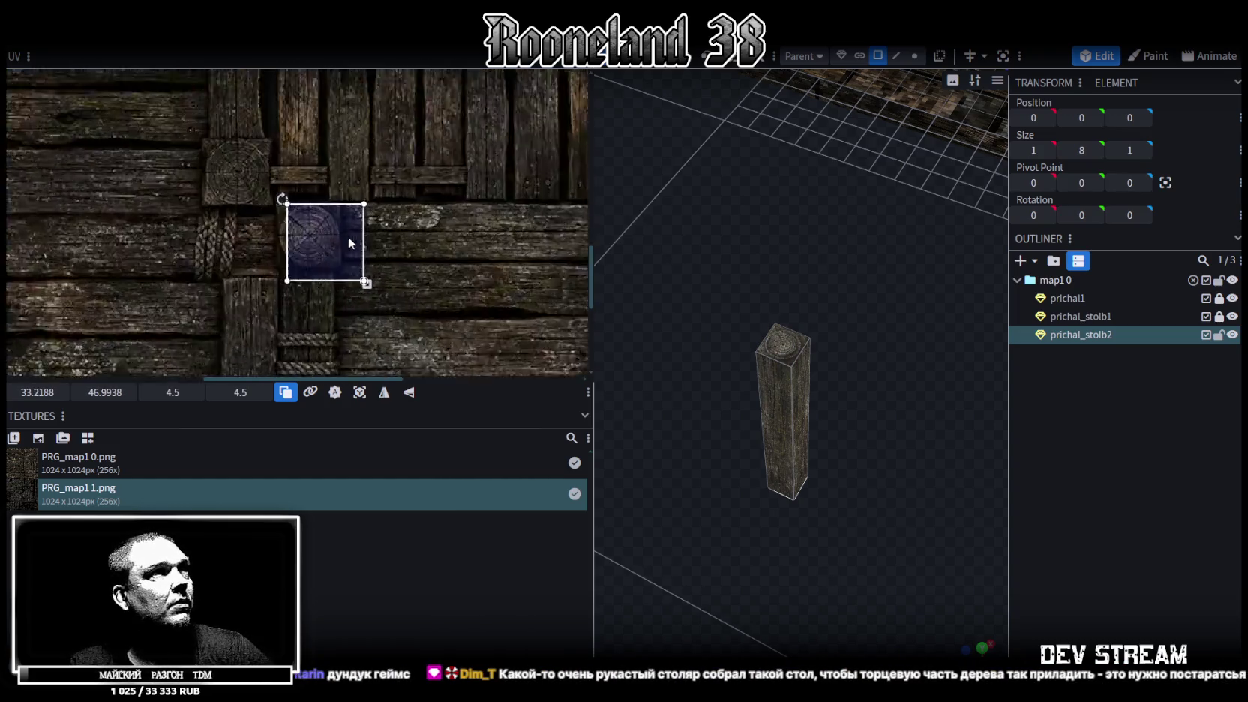
{"action": "scroll", "coordinate": [322, 240], "scroll_direction": "up", "scroll_amount": 2}
{"action": "scroll", "coordinate": [288, 216], "scroll_direction": "up", "scroll_amount": 2}
{"action": "mouse_move", "coordinate": [248, 211]}
{"action": "left_mouse_down"}
{"action": "mouse_move", "coordinate": [236, 198]}
{"action": "mouse_move", "coordinate": [243, 209]}
{"action": "left_mouse_up"}
{"action": "scroll", "coordinate": [390, 222], "scroll_direction": "down", "scroll_amount": 1}
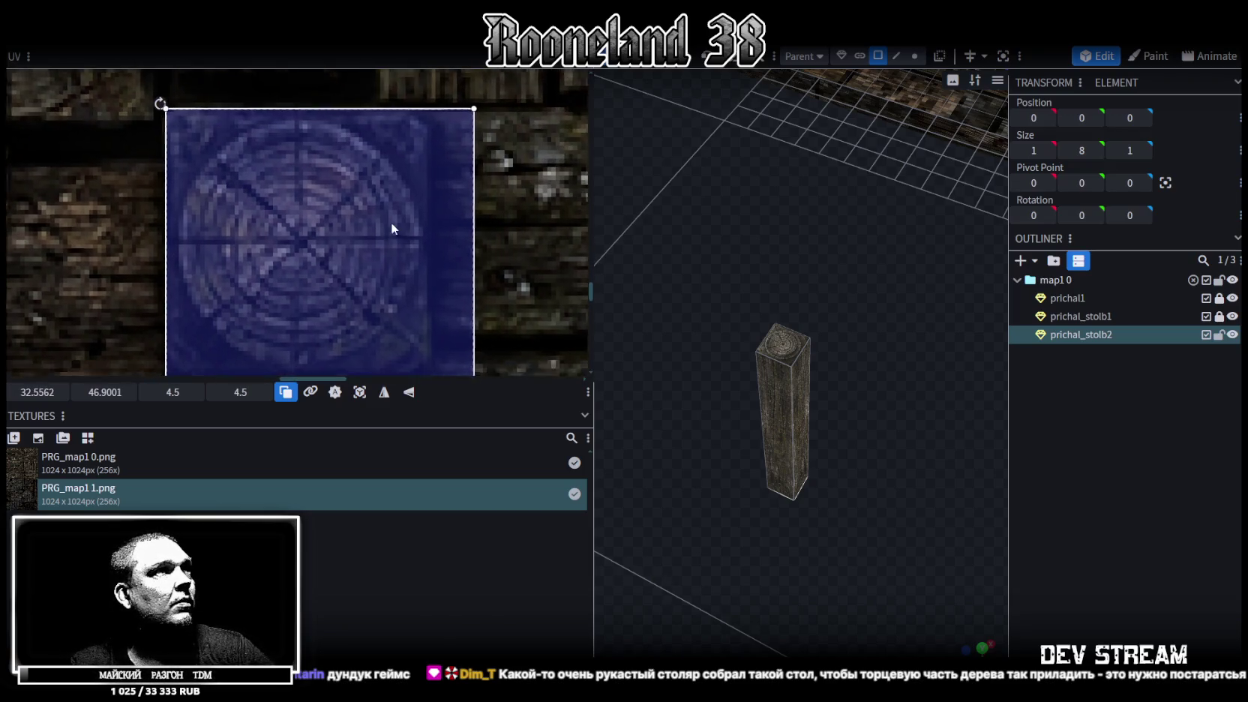
{"action": "scroll", "coordinate": [398, 225], "scroll_direction": "down", "scroll_amount": 1}
{"action": "left_click_drag", "start_coordinate": [464, 339], "coordinate": [429, 304]}
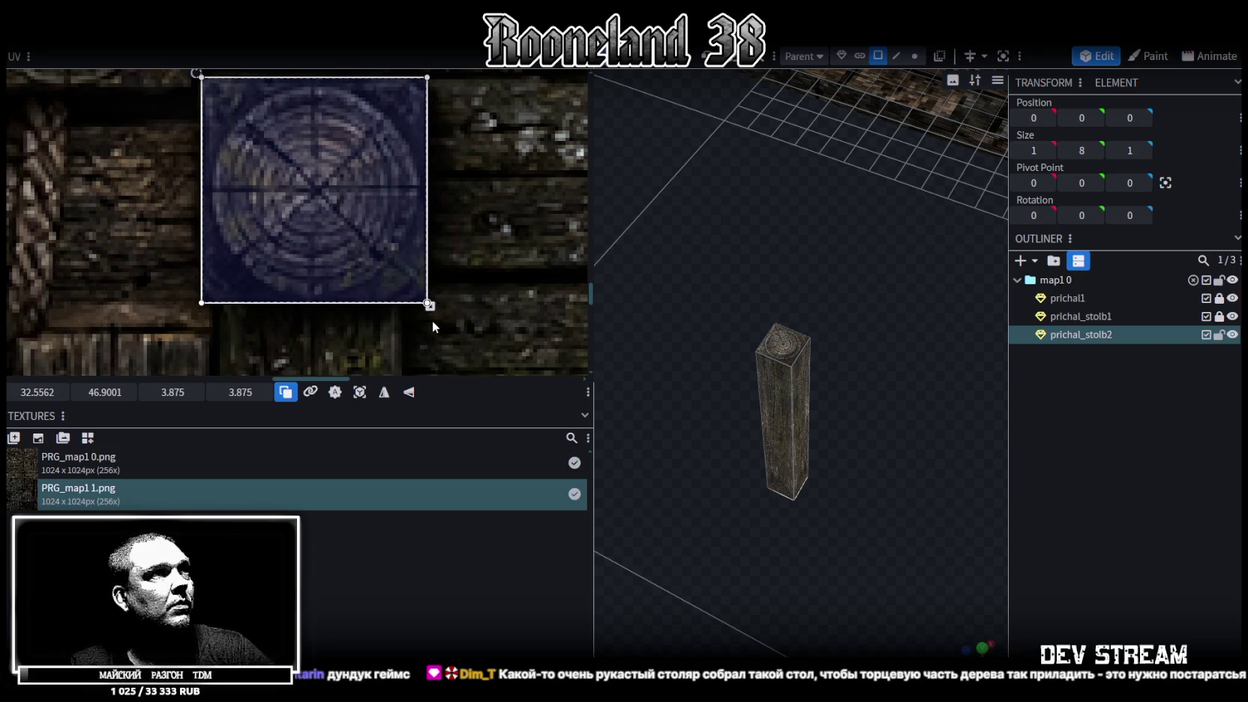
{"action": "scroll", "coordinate": [768, 353], "scroll_direction": "down", "scroll_amount": 3}
Step: Orbit to an oblique view and select prichal_stolb2's top face
{"action": "mouse_move", "coordinate": [768, 345]}
{"action": "left_mouse_down"}
{"action": "mouse_move", "coordinate": [795, 283]}
{"action": "mouse_move", "coordinate": [941, 302]}
{"action": "left_mouse_up"}
{"action": "mouse_move", "coordinate": [870, 384]}
{"action": "left_mouse_down"}
{"action": "mouse_move", "coordinate": [904, 319]}
{"action": "mouse_move", "coordinate": [887, 349]}
{"action": "mouse_move", "coordinate": [975, 338]}
{"action": "left_mouse_up"}
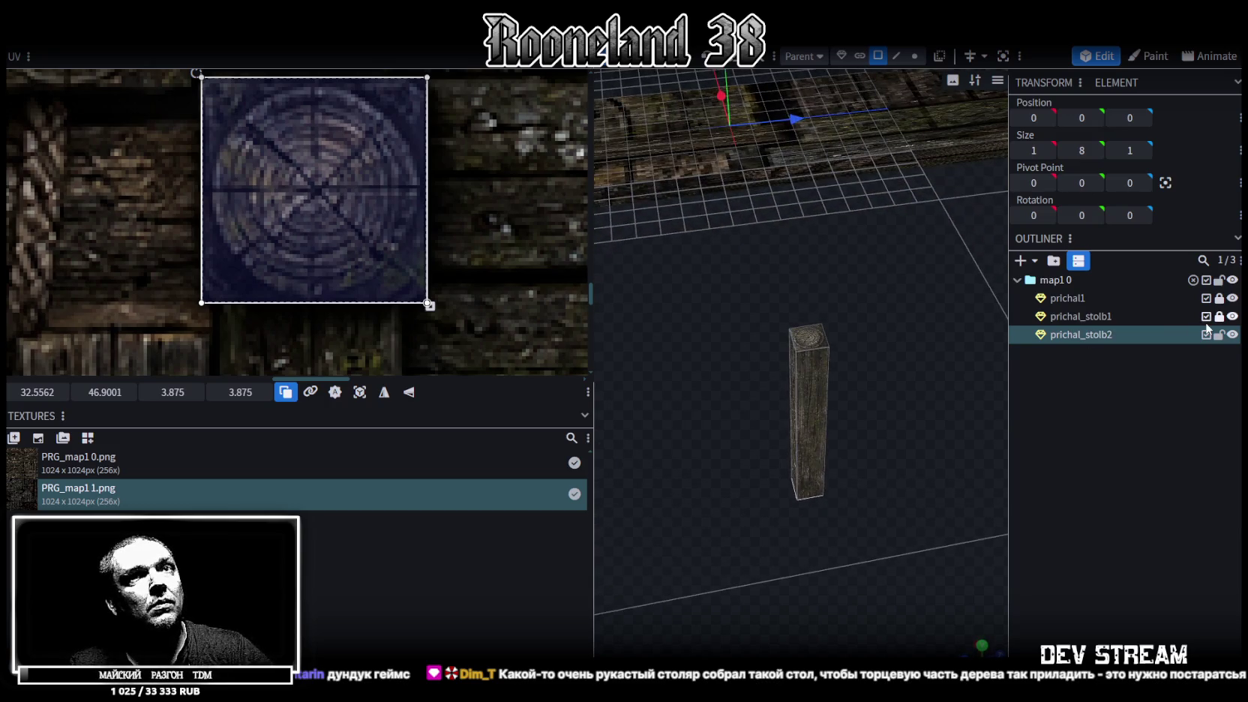
{"action": "left_click", "coordinate": [1084, 318]}
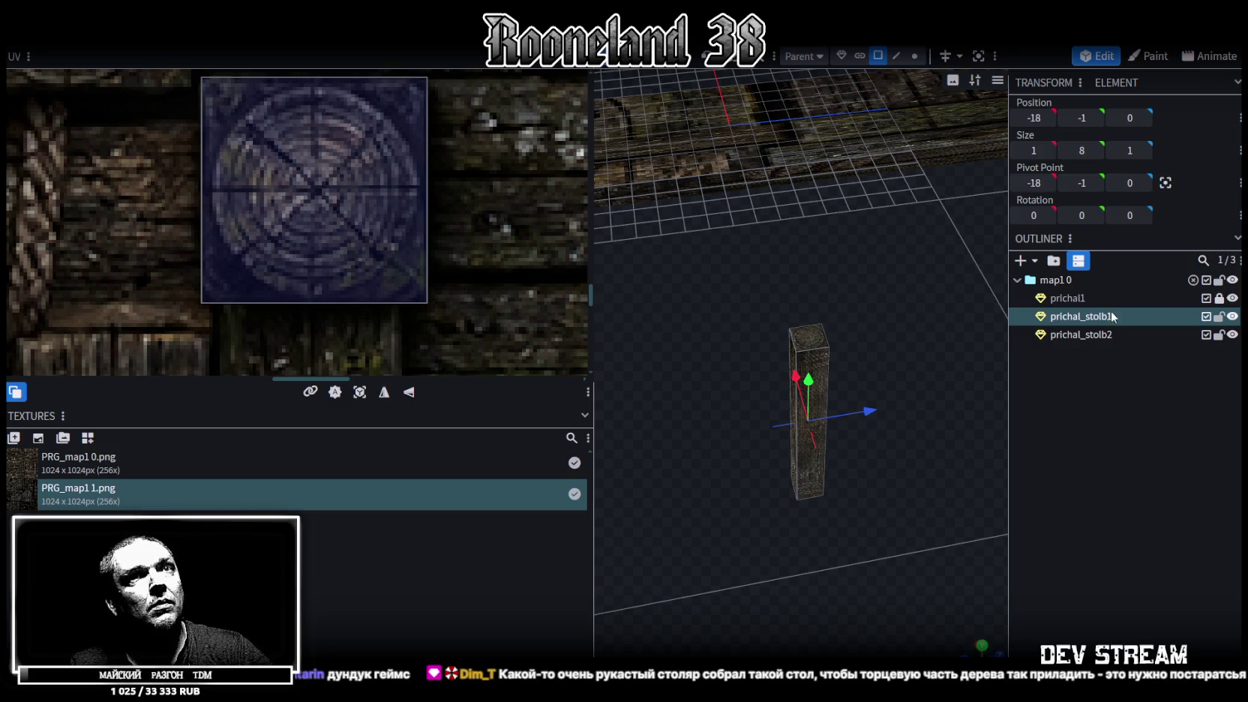
{"action": "left_click", "coordinate": [1097, 335]}
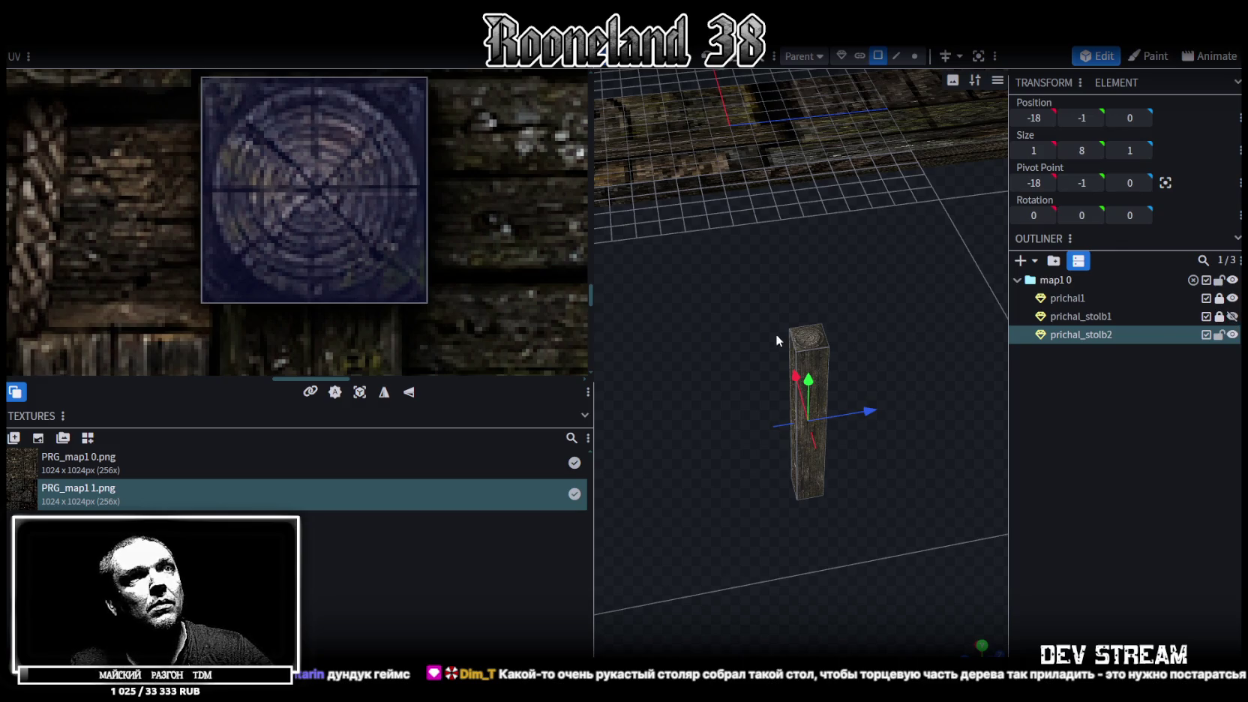
{"action": "left_click", "coordinate": [822, 354]}
Step: Duplicate the post as prichal_stolb3
{"action": "scroll", "coordinate": [476, 244], "scroll_direction": "down", "scroll_amount": 3}
{"action": "scroll", "coordinate": [345, 207], "scroll_direction": "down", "scroll_amount": 2}
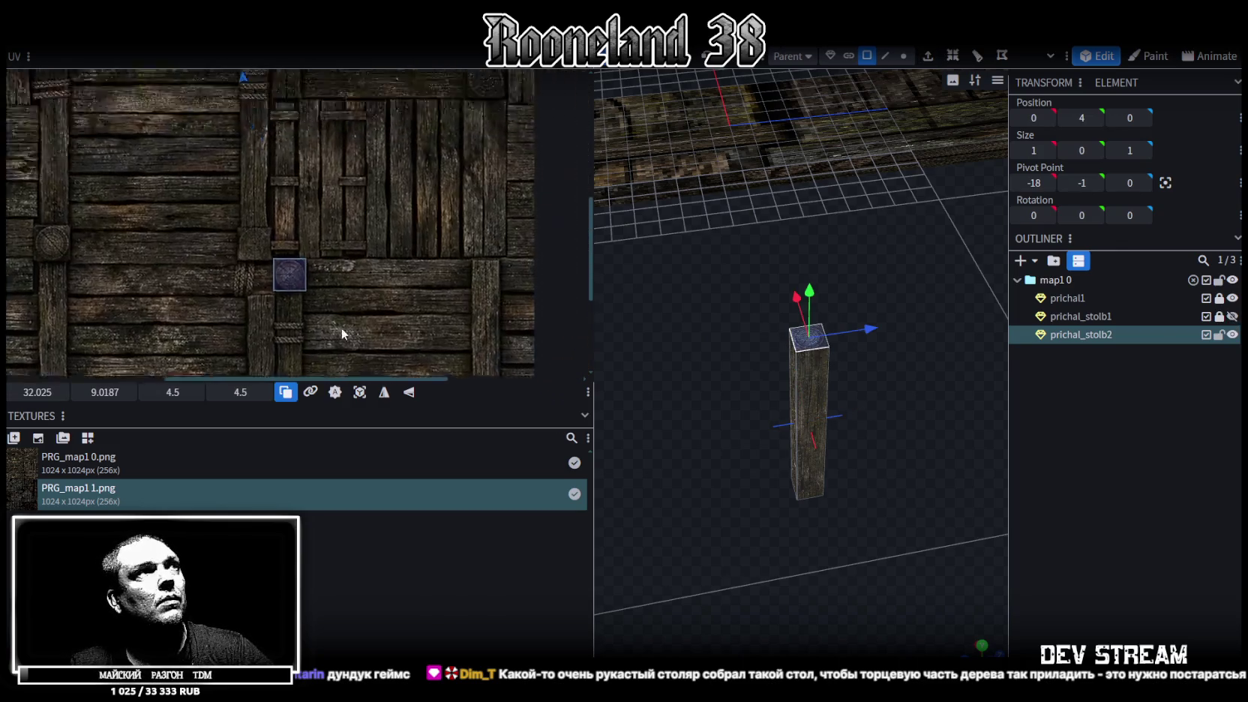
{"action": "scroll", "coordinate": [399, 208], "scroll_direction": "down", "scroll_amount": 2}
{"action": "scroll", "coordinate": [413, 233], "scroll_direction": "down", "scroll_amount": 2}
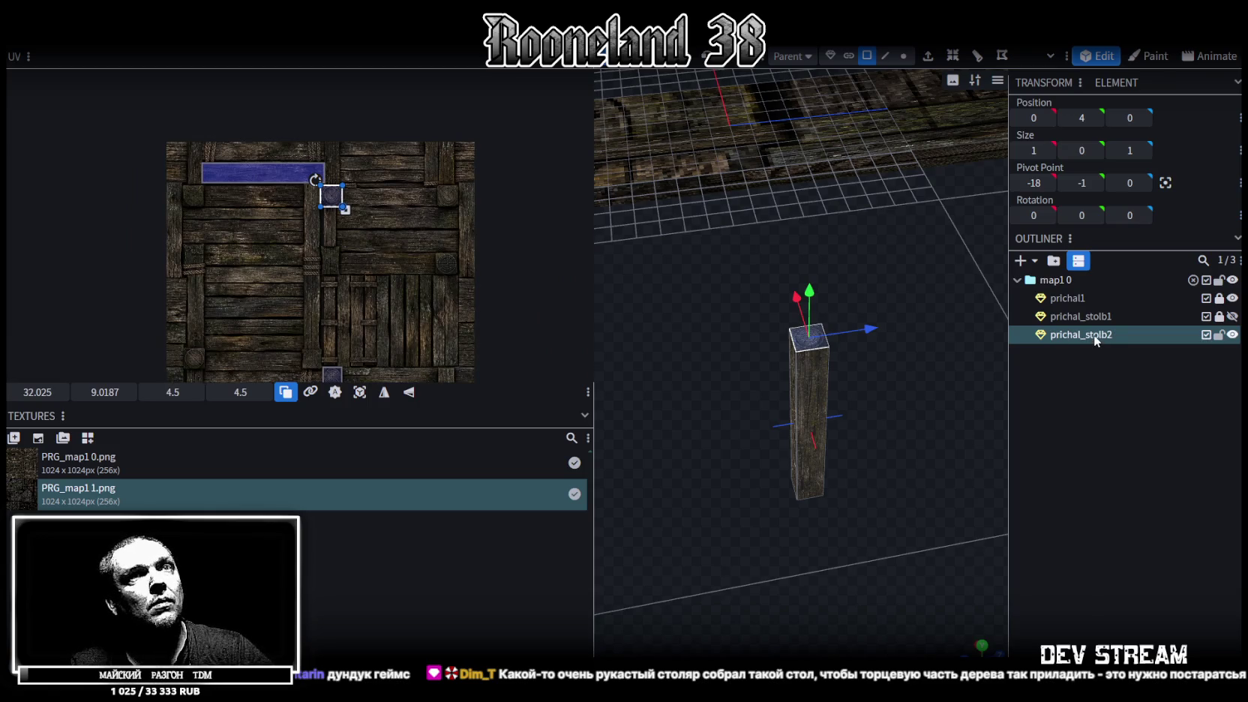
{"action": "key", "text": "ctrl+d"}
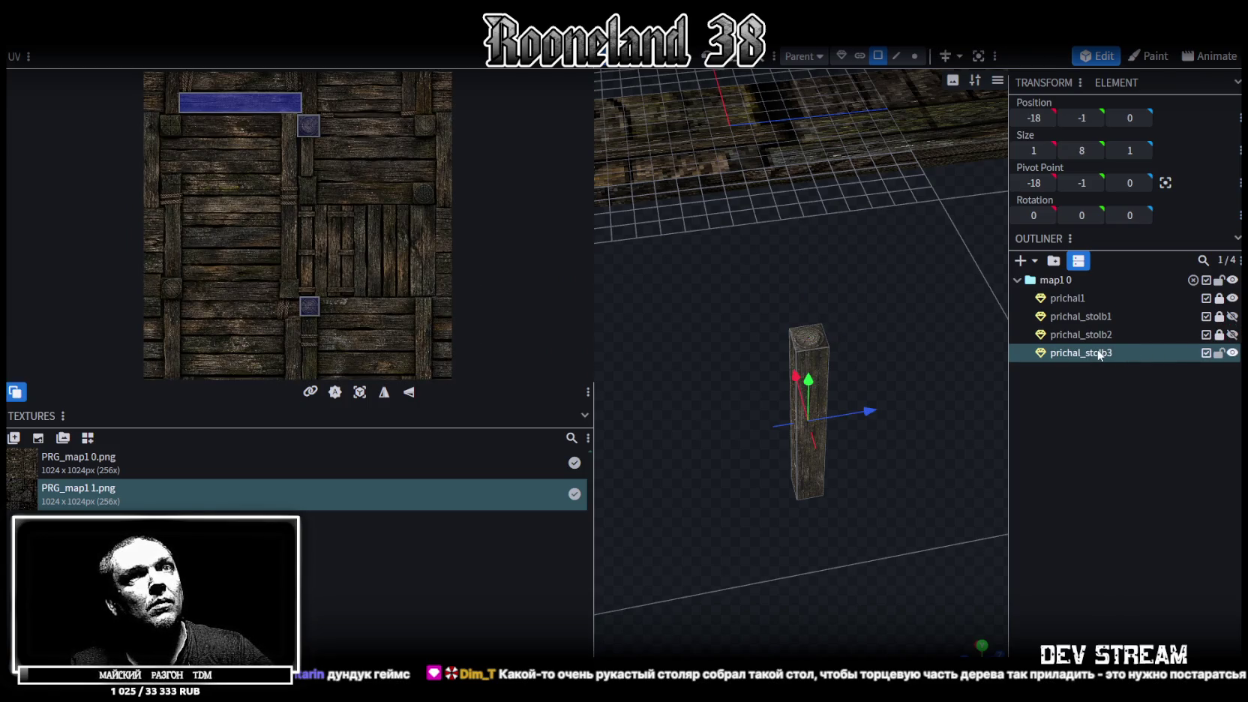
Step: Move the small face square onto the other end-grain patch and shrink it slightly
{"action": "left_click_drag", "start_coordinate": [316, 132], "coordinate": [418, 135]}
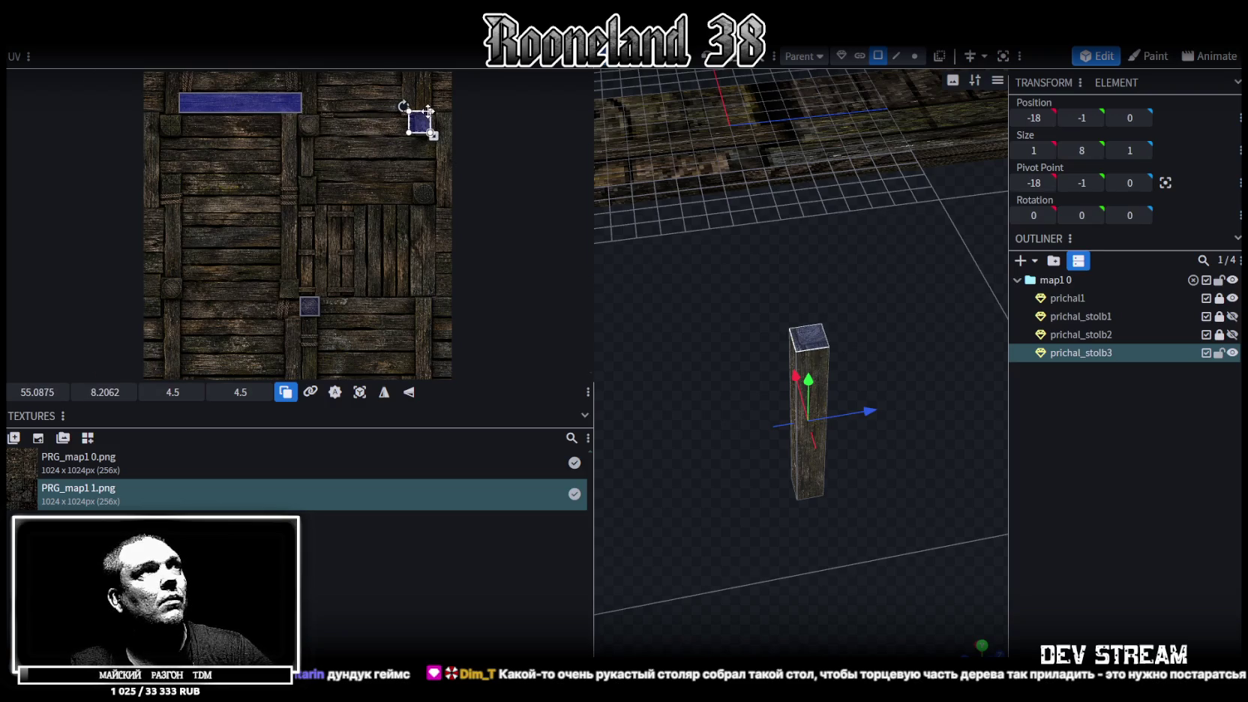
{"action": "scroll", "coordinate": [300, 129], "scroll_direction": "up", "scroll_amount": 3}
{"action": "scroll", "coordinate": [285, 211], "scroll_direction": "up", "scroll_amount": 2}
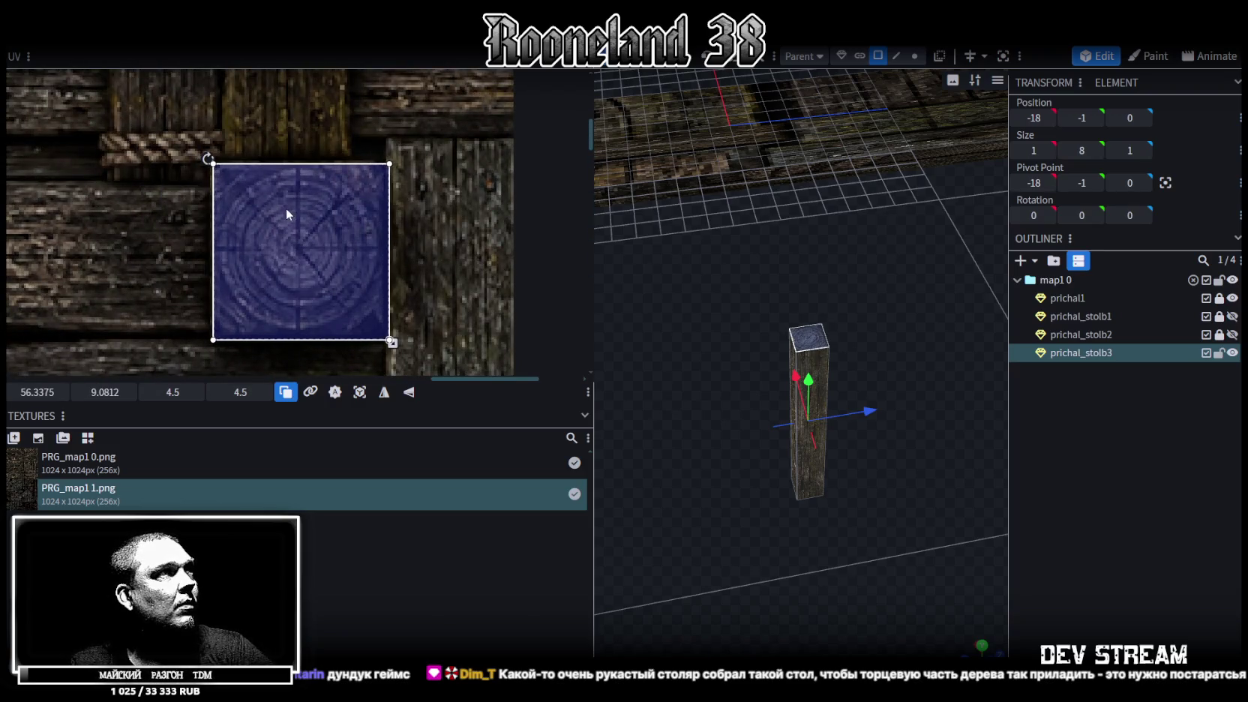
{"action": "left_click_drag", "start_coordinate": [287, 209], "coordinate": [284, 209]}
{"action": "scroll", "coordinate": [356, 287], "scroll_direction": "down", "scroll_amount": 1}
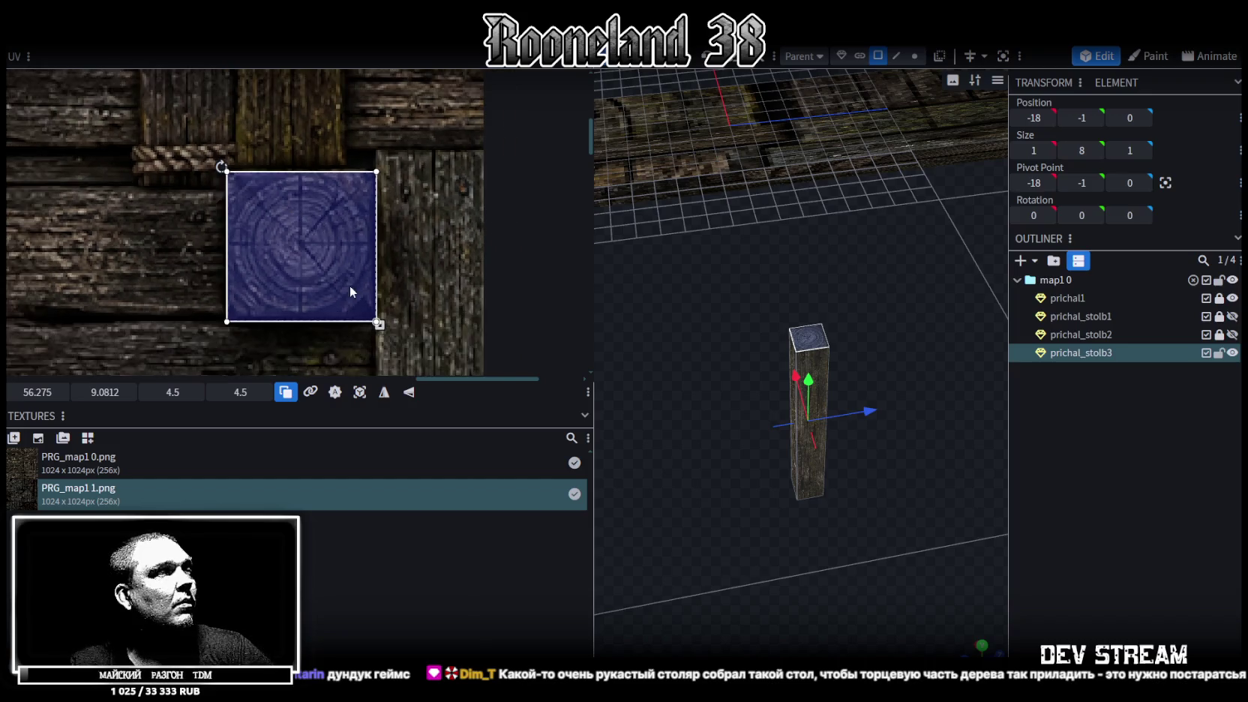
{"action": "scroll", "coordinate": [410, 310], "scroll_direction": "up", "scroll_amount": 3}
{"action": "left_click_drag", "start_coordinate": [396, 346], "coordinate": [398, 344]}
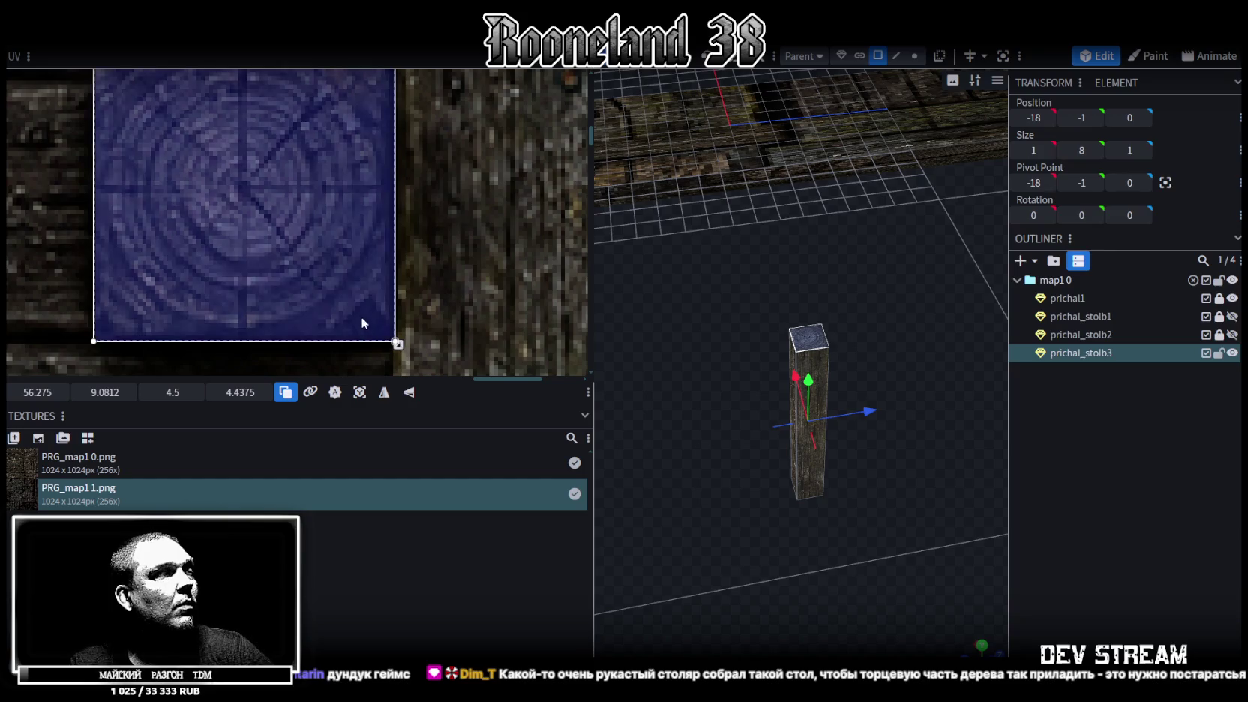
Step: Nudge the end-grain UV square into place and enlarge it to 4.5 × 4.5
{"action": "scroll", "coordinate": [367, 308], "scroll_direction": "down", "scroll_amount": 2}
{"action": "scroll", "coordinate": [380, 196], "scroll_direction": "down", "scroll_amount": 2}
{"action": "scroll", "coordinate": [378, 172], "scroll_direction": "down", "scroll_amount": 2}
{"action": "scroll", "coordinate": [378, 172], "scroll_direction": "down", "scroll_amount": 1}
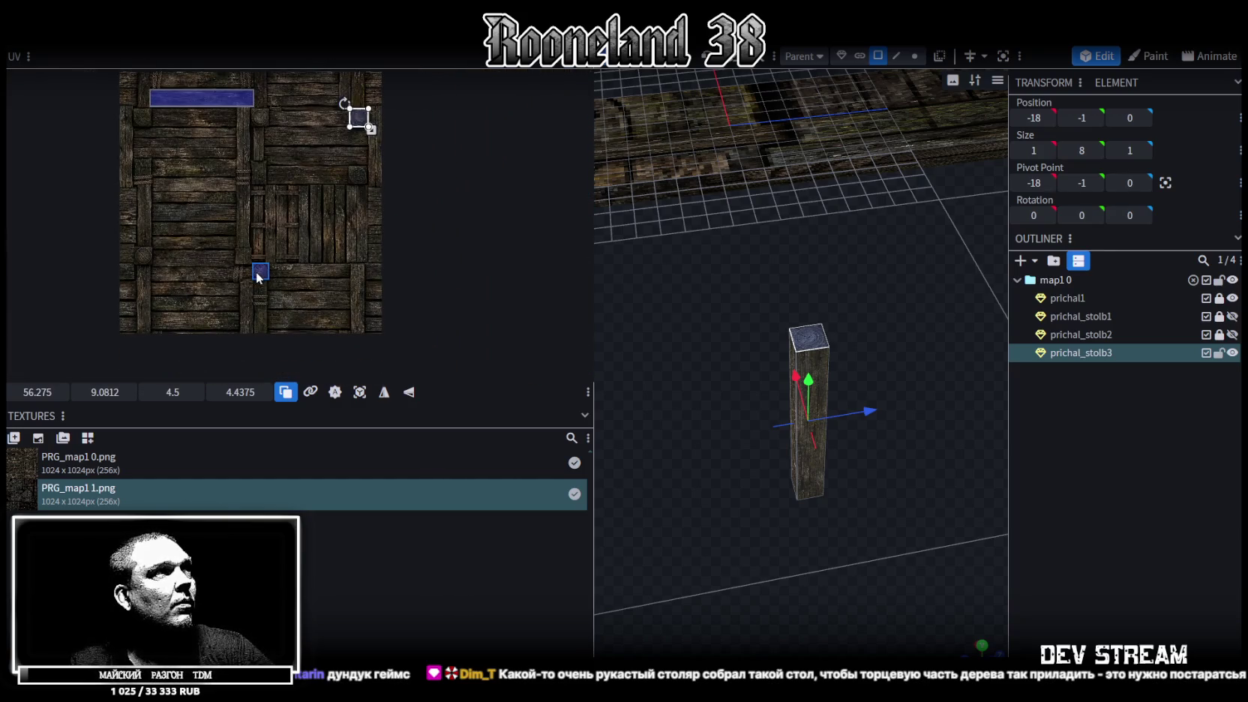
{"action": "scroll", "coordinate": [354, 180], "scroll_direction": "up", "scroll_amount": 3}
{"action": "scroll", "coordinate": [300, 199], "scroll_direction": "up", "scroll_amount": 3}
{"action": "left_click_drag", "start_coordinate": [268, 214], "coordinate": [295, 222]}
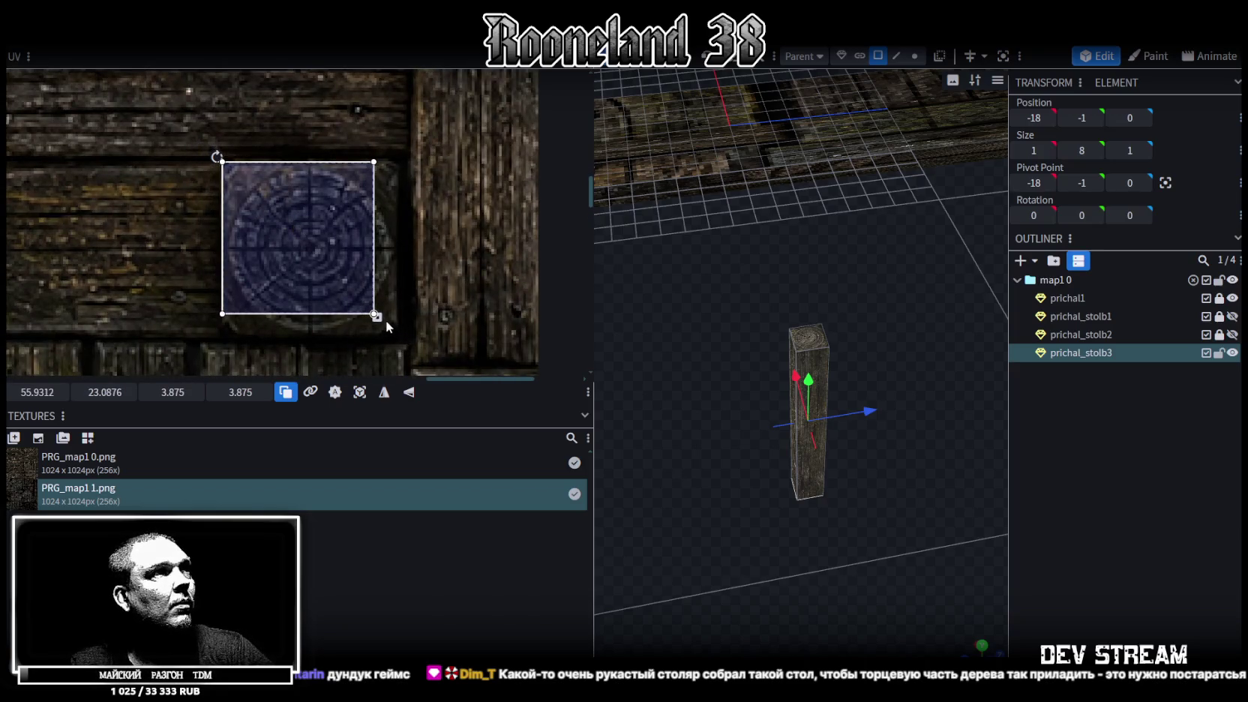
{"action": "left_click_drag", "start_coordinate": [376, 317], "coordinate": [401, 340]}
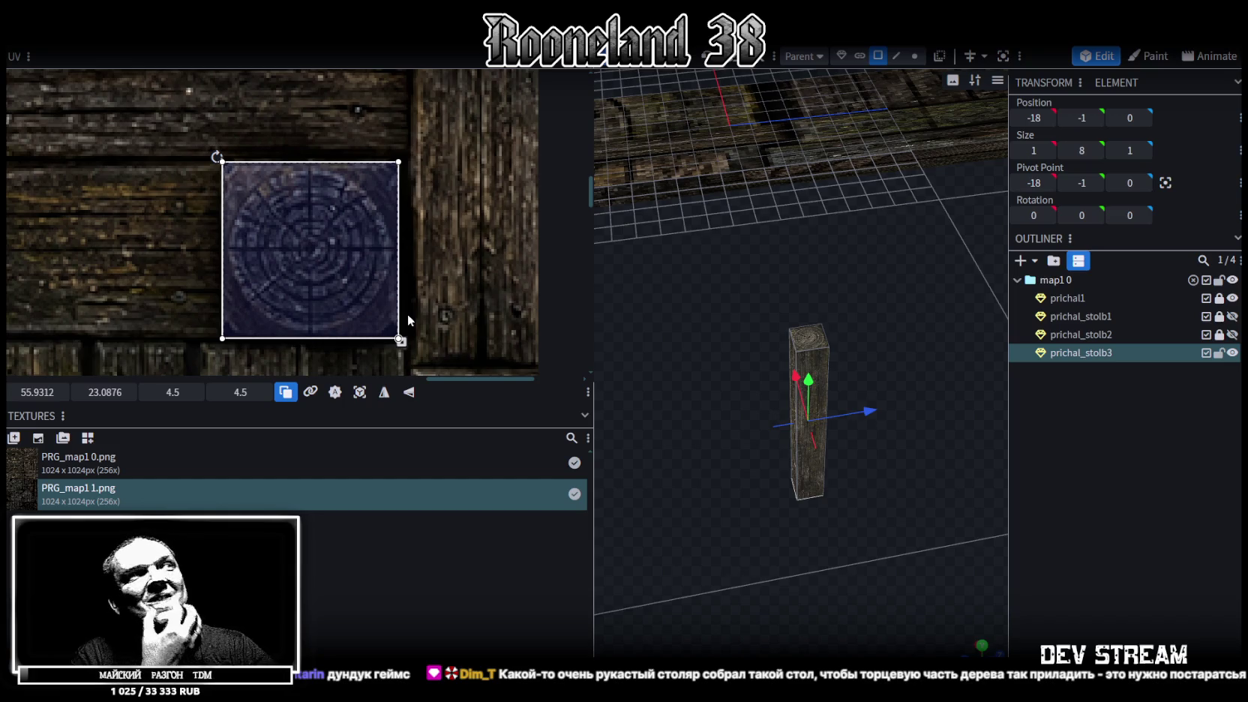
{"action": "scroll", "coordinate": [850, 355], "scroll_direction": "up", "scroll_amount": 5}
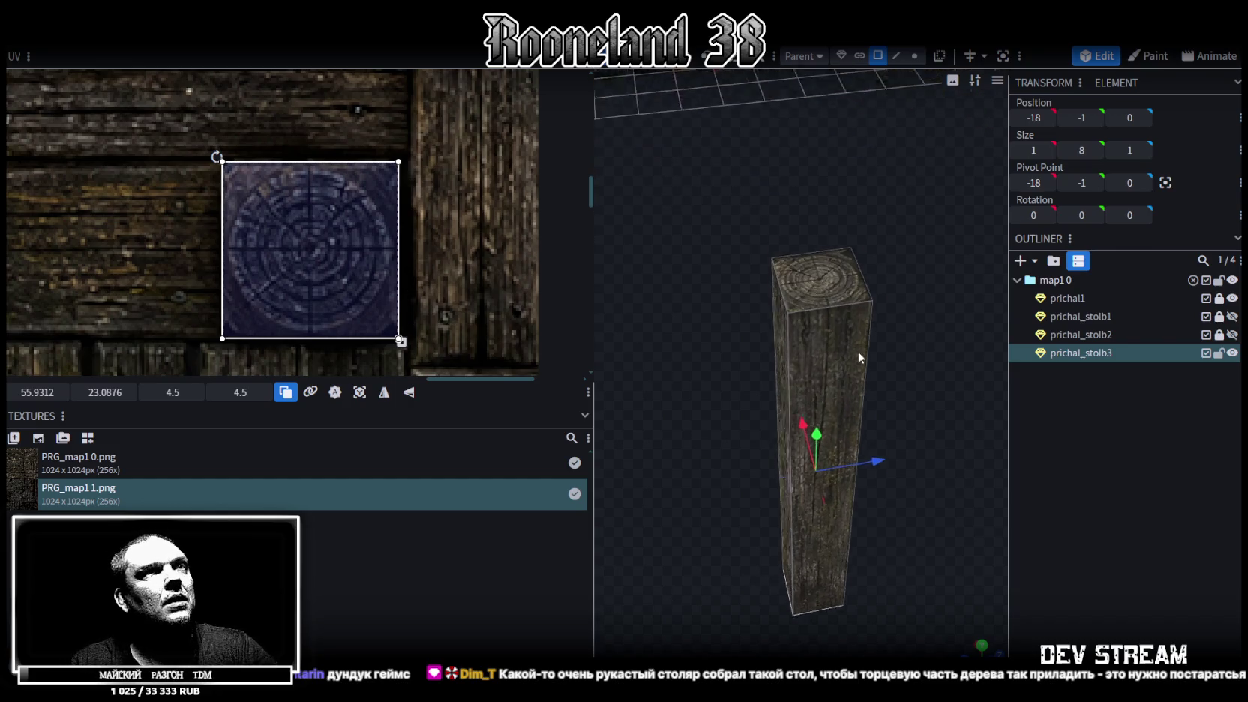
Step: Orbit round to the post's side and select its long side face
{"action": "left_click_drag", "start_coordinate": [918, 370], "coordinate": [910, 377]}
{"action": "scroll", "coordinate": [169, 101], "scroll_direction": "down", "scroll_amount": 8}
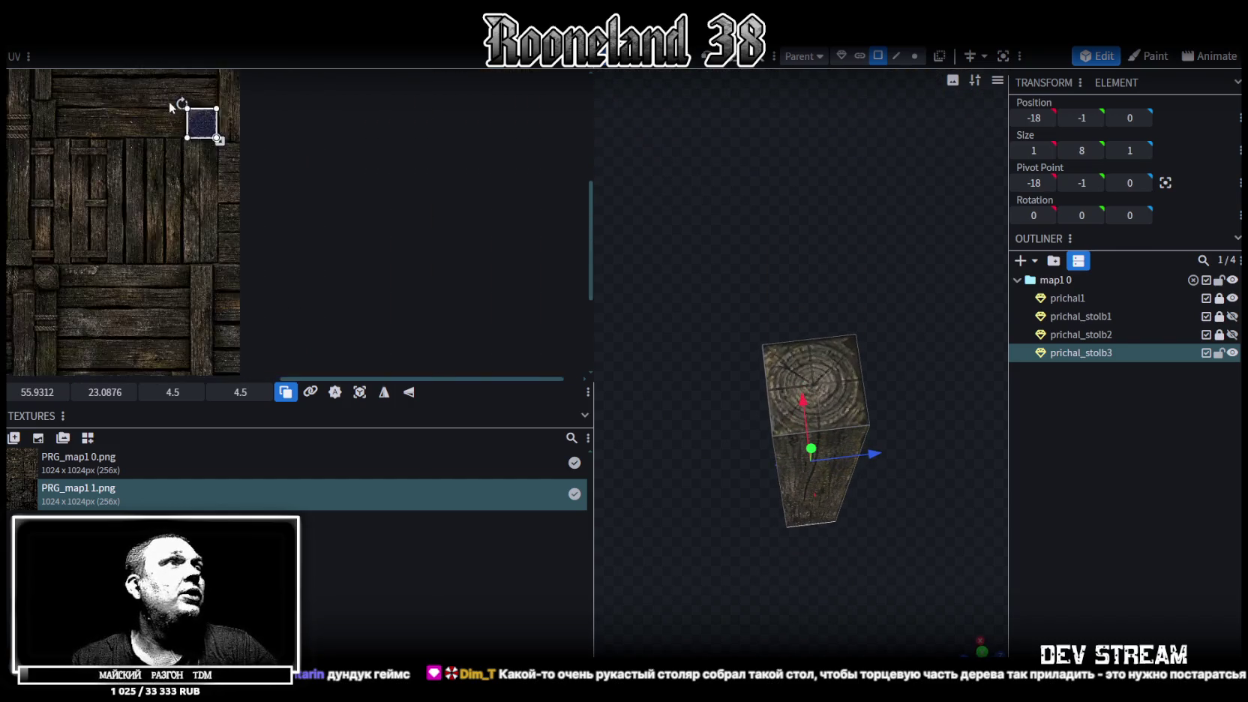
{"action": "scroll", "coordinate": [262, 249], "scroll_direction": "up", "scroll_amount": 2}
{"action": "scroll", "coordinate": [248, 227], "scroll_direction": "up", "scroll_amount": 5}
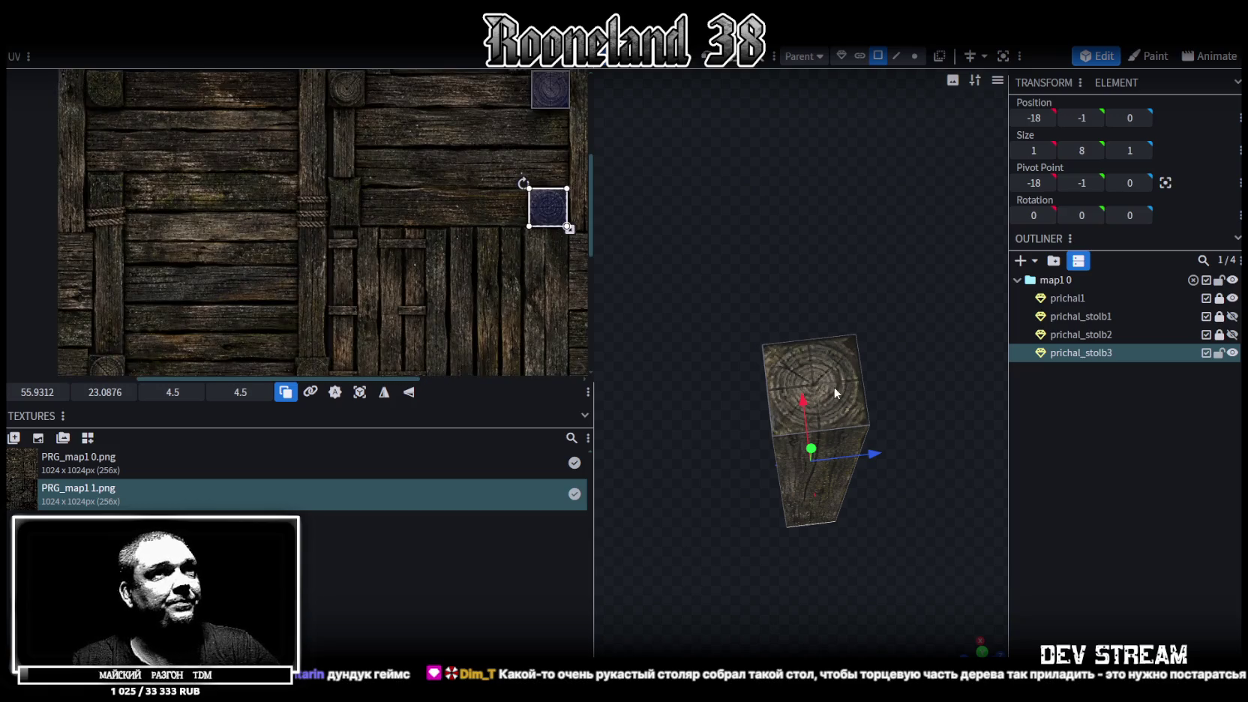
{"action": "left_click_drag", "start_coordinate": [834, 391], "coordinate": [878, 485]}
{"action": "scroll", "coordinate": [692, 313], "scroll_direction": "up", "scroll_amount": 3}
{"action": "left_click", "coordinate": [783, 292]}
Step: Move the side-face UV strip across several plank areas of the texture
{"action": "scroll", "coordinate": [346, 150], "scroll_direction": "down", "scroll_amount": 3}
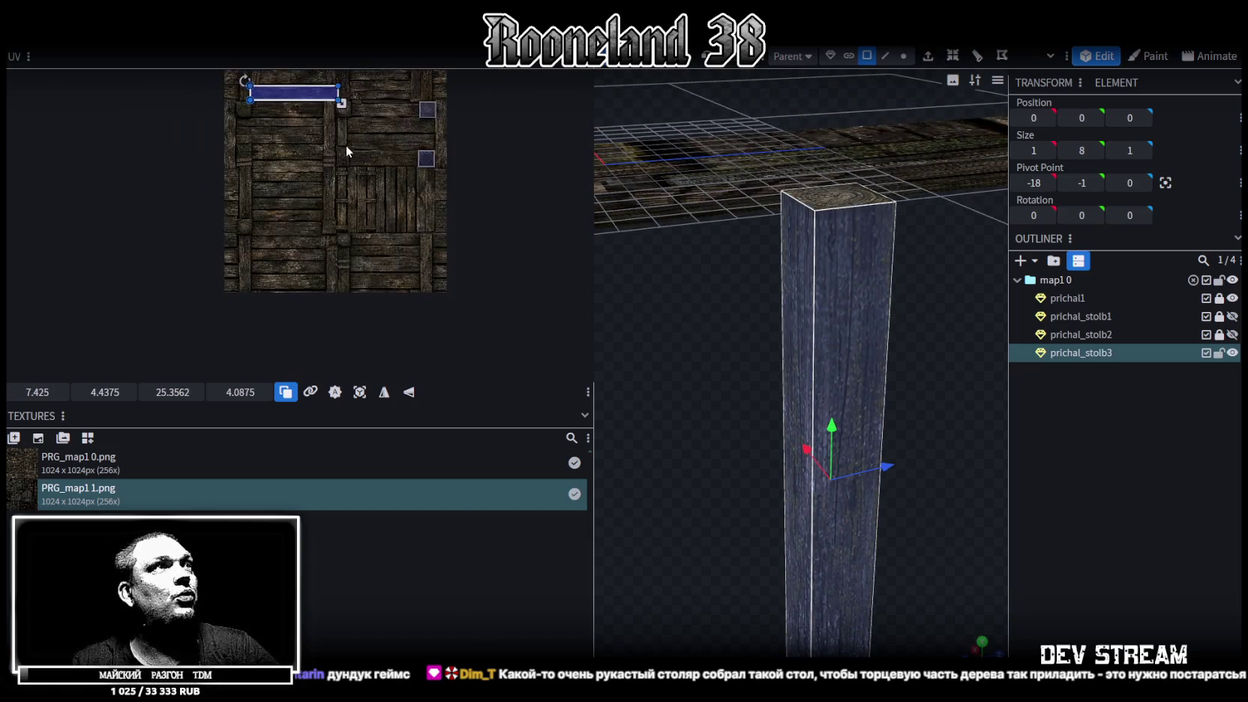
{"action": "middle_click_drag", "start_coordinate": [346, 150], "coordinate": [332, 234]}
{"action": "scroll", "coordinate": [332, 235], "scroll_direction": "up", "scroll_amount": 2}
{"action": "left_click_drag", "start_coordinate": [282, 167], "coordinate": [417, 223]}
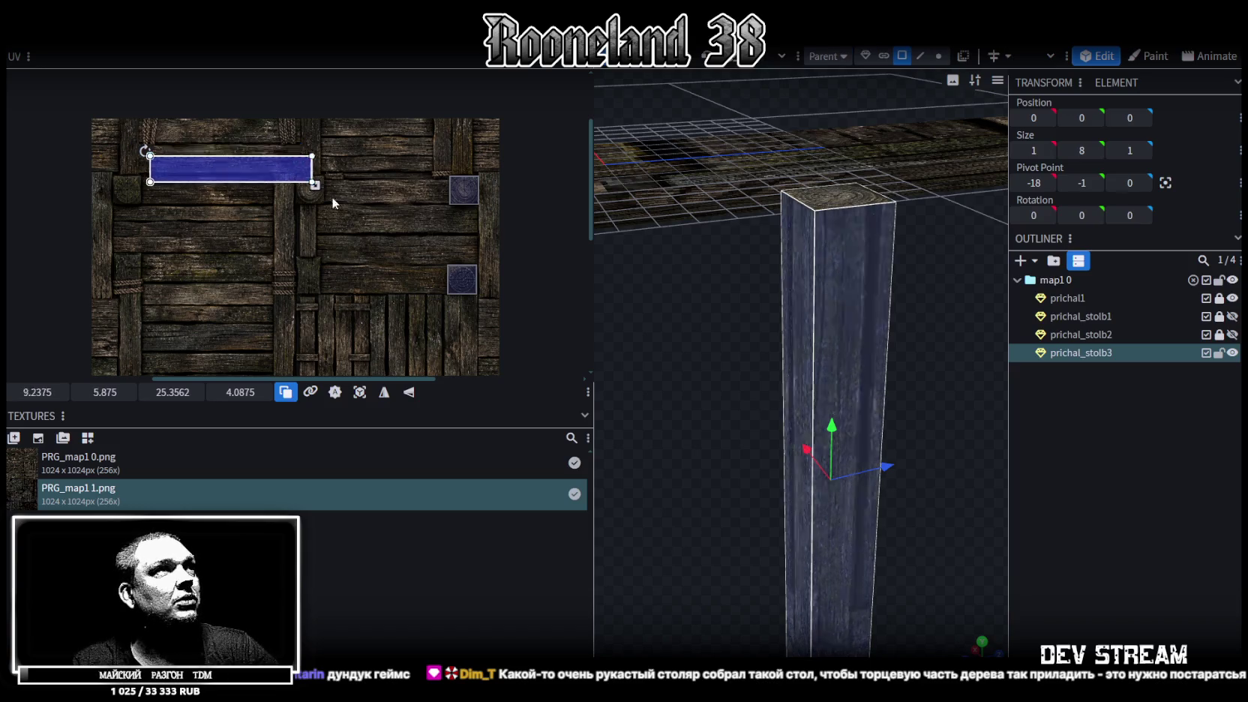
{"action": "middle_click_drag", "start_coordinate": [451, 310], "coordinate": [483, 263]}
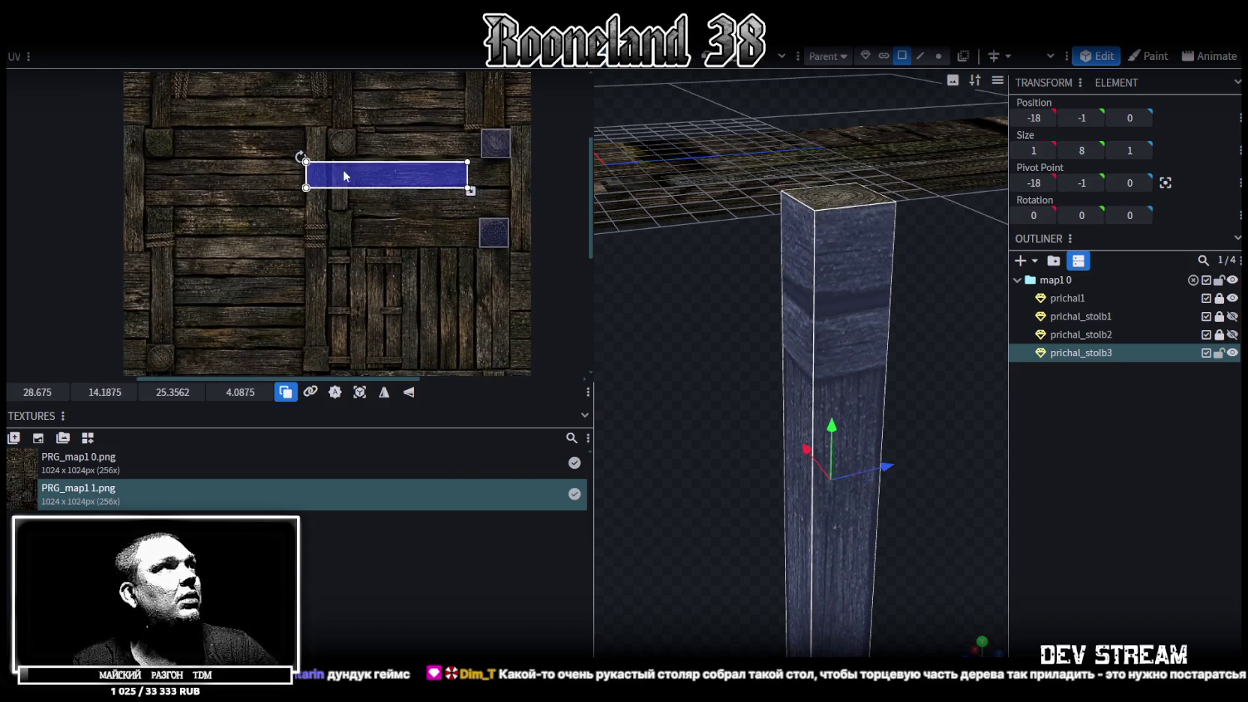
{"action": "left_click_drag", "start_coordinate": [346, 169], "coordinate": [178, 173]}
{"action": "scroll", "coordinate": [187, 173], "scroll_direction": "up", "scroll_amount": 2}
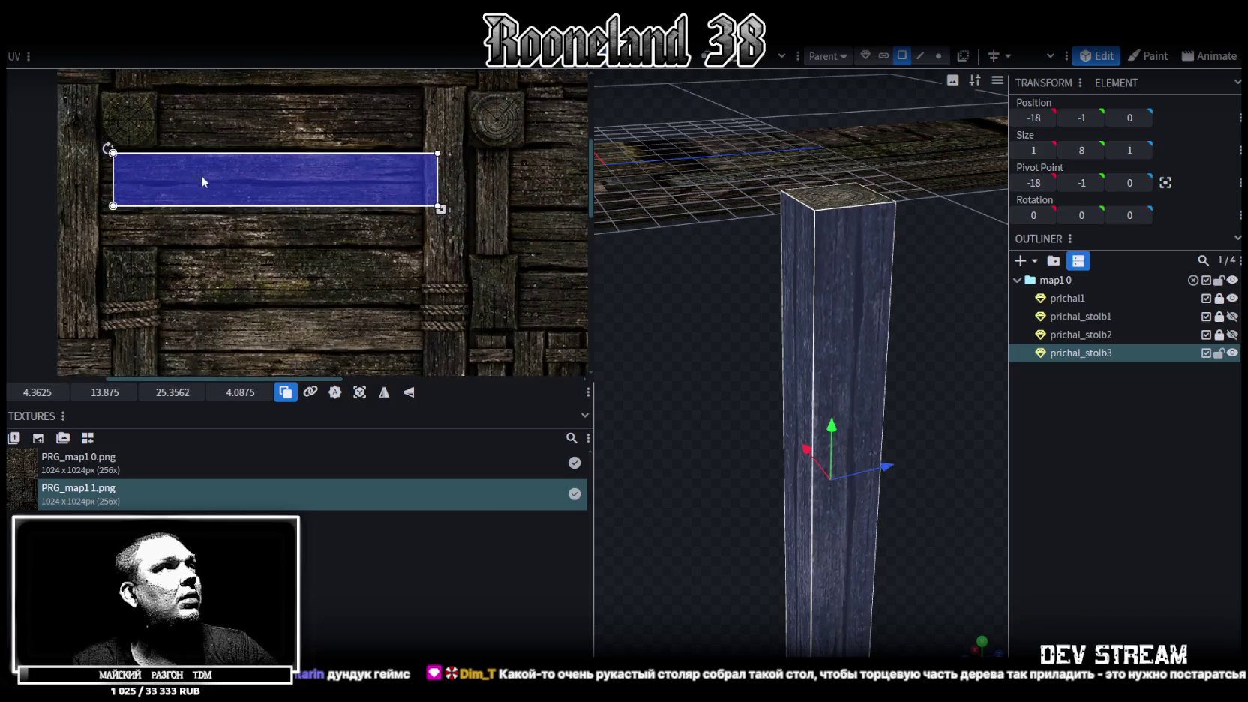
{"action": "scroll", "coordinate": [301, 228], "scroll_direction": "down", "scroll_amount": 3}
{"action": "mouse_move", "coordinate": [301, 228]}
{"action": "middle_mouse_down"}
{"action": "mouse_move", "coordinate": [312, 158]}
{"action": "mouse_move", "coordinate": [310, 215]}
{"action": "middle_mouse_up"}
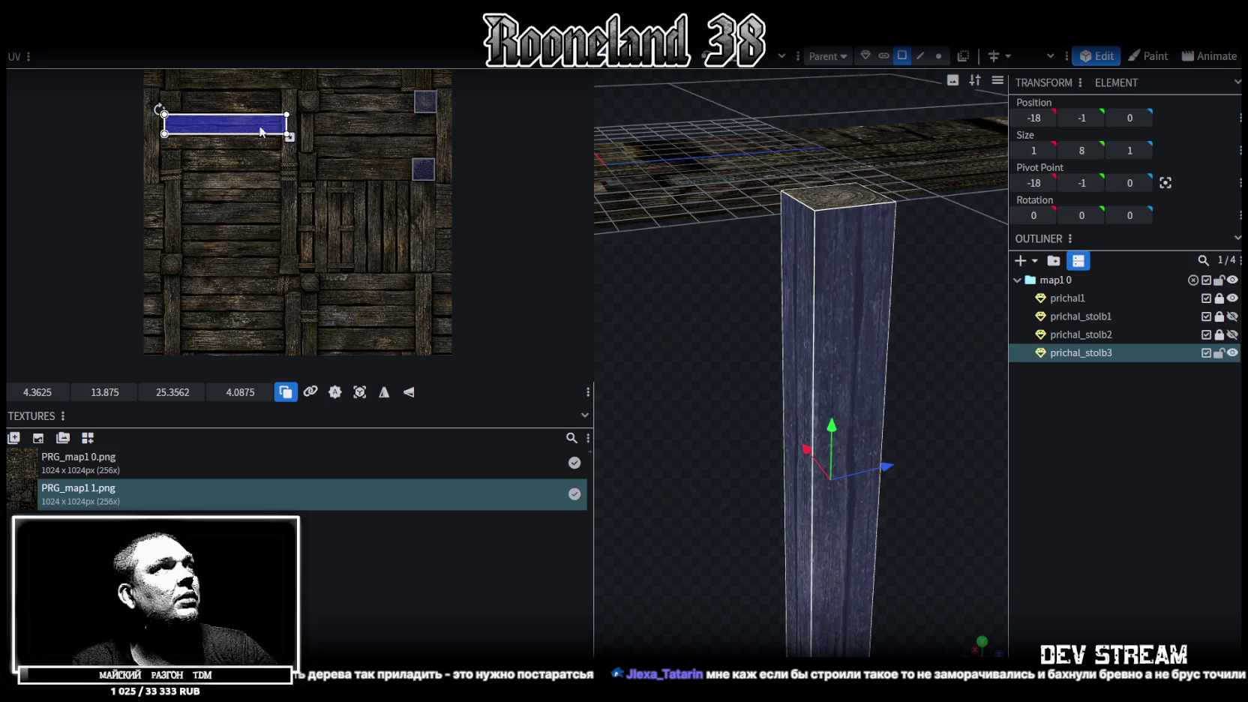
Step: Shift the side-face UV down-left and align it with a plank
{"action": "scroll", "coordinate": [225, 124], "scroll_direction": "up", "scroll_amount": 2}
{"action": "scroll", "coordinate": [178, 114], "scroll_direction": "up", "scroll_amount": 1}
{"action": "mouse_move", "coordinate": [143, 142]}
{"action": "left_mouse_down"}
{"action": "mouse_move", "coordinate": [132, 168]}
{"action": "mouse_move", "coordinate": [210, 207]}
{"action": "left_mouse_up"}
{"action": "scroll", "coordinate": [129, 168], "scroll_direction": "up", "scroll_amount": 3}
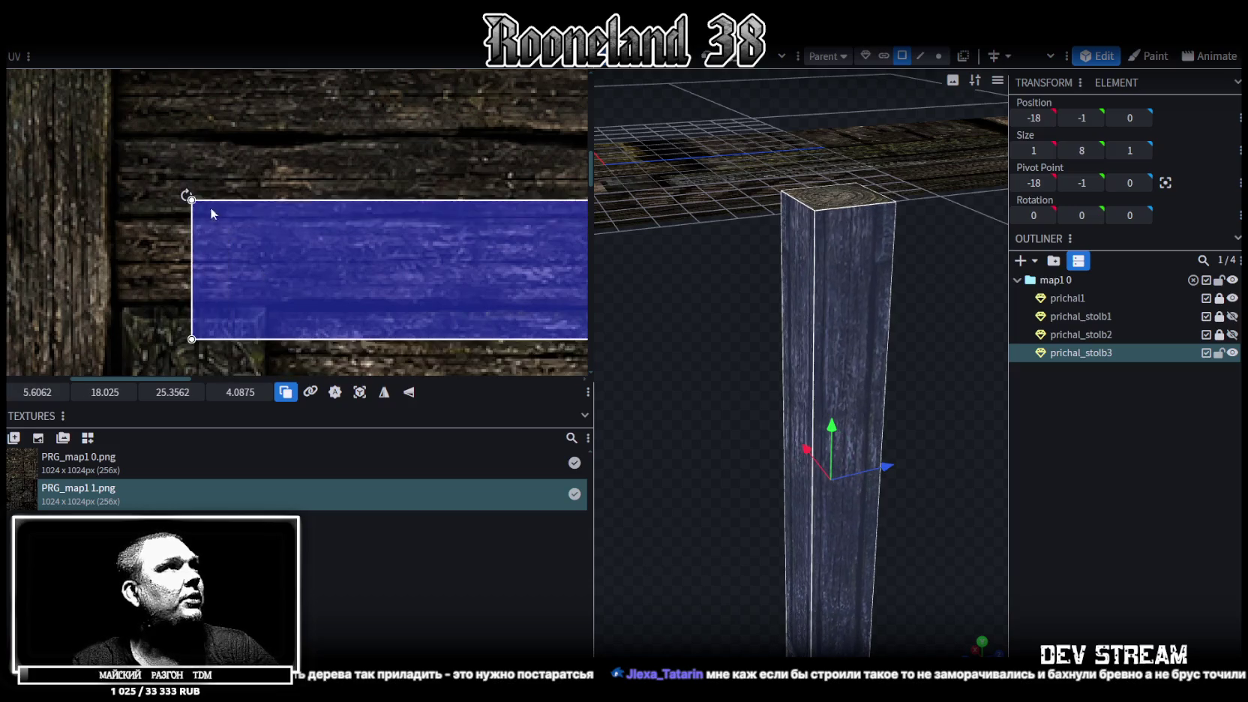
{"action": "scroll", "coordinate": [195, 210], "scroll_direction": "down", "scroll_amount": 3}
{"action": "scroll", "coordinate": [179, 205], "scroll_direction": "down", "scroll_amount": 1}
{"action": "mouse_move", "coordinate": [283, 239]}
{"action": "middle_mouse_down"}
{"action": "mouse_move", "coordinate": [194, 234]}
{"action": "mouse_move", "coordinate": [321, 308]}
{"action": "mouse_move", "coordinate": [342, 282]}
{"action": "mouse_move", "coordinate": [330, 257]}
{"action": "mouse_move", "coordinate": [318, 309]}
{"action": "middle_mouse_up"}
{"action": "mouse_move", "coordinate": [237, 88]}
{"action": "left_mouse_down"}
{"action": "mouse_move", "coordinate": [417, 346]}
{"action": "mouse_move", "coordinate": [374, 209]}
{"action": "mouse_move", "coordinate": [344, 210]}
{"action": "mouse_move", "coordinate": [383, 234]}
{"action": "mouse_move", "coordinate": [363, 229]}
{"action": "left_mouse_up"}
{"action": "scroll", "coordinate": [320, 210], "scroll_direction": "up", "scroll_amount": 5}
{"action": "left_click_drag", "start_coordinate": [268, 214], "coordinate": [250, 225]}
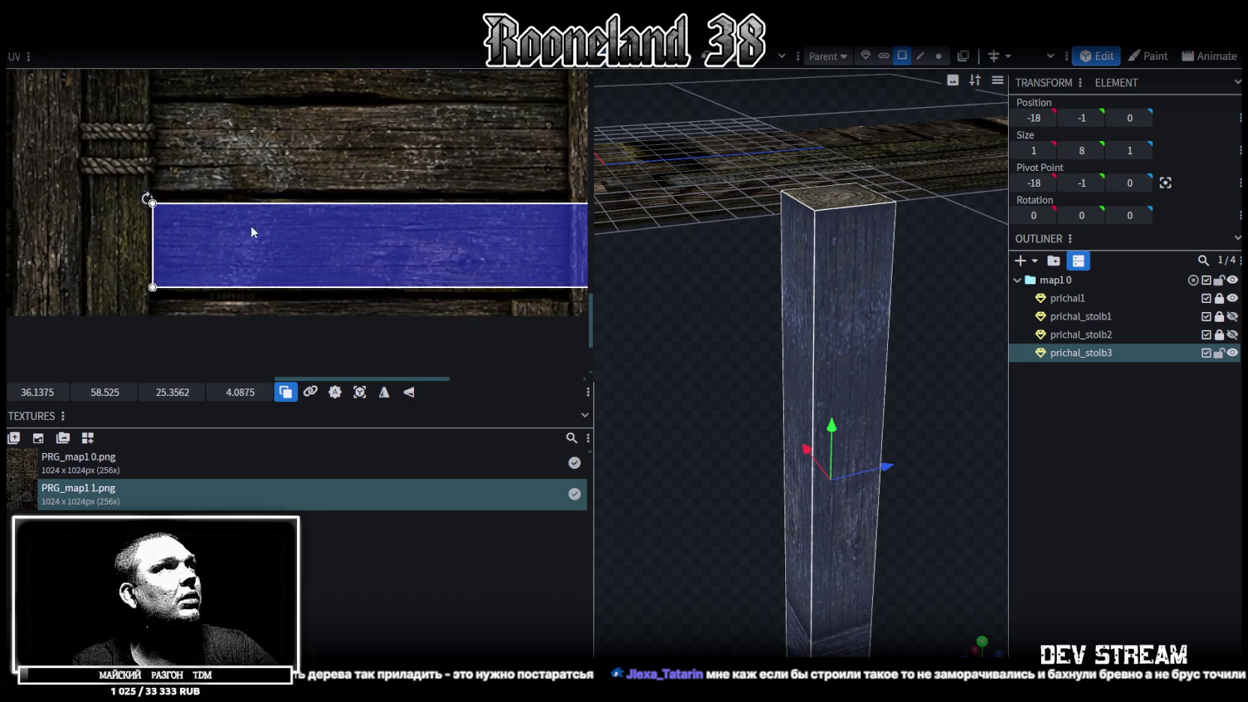
Step: Move the 25.36×4.09 side-face UV up-left onto another plank at 20.2, 28.4
{"action": "scroll", "coordinate": [250, 225], "scroll_direction": "down", "scroll_amount": 2}
{"action": "scroll", "coordinate": [338, 248], "scroll_direction": "down", "scroll_amount": 2}
{"action": "scroll", "coordinate": [408, 263], "scroll_direction": "down", "scroll_amount": 1}
{"action": "scroll", "coordinate": [407, 264], "scroll_direction": "up", "scroll_amount": 2}
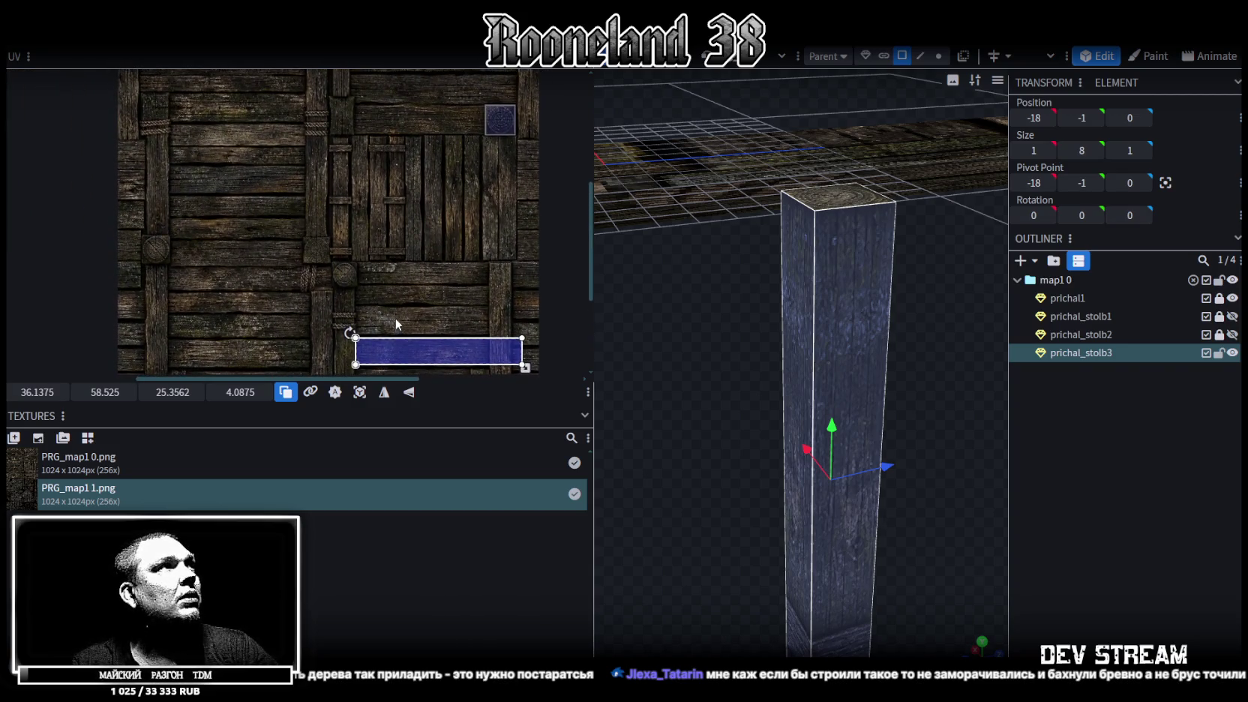
{"action": "scroll", "coordinate": [435, 315], "scroll_direction": "up", "scroll_amount": 2}
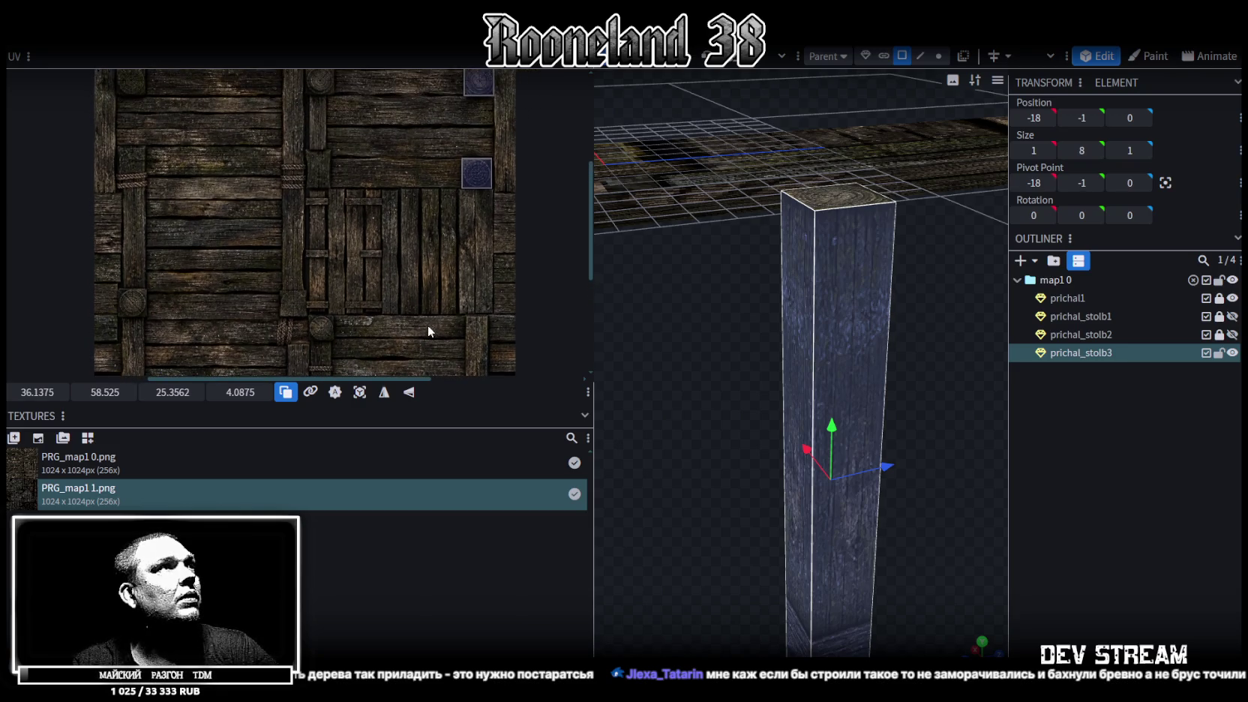
{"action": "scroll", "coordinate": [424, 304], "scroll_direction": "down", "scroll_amount": 1, "text": "ctrl"}
{"action": "scroll", "coordinate": [432, 278], "scroll_direction": "down", "scroll_amount": 1}
{"action": "left_click_drag", "start_coordinate": [414, 339], "coordinate": [336, 210]}
{"action": "right_click", "coordinate": [333, 202]}
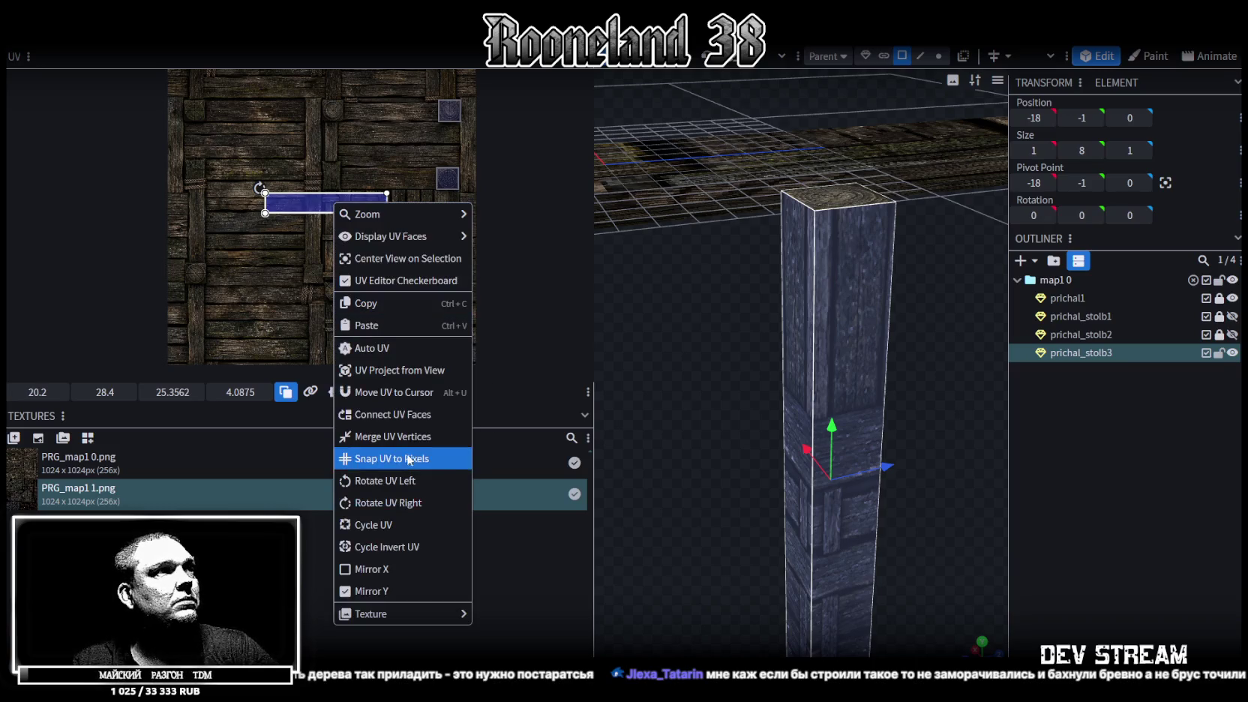
Step: Rotate the side-face UV upright and move the vertical strip onto another plank
{"action": "left_click", "coordinate": [396, 480]}
{"action": "scroll", "coordinate": [275, 172], "scroll_direction": "up", "scroll_amount": 4}
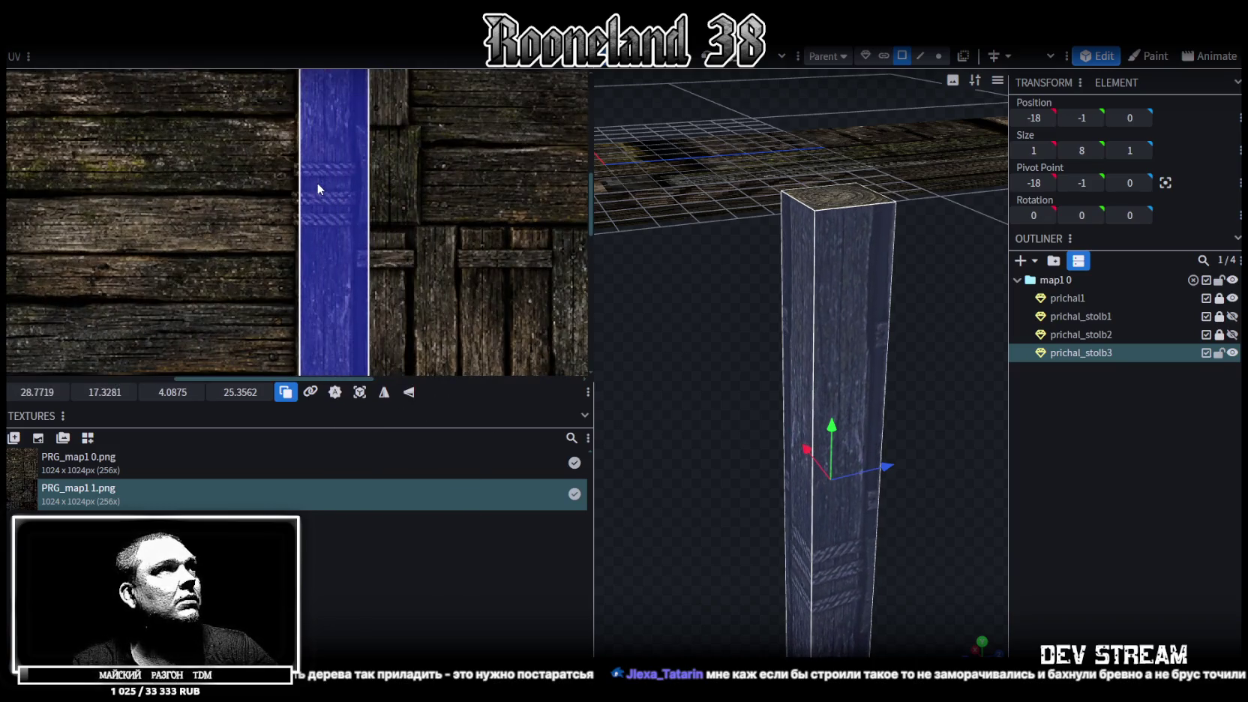
{"action": "middle_click_drag", "start_coordinate": [373, 150], "coordinate": [404, 275]}
{"action": "scroll", "coordinate": [408, 274], "scroll_direction": "down", "scroll_amount": 1, "text": "ctrl"}
{"action": "scroll", "coordinate": [423, 287], "scroll_direction": "down", "scroll_amount": 1, "text": "ctrl"}
{"action": "scroll", "coordinate": [427, 281], "scroll_direction": "up", "scroll_amount": 2}
{"action": "mouse_move", "coordinate": [398, 273]}
{"action": "left_mouse_down"}
{"action": "mouse_move", "coordinate": [395, 308]}
{"action": "mouse_move", "coordinate": [380, 261]}
{"action": "left_mouse_up"}
Step: Slide the 4.09×25.36 strip onto a vertical plank at 44.89, 18.80
{"action": "scroll", "coordinate": [396, 308], "scroll_direction": "up", "scroll_amount": 3, "text": "ctrl"}
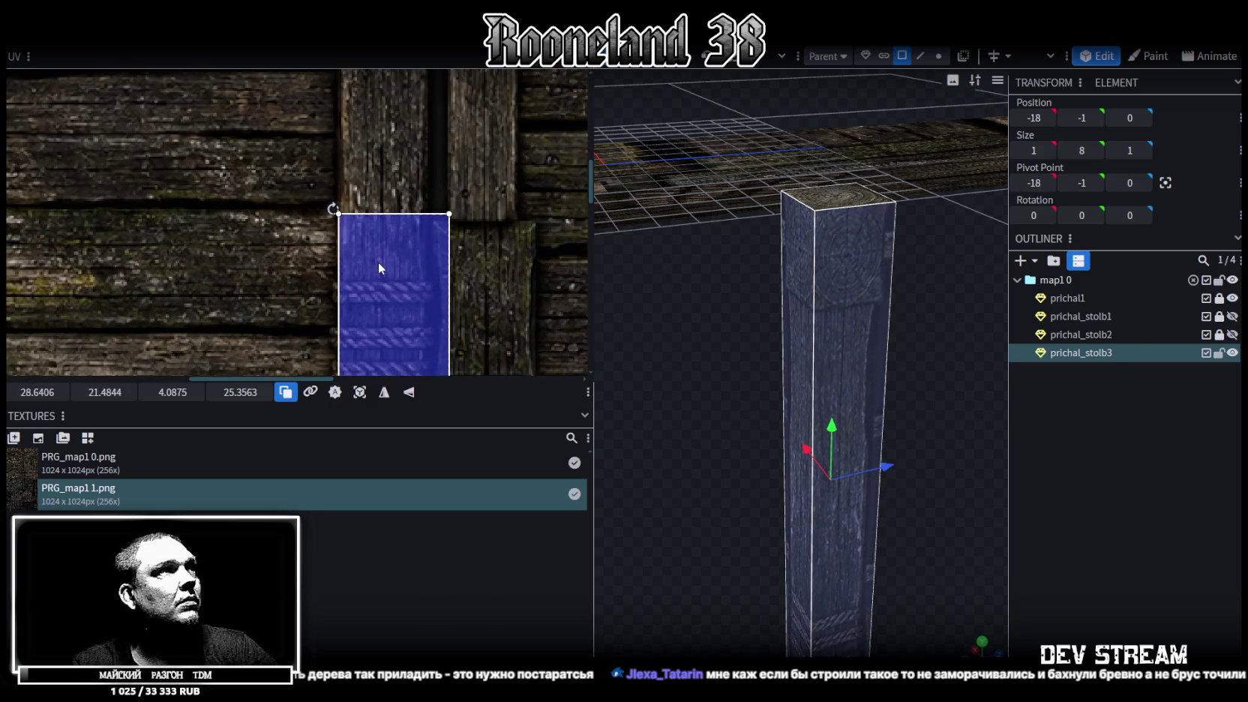
{"action": "scroll", "coordinate": [380, 261], "scroll_direction": "down", "scroll_amount": 3, "text": "ctrl"}
{"action": "scroll", "coordinate": [412, 285], "scroll_direction": "down", "scroll_amount": 2}
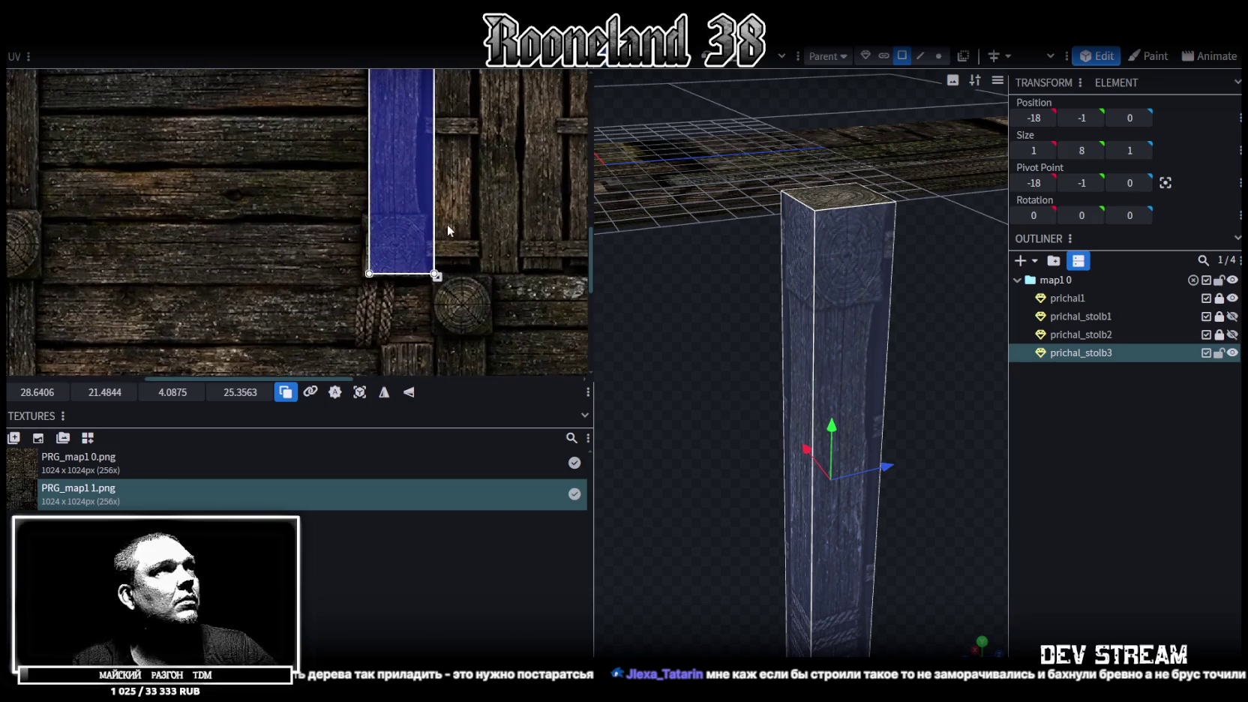
{"action": "scroll", "coordinate": [450, 321], "scroll_direction": "up", "scroll_amount": 1, "text": "ctrl"}
{"action": "left_click_drag", "start_coordinate": [400, 304], "coordinate": [400, 238]}
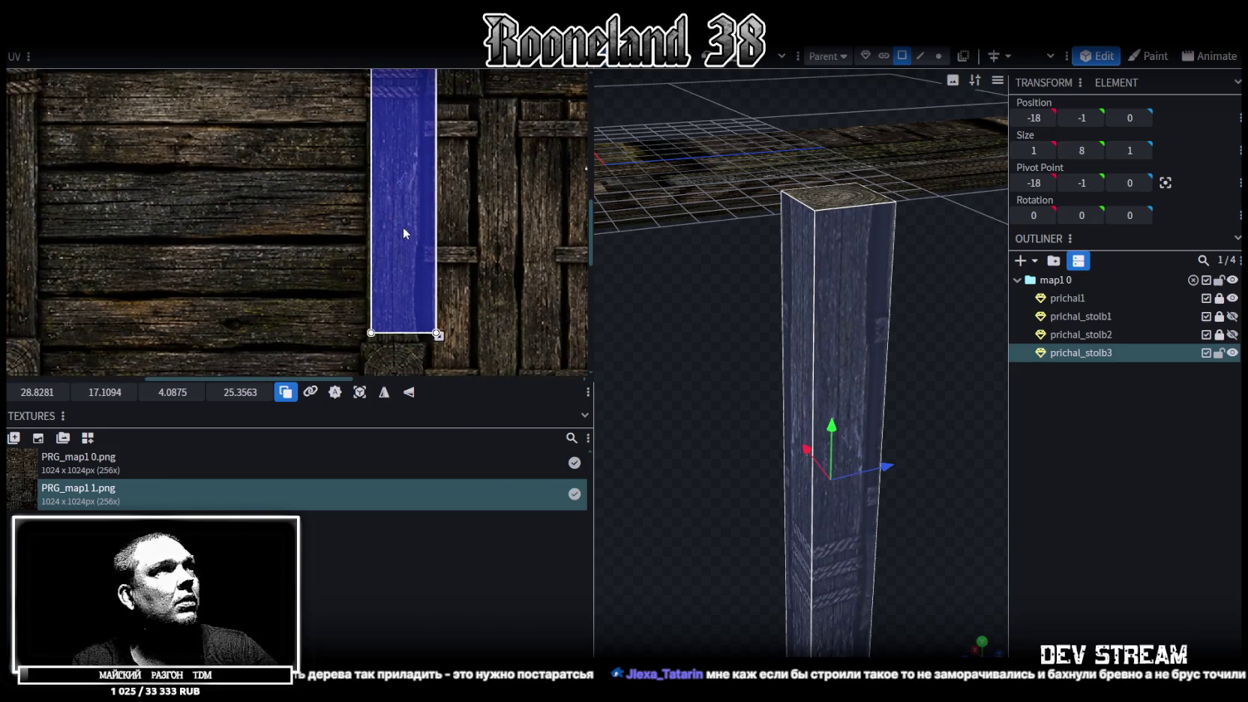
{"action": "mouse_move", "coordinate": [453, 207]}
{"action": "middle_mouse_down"}
{"action": "mouse_move", "coordinate": [451, 295]}
{"action": "mouse_move", "coordinate": [392, 330]}
{"action": "mouse_move", "coordinate": [323, 251]}
{"action": "middle_mouse_up"}
{"action": "scroll", "coordinate": [453, 275], "scroll_direction": "down", "scroll_amount": 1, "text": "ctrl"}
{"action": "scroll", "coordinate": [393, 331], "scroll_direction": "down", "scroll_amount": 1, "text": "ctrl"}
{"action": "scroll", "coordinate": [322, 251], "scroll_direction": "up", "scroll_amount": 1, "text": "ctrl"}
{"action": "mouse_move", "coordinate": [262, 240]}
{"action": "left_mouse_down"}
{"action": "mouse_move", "coordinate": [373, 263]}
{"action": "mouse_move", "coordinate": [360, 244]}
{"action": "left_mouse_up"}
{"action": "right_click", "coordinate": [361, 243]}
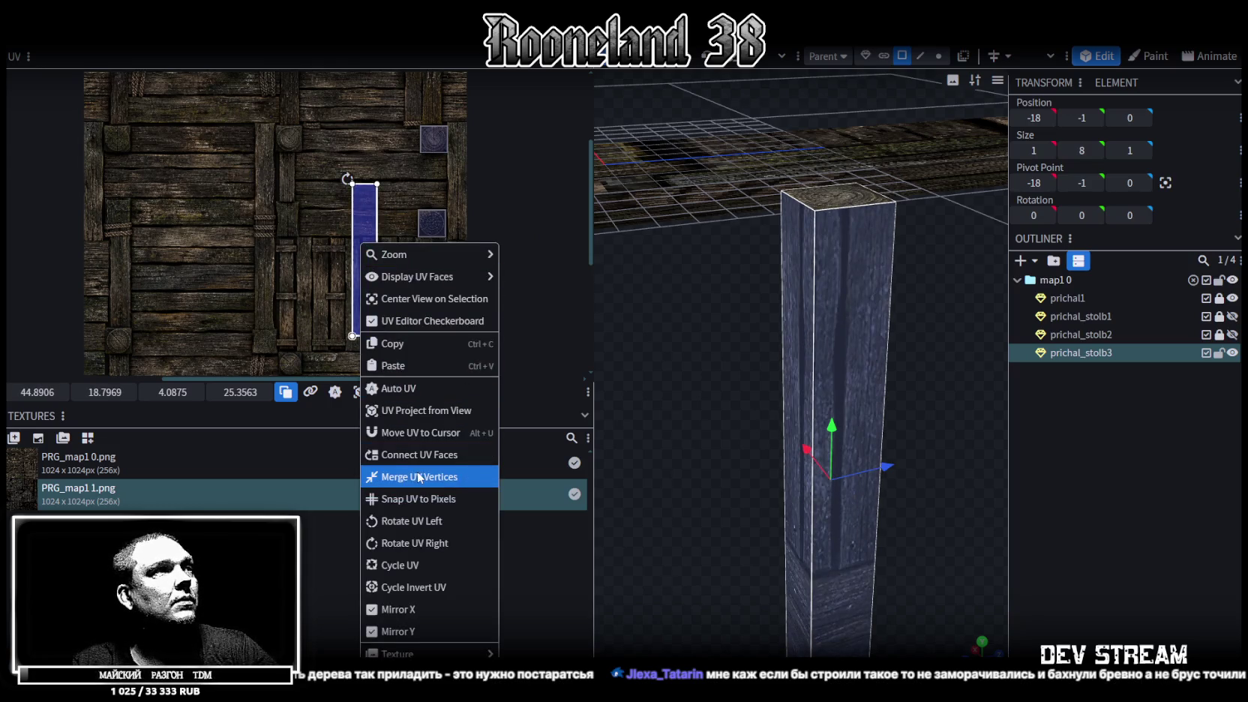
Step: Rotate prichal_stolb3's side-face UV strip back to horizontal
{"action": "left_click", "coordinate": [413, 520]}
{"action": "scroll", "coordinate": [417, 266], "scroll_direction": "down", "scroll_amount": 2}
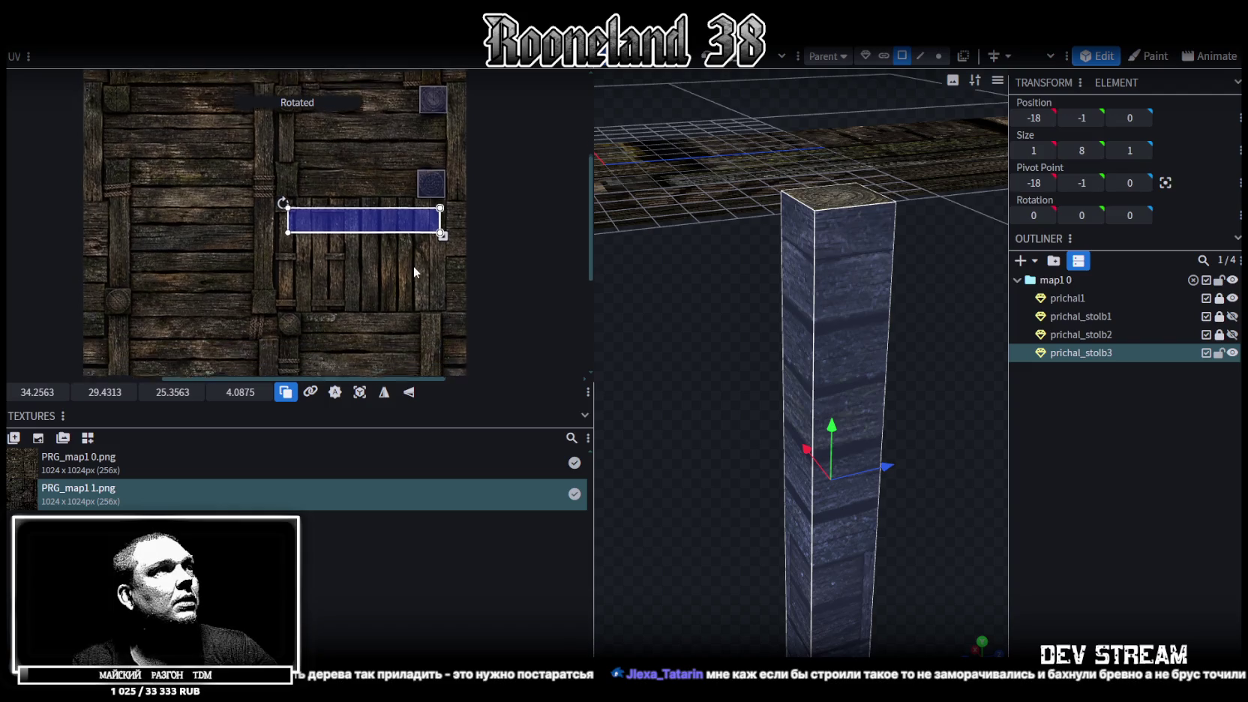
{"action": "scroll", "coordinate": [416, 225], "scroll_direction": "down", "scroll_amount": 1}
{"action": "scroll", "coordinate": [417, 210], "scroll_direction": "left", "scroll_amount": 1, "text": "shift"}
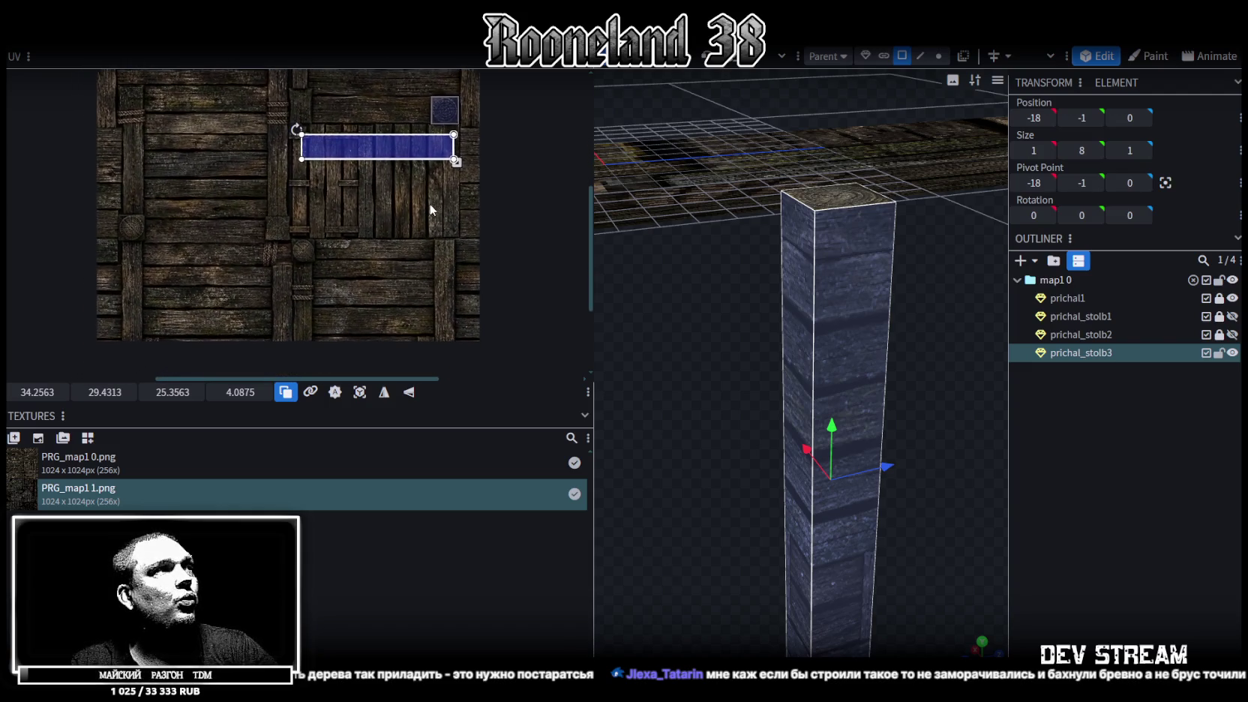
{"action": "scroll", "coordinate": [150, 296], "scroll_direction": "up", "scroll_amount": 2, "text": "ctrl"}
{"action": "scroll", "coordinate": [156, 315], "scroll_direction": "up", "scroll_amount": 2, "text": "ctrl"}
{"action": "scroll", "coordinate": [158, 318], "scroll_direction": "down", "scroll_amount": 2, "text": "ctrl"}
{"action": "scroll", "coordinate": [321, 275], "scroll_direction": "up", "scroll_amount": 2}
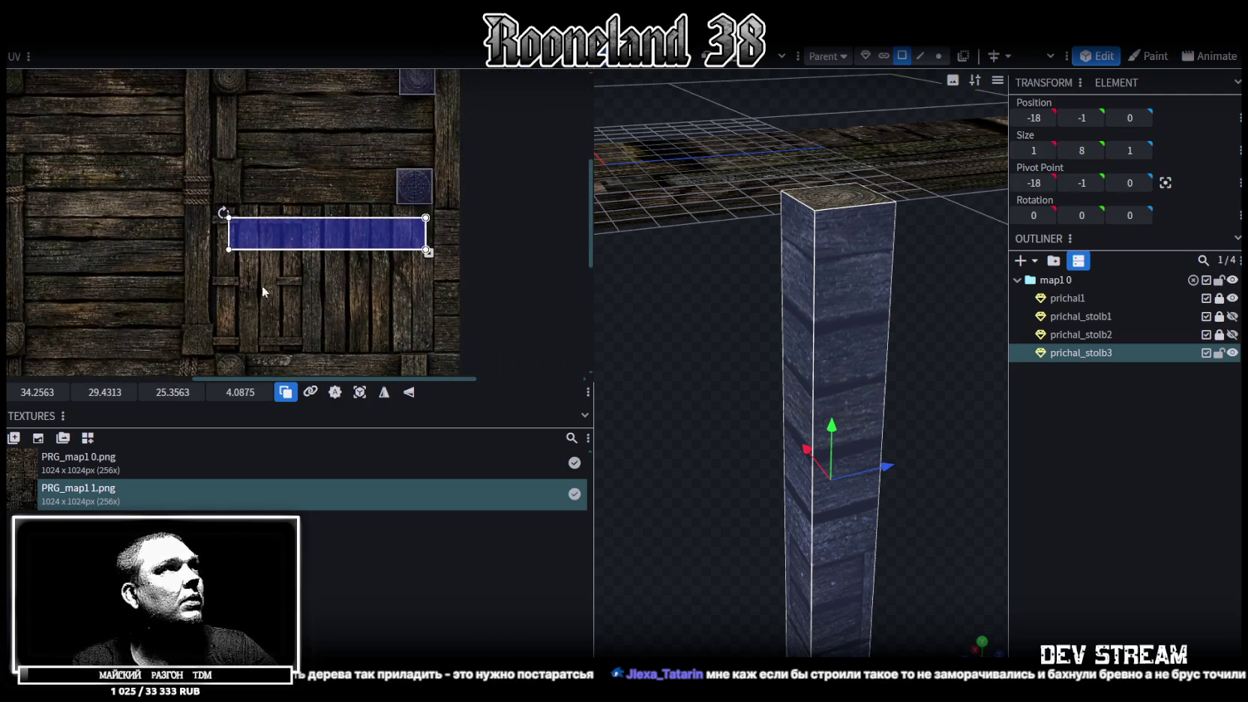
{"action": "scroll", "coordinate": [265, 297], "scroll_direction": "up", "scroll_amount": 1, "text": "ctrl"}
{"action": "scroll", "coordinate": [322, 202], "scroll_direction": "up", "scroll_amount": 1, "text": "ctrl"}
{"action": "scroll", "coordinate": [330, 221], "scroll_direction": "down", "scroll_amount": 1, "text": "ctrl"}
{"action": "scroll", "coordinate": [300, 285], "scroll_direction": "up", "scroll_amount": 1}
{"action": "scroll", "coordinate": [296, 296], "scroll_direction": "right", "scroll_amount": 1, "text": "shift"}
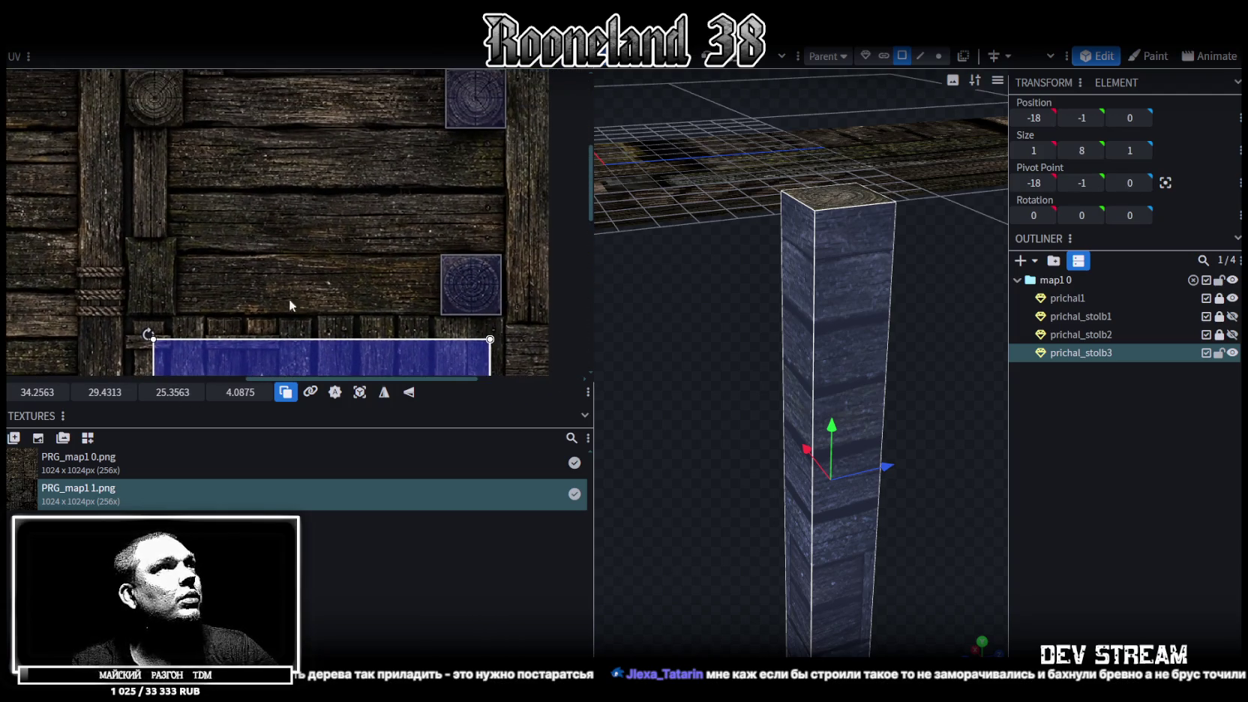
{"action": "scroll", "coordinate": [335, 253], "scroll_direction": "right", "scroll_amount": 3, "text": "shift"}
{"action": "scroll", "coordinate": [234, 149], "scroll_direction": "right", "scroll_amount": 2, "text": "shift"}
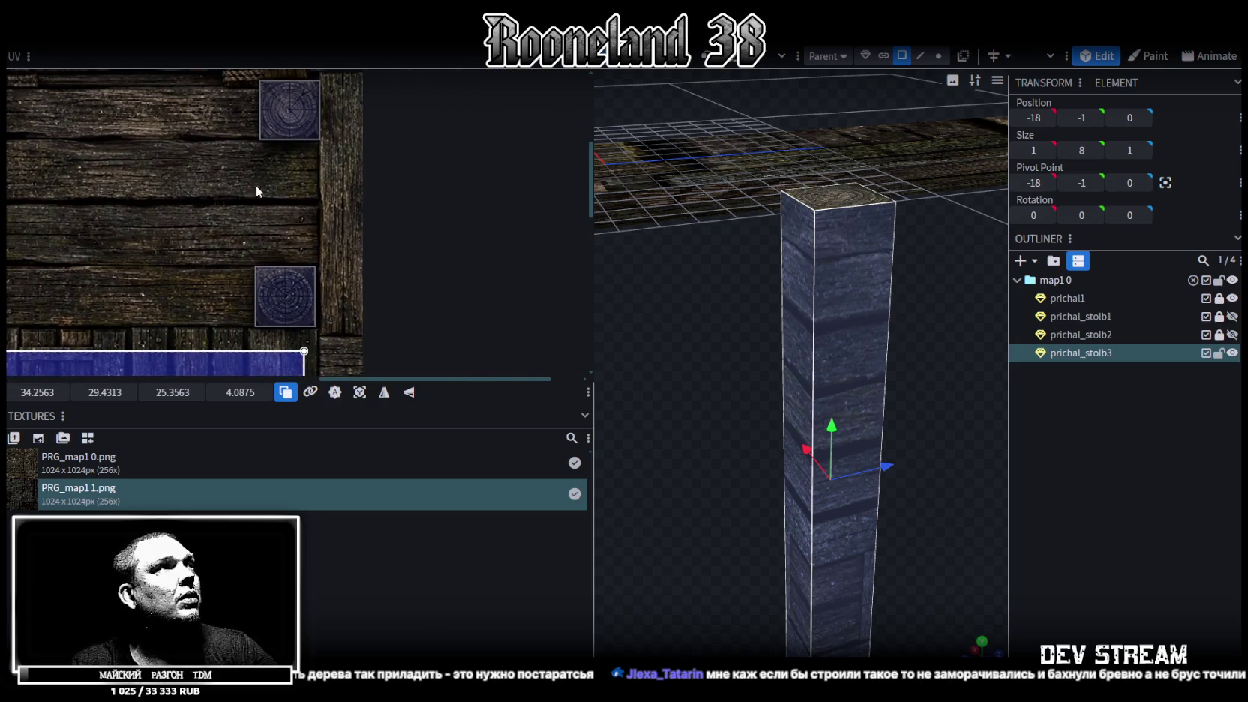
{"action": "scroll", "coordinate": [330, 225], "scroll_direction": "up", "scroll_amount": 2}
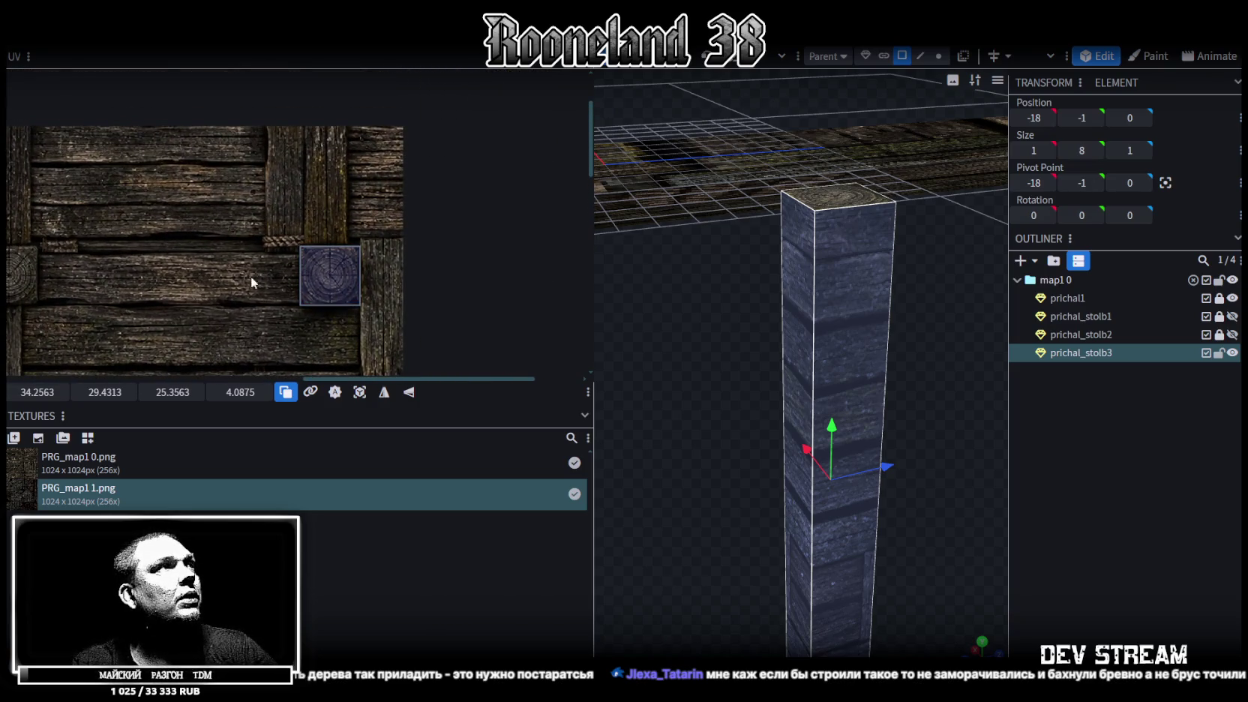
{"action": "scroll", "coordinate": [300, 274], "scroll_direction": "left", "scroll_amount": 2, "text": "shift"}
{"action": "scroll", "coordinate": [357, 269], "scroll_direction": "left", "scroll_amount": 2, "text": "shift"}
{"action": "scroll", "coordinate": [359, 263], "scroll_direction": "left", "scroll_amount": 2, "text": "shift"}
{"action": "scroll", "coordinate": [453, 245], "scroll_direction": "left", "scroll_amount": 2, "text": "shift"}
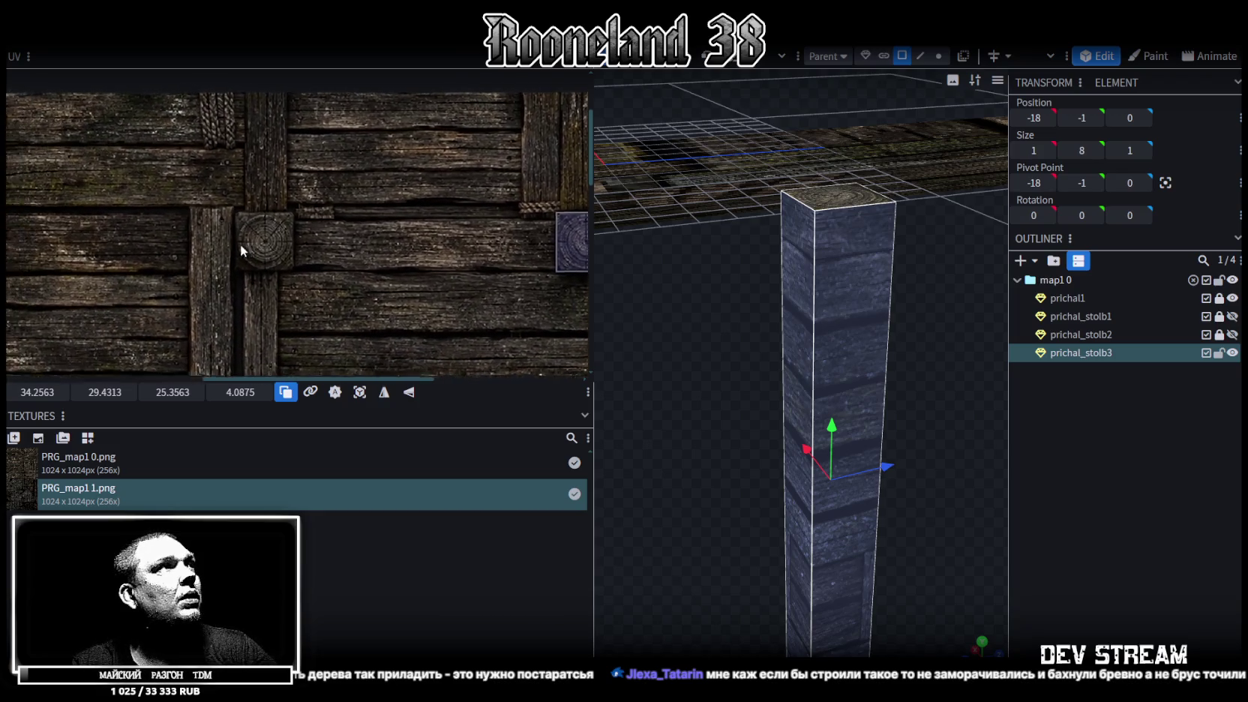
{"action": "scroll", "coordinate": [473, 267], "scroll_direction": "left", "scroll_amount": 2, "text": "shift"}
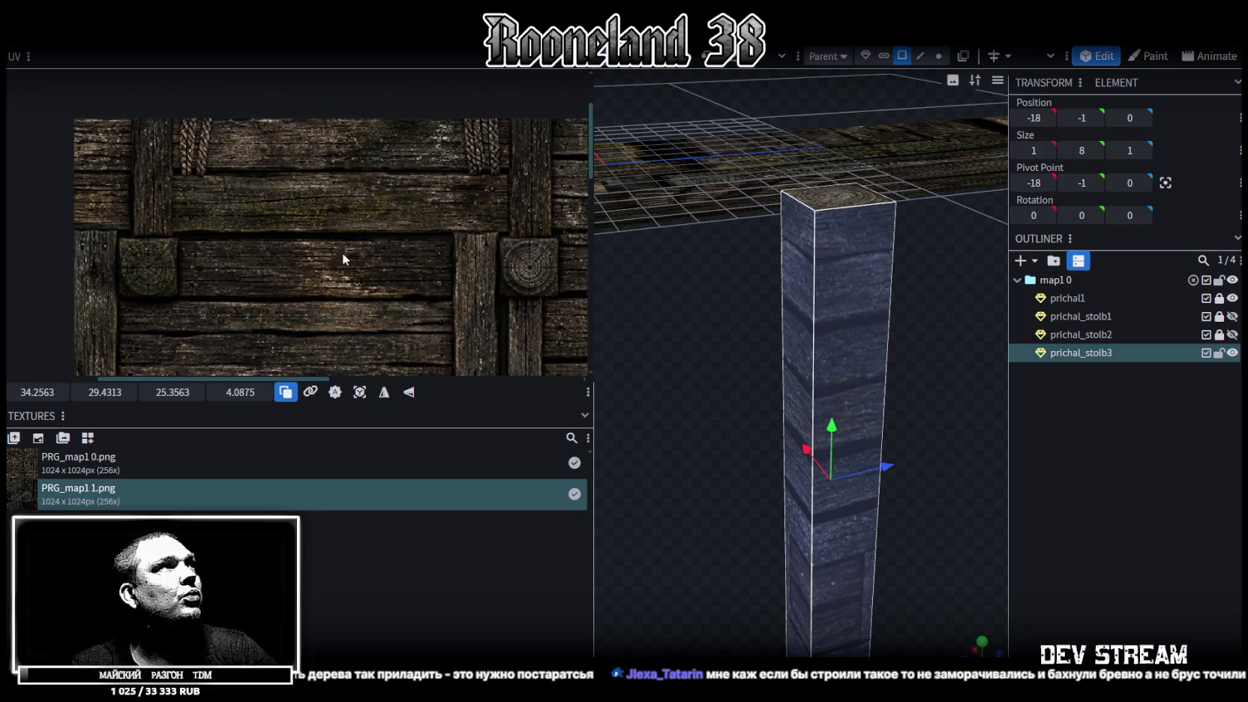
{"action": "scroll", "coordinate": [350, 263], "scroll_direction": "down", "scroll_amount": 2, "text": "ctrl"}
{"action": "scroll", "coordinate": [351, 254], "scroll_direction": "down", "scroll_amount": 2}
{"action": "scroll", "coordinate": [266, 227], "scroll_direction": "right", "scroll_amount": 2, "text": "shift"}
{"action": "scroll", "coordinate": [344, 193], "scroll_direction": "down", "scroll_amount": 2}
{"action": "scroll", "coordinate": [402, 139], "scroll_direction": "left", "scroll_amount": 2, "text": "shift"}
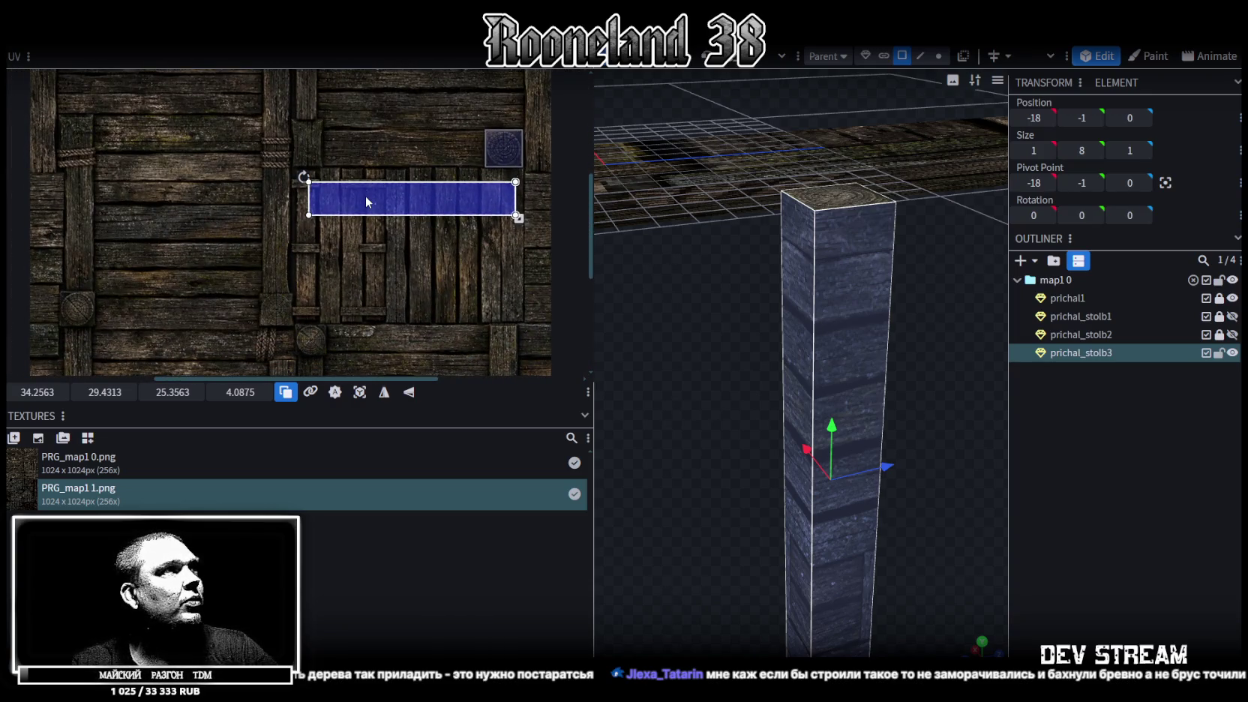
{"action": "scroll", "coordinate": [358, 204], "scroll_direction": "up", "scroll_amount": 1}
{"action": "scroll", "coordinate": [352, 218], "scroll_direction": "right", "scroll_amount": 1, "text": "shift"}
{"action": "scroll", "coordinate": [315, 277], "scroll_direction": "up", "scroll_amount": 2}
{"action": "scroll", "coordinate": [296, 316], "scroll_direction": "right", "scroll_amount": 2, "text": "shift"}
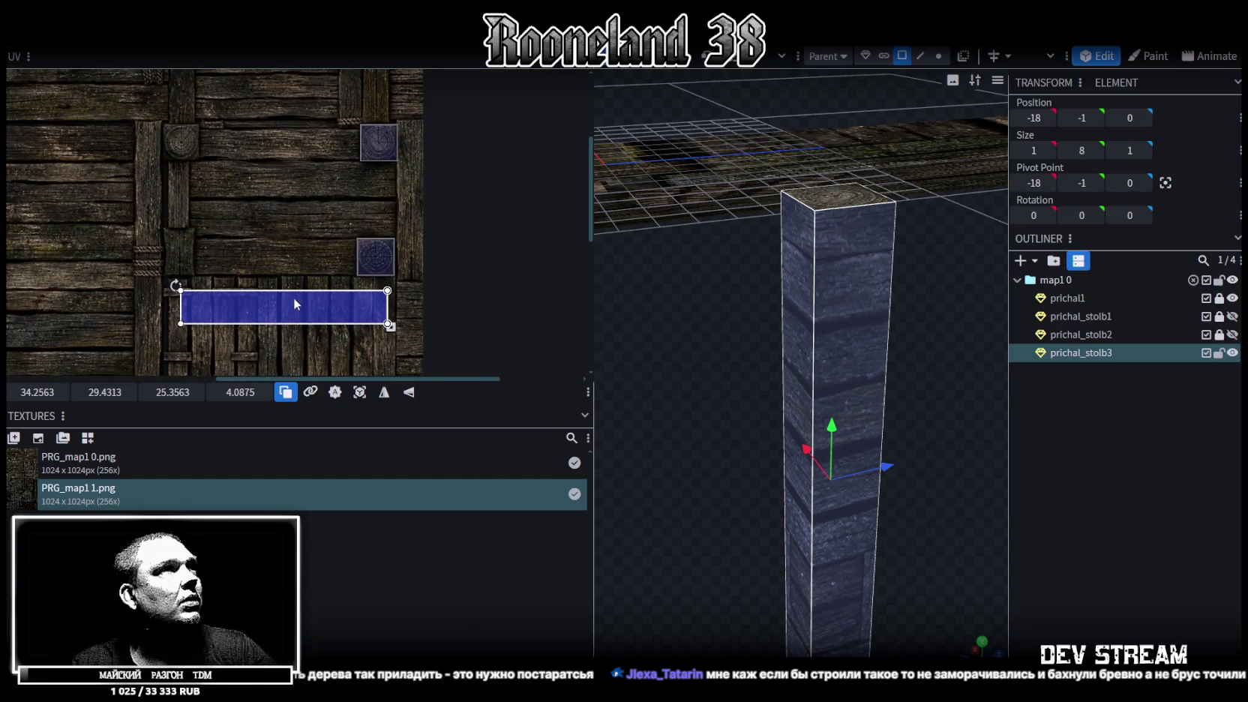
Step: Place the 25.36×4.09 side-face UV at 35.34, 13.78 over one long plank board
{"action": "left_click_drag", "start_coordinate": [304, 307], "coordinate": [307, 182]}
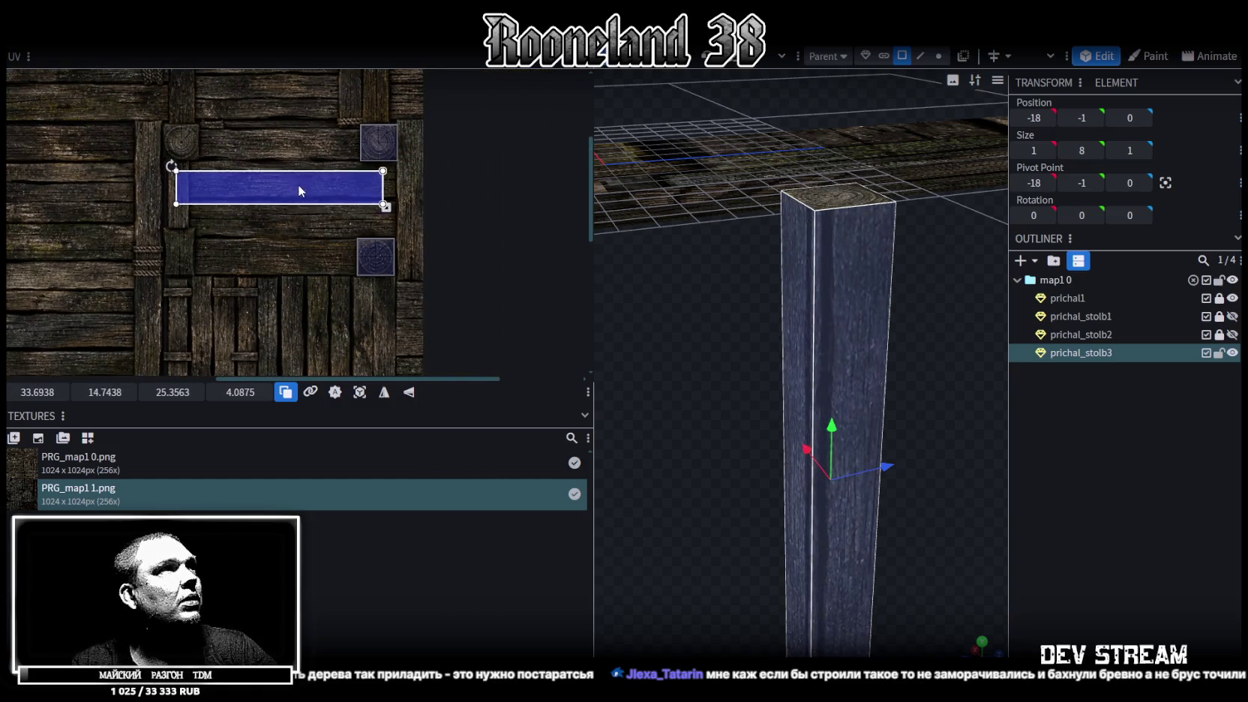
{"action": "scroll", "coordinate": [251, 169], "scroll_direction": "up", "scroll_amount": 2}
{"action": "scroll", "coordinate": [217, 186], "scroll_direction": "up", "scroll_amount": 2}
{"action": "left_click_drag", "start_coordinate": [212, 192], "coordinate": [215, 173]}
{"action": "scroll", "coordinate": [258, 219], "scroll_direction": "right", "scroll_amount": 3, "text": "shift"}
{"action": "scroll", "coordinate": [263, 244], "scroll_direction": "up", "scroll_amount": 1}
{"action": "scroll", "coordinate": [264, 244], "scroll_direction": "up", "scroll_amount": 3}
{"action": "left_click_drag", "start_coordinate": [365, 200], "coordinate": [366, 201]}
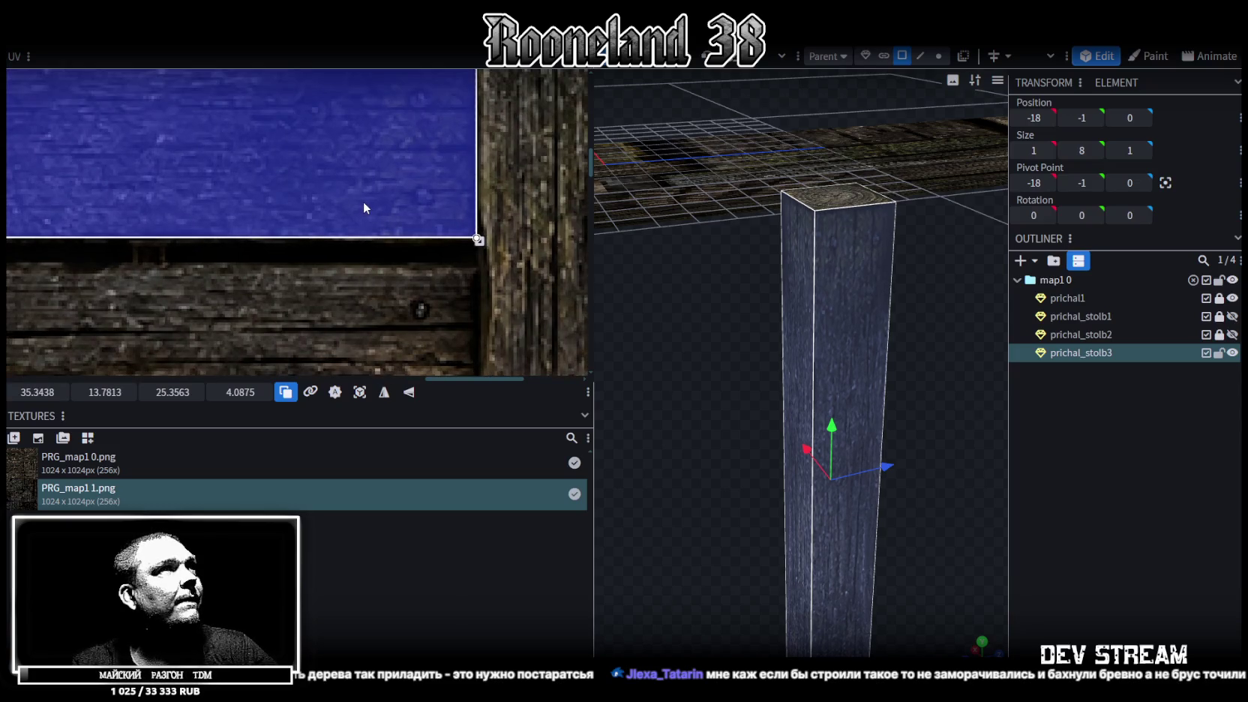
{"action": "scroll", "coordinate": [363, 200], "scroll_direction": "down", "scroll_amount": 3}
{"action": "middle_click_drag", "start_coordinate": [267, 198], "coordinate": [398, 290]}
{"action": "scroll", "coordinate": [409, 293], "scroll_direction": "down", "scroll_amount": 1}
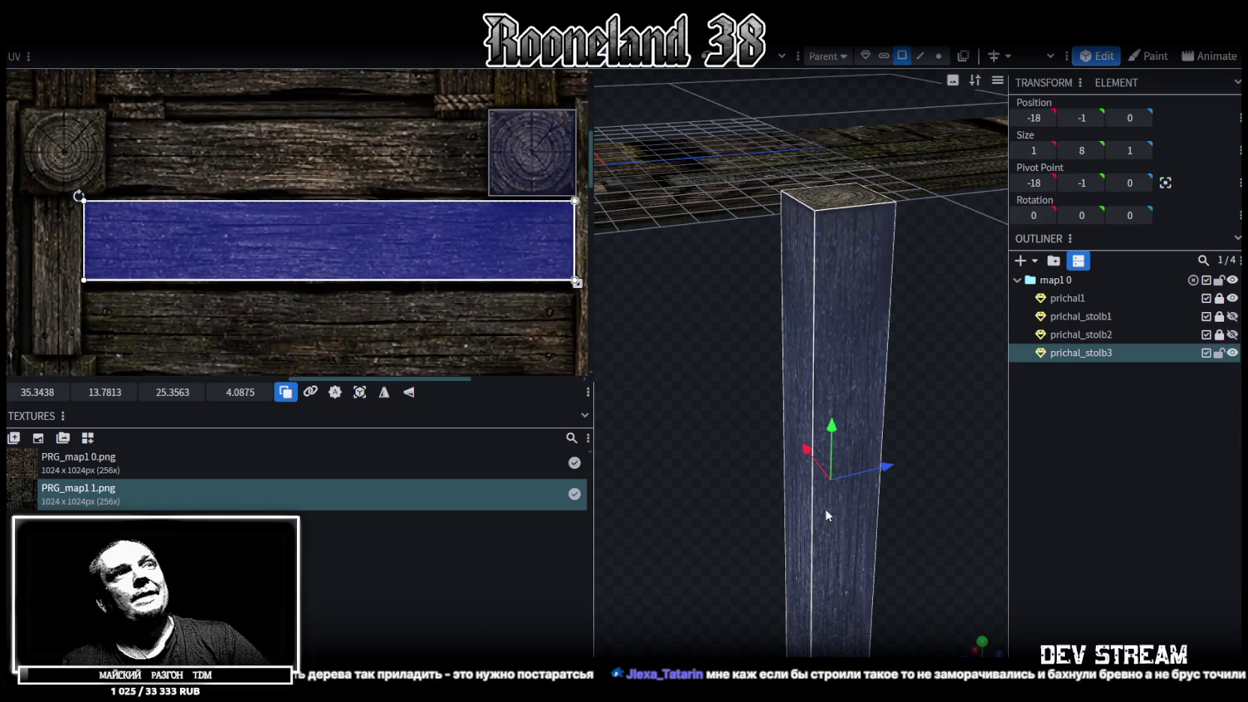
{"action": "scroll", "coordinate": [830, 517], "scroll_direction": "down", "scroll_amount": 3}
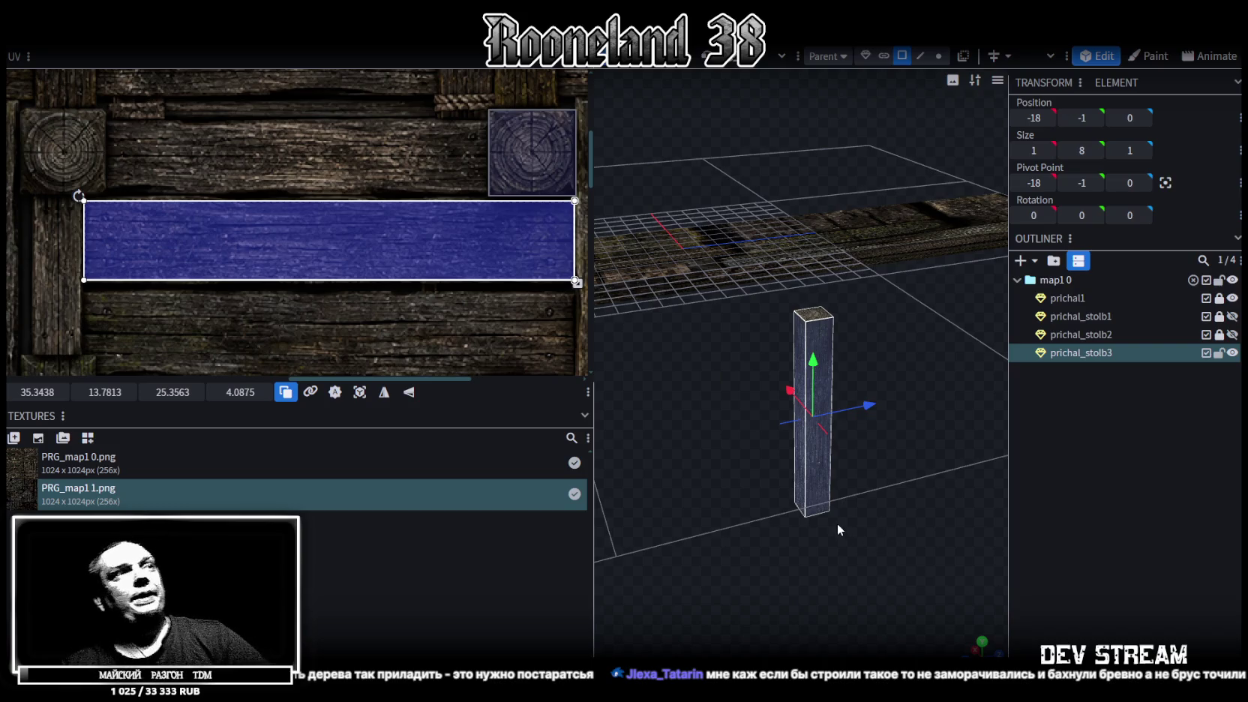
Step: Lock and hide the third post, prichal_stolb3
{"action": "mouse_move", "coordinate": [868, 522]}
{"action": "left_mouse_down"}
{"action": "mouse_move", "coordinate": [920, 500]}
{"action": "mouse_move", "coordinate": [743, 502]}
{"action": "left_mouse_up"}
{"action": "scroll", "coordinate": [758, 480], "scroll_direction": "up", "scroll_amount": 5}
{"action": "mouse_move", "coordinate": [772, 462]}
{"action": "left_mouse_down"}
{"action": "mouse_move", "coordinate": [913, 372]}
{"action": "mouse_move", "coordinate": [764, 436]}
{"action": "mouse_move", "coordinate": [868, 303]}
{"action": "left_mouse_up"}
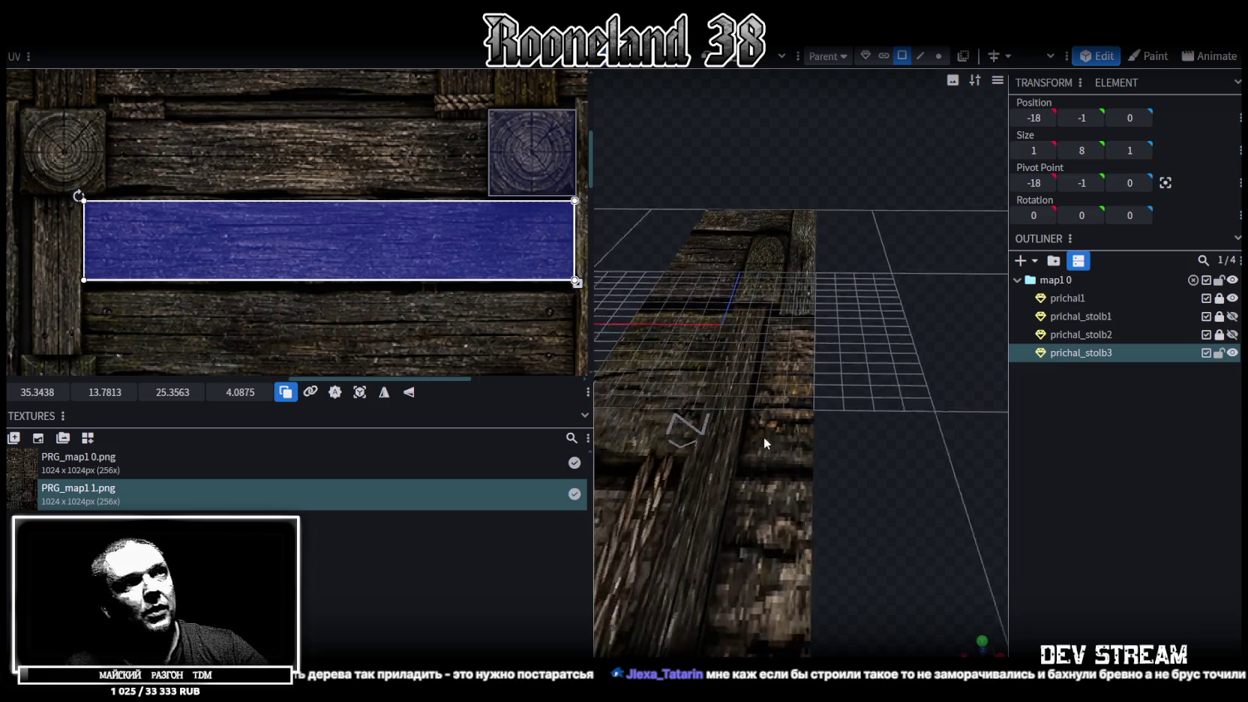
{"action": "scroll", "coordinate": [867, 302], "scroll_direction": "down", "scroll_amount": 3}
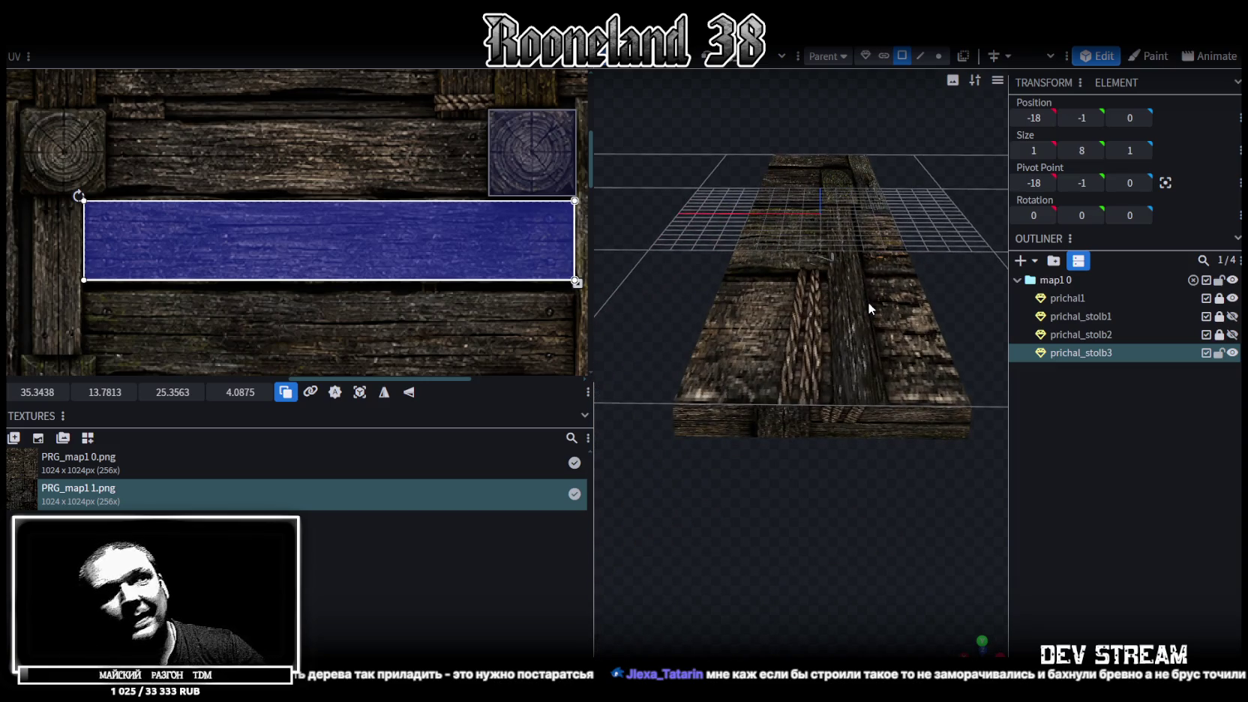
{"action": "left_click", "coordinate": [1218, 354]}
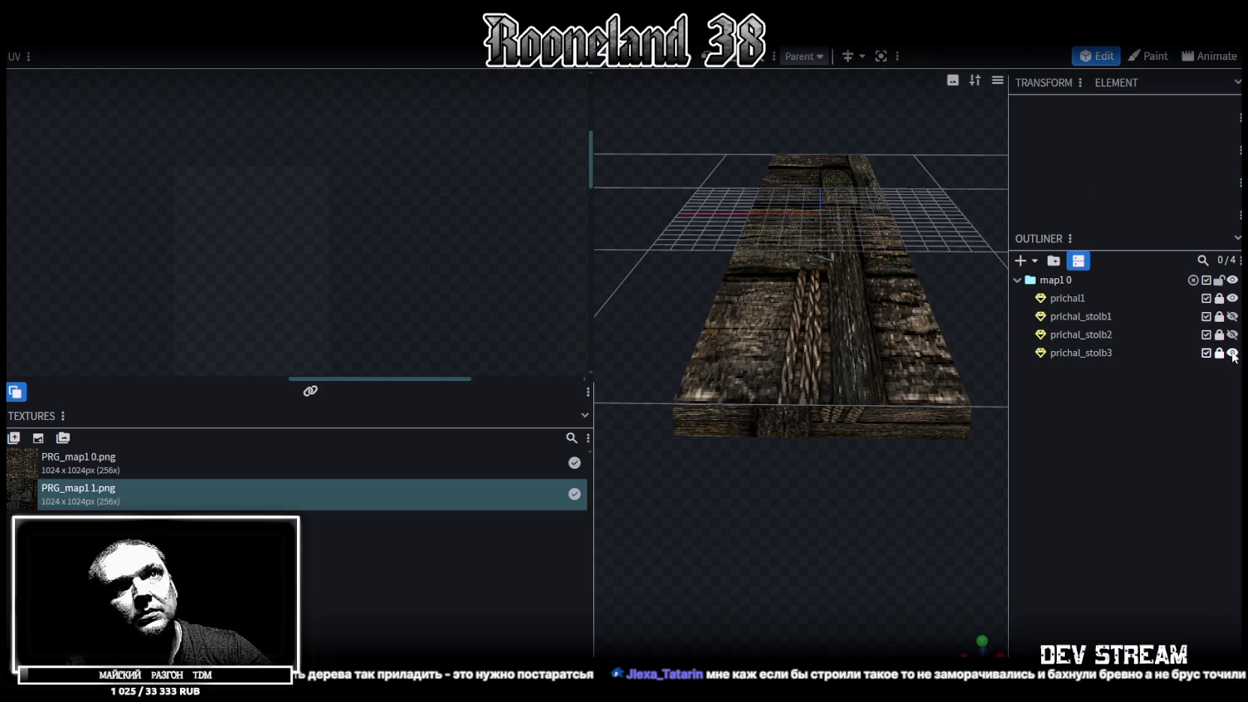
Step: Select the whole prichal1 deck plank, the 8×1×48 slab
{"action": "left_click", "coordinate": [1063, 300]}
{"action": "mouse_move", "coordinate": [952, 378]}
{"action": "left_mouse_down"}
{"action": "mouse_move", "coordinate": [904, 345]}
{"action": "mouse_move", "coordinate": [924, 372]}
{"action": "left_mouse_up"}
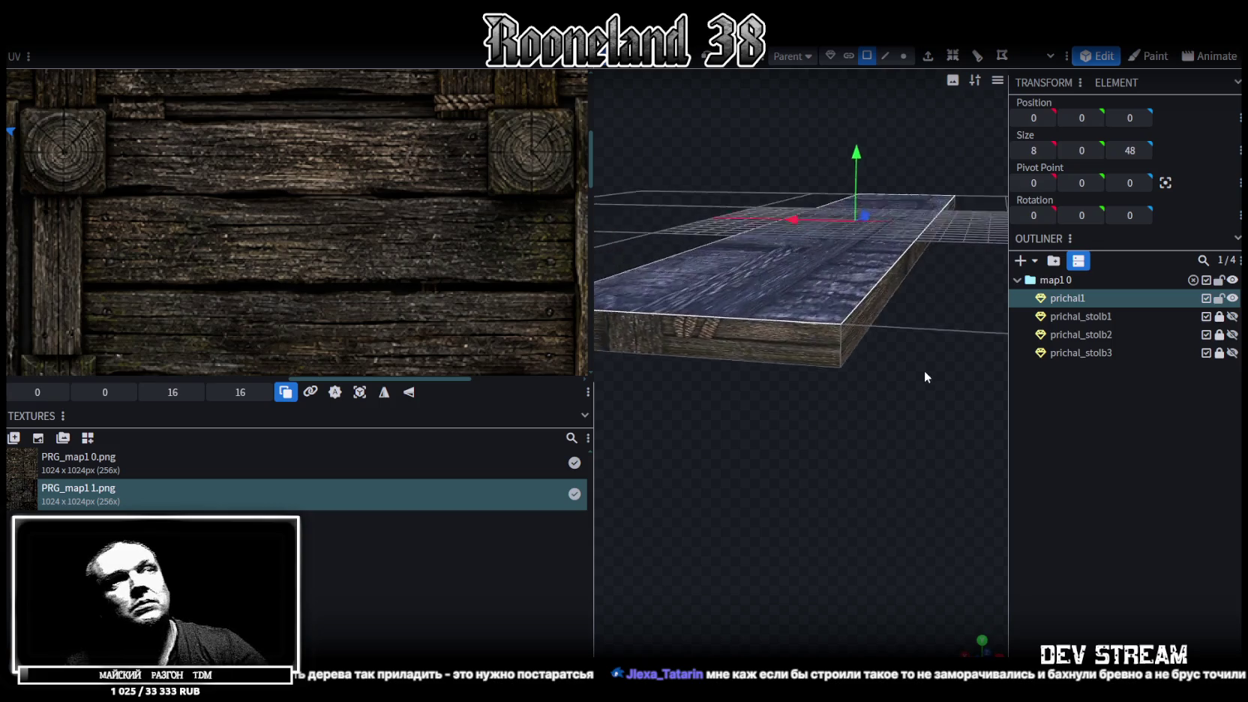
{"action": "scroll", "coordinate": [924, 371], "scroll_direction": "down", "scroll_amount": 3}
{"action": "mouse_move", "coordinate": [845, 332]}
{"action": "left_mouse_down"}
{"action": "mouse_move", "coordinate": [919, 381]}
{"action": "mouse_move", "coordinate": [874, 363]}
{"action": "mouse_move", "coordinate": [882, 350]}
{"action": "left_mouse_up"}
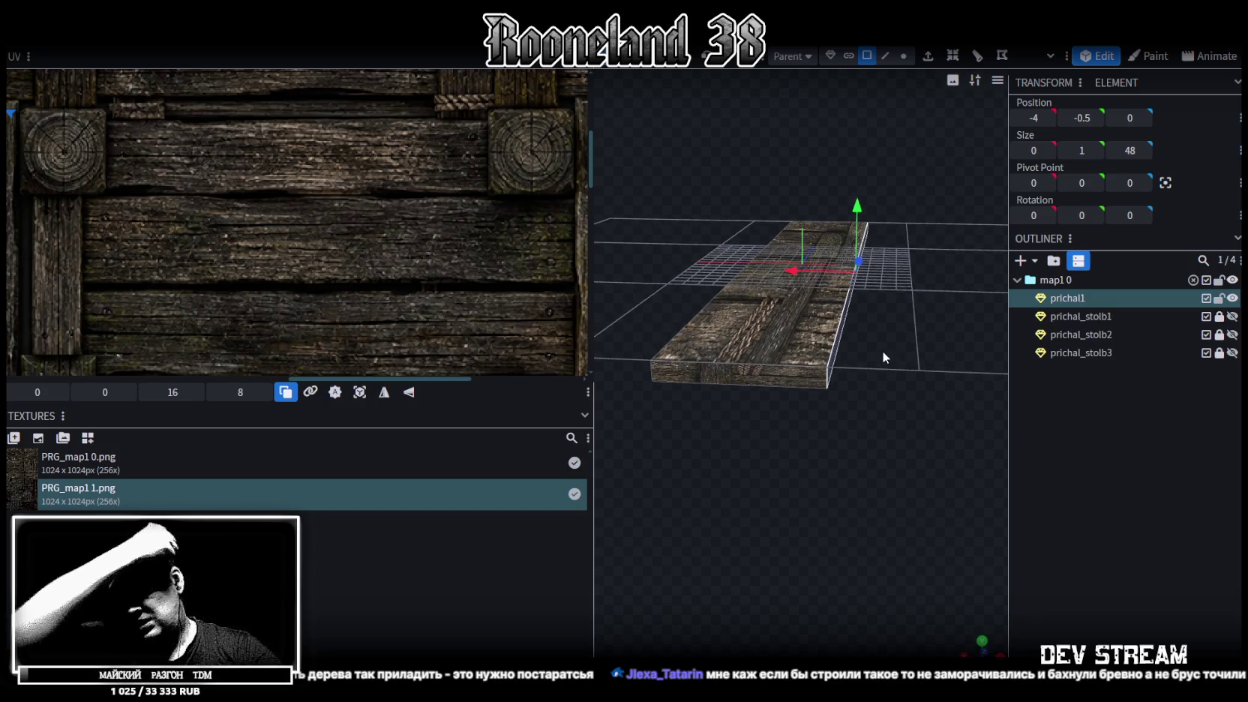
{"action": "key", "text": "ctrl+z"}
{"action": "left_click_drag", "start_coordinate": [792, 394], "coordinate": [815, 360]}
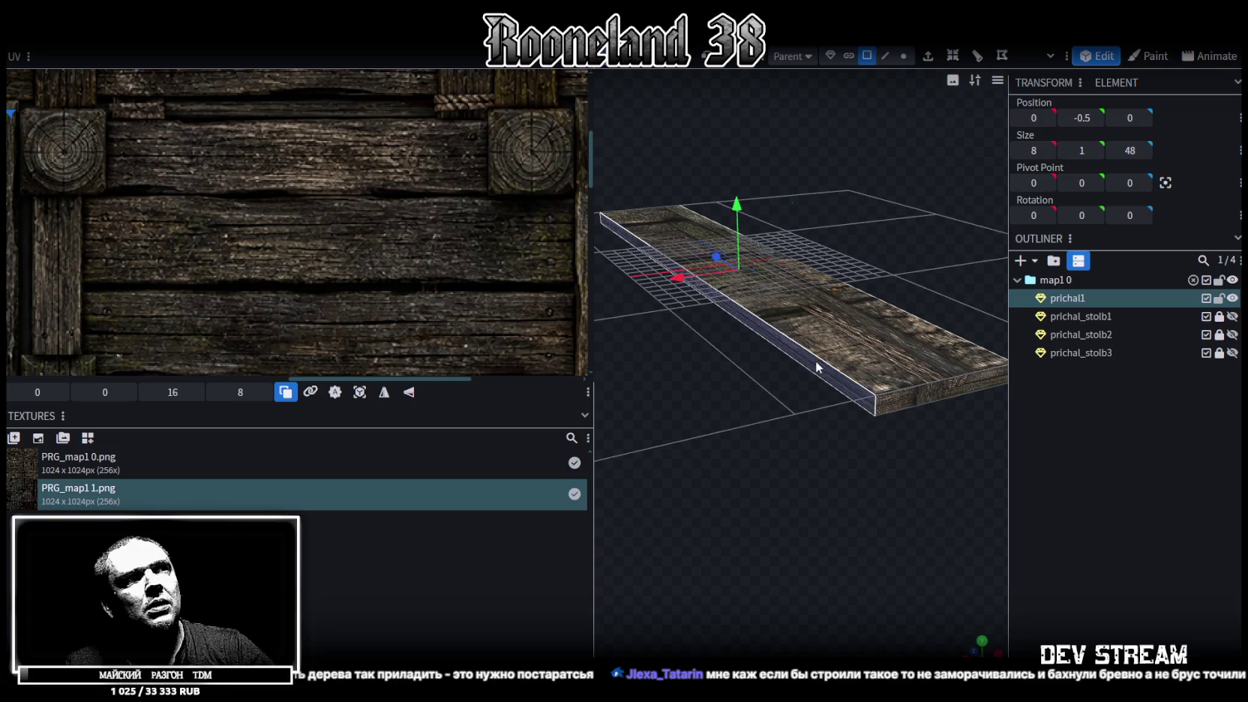
{"action": "mouse_move", "coordinate": [821, 424]}
{"action": "left_mouse_down"}
{"action": "mouse_move", "coordinate": [721, 466]}
{"action": "mouse_move", "coordinate": [749, 470]}
{"action": "mouse_move", "coordinate": [696, 468]}
{"action": "mouse_move", "coordinate": [708, 409]}
{"action": "left_mouse_up"}
Step: Split the selected deck part into its own mesh, prichal1_selection
{"action": "right_click", "coordinate": [723, 350]}
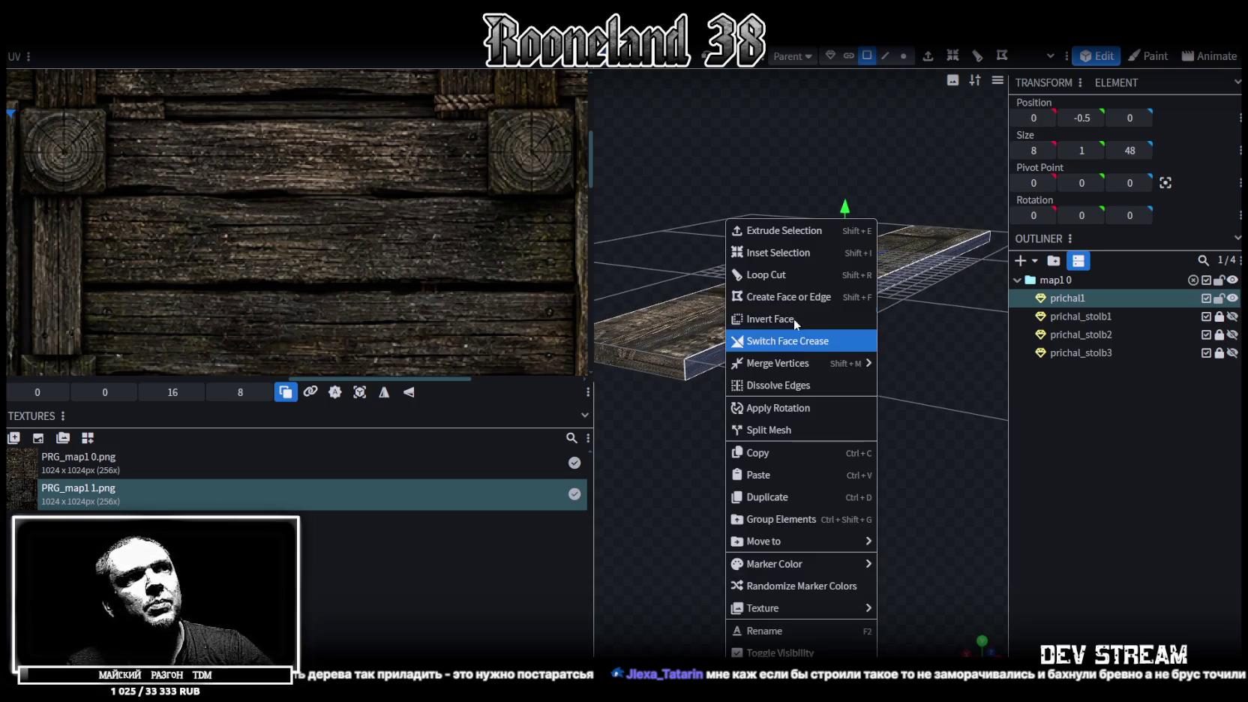
{"action": "left_click", "coordinate": [797, 429]}
{"action": "mouse_move", "coordinate": [807, 429]}
{"action": "left_mouse_down"}
{"action": "mouse_move", "coordinate": [850, 421]}
{"action": "mouse_move", "coordinate": [855, 240]}
{"action": "mouse_move", "coordinate": [814, 215]}
{"action": "left_mouse_up"}
{"action": "key", "text": "s"}
Step: Extrude the piece's long side face outward by 1.2 into a beam
{"action": "mouse_move", "coordinate": [901, 373]}
{"action": "left_mouse_down"}
{"action": "mouse_move", "coordinate": [845, 399]}
{"action": "mouse_move", "coordinate": [909, 246]}
{"action": "mouse_move", "coordinate": [896, 250]}
{"action": "mouse_move", "coordinate": [914, 448]}
{"action": "mouse_move", "coordinate": [882, 129]}
{"action": "left_mouse_up"}
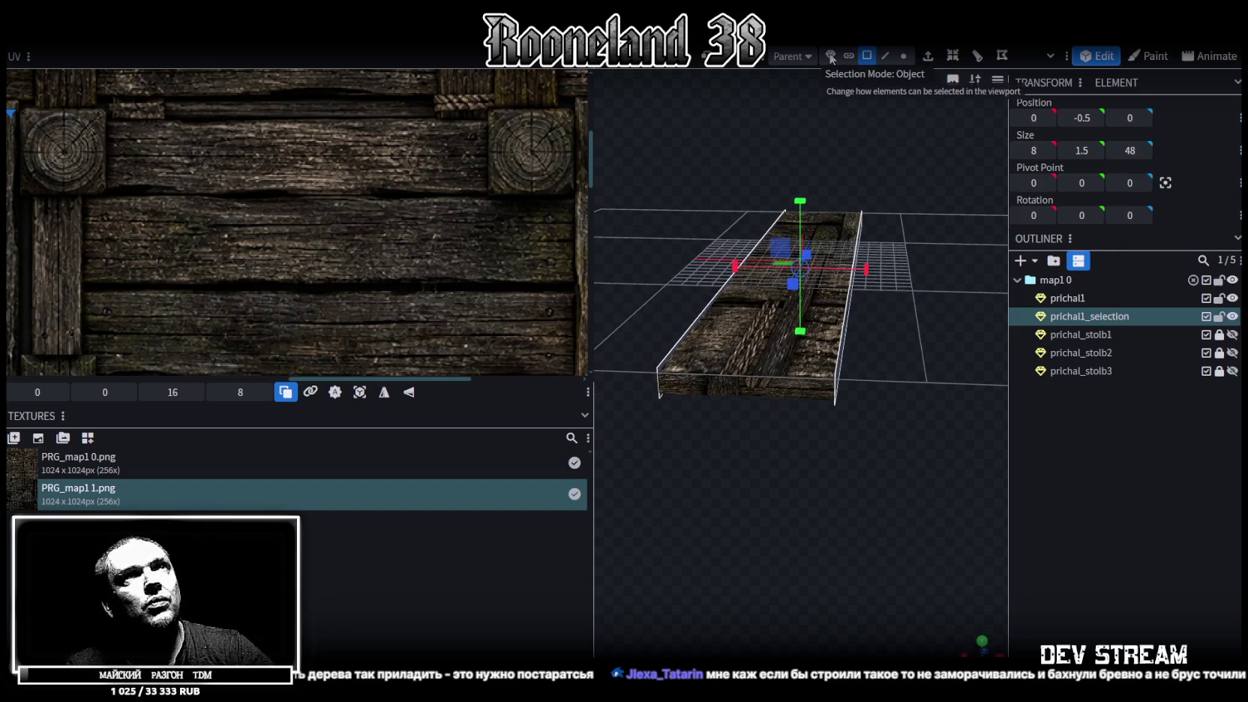
{"action": "left_click_drag", "start_coordinate": [867, 435], "coordinate": [840, 315]}
{"action": "left_click_drag", "start_coordinate": [922, 288], "coordinate": [857, 283]}
{"action": "left_click", "coordinate": [927, 56]}
{"action": "mouse_move", "coordinate": [855, 232]}
{"action": "left_mouse_down"}
{"action": "mouse_move", "coordinate": [779, 483]}
{"action": "mouse_move", "coordinate": [764, 490]}
{"action": "mouse_move", "coordinate": [815, 487]}
{"action": "mouse_move", "coordinate": [808, 480]}
{"action": "left_mouse_up"}
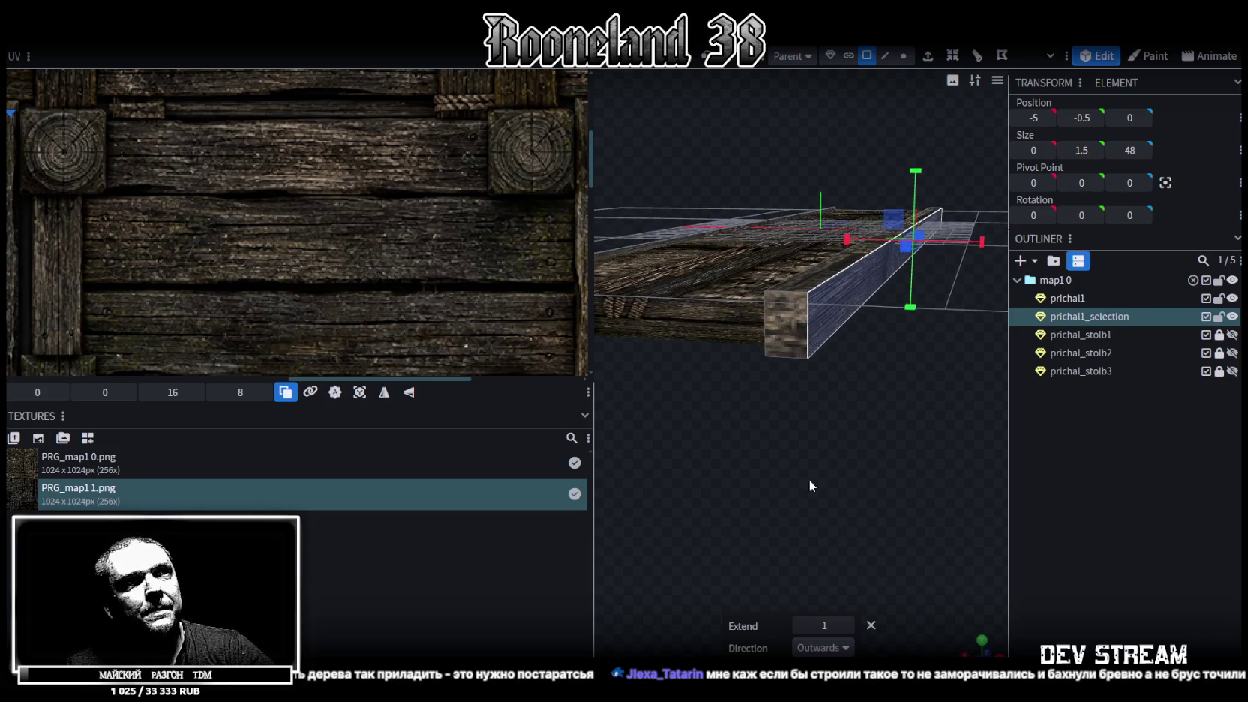
{"action": "left_click", "coordinate": [848, 625]}
Step: Extrude the opposite long side face into a second beam with depth 1.25
{"action": "mouse_move", "coordinate": [803, 474]}
{"action": "left_mouse_down"}
{"action": "mouse_move", "coordinate": [854, 506]}
{"action": "mouse_move", "coordinate": [875, 497]}
{"action": "mouse_move", "coordinate": [855, 371]}
{"action": "mouse_move", "coordinate": [793, 375]}
{"action": "left_mouse_up"}
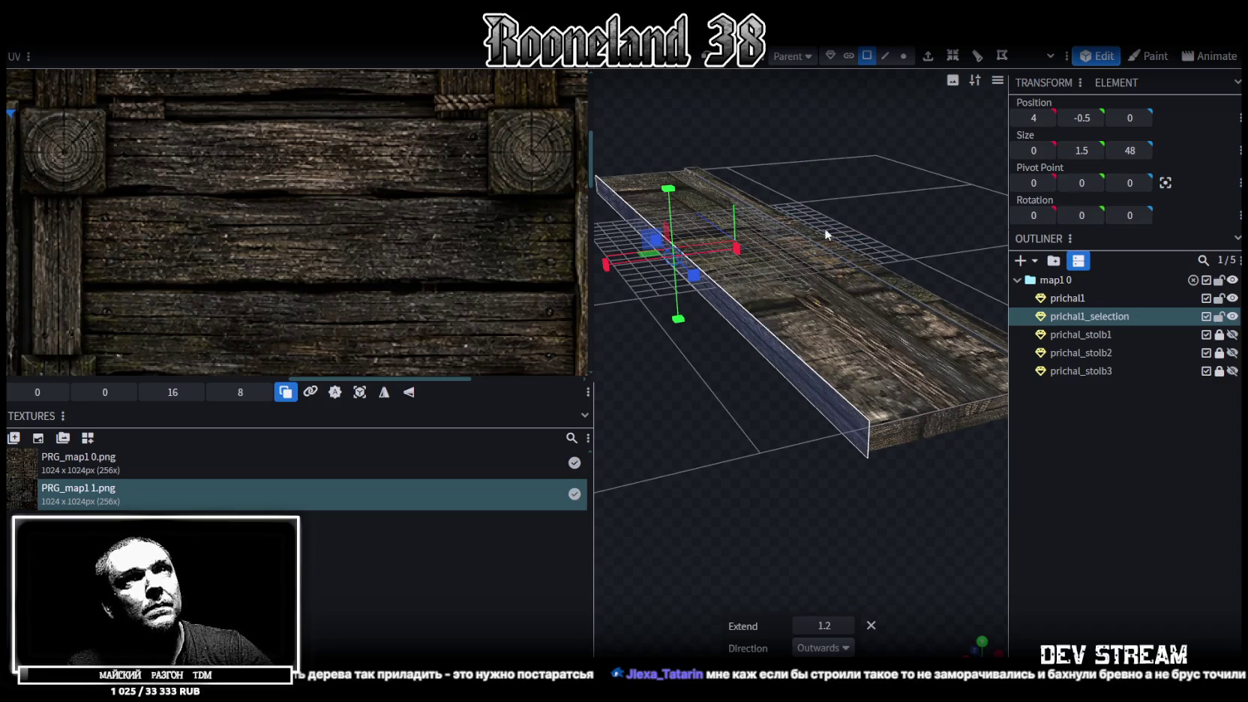
{"action": "left_click", "coordinate": [926, 58]}
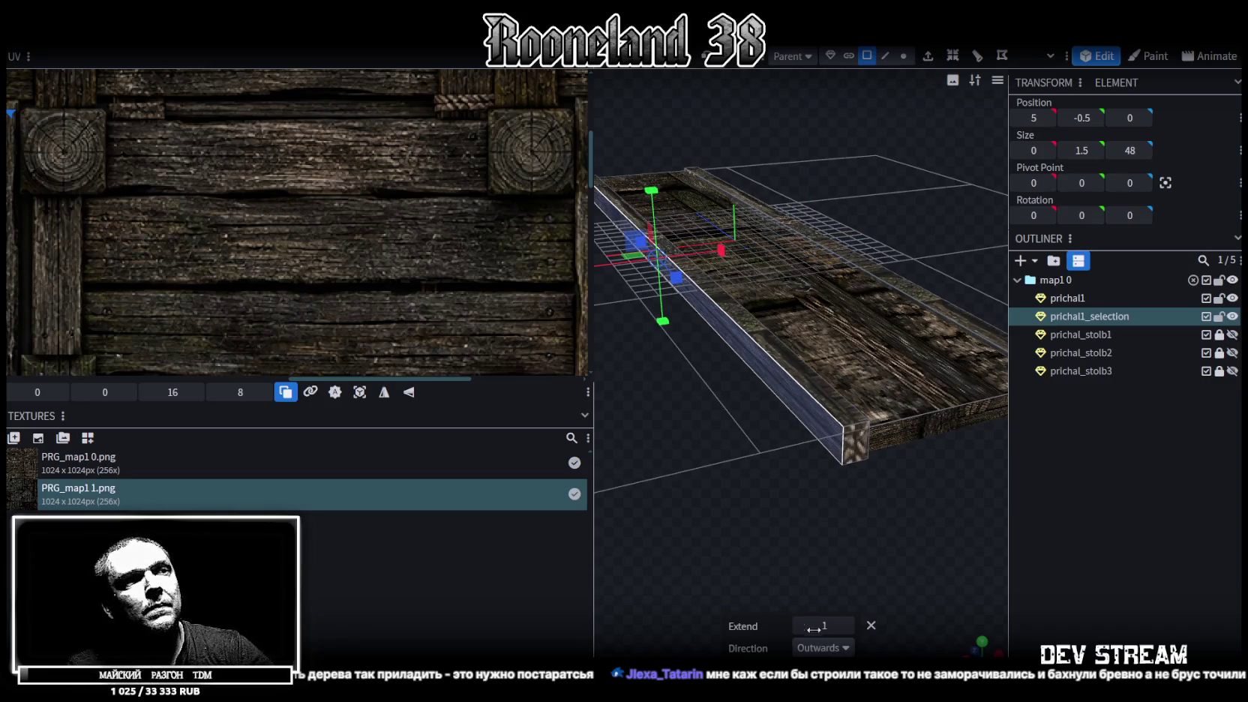
{"action": "left_click", "coordinate": [847, 626]}
{"action": "mouse_move", "coordinate": [859, 574]}
{"action": "left_mouse_down"}
{"action": "mouse_move", "coordinate": [869, 525]}
{"action": "mouse_move", "coordinate": [846, 514]}
{"action": "mouse_move", "coordinate": [823, 543]}
{"action": "left_mouse_up"}
{"action": "left_click", "coordinate": [799, 624]}
{"action": "mouse_move", "coordinate": [784, 491]}
{"action": "left_mouse_down"}
{"action": "mouse_move", "coordinate": [765, 478]}
{"action": "mouse_move", "coordinate": [666, 481]}
{"action": "mouse_move", "coordinate": [750, 453]}
{"action": "mouse_move", "coordinate": [860, 95]}
{"action": "left_mouse_up"}
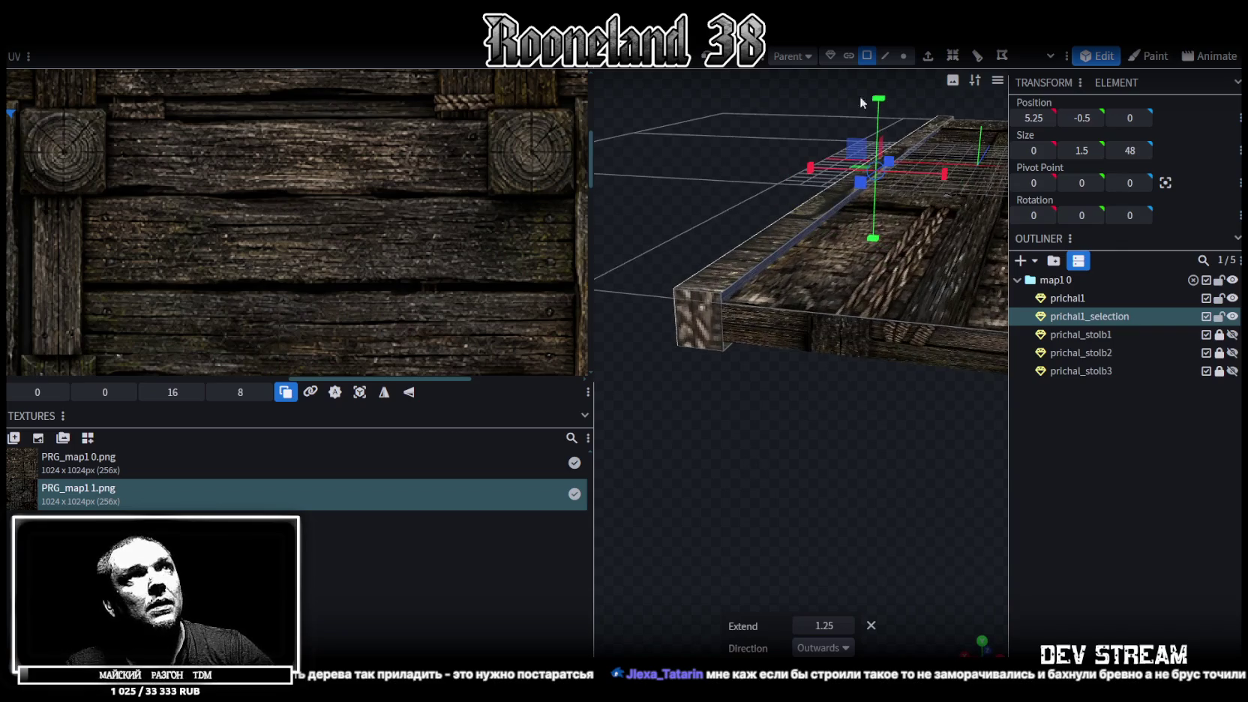
Step: Check the rail beams in Edge mode by selecting their top, lower, end and long edges
{"action": "left_click", "coordinate": [887, 59]}
{"action": "scroll", "coordinate": [765, 292], "scroll_direction": "up", "scroll_amount": 2}
{"action": "left_click", "coordinate": [709, 215]}
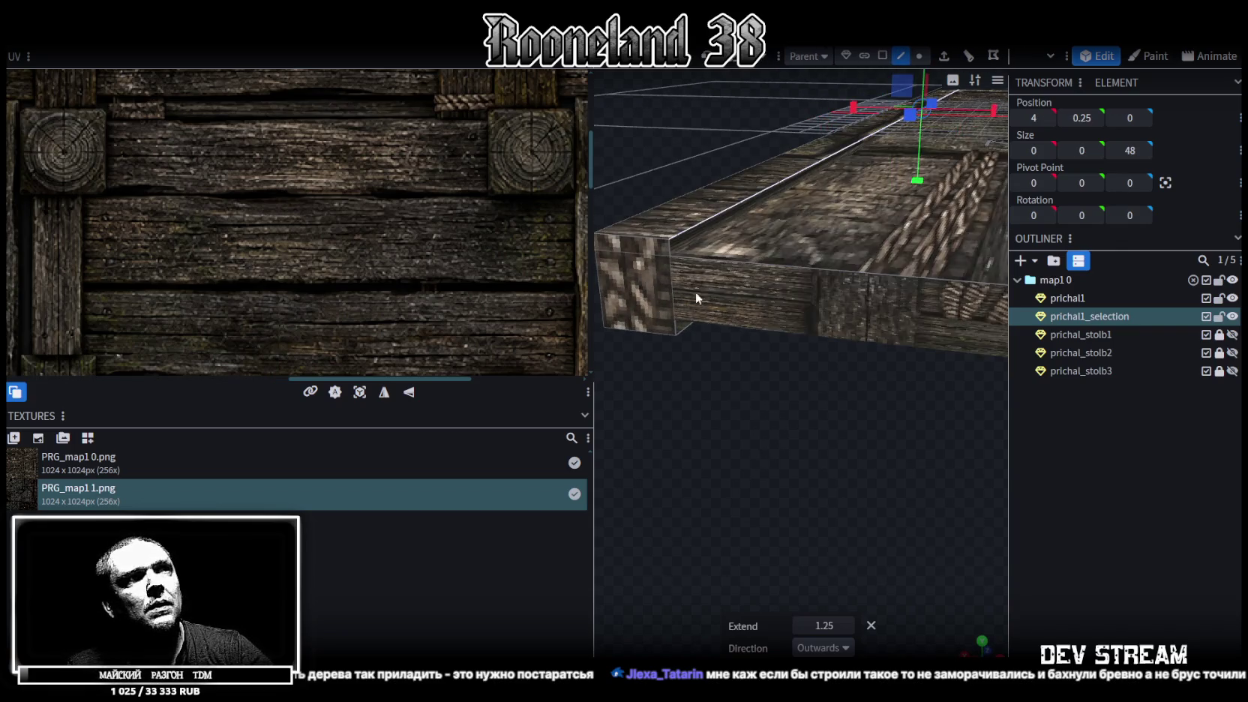
{"action": "left_click", "coordinate": [686, 328], "text": "shift"}
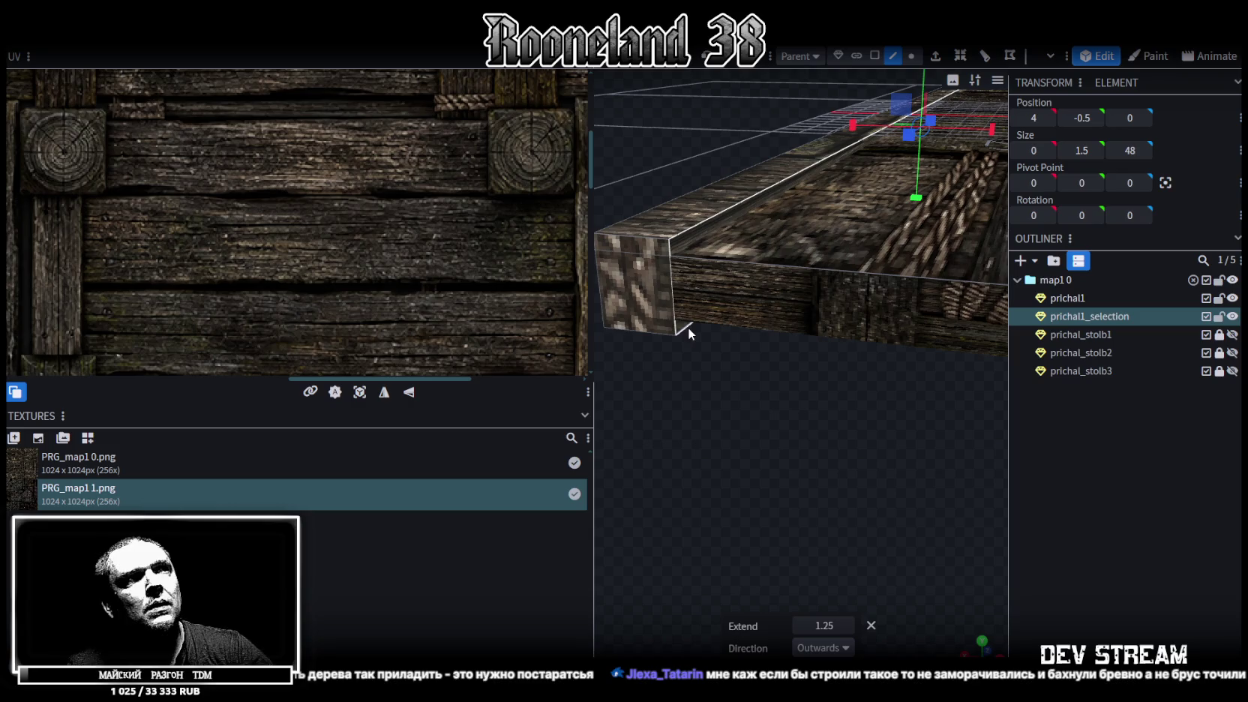
{"action": "left_click", "coordinate": [669, 267]}
{"action": "left_click_drag", "start_coordinate": [688, 395], "coordinate": [688, 404]}
{"action": "scroll", "coordinate": [689, 405], "scroll_direction": "down", "scroll_amount": 3}
{"action": "scroll", "coordinate": [704, 416], "scroll_direction": "down", "scroll_amount": 2}
{"action": "scroll", "coordinate": [821, 416], "scroll_direction": "down", "scroll_amount": 3}
{"action": "scroll", "coordinate": [808, 375], "scroll_direction": "down", "scroll_amount": 2}
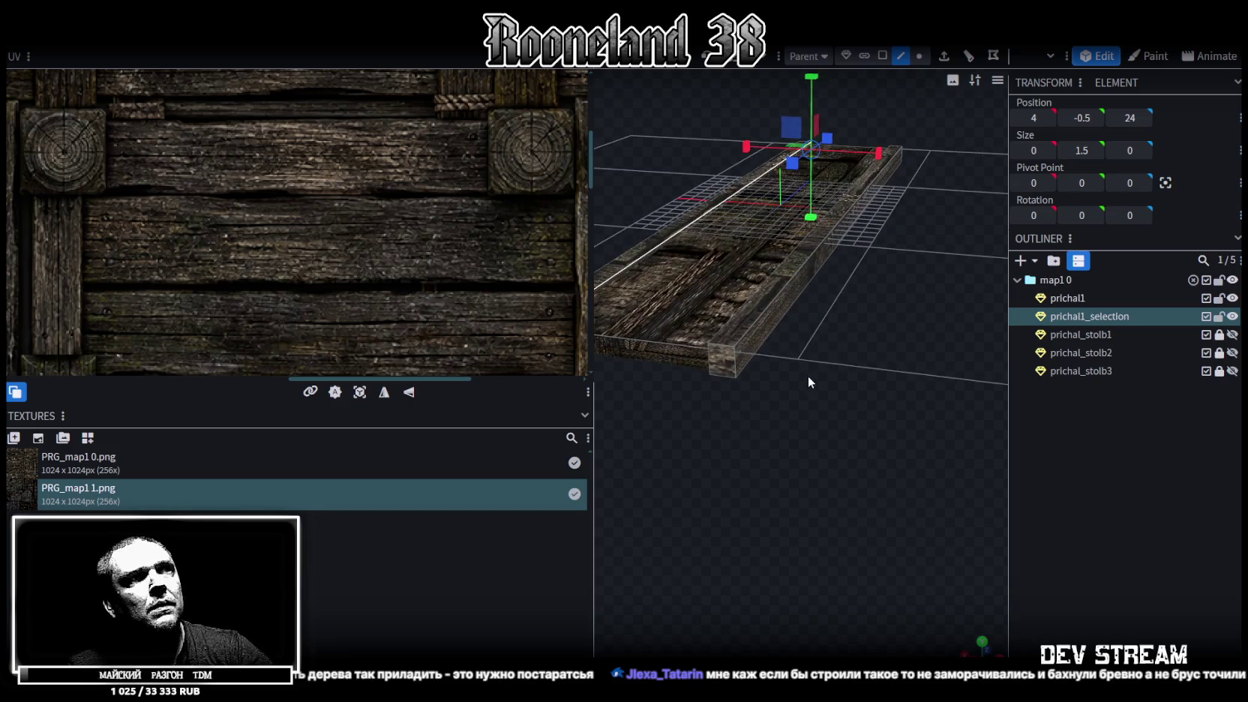
{"action": "scroll", "coordinate": [808, 374], "scroll_direction": "up", "scroll_amount": 2}
{"action": "scroll", "coordinate": [903, 392], "scroll_direction": "up", "scroll_amount": 2}
{"action": "scroll", "coordinate": [862, 442], "scroll_direction": "up", "scroll_amount": 2}
{"action": "left_click", "coordinate": [913, 335]}
{"action": "scroll", "coordinate": [941, 465], "scroll_direction": "down", "scroll_amount": 3}
{"action": "left_click", "coordinate": [851, 250]}
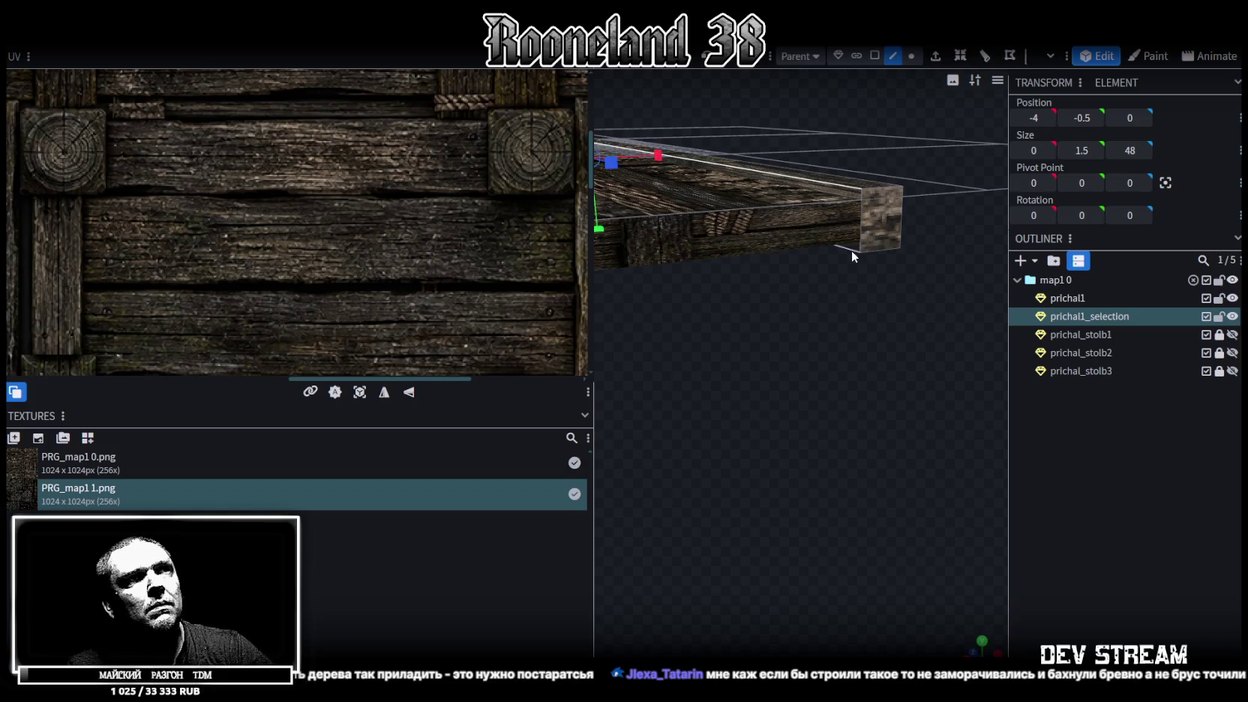
Step: Select the 10.95×1.5×48 rail piece together with the prichal1 deck
{"action": "left_click_drag", "start_coordinate": [851, 285], "coordinate": [756, 466]}
{"action": "scroll", "coordinate": [814, 471], "scroll_direction": "down", "scroll_amount": 2}
{"action": "scroll", "coordinate": [828, 493], "scroll_direction": "up", "scroll_amount": 2}
{"action": "scroll", "coordinate": [800, 466], "scroll_direction": "up", "scroll_amount": 2}
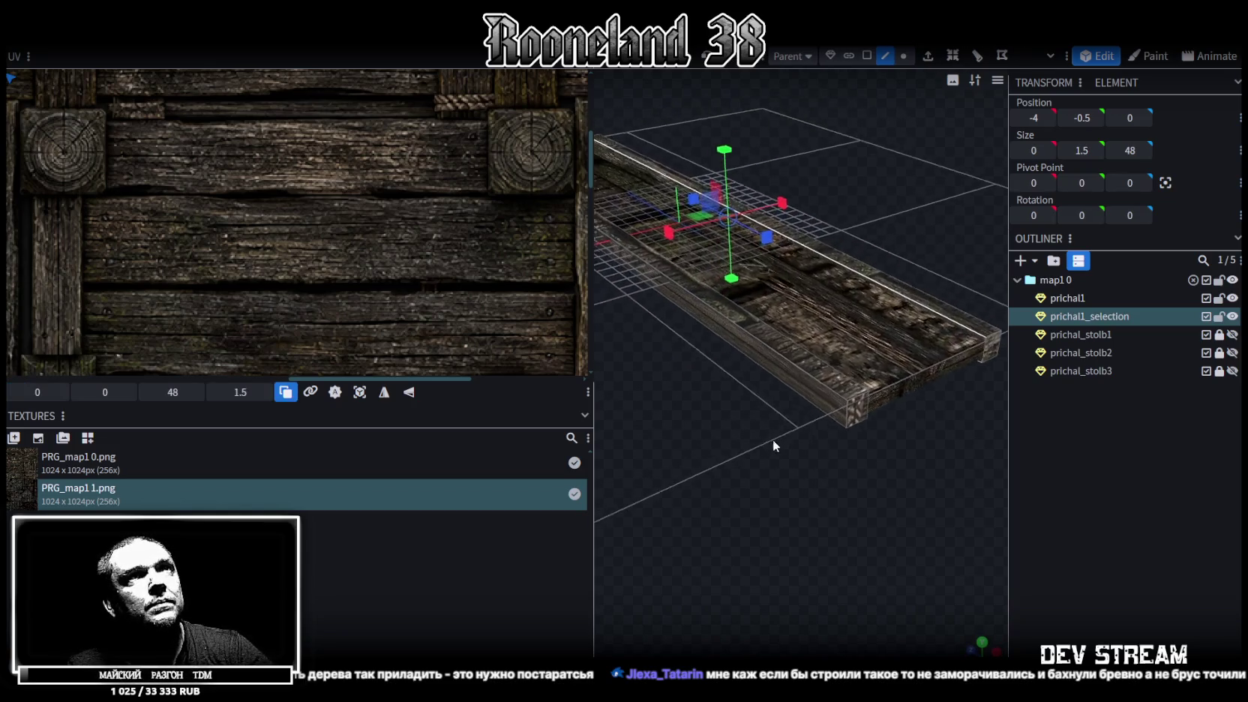
{"action": "left_click", "coordinate": [844, 287]}
{"action": "left_click_drag", "start_coordinate": [854, 473], "coordinate": [763, 424]}
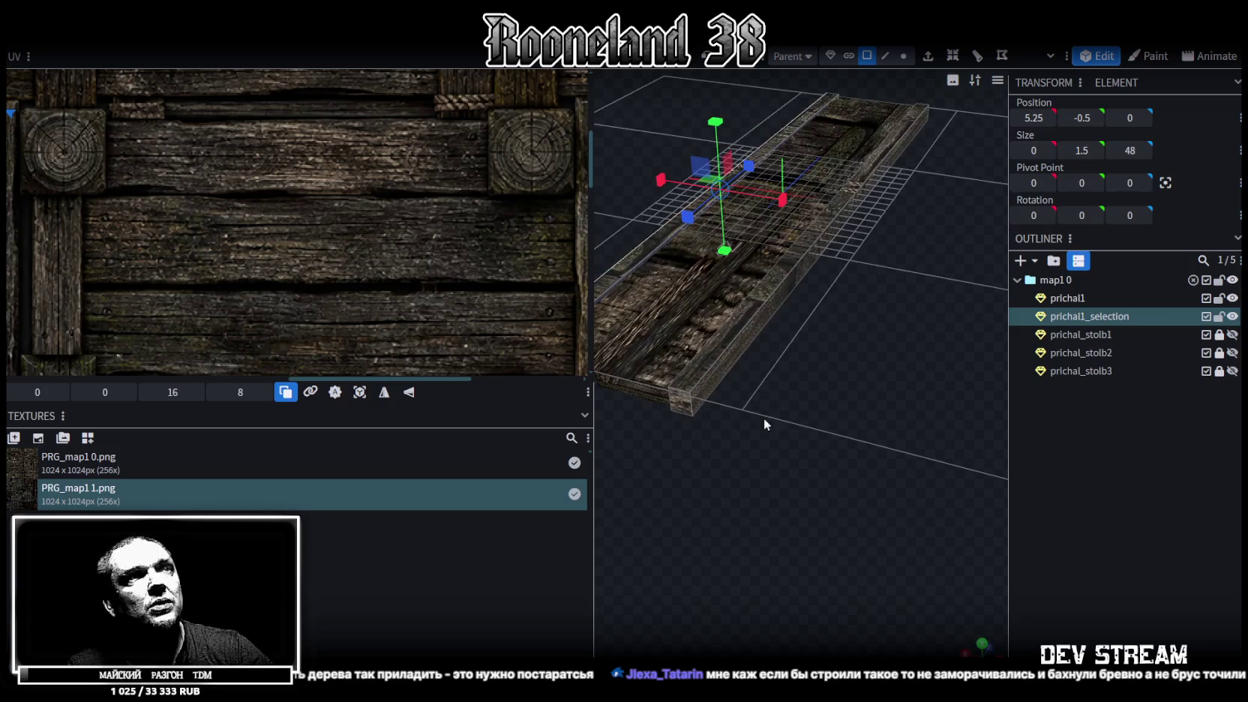
{"action": "left_click_drag", "start_coordinate": [740, 348], "coordinate": [842, 436]}
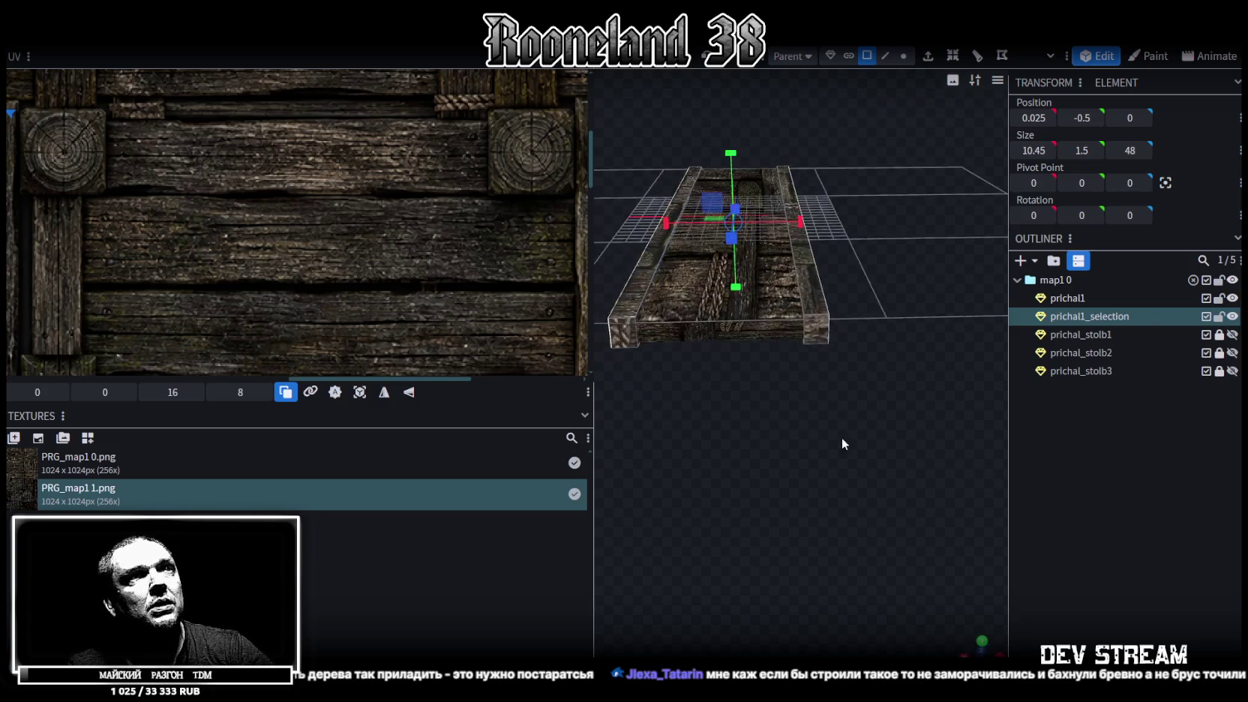
{"action": "left_click", "coordinate": [803, 217]}
{"action": "mouse_move", "coordinate": [838, 366]}
{"action": "left_mouse_down"}
{"action": "mouse_move", "coordinate": [797, 480]}
{"action": "mouse_move", "coordinate": [809, 516]}
{"action": "mouse_move", "coordinate": [992, 435]}
{"action": "mouse_move", "coordinate": [894, 460]}
{"action": "mouse_move", "coordinate": [906, 446]}
{"action": "mouse_move", "coordinate": [892, 495]}
{"action": "mouse_move", "coordinate": [717, 602]}
{"action": "mouse_move", "coordinate": [797, 570]}
{"action": "left_mouse_up"}
{"action": "mouse_move", "coordinate": [895, 462]}
{"action": "left_mouse_down"}
{"action": "mouse_move", "coordinate": [853, 530]}
{"action": "mouse_move", "coordinate": [738, 565]}
{"action": "mouse_move", "coordinate": [784, 486]}
{"action": "left_mouse_up"}
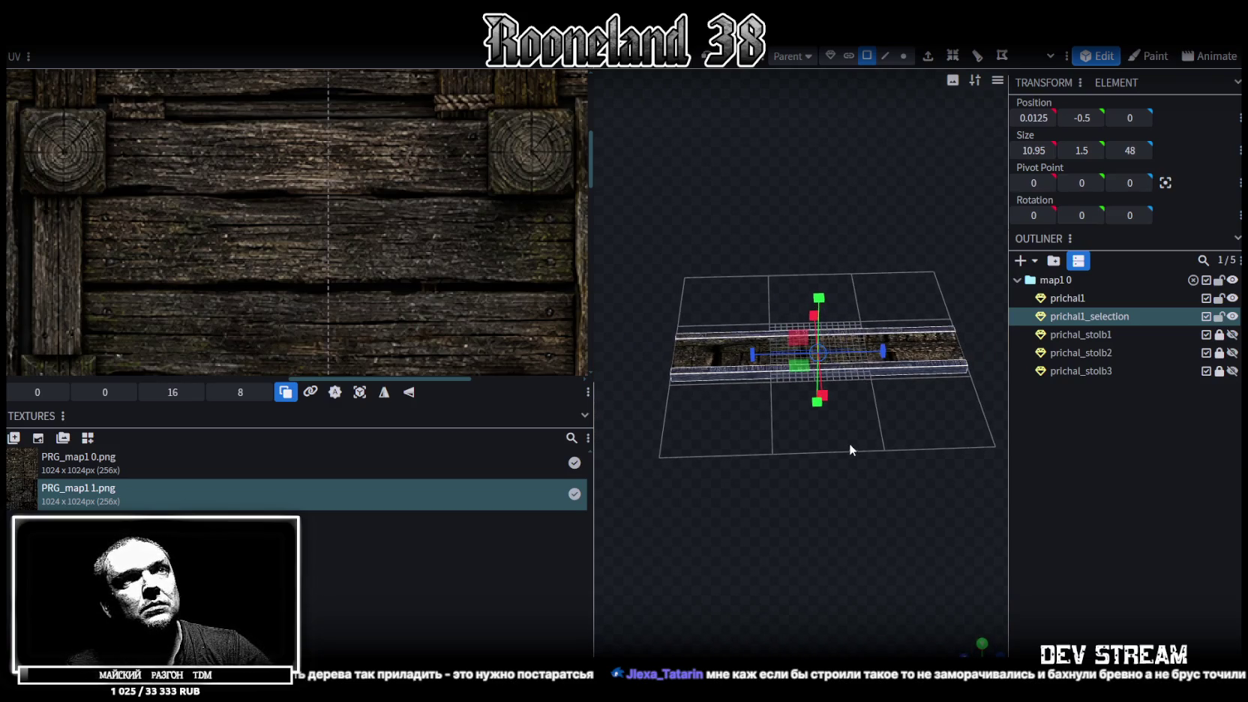
{"action": "scroll", "coordinate": [855, 436], "scroll_direction": "up", "scroll_amount": 2}
{"action": "scroll", "coordinate": [864, 423], "scroll_direction": "up", "scroll_amount": 2}
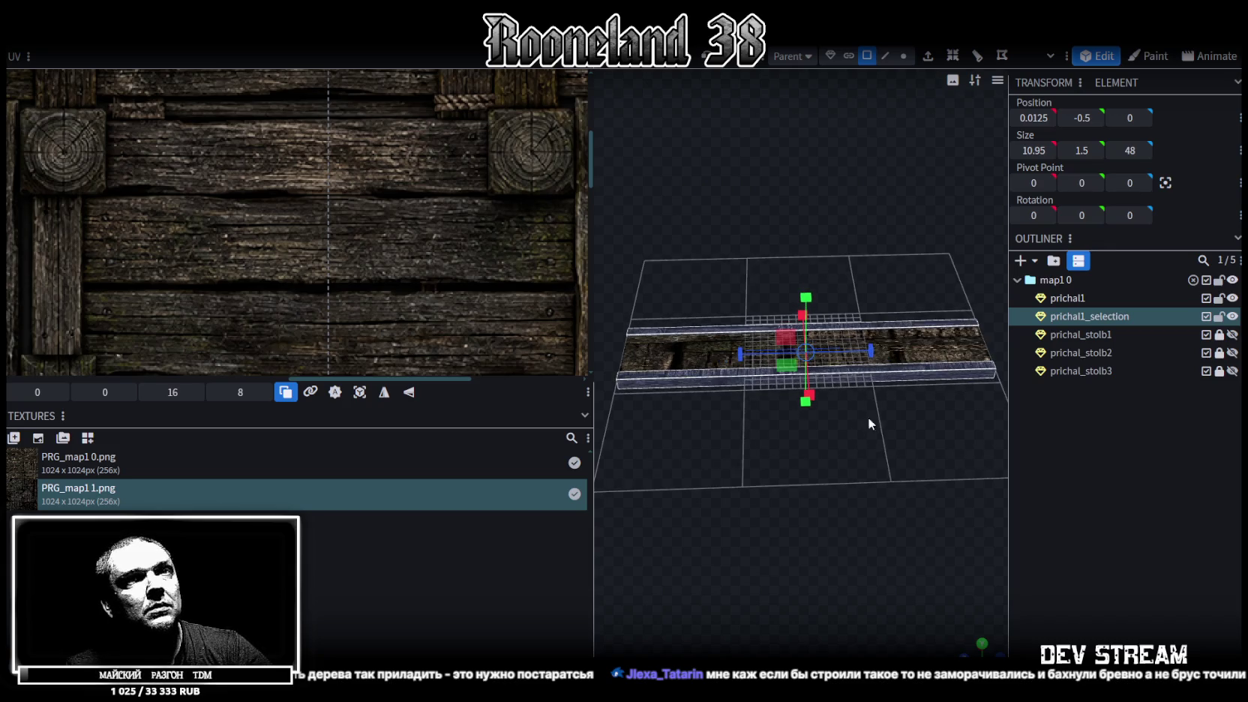
{"action": "left_click", "coordinate": [1072, 300], "text": "ctrl"}
{"action": "right_click", "coordinate": [1084, 321]}
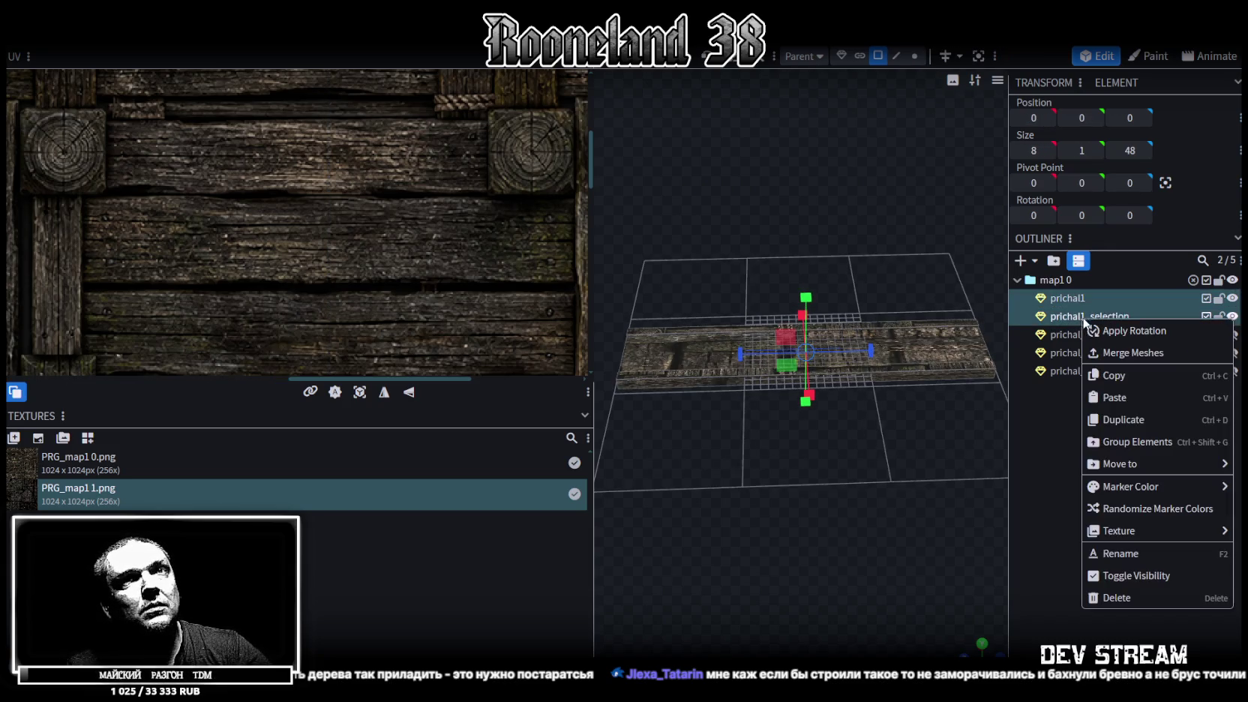
Step: Merge prichal1_selection into prichal1 and shorten the combined deck to 10.95×1.5×32
{"action": "left_click", "coordinate": [1125, 352]}
{"action": "right_click_drag", "start_coordinate": [908, 460], "coordinate": [896, 480]}
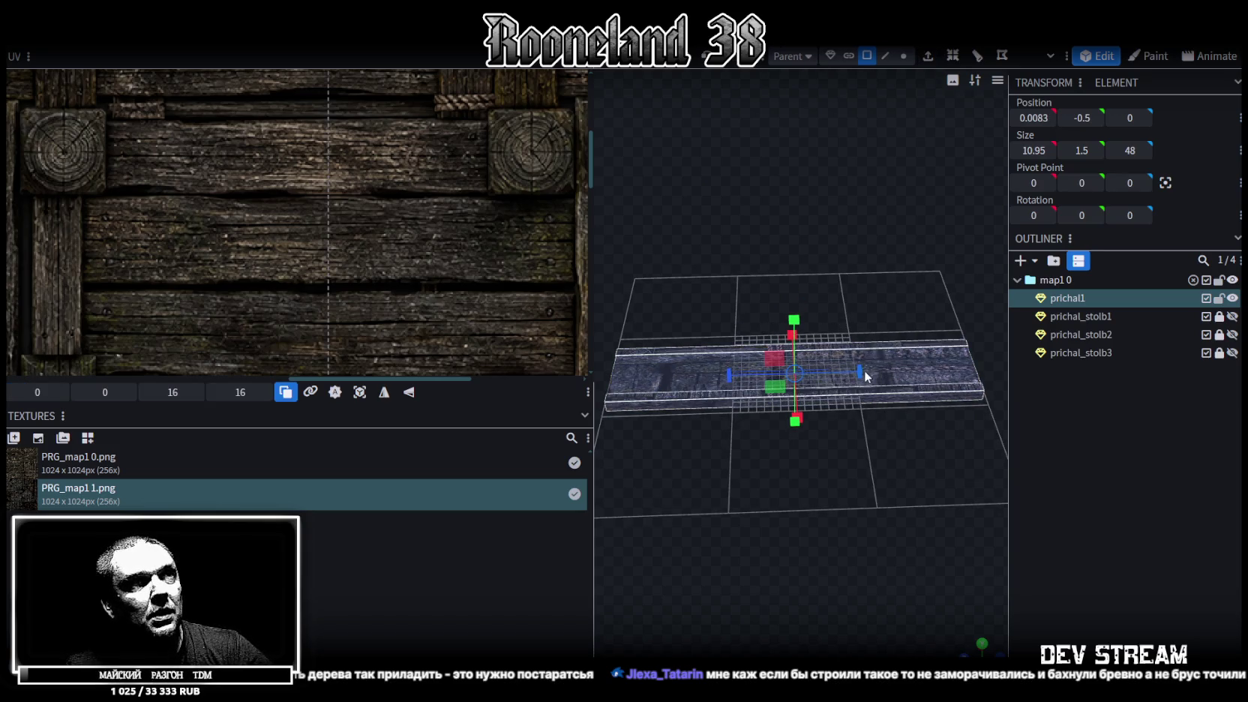
{"action": "left_click_drag", "start_coordinate": [863, 370], "coordinate": [800, 373]}
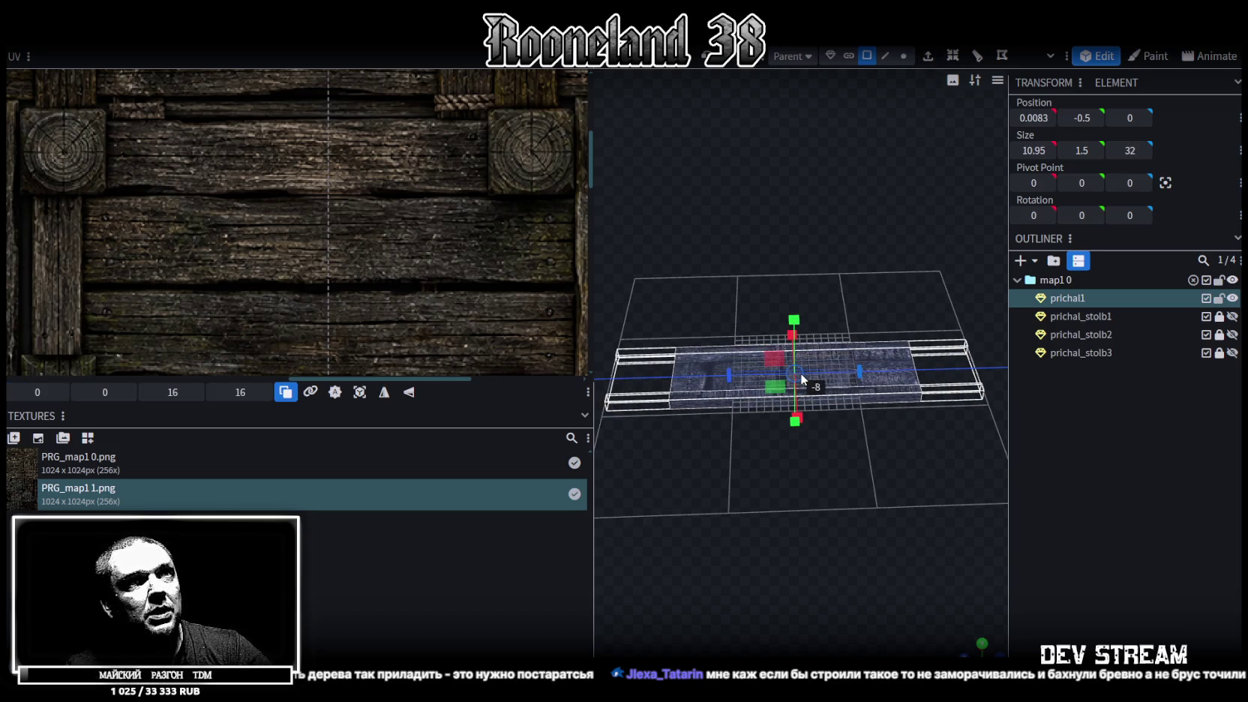
{"action": "left_click_drag", "start_coordinate": [788, 450], "coordinate": [930, 559]}
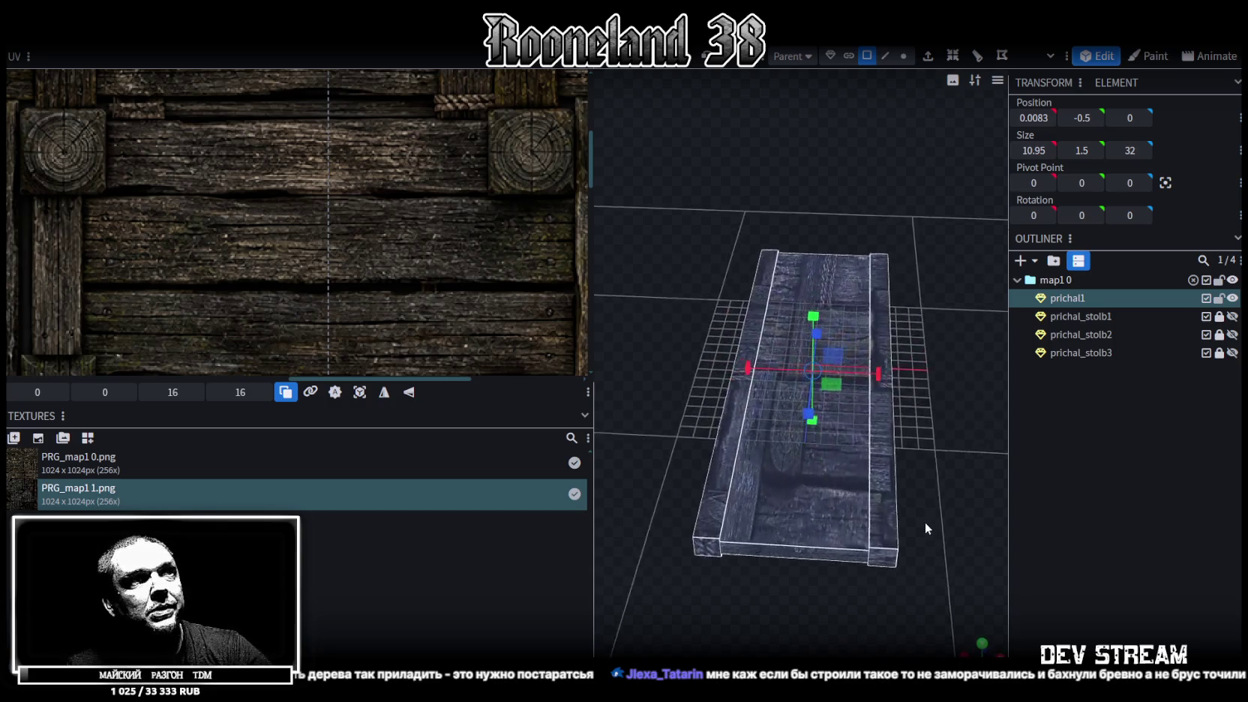
{"action": "left_click", "coordinate": [982, 646]}
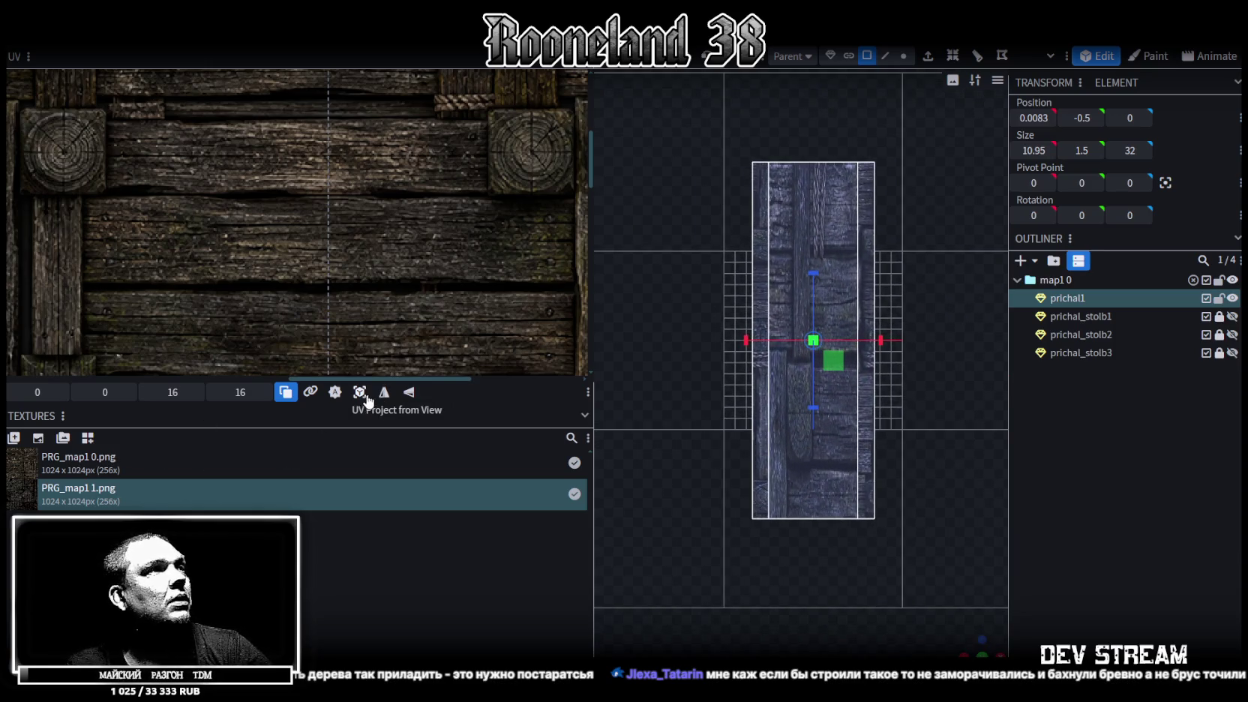
Step: Map the deck top to a 15.94×63.75 plank UV strip at 8.80, 0, then enter Vertex mode
{"action": "left_click", "coordinate": [359, 393]}
{"action": "scroll", "coordinate": [300, 242], "scroll_direction": "down", "scroll_amount": 5}
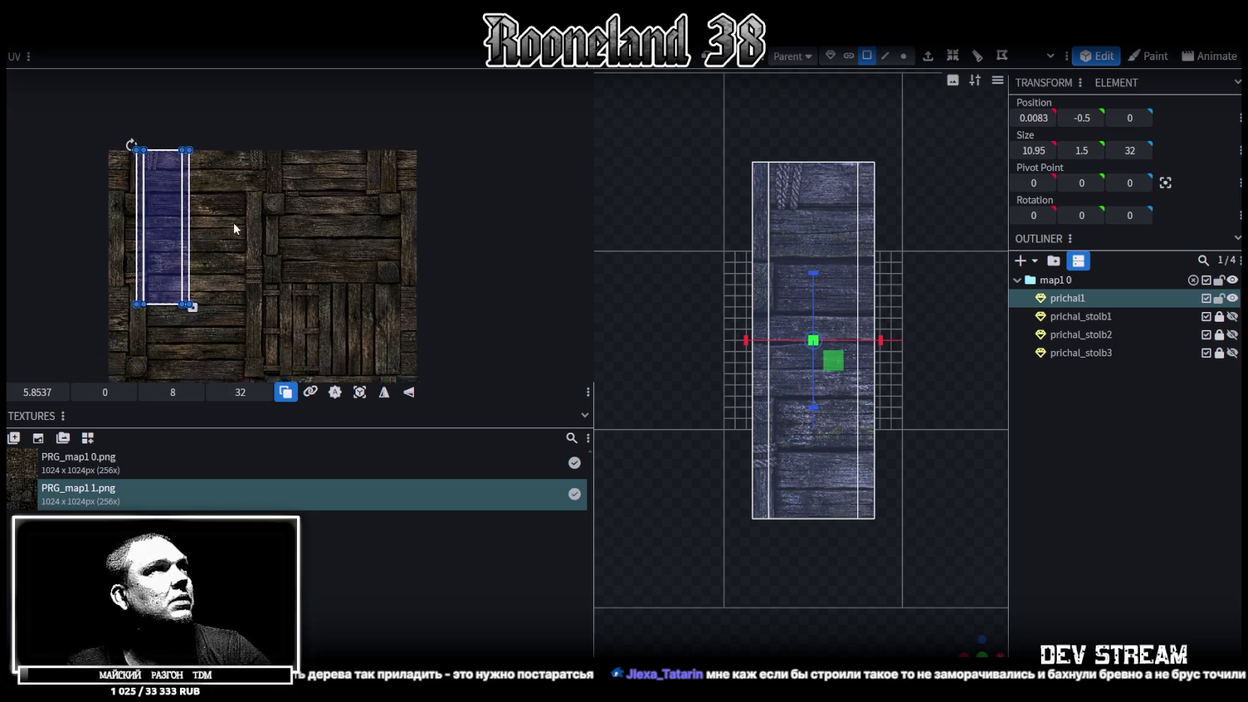
{"action": "left_click_drag", "start_coordinate": [205, 196], "coordinate": [374, 240]}
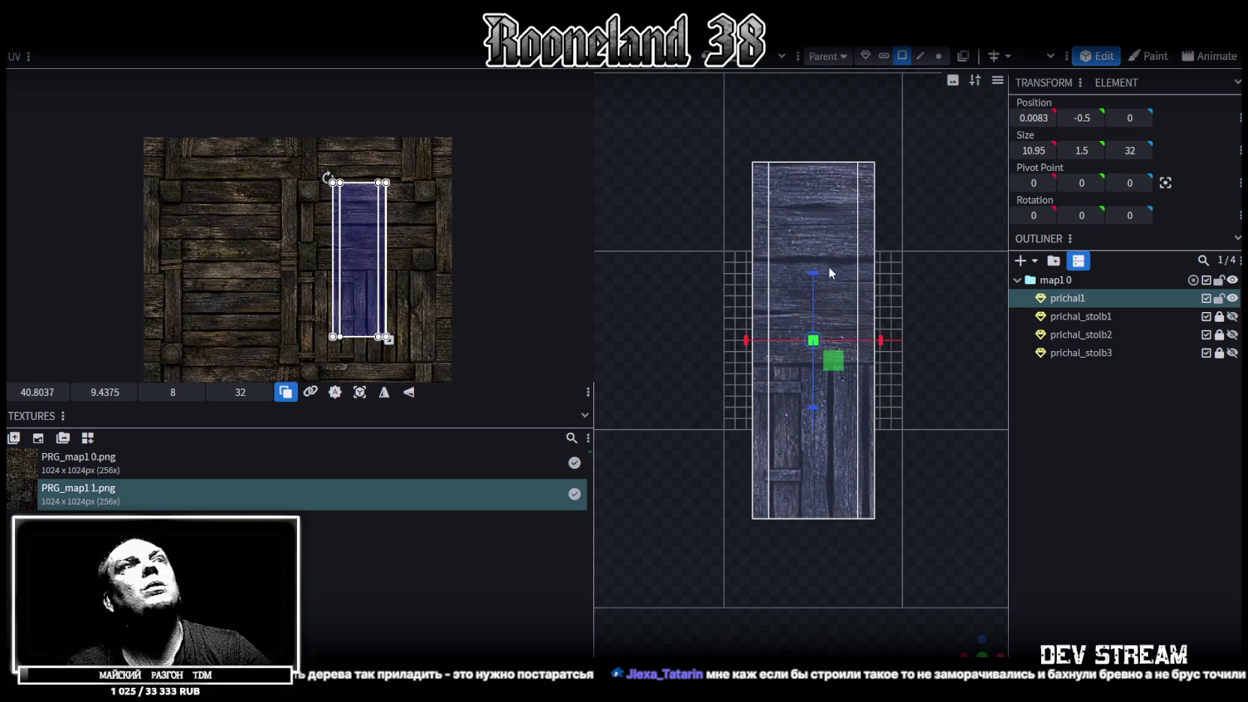
{"action": "left_click", "coordinate": [814, 224]}
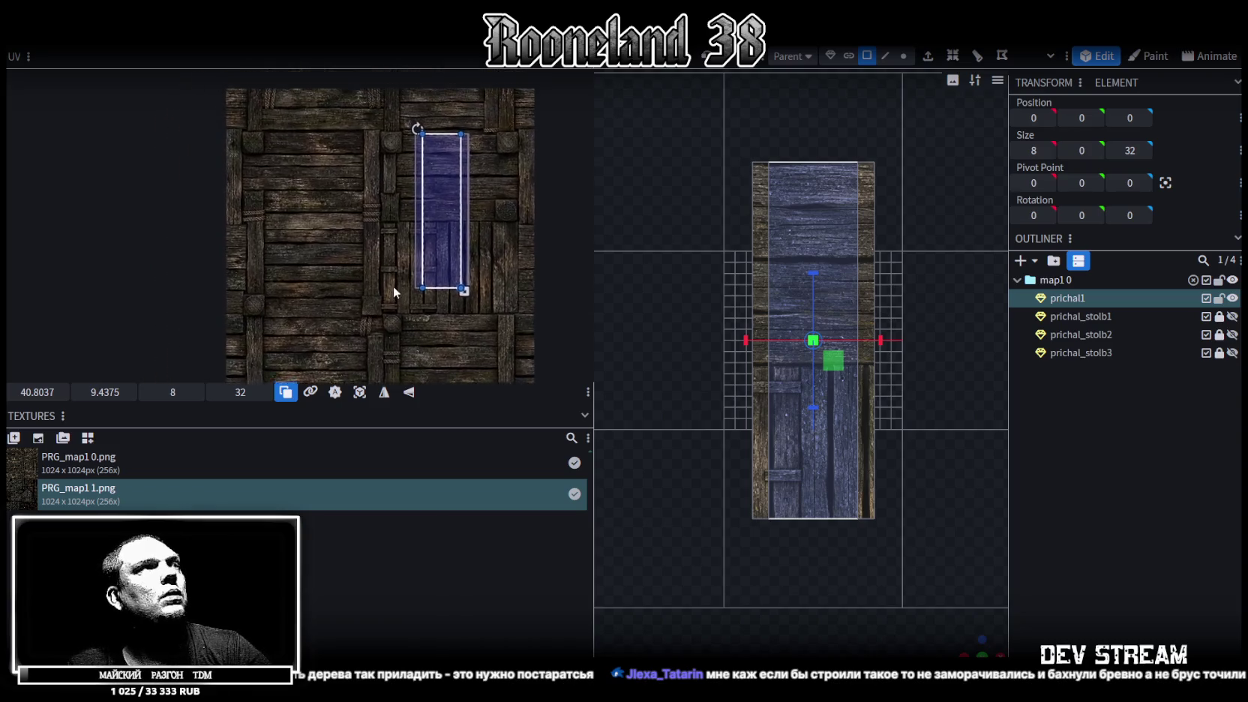
{"action": "left_click_drag", "start_coordinate": [448, 218], "coordinate": [293, 135]}
{"action": "scroll", "coordinate": [382, 229], "scroll_direction": "down", "scroll_amount": 1}
{"action": "scroll", "coordinate": [382, 229], "scroll_direction": "down", "scroll_amount": 1}
{"action": "left_click_drag", "start_coordinate": [313, 211], "coordinate": [356, 294]}
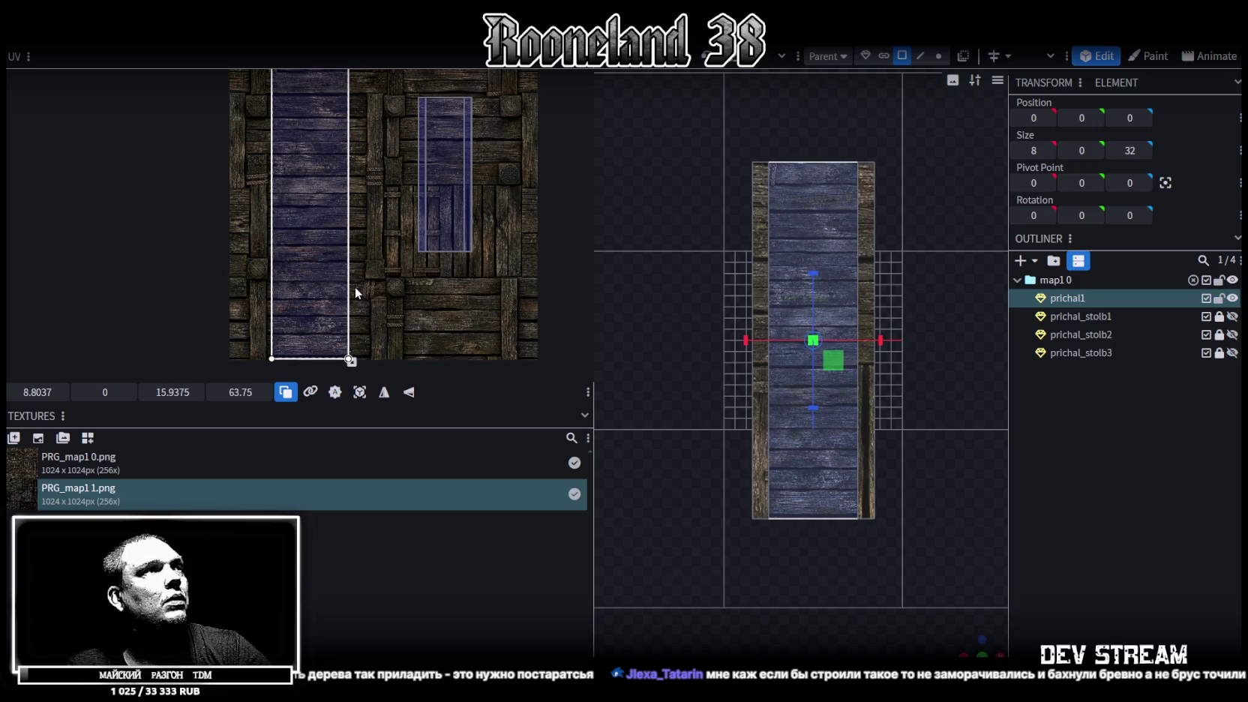
{"action": "left_click_drag", "start_coordinate": [355, 286], "coordinate": [377, 318]}
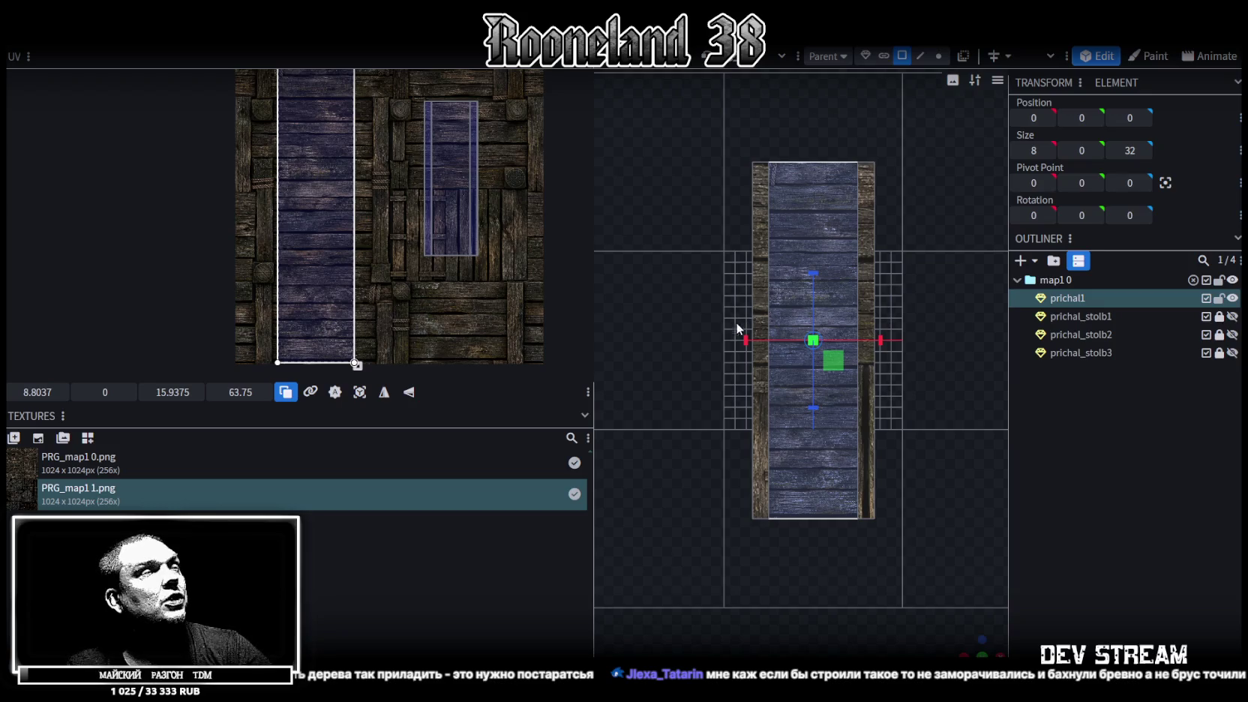
{"action": "scroll", "coordinate": [739, 320], "scroll_direction": "down", "scroll_amount": 2}
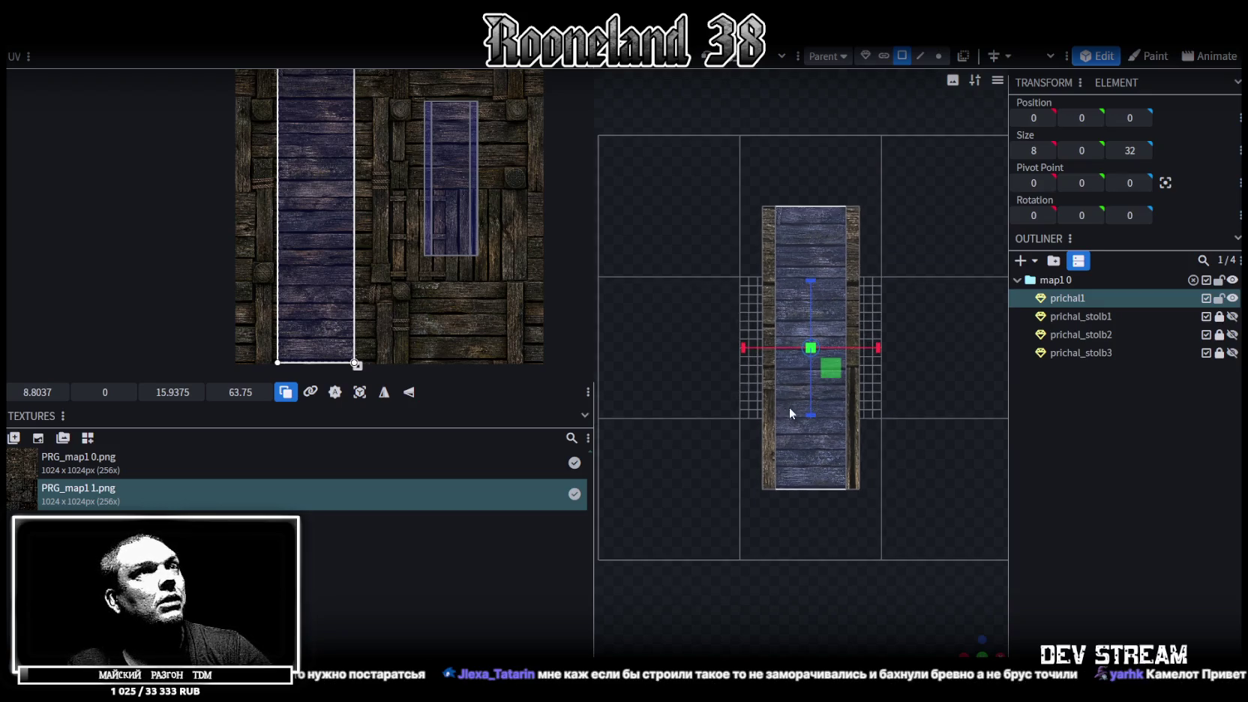
{"action": "left_click", "coordinate": [938, 55]}
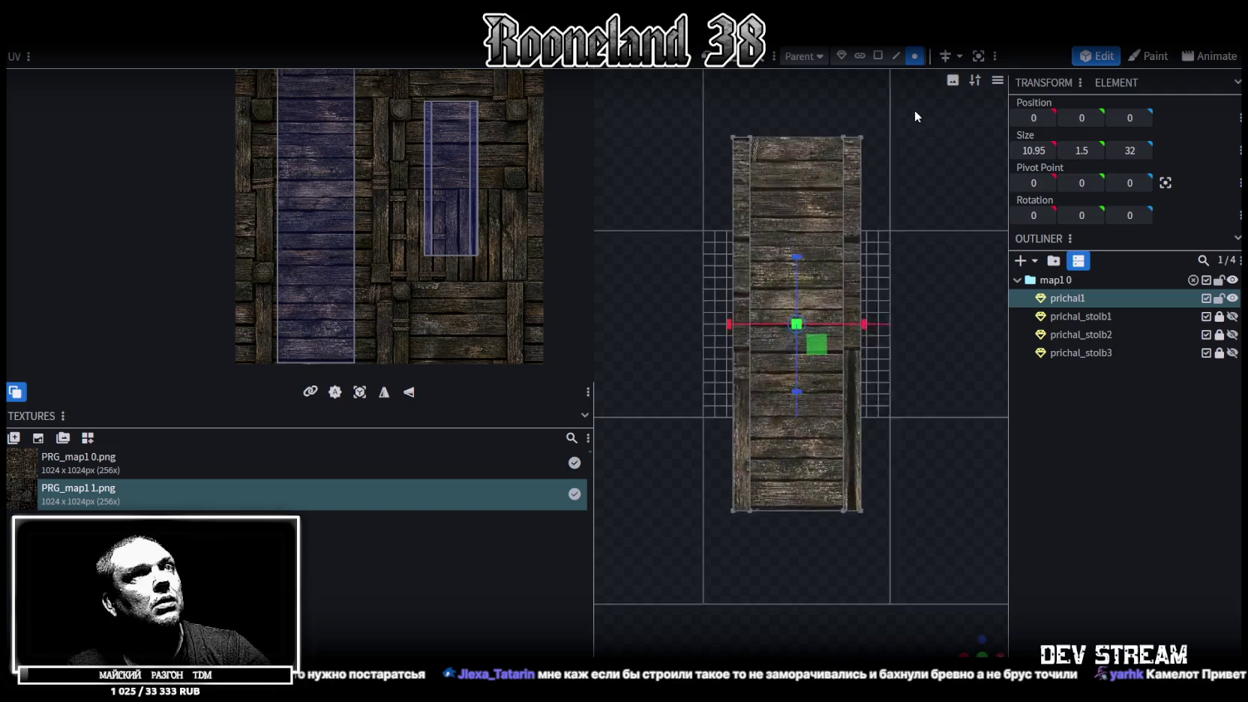
Step: Push the deck's left and right edge vertices outward, widening the pier to 11.95×1.5×32
{"action": "left_click_drag", "start_coordinate": [668, 112], "coordinate": [741, 553]}
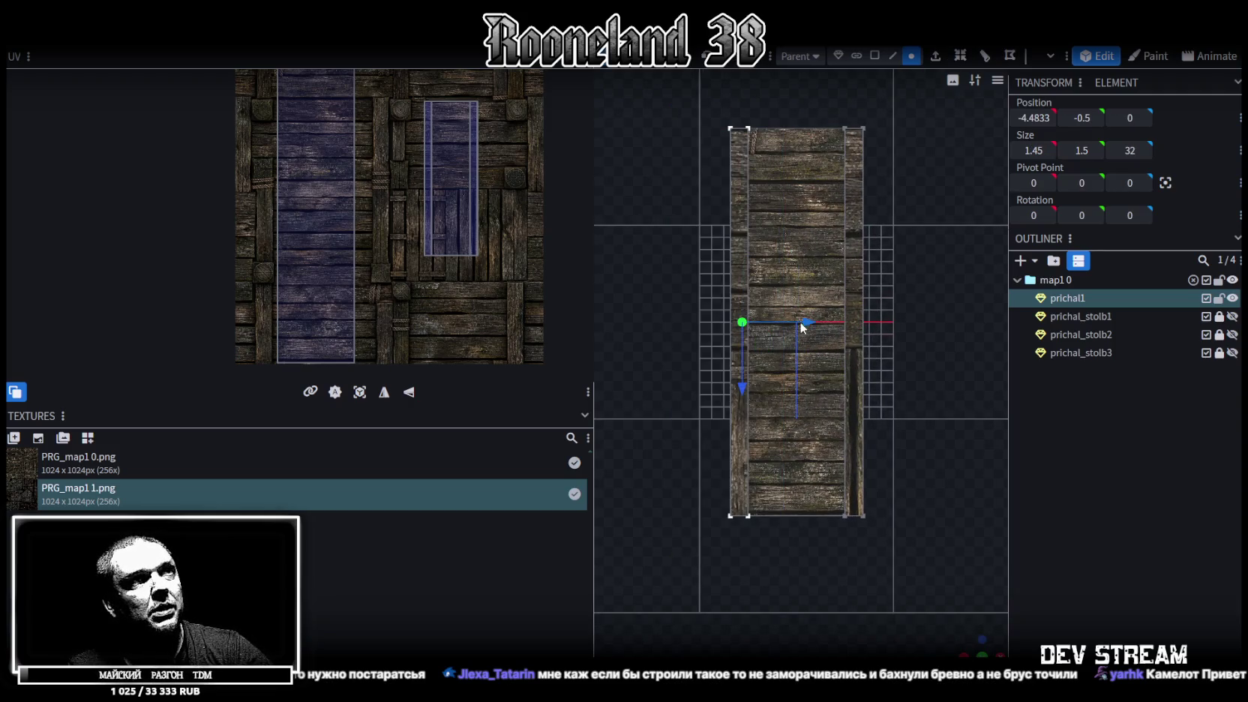
{"action": "left_click_drag", "start_coordinate": [807, 323], "coordinate": [799, 319]}
{"action": "scroll", "coordinate": [855, 353], "scroll_direction": "down", "scroll_amount": 2}
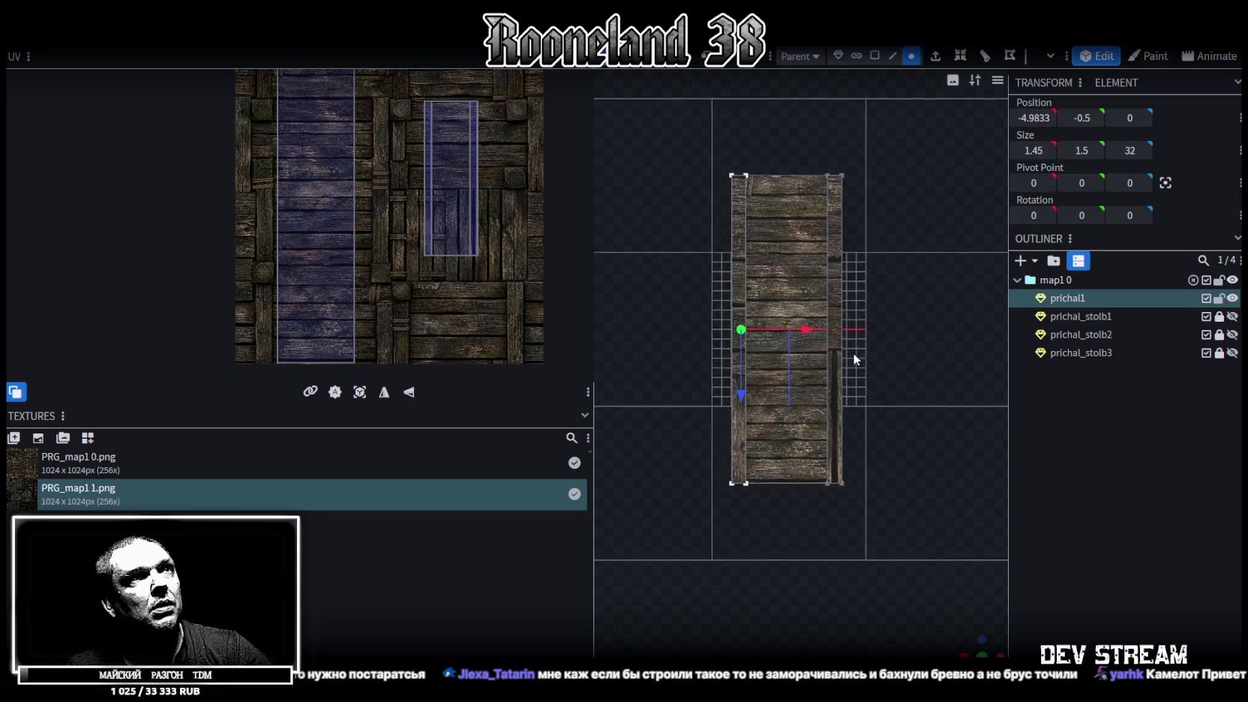
{"action": "scroll", "coordinate": [799, 262], "scroll_direction": "down", "scroll_amount": 5}
{"action": "scroll", "coordinate": [928, 150], "scroll_direction": "up", "scroll_amount": 3}
{"action": "scroll", "coordinate": [904, 161], "scroll_direction": "up", "scroll_amount": 2}
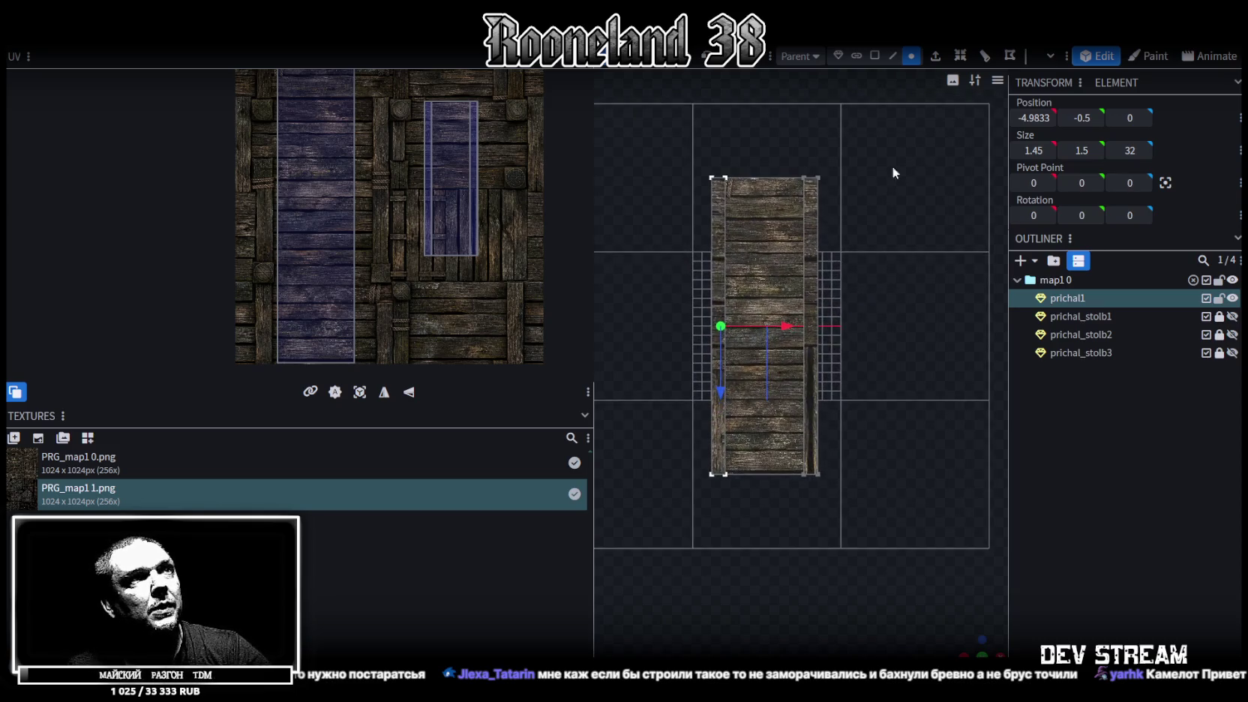
{"action": "left_click_drag", "start_coordinate": [778, 139], "coordinate": [839, 504]}
{"action": "left_click_drag", "start_coordinate": [872, 330], "coordinate": [878, 328]}
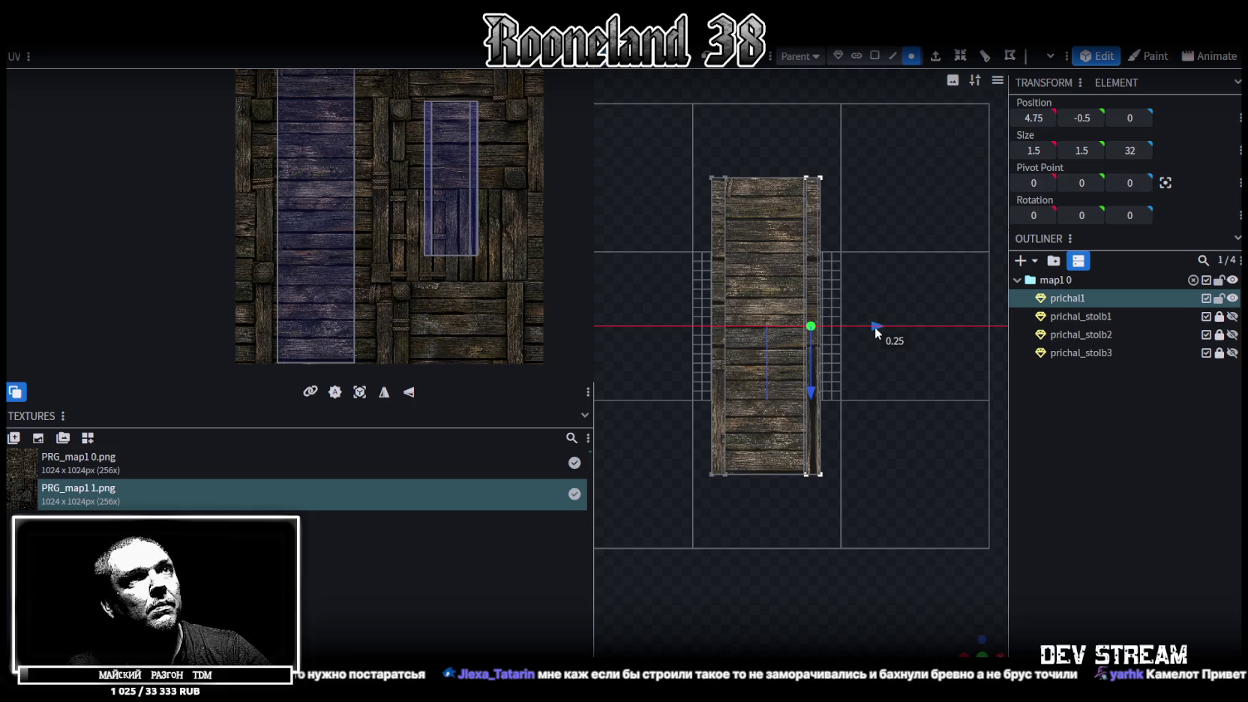
Step: Remap the deck's top face to a 9×32 UV strip at 9.48, 0 on the planks
{"action": "left_click", "coordinate": [874, 57]}
{"action": "left_click", "coordinate": [758, 228]}
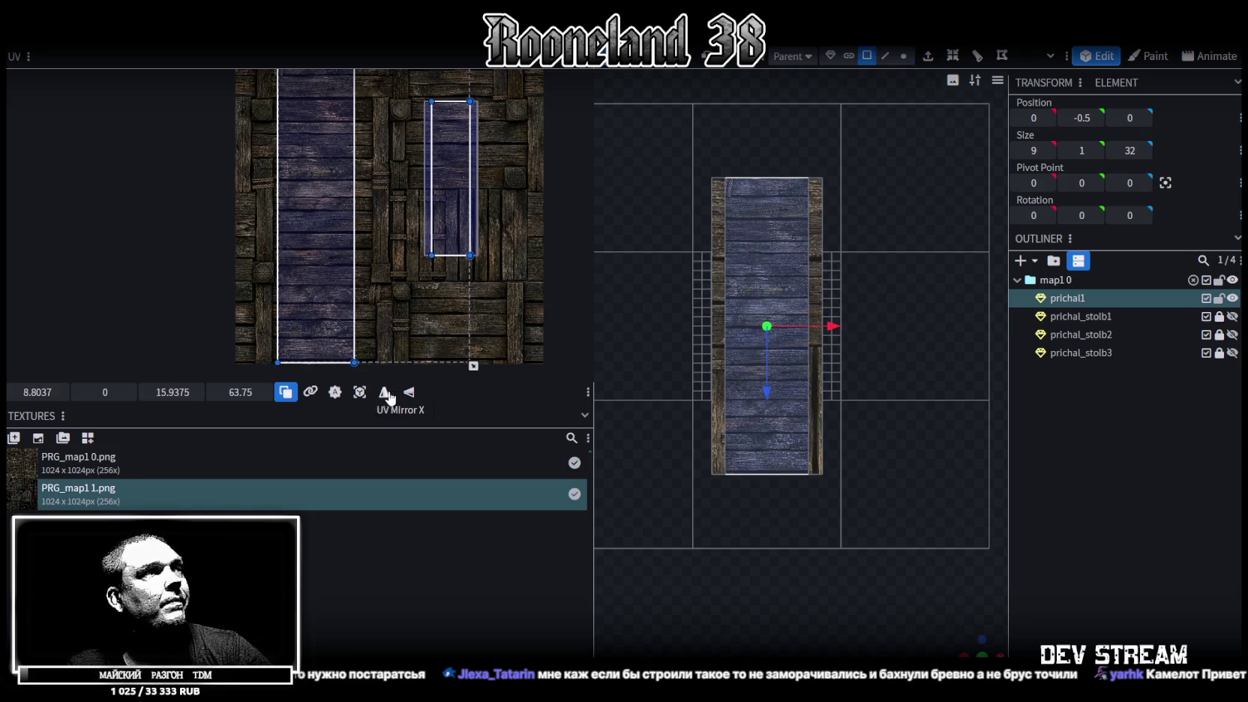
{"action": "left_click", "coordinate": [363, 398]}
{"action": "scroll", "coordinate": [368, 318], "scroll_direction": "up", "scroll_amount": 3}
{"action": "mouse_move", "coordinate": [388, 248]}
{"action": "left_mouse_down"}
{"action": "mouse_move", "coordinate": [450, 260]}
{"action": "mouse_move", "coordinate": [304, 222]}
{"action": "left_mouse_up"}
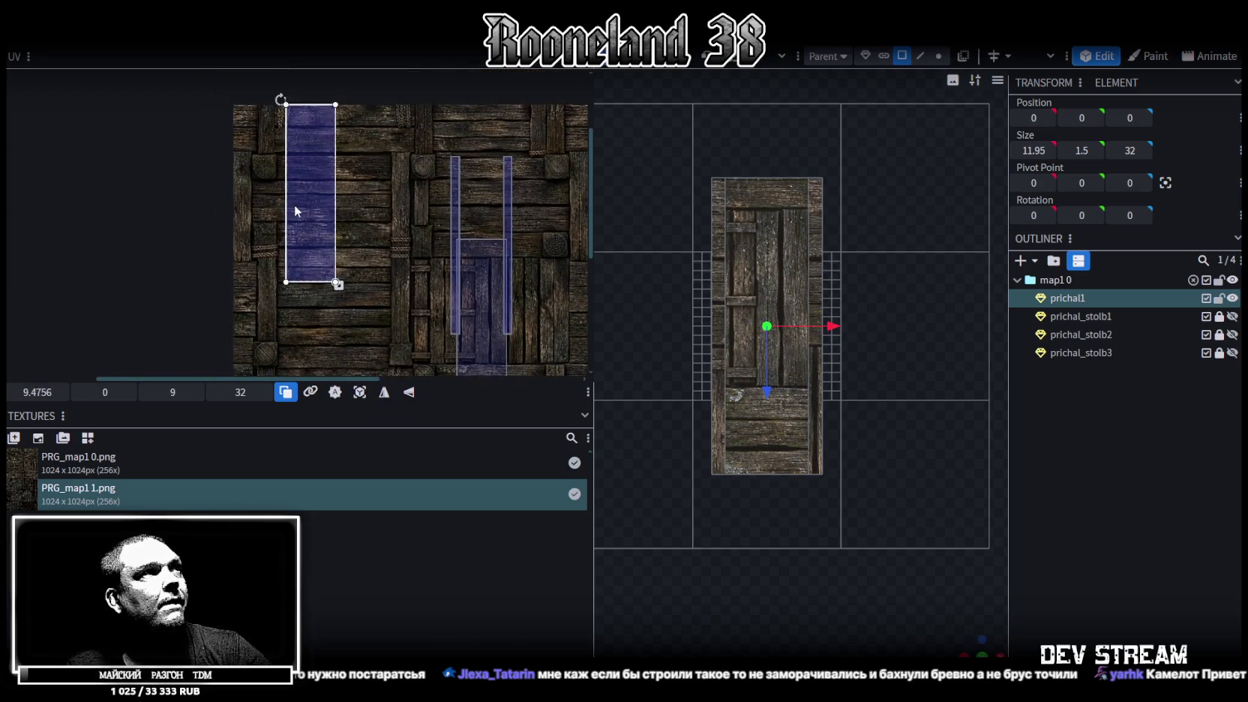
Step: Shift the deck top-face UV slightly right to cover the left plank strip (17.94×63.78 at 8.85, 0)
{"action": "scroll", "coordinate": [300, 214], "scroll_direction": "down", "scroll_amount": 2}
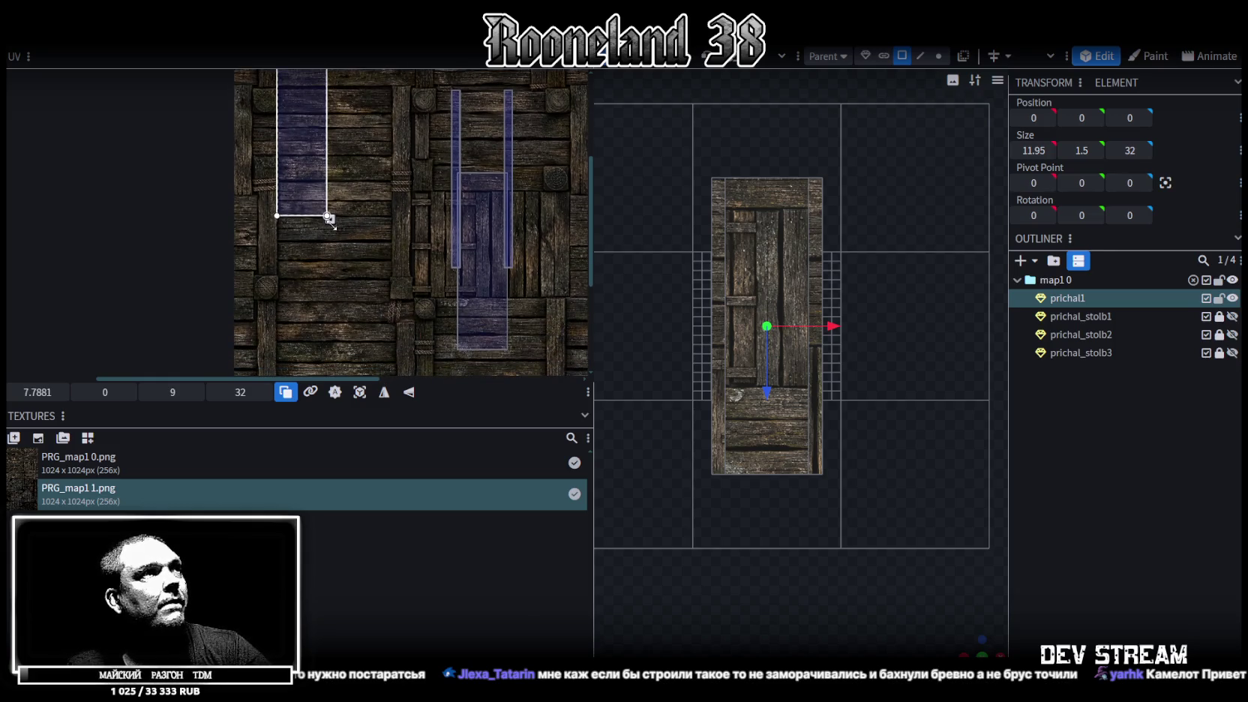
{"action": "scroll", "coordinate": [383, 330], "scroll_direction": "down", "scroll_amount": 2}
{"action": "scroll", "coordinate": [368, 272], "scroll_direction": "up", "scroll_amount": 2}
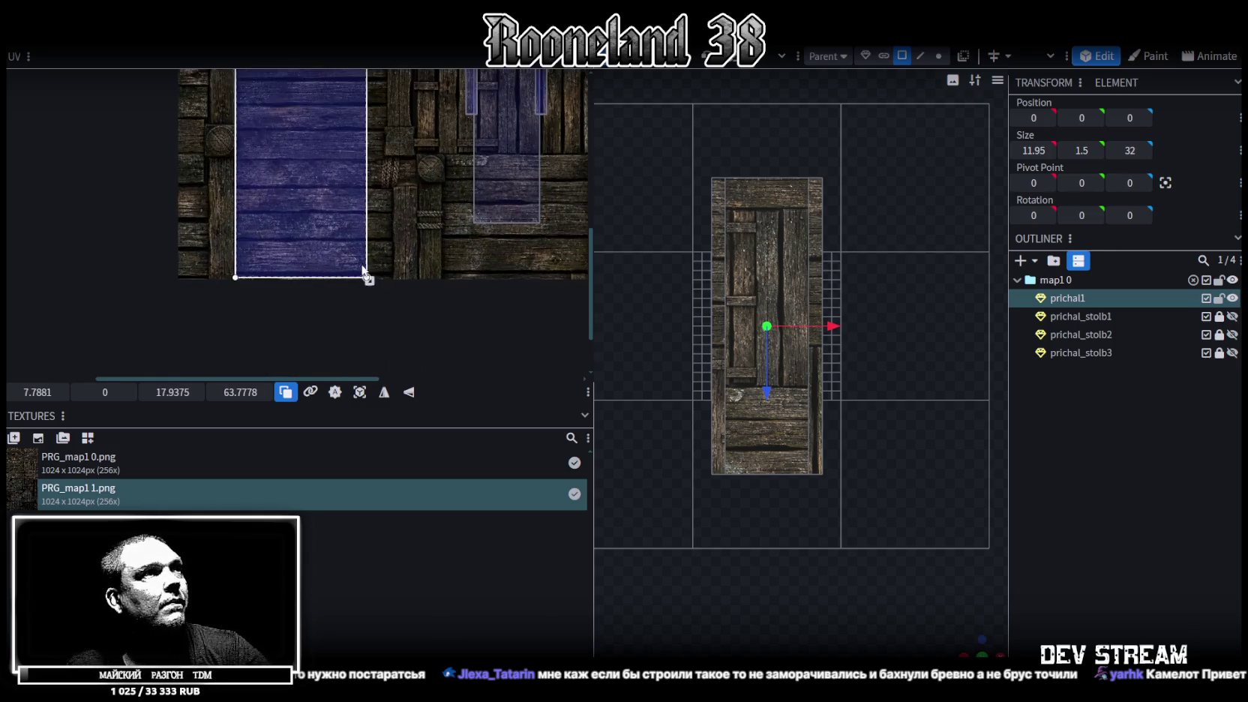
{"action": "scroll", "coordinate": [322, 237], "scroll_direction": "up", "scroll_amount": 2}
{"action": "scroll", "coordinate": [375, 248], "scroll_direction": "down", "scroll_amount": 2, "text": "ctrl"}
{"action": "scroll", "coordinate": [380, 277], "scroll_direction": "down", "scroll_amount": 1, "text": "ctrl"}
{"action": "mouse_move", "coordinate": [382, 296]}
{"action": "middle_mouse_down"}
{"action": "mouse_move", "coordinate": [410, 288]}
{"action": "mouse_move", "coordinate": [416, 317]}
{"action": "mouse_move", "coordinate": [421, 246]}
{"action": "mouse_move", "coordinate": [410, 256]}
{"action": "middle_mouse_up"}
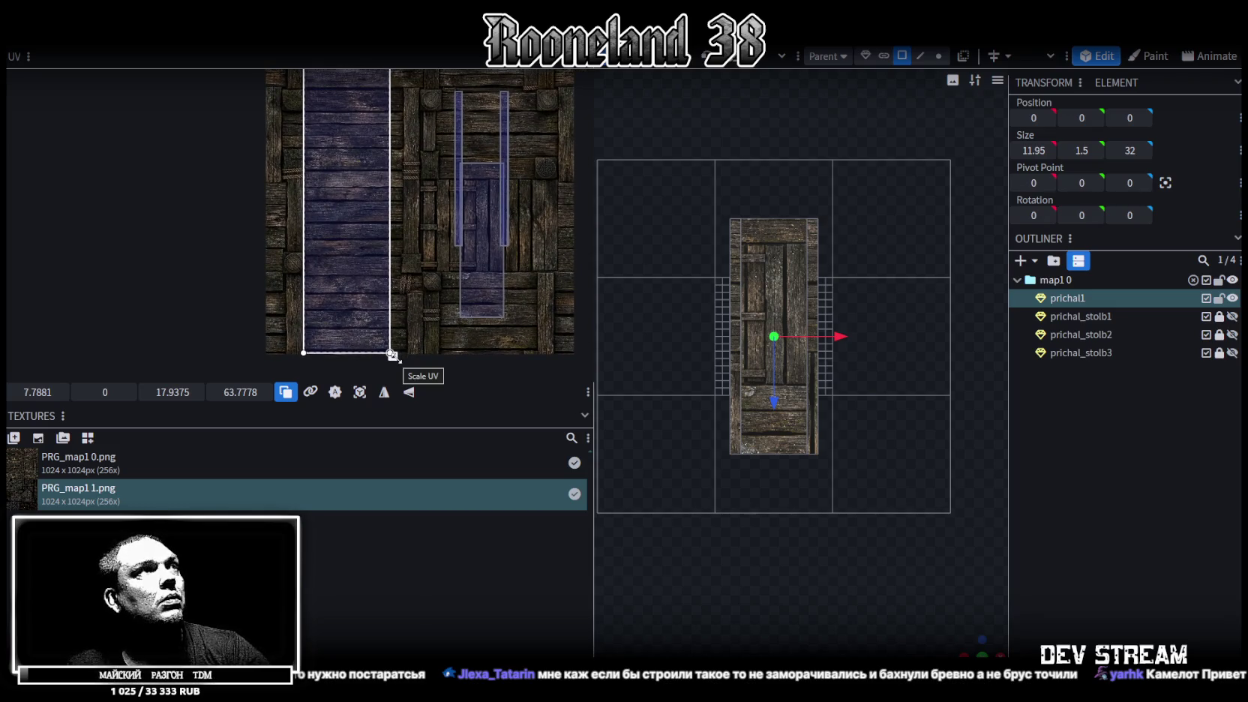
{"action": "left_click_drag", "start_coordinate": [331, 290], "coordinate": [336, 285]}
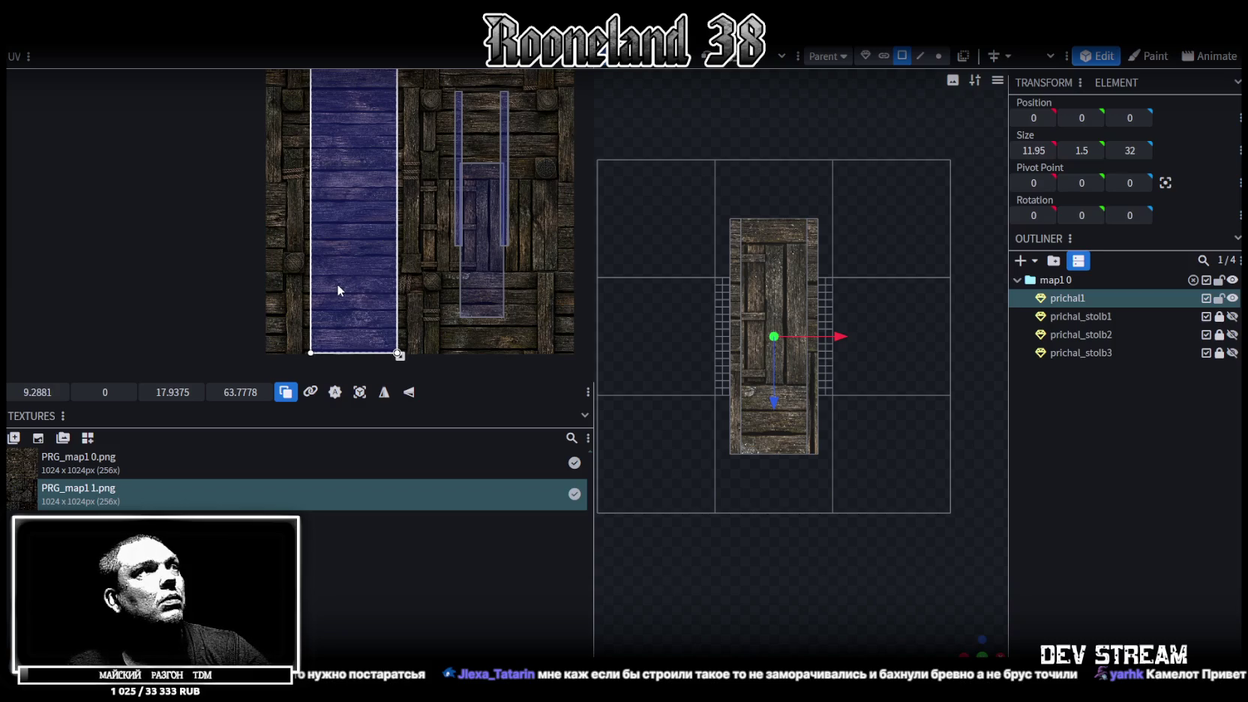
Step: Orbit the model to a tilted perspective and select the deck's upper plank face
{"action": "scroll", "coordinate": [787, 413], "scroll_direction": "up", "scroll_amount": 2}
{"action": "scroll", "coordinate": [900, 510], "scroll_direction": "up", "scroll_amount": 3}
{"action": "mouse_move", "coordinate": [987, 645]}
{"action": "left_mouse_down"}
{"action": "mouse_move", "coordinate": [867, 421]}
{"action": "mouse_move", "coordinate": [880, 210]}
{"action": "mouse_move", "coordinate": [865, 344]}
{"action": "mouse_move", "coordinate": [895, 312]}
{"action": "mouse_move", "coordinate": [897, 542]}
{"action": "left_mouse_up"}
{"action": "left_click", "coordinate": [712, 344]}
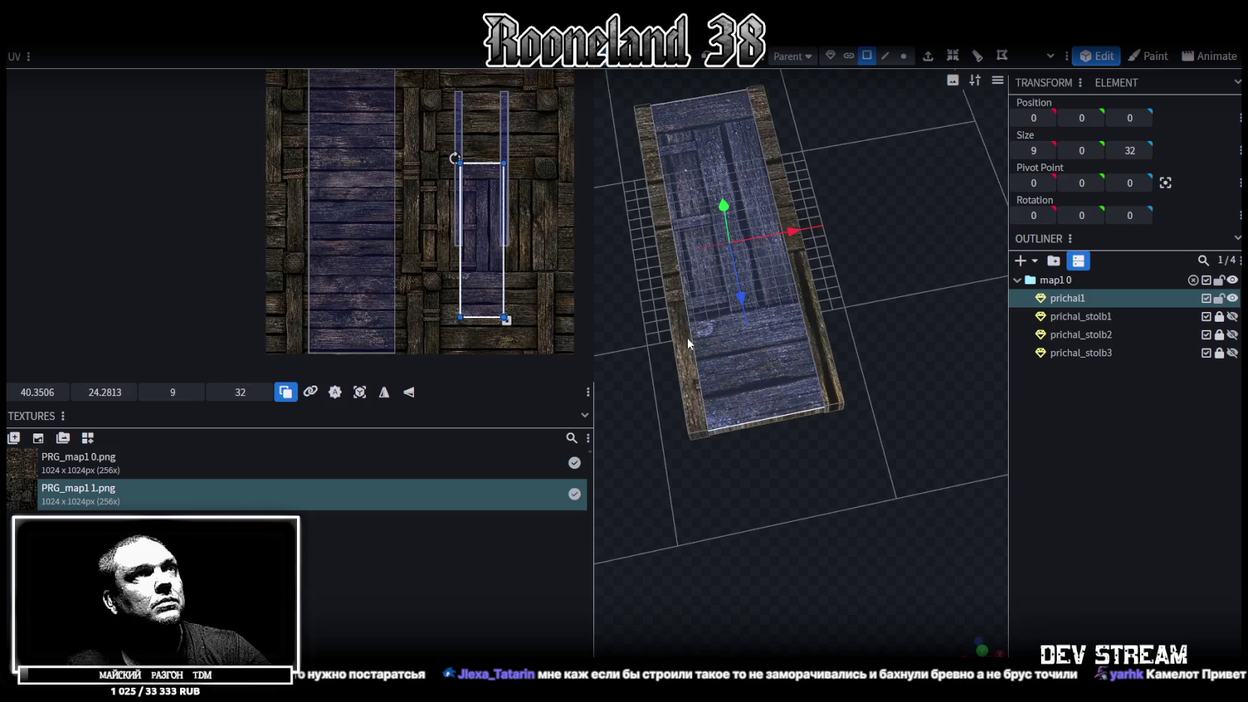
Step: Move and resize the deck top-face UV onto the right plank strip at 37.41, 0 (17.75×63.11)
{"action": "scroll", "coordinate": [390, 263], "scroll_direction": "down", "scroll_amount": 2}
{"action": "scroll", "coordinate": [390, 263], "scroll_direction": "down", "scroll_amount": 1}
{"action": "scroll", "coordinate": [405, 296], "scroll_direction": "up", "scroll_amount": 4}
{"action": "scroll", "coordinate": [455, 321], "scroll_direction": "up", "scroll_amount": 2}
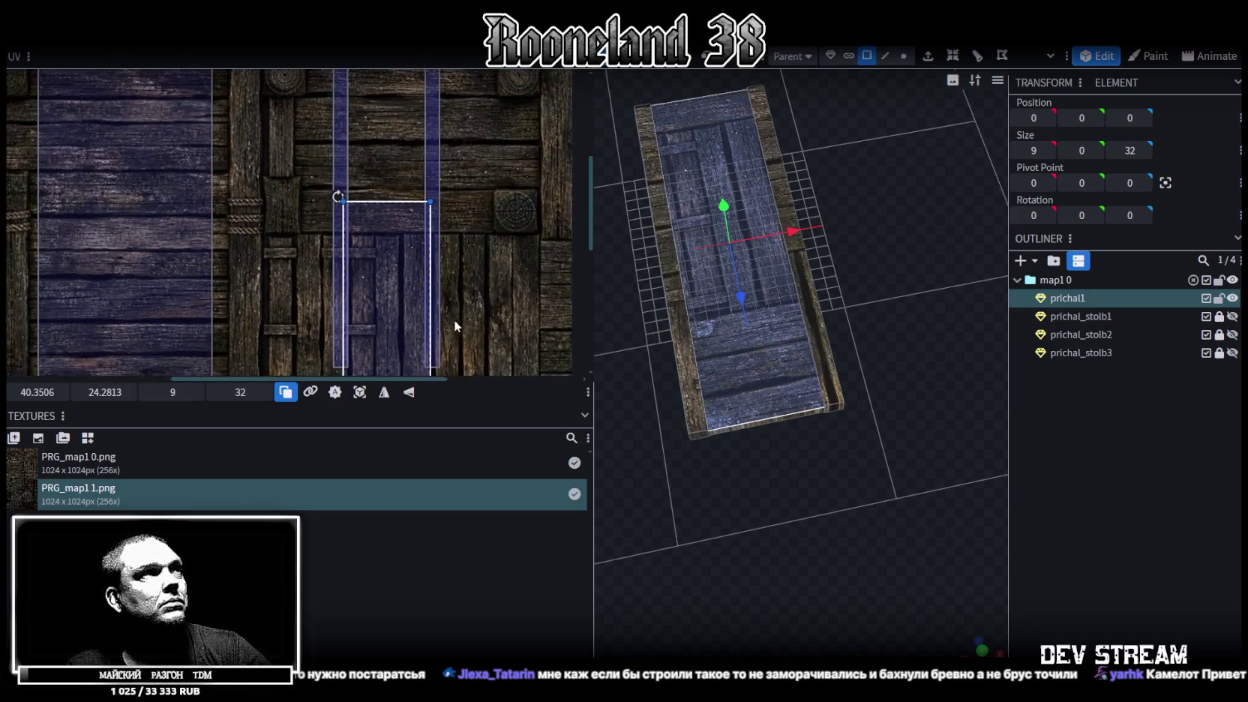
{"action": "scroll", "coordinate": [446, 314], "scroll_direction": "down", "scroll_amount": 2}
{"action": "scroll", "coordinate": [438, 299], "scroll_direction": "down", "scroll_amount": 3}
{"action": "mouse_move", "coordinate": [401, 203]}
{"action": "left_mouse_down"}
{"action": "mouse_move", "coordinate": [402, 174]}
{"action": "mouse_move", "coordinate": [386, 165]}
{"action": "mouse_move", "coordinate": [461, 348]}
{"action": "left_mouse_up"}
{"action": "scroll", "coordinate": [441, 278], "scroll_direction": "down", "scroll_amount": 3}
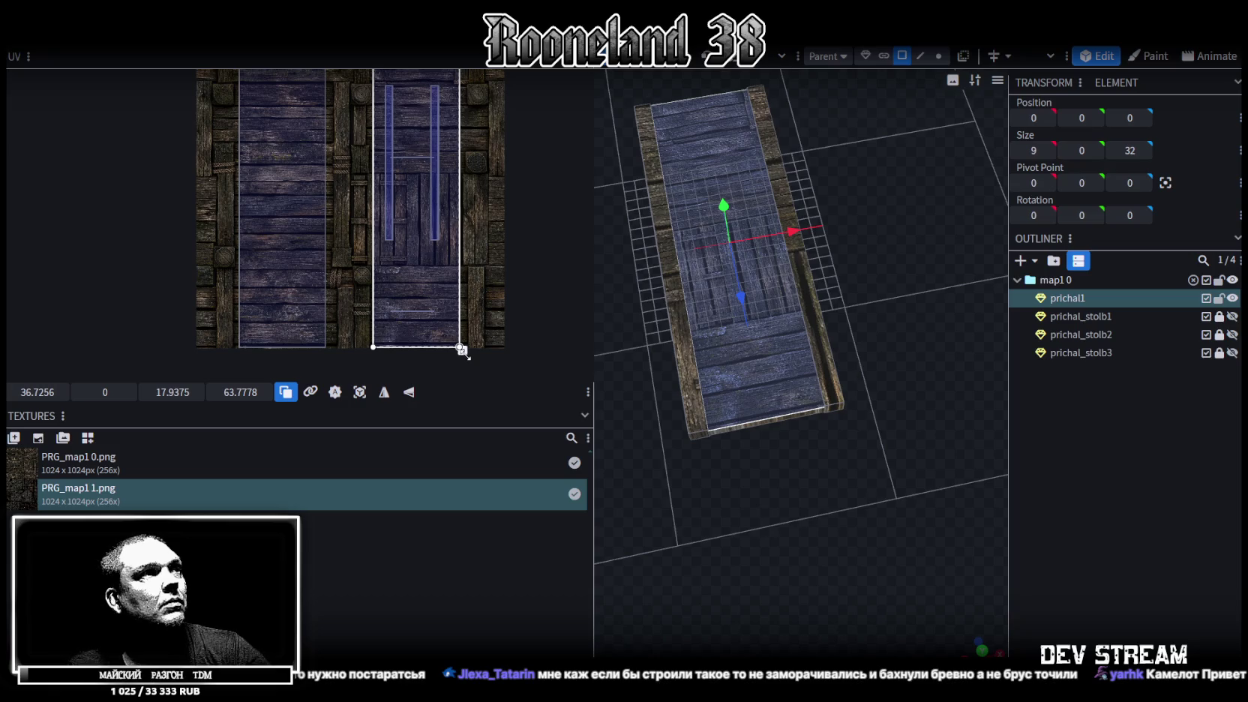
{"action": "left_click_drag", "start_coordinate": [461, 349], "coordinate": [459, 345]}
{"action": "left_click_drag", "start_coordinate": [417, 238], "coordinate": [420, 239]}
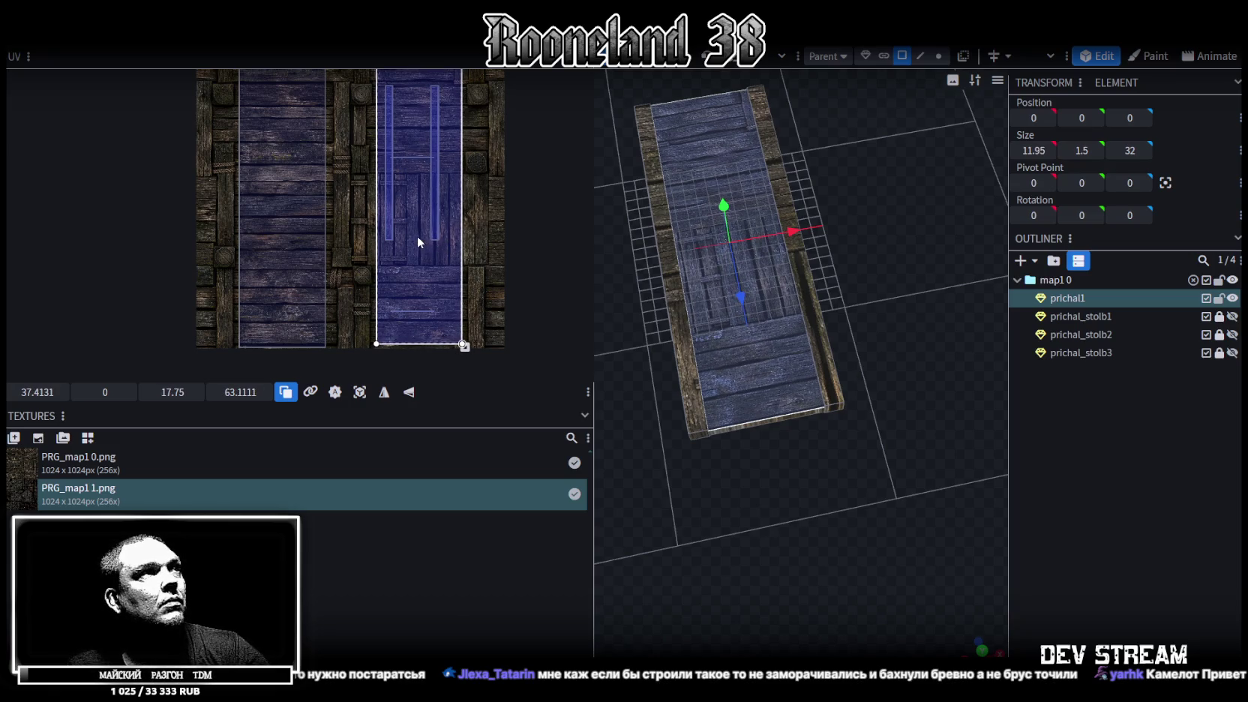
Step: Orbit around the deck to a raised side angle and select its left side face
{"action": "scroll", "coordinate": [417, 236], "scroll_direction": "up", "scroll_amount": 3}
{"action": "scroll", "coordinate": [359, 242], "scroll_direction": "up", "scroll_amount": 3}
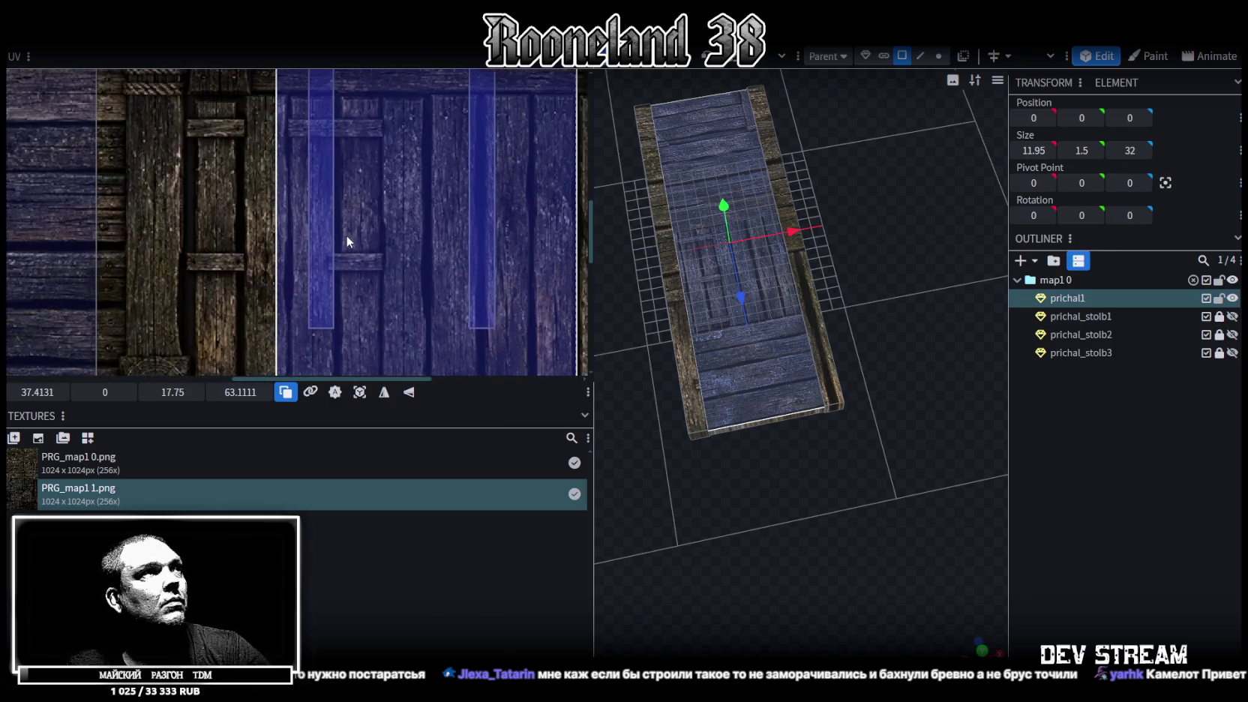
{"action": "mouse_move", "coordinate": [862, 630]}
{"action": "left_mouse_down"}
{"action": "mouse_move", "coordinate": [953, 487]}
{"action": "mouse_move", "coordinate": [859, 522]}
{"action": "mouse_move", "coordinate": [821, 460]}
{"action": "mouse_move", "coordinate": [774, 471]}
{"action": "mouse_move", "coordinate": [786, 520]}
{"action": "mouse_move", "coordinate": [795, 463]}
{"action": "mouse_move", "coordinate": [762, 513]}
{"action": "mouse_move", "coordinate": [767, 587]}
{"action": "mouse_move", "coordinate": [790, 553]}
{"action": "left_mouse_up"}
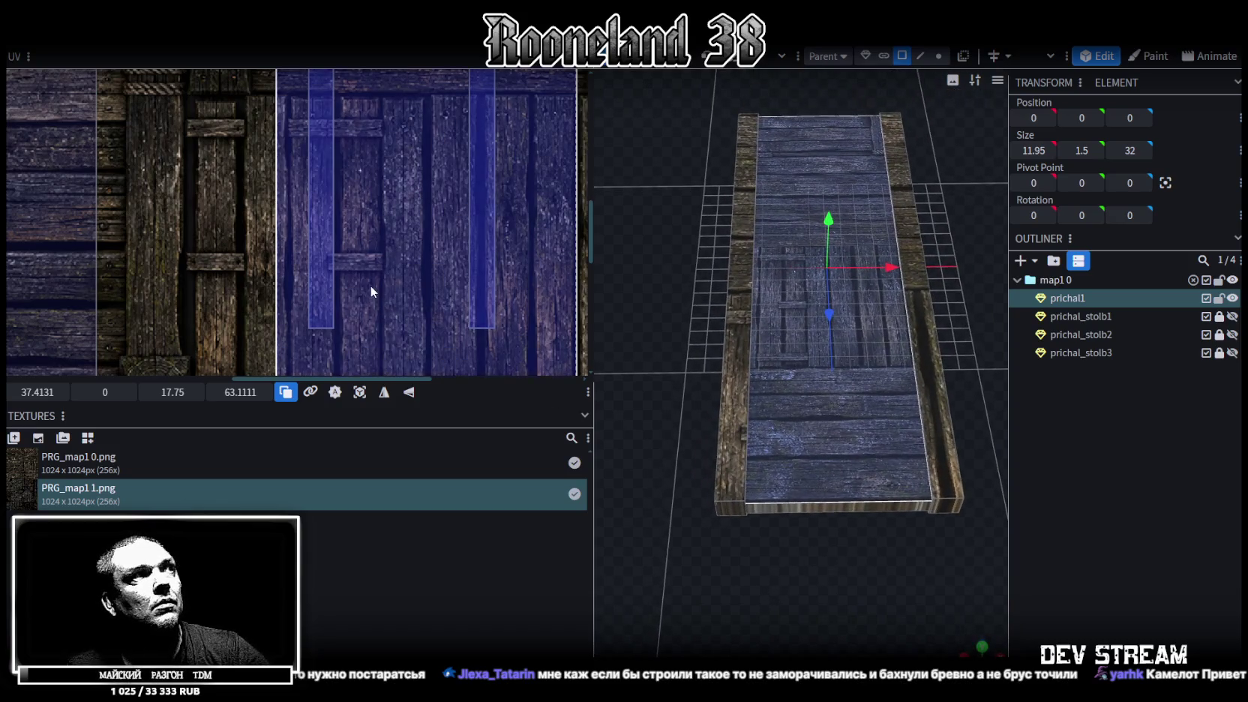
{"action": "scroll", "coordinate": [370, 285], "scroll_direction": "down", "scroll_amount": 3}
{"action": "middle_click_drag", "start_coordinate": [366, 267], "coordinate": [382, 250]}
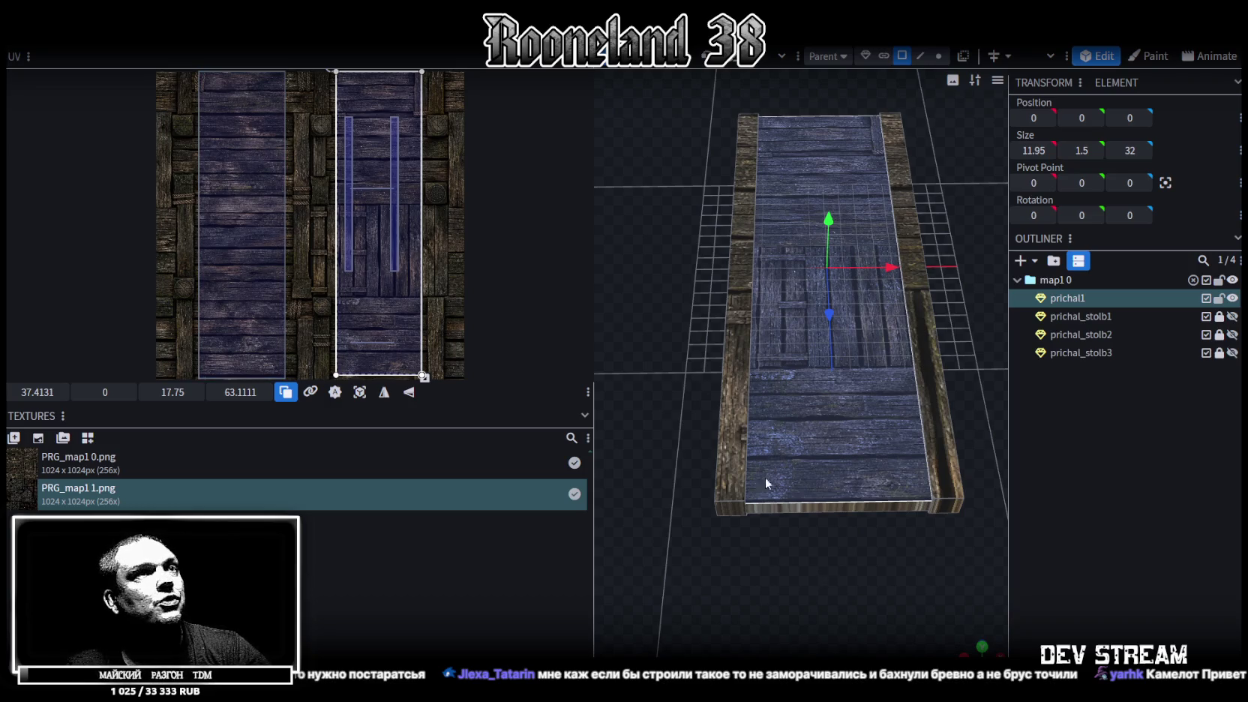
{"action": "left_click_drag", "start_coordinate": [764, 477], "coordinate": [836, 549]}
{"action": "scroll", "coordinate": [870, 602], "scroll_direction": "up", "scroll_amount": 5}
{"action": "mouse_move", "coordinate": [870, 603]}
{"action": "left_mouse_down"}
{"action": "mouse_move", "coordinate": [792, 536]}
{"action": "mouse_move", "coordinate": [812, 500]}
{"action": "mouse_move", "coordinate": [708, 480]}
{"action": "mouse_move", "coordinate": [679, 431]}
{"action": "mouse_move", "coordinate": [678, 477]}
{"action": "mouse_move", "coordinate": [719, 476]}
{"action": "left_mouse_up"}
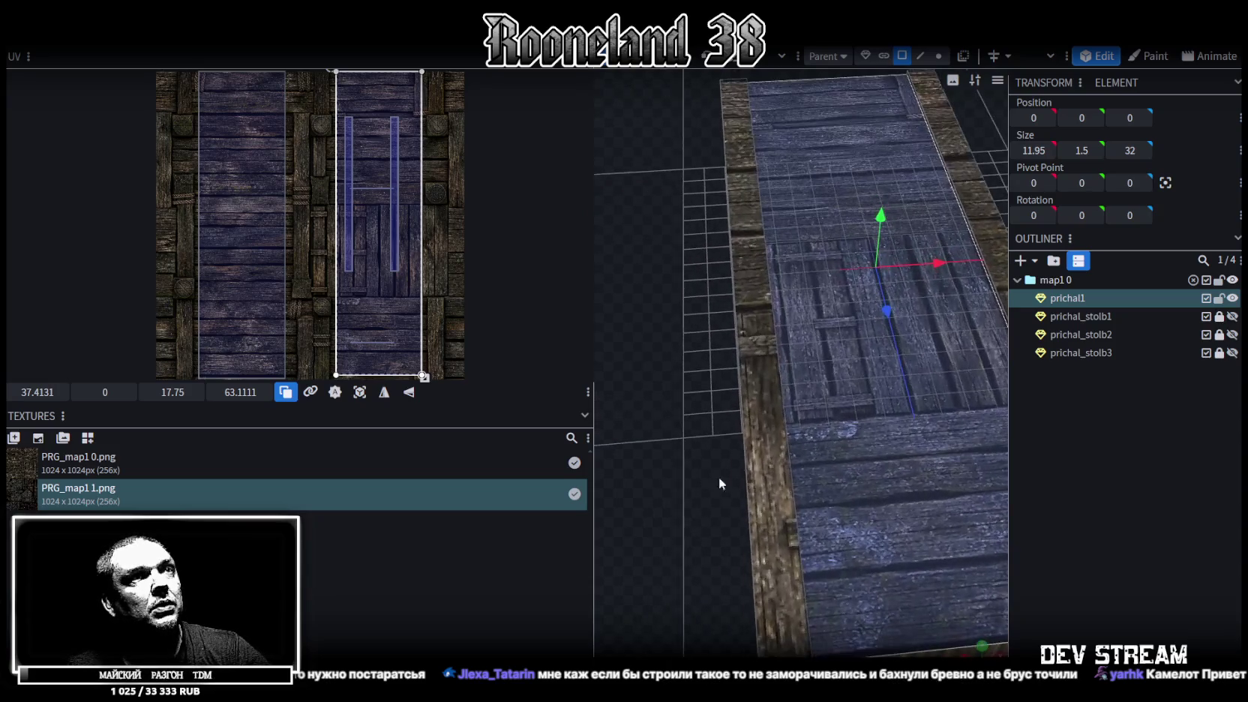
{"action": "left_click", "coordinate": [757, 406]}
{"action": "mouse_move", "coordinate": [756, 407]}
{"action": "left_mouse_down"}
{"action": "mouse_move", "coordinate": [662, 435]}
{"action": "mouse_move", "coordinate": [857, 464]}
{"action": "mouse_move", "coordinate": [811, 527]}
{"action": "mouse_move", "coordinate": [835, 385]}
{"action": "mouse_move", "coordinate": [842, 496]}
{"action": "mouse_move", "coordinate": [797, 480]}
{"action": "mouse_move", "coordinate": [830, 567]}
{"action": "mouse_move", "coordinate": [793, 531]}
{"action": "mouse_move", "coordinate": [796, 569]}
{"action": "mouse_move", "coordinate": [797, 551]}
{"action": "left_mouse_up"}
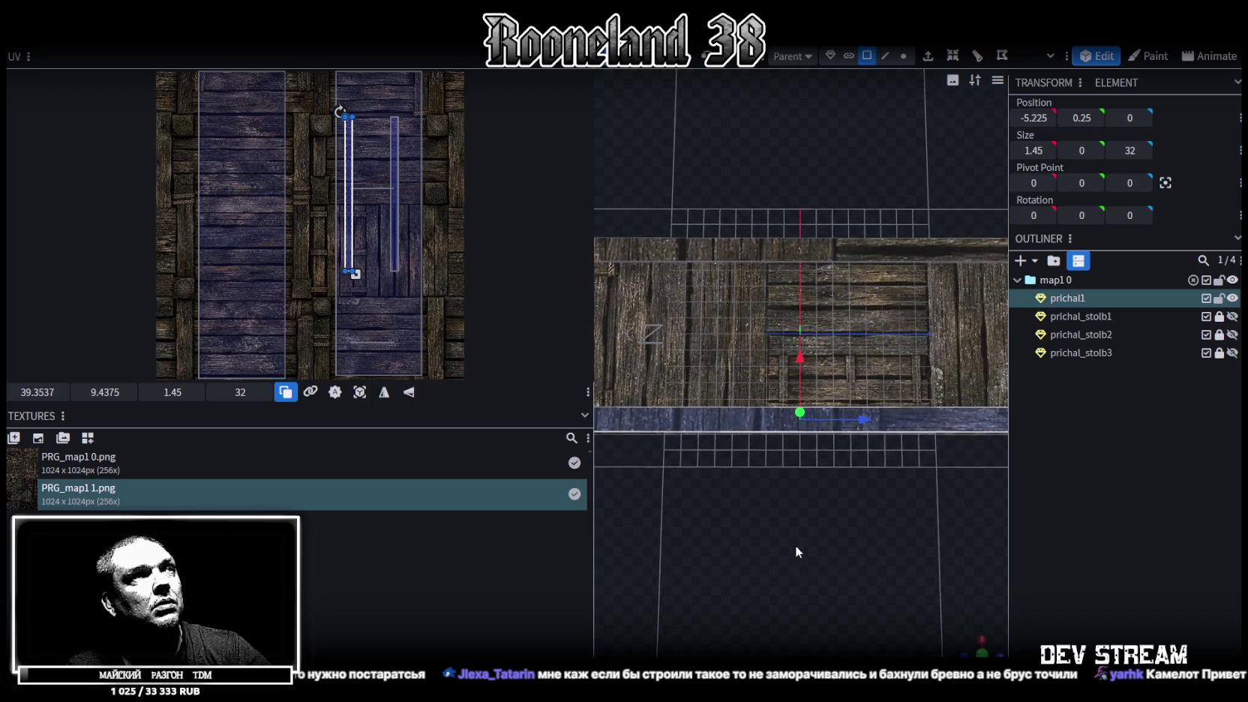
Step: Nudge the large deck face's UV right to 38.16, 0, narrowed to 17.19×63.11
{"action": "left_click", "coordinate": [800, 297]}
{"action": "scroll", "coordinate": [386, 225], "scroll_direction": "up", "scroll_amount": 3, "text": "ctrl"}
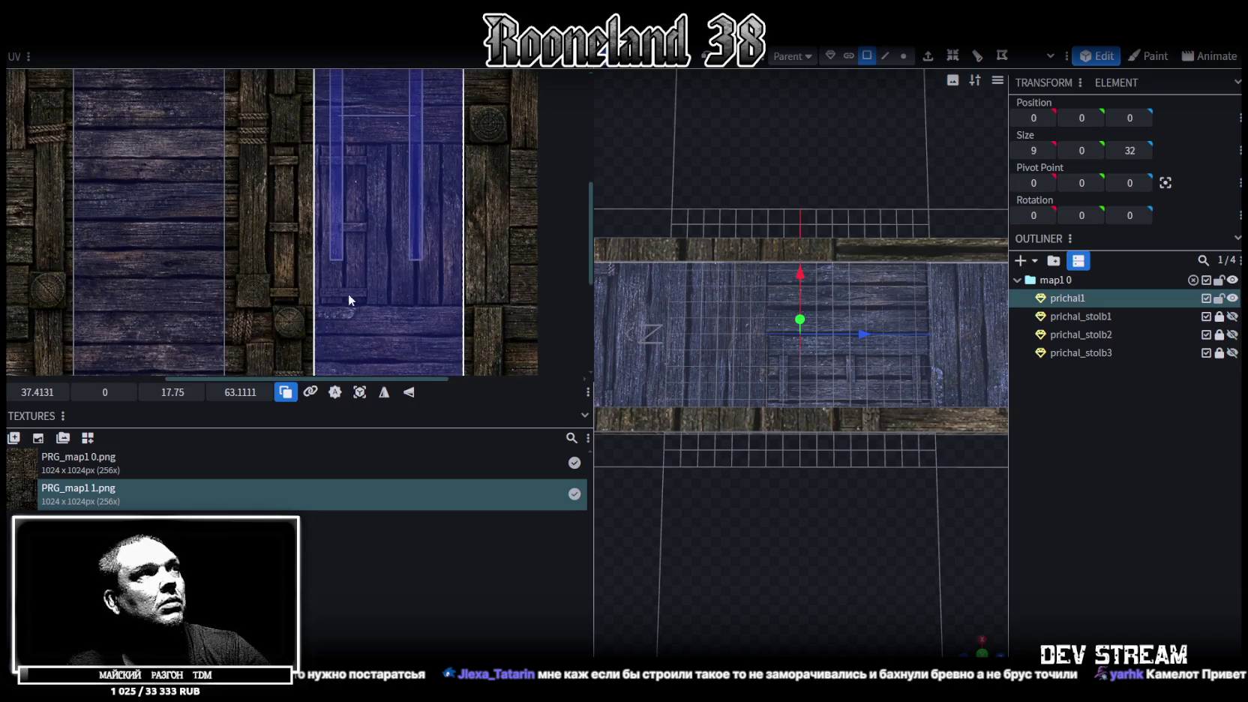
{"action": "scroll", "coordinate": [378, 239], "scroll_direction": "down", "scroll_amount": 2}
{"action": "left_click_drag", "start_coordinate": [349, 255], "coordinate": [353, 255]}
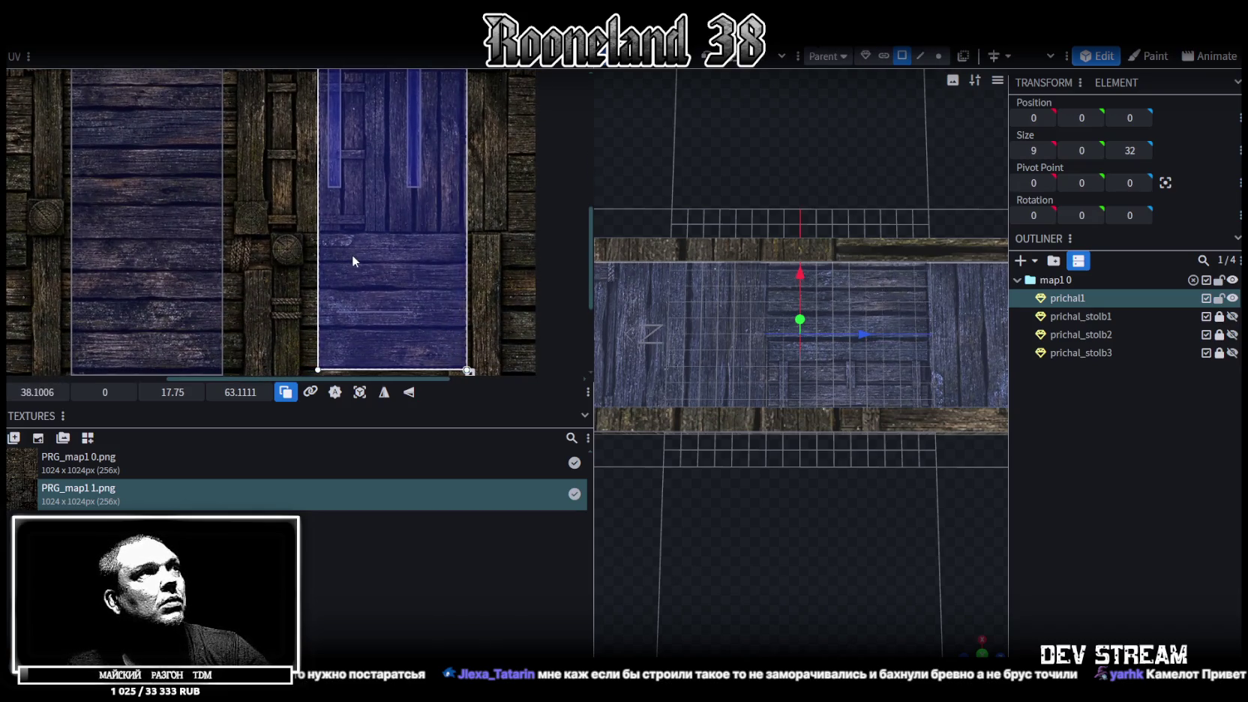
Step: Orbit and zoom to view the deck from above and check the board alignment
{"action": "scroll", "coordinate": [470, 282], "scroll_direction": "down", "scroll_amount": 1}
{"action": "scroll", "coordinate": [471, 282], "scroll_direction": "down", "scroll_amount": 2}
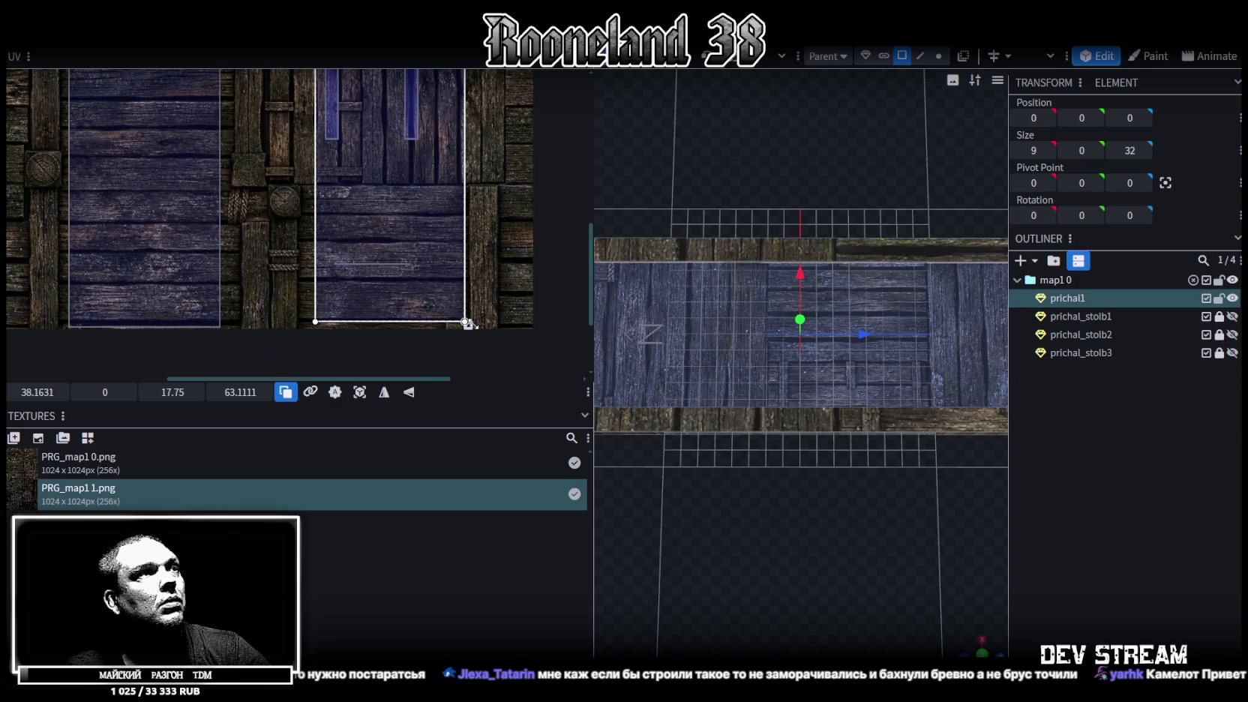
{"action": "scroll", "coordinate": [394, 161], "scroll_direction": "up", "scroll_amount": 5}
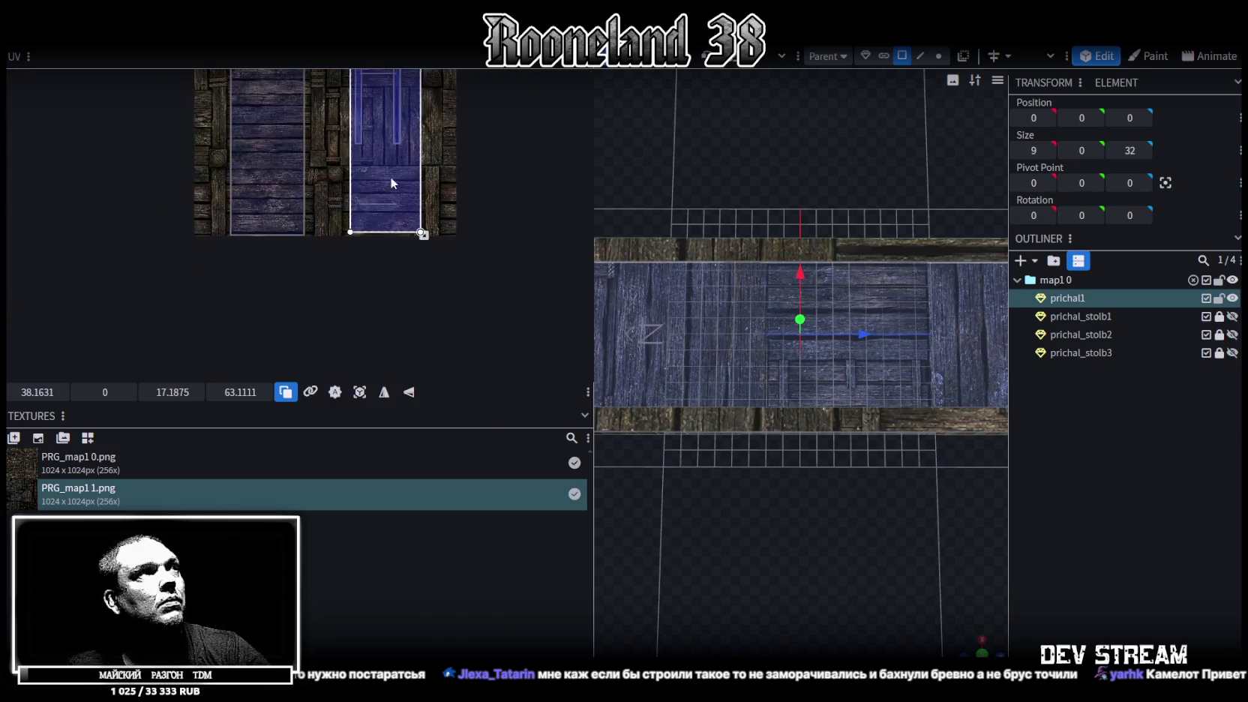
{"action": "scroll", "coordinate": [400, 253], "scroll_direction": "up", "scroll_amount": 2, "text": "ctrl"}
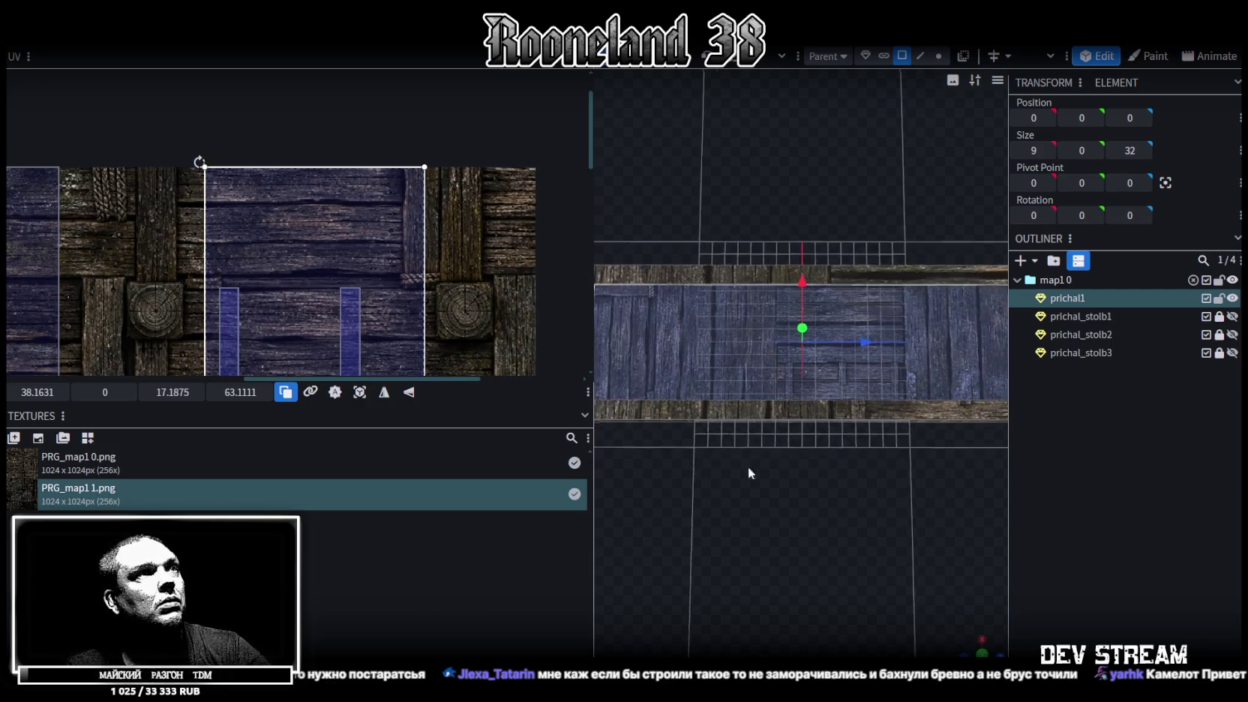
{"action": "left_click_drag", "start_coordinate": [731, 472], "coordinate": [913, 453]}
{"action": "scroll", "coordinate": [892, 516], "scroll_direction": "up", "scroll_amount": 4}
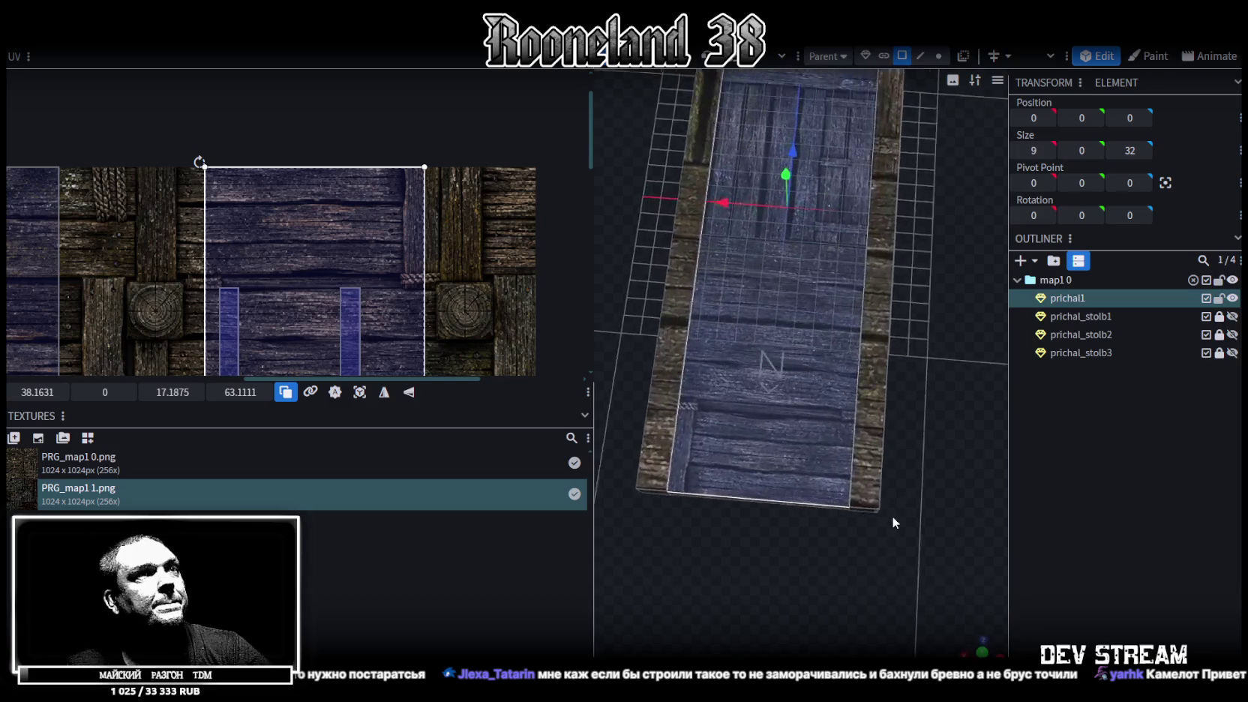
{"action": "left_click_drag", "start_coordinate": [888, 505], "coordinate": [881, 494]}
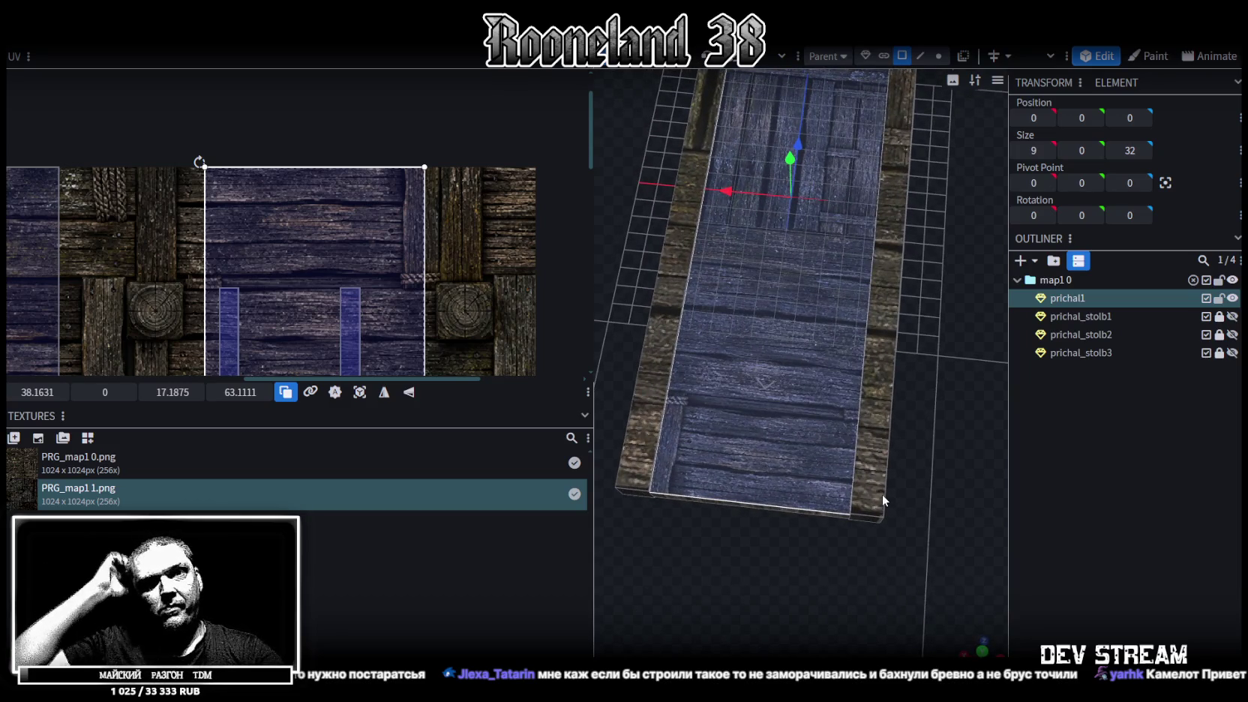
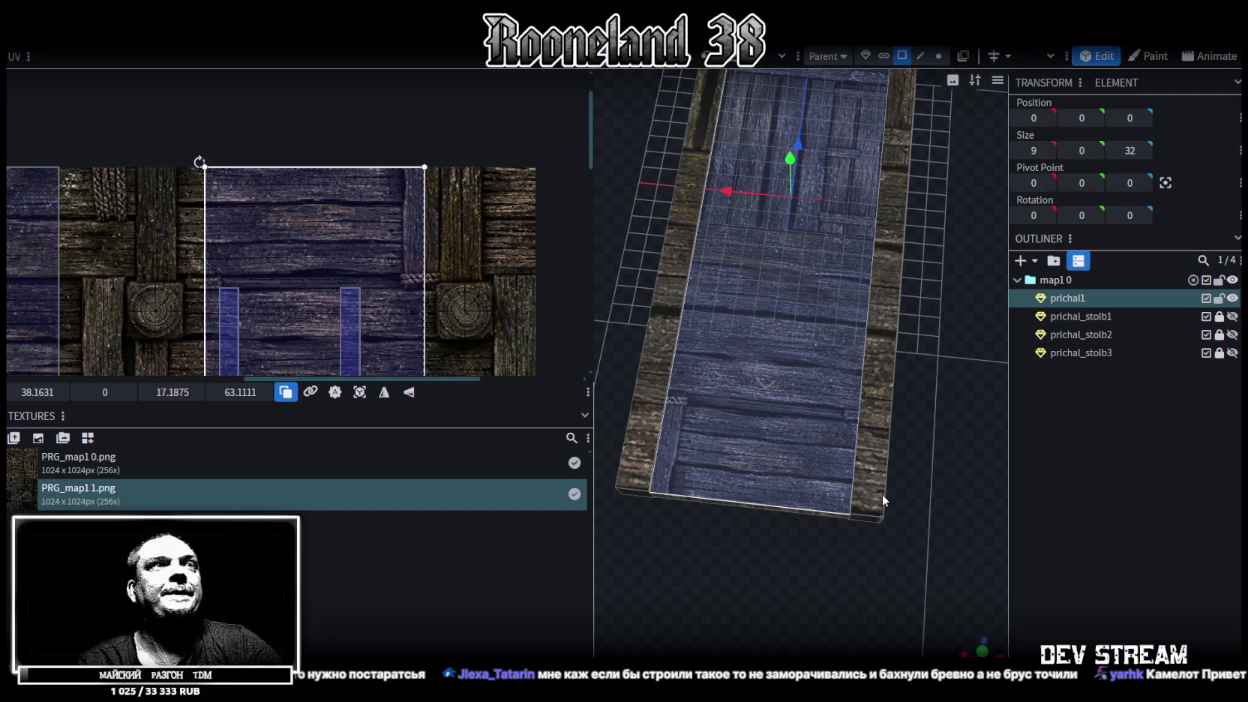
Step: Move the narrow side beam's UV strip onto another vertical board of the wood texture
{"action": "mouse_move", "coordinate": [853, 280]}
{"action": "left_mouse_down"}
{"action": "mouse_move", "coordinate": [826, 375]}
{"action": "mouse_move", "coordinate": [862, 484]}
{"action": "left_mouse_up"}
{"action": "left_click", "coordinate": [817, 396]}
{"action": "scroll", "coordinate": [331, 262], "scroll_direction": "down", "scroll_amount": 3}
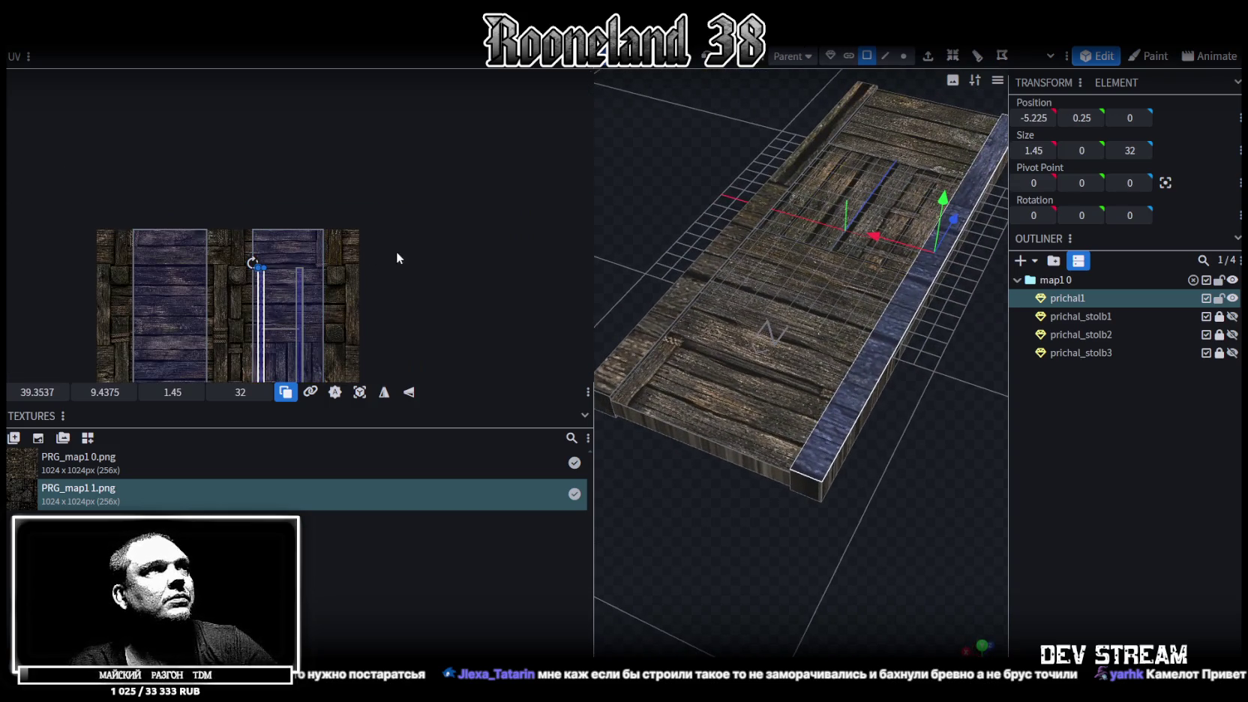
{"action": "scroll", "coordinate": [396, 251], "scroll_direction": "up", "scroll_amount": 2}
{"action": "scroll", "coordinate": [480, 187], "scroll_direction": "up", "scroll_amount": 1}
{"action": "scroll", "coordinate": [358, 178], "scroll_direction": "up", "scroll_amount": 2}
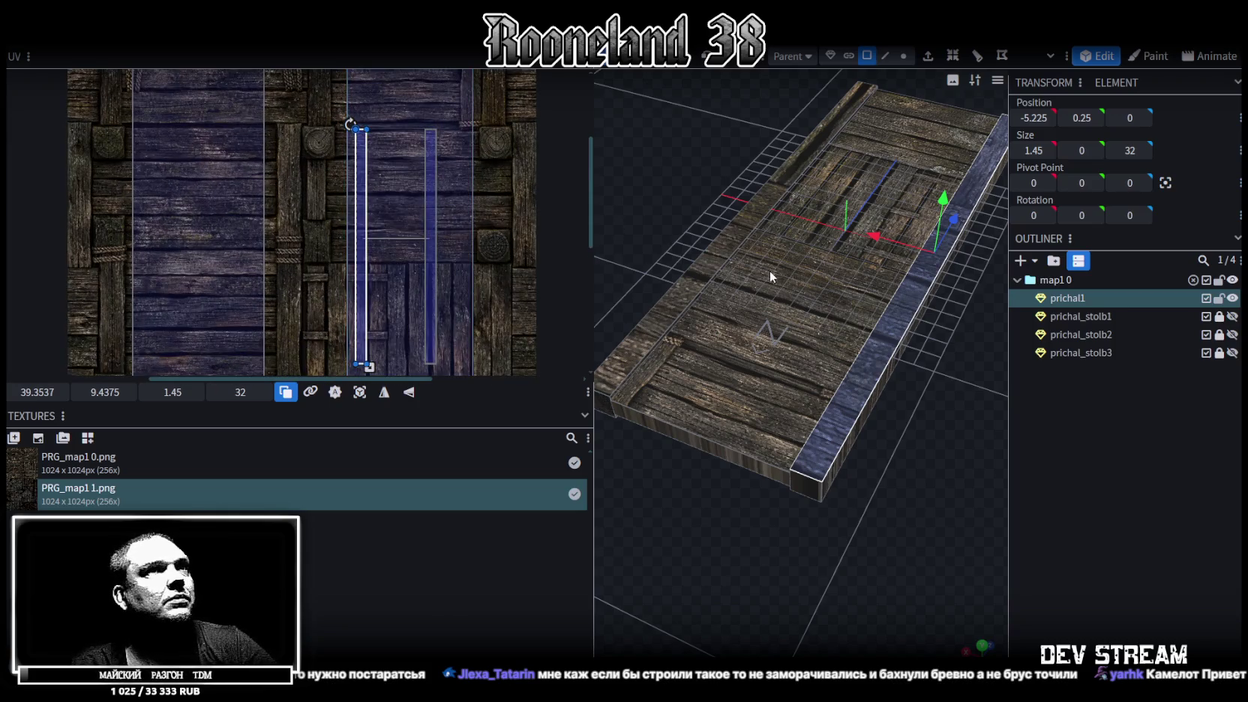
{"action": "left_click_drag", "start_coordinate": [363, 219], "coordinate": [287, 216]}
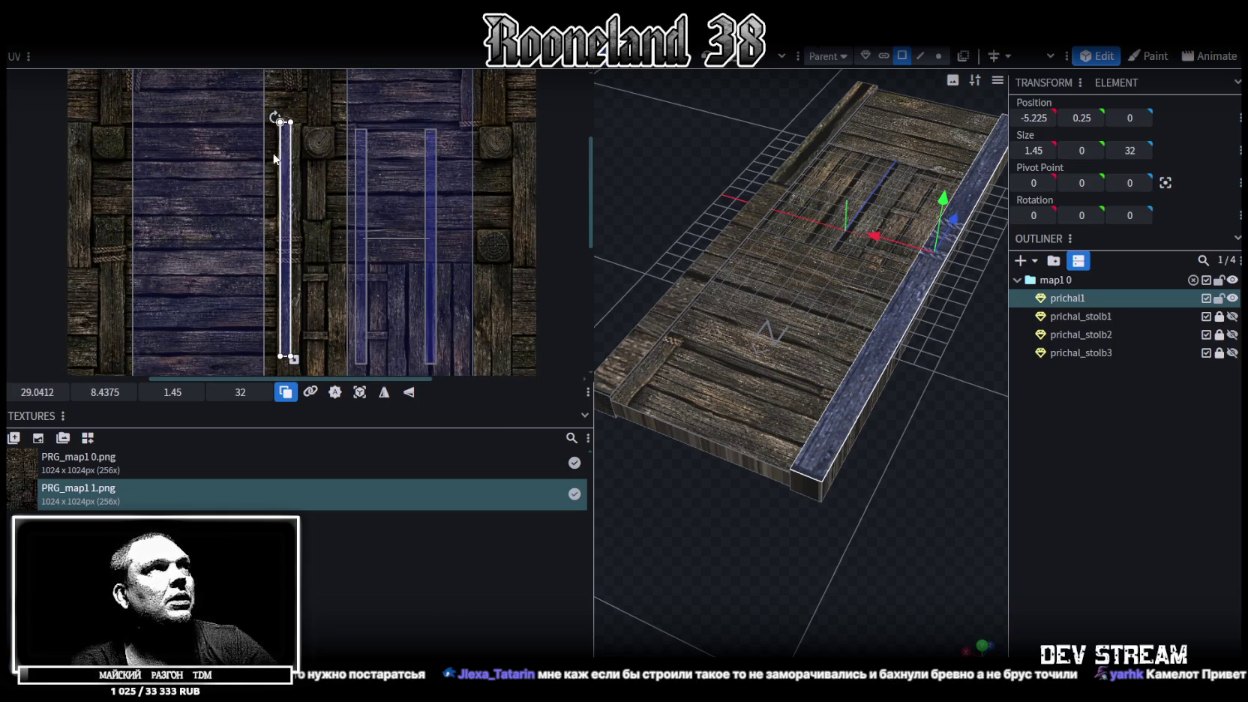
{"action": "scroll", "coordinate": [336, 150], "scroll_direction": "left", "scroll_amount": 3}
{"action": "scroll", "coordinate": [350, 108], "scroll_direction": "up", "scroll_amount": 2}
{"action": "scroll", "coordinate": [382, 150], "scroll_direction": "up", "scroll_amount": 2}
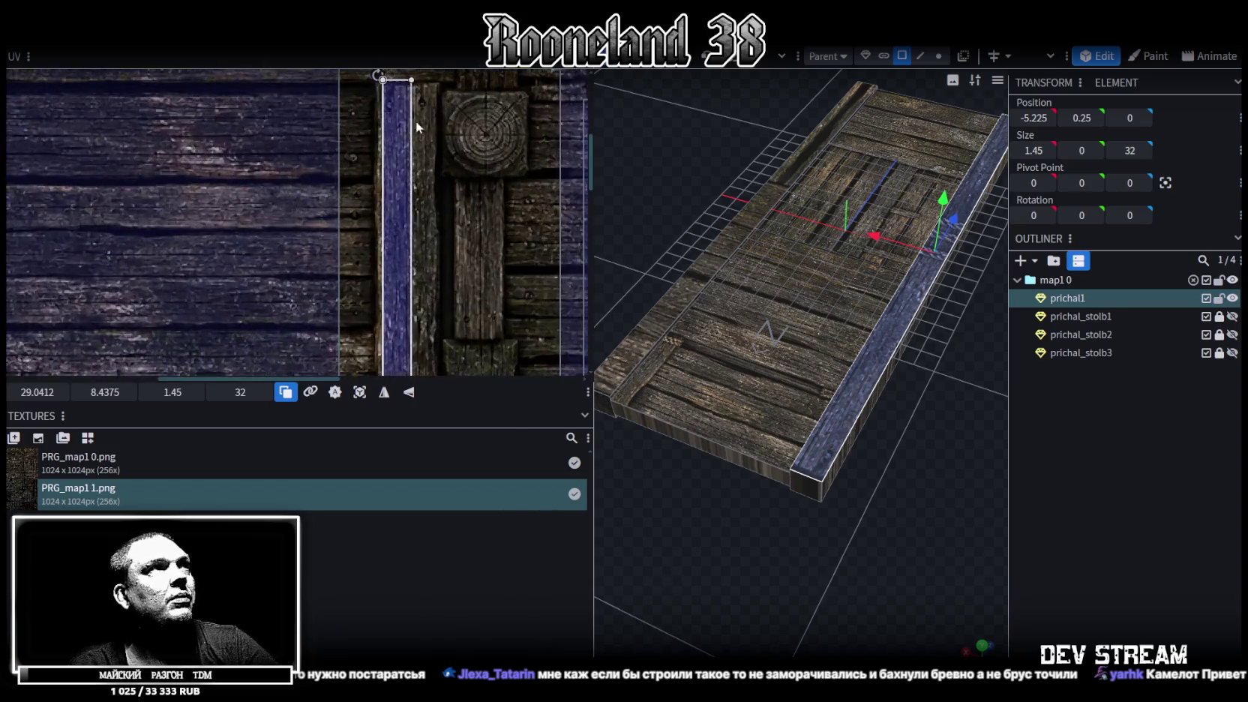
{"action": "scroll", "coordinate": [405, 188], "scroll_direction": "up", "scroll_amount": 2}
Step: Align another face of the beam on its board and widen its UV to cover the board
{"action": "left_click", "coordinate": [346, 191]}
{"action": "left_click_drag", "start_coordinate": [346, 191], "coordinate": [353, 199]}
{"action": "scroll", "coordinate": [353, 199], "scroll_direction": "down", "scroll_amount": 3}
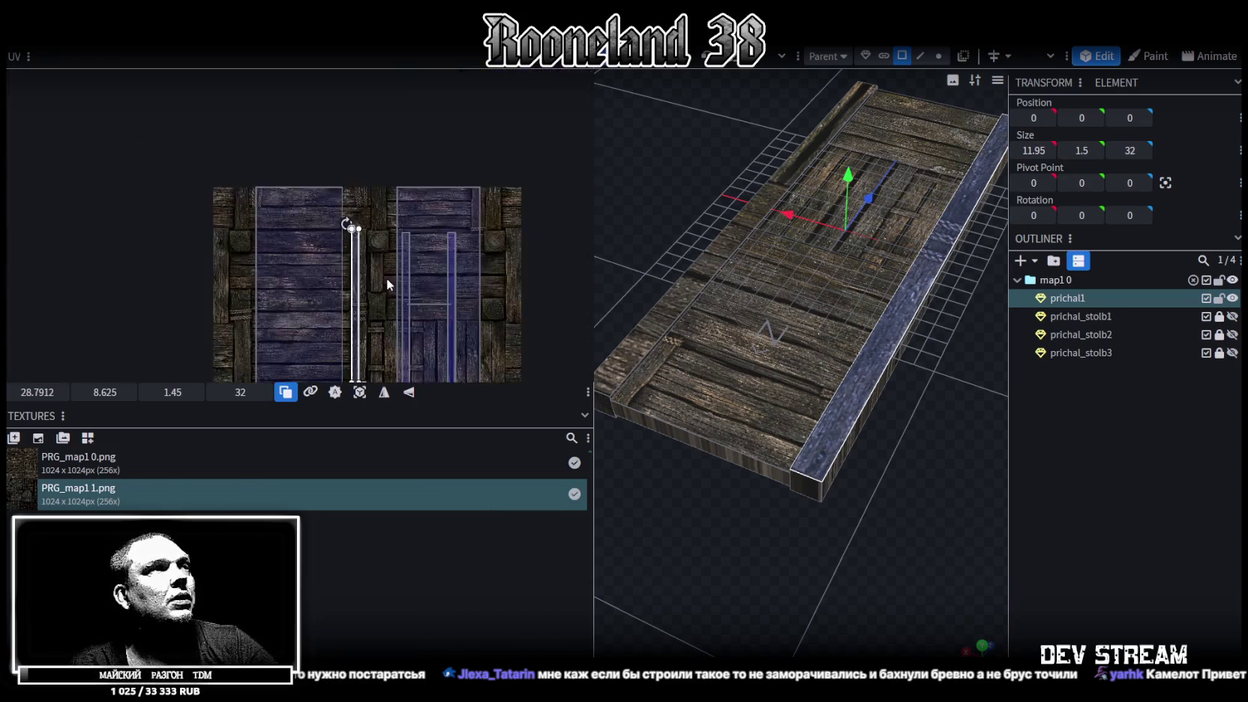
{"action": "scroll", "coordinate": [387, 278], "scroll_direction": "up", "scroll_amount": 2}
{"action": "scroll", "coordinate": [382, 197], "scroll_direction": "up", "scroll_amount": 2}
{"action": "scroll", "coordinate": [408, 171], "scroll_direction": "up", "scroll_amount": 1}
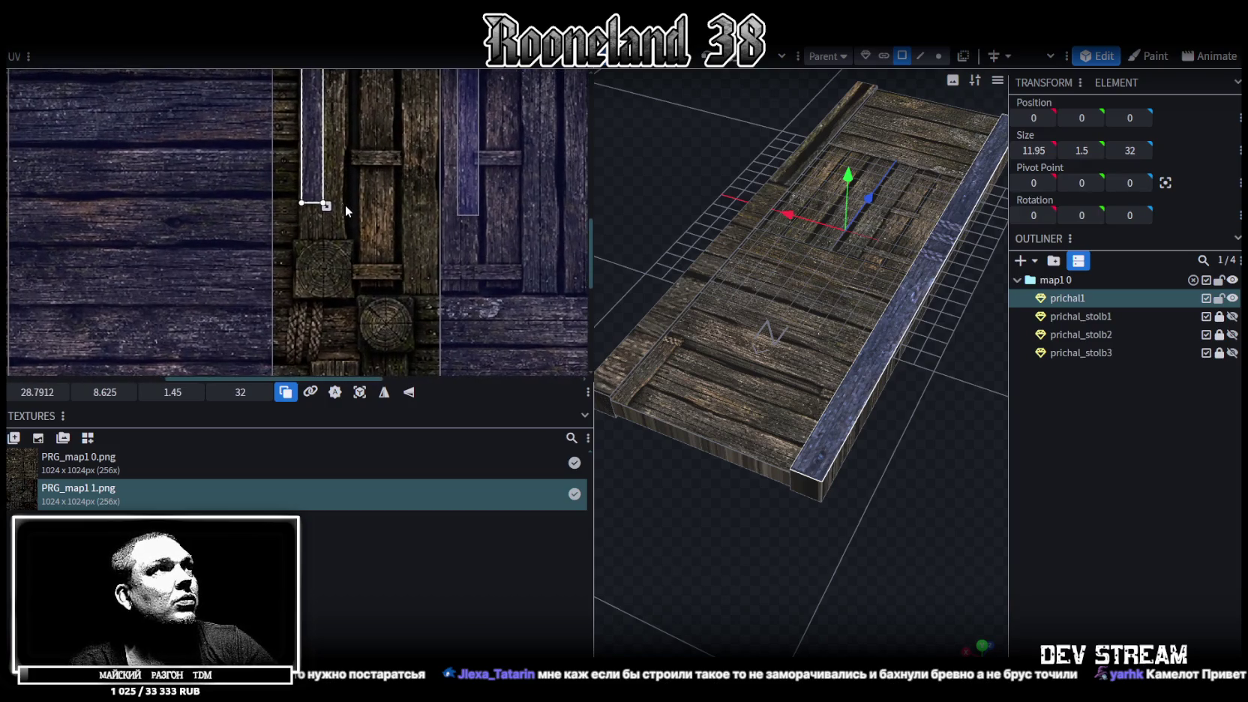
{"action": "scroll", "coordinate": [311, 216], "scroll_direction": "up", "scroll_amount": 2}
{"action": "left_click_drag", "start_coordinate": [303, 205], "coordinate": [339, 260]}
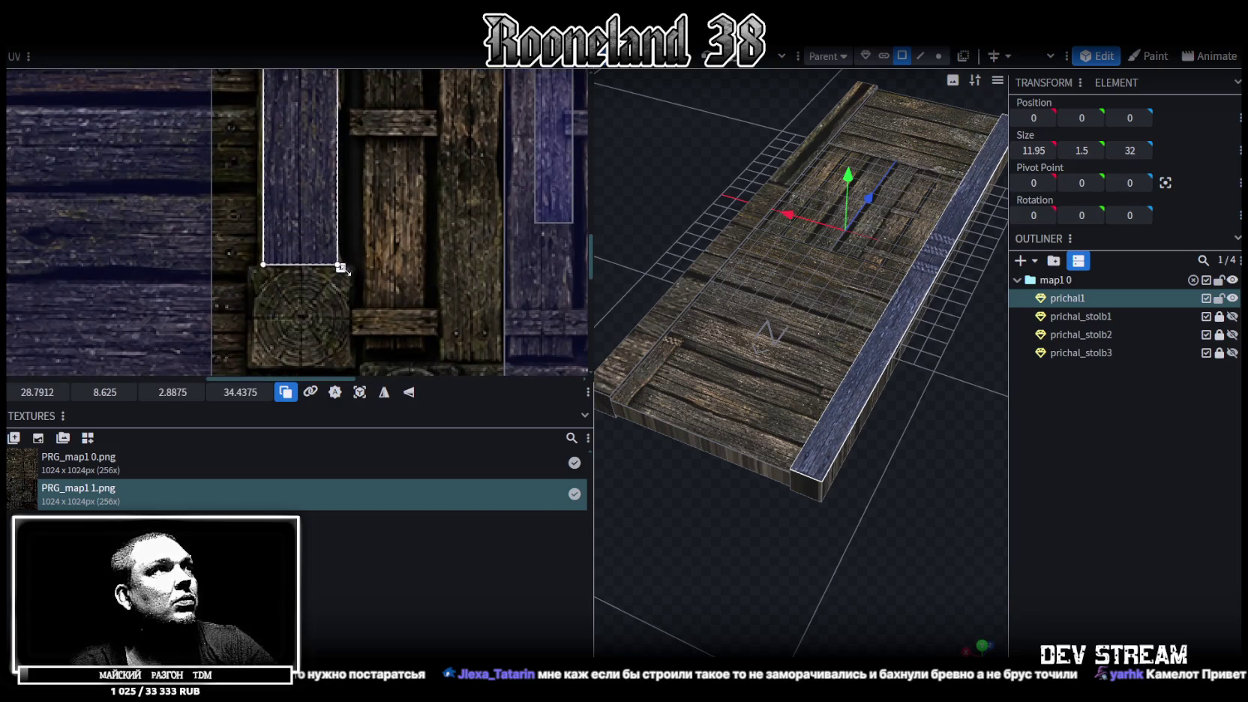
{"action": "mouse_move", "coordinate": [772, 311]}
{"action": "left_mouse_down"}
{"action": "mouse_move", "coordinate": [939, 417]}
{"action": "mouse_move", "coordinate": [903, 346]}
{"action": "mouse_move", "coordinate": [744, 460]}
{"action": "mouse_move", "coordinate": [703, 383]}
{"action": "left_mouse_up"}
{"action": "left_click", "coordinate": [702, 388]}
Step: Shift the opposite side beam's face UV from the right plank to the left plank, origin 23.8037, 7.8125
{"action": "scroll", "coordinate": [295, 297], "scroll_direction": "down", "scroll_amount": 3}
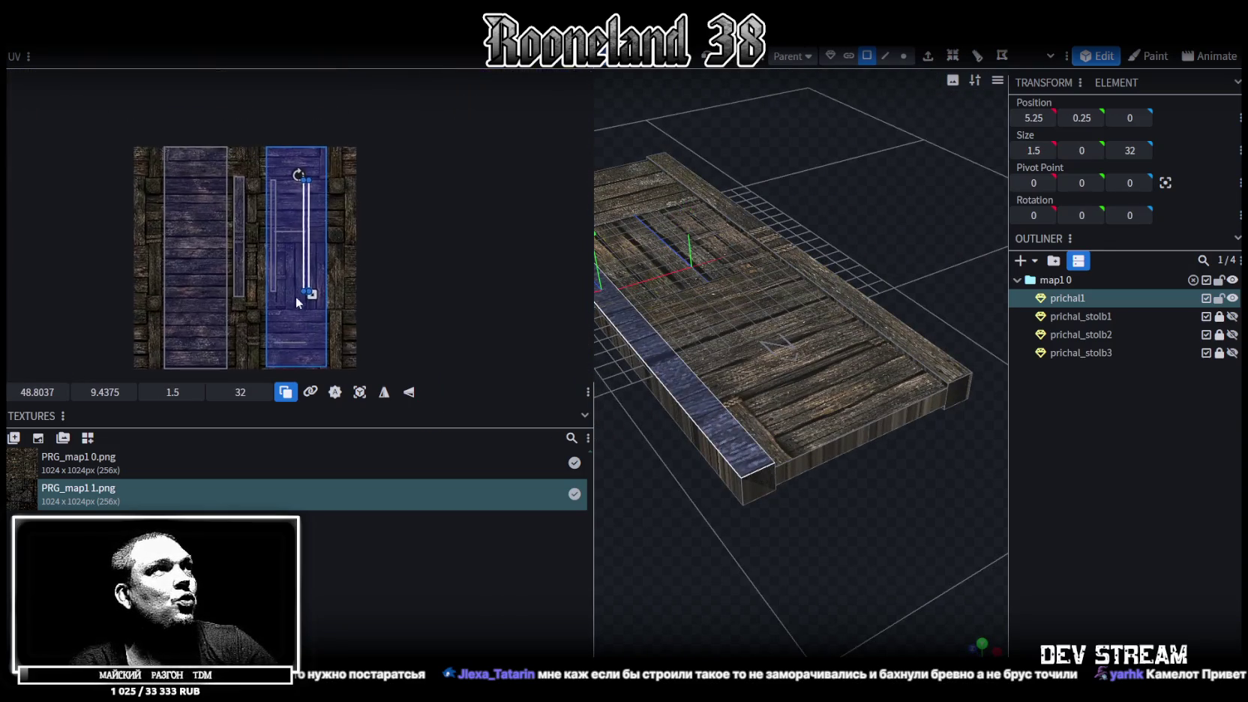
{"action": "scroll", "coordinate": [322, 256], "scroll_direction": "up", "scroll_amount": 2}
{"action": "scroll", "coordinate": [304, 234], "scroll_direction": "up", "scroll_amount": 2}
{"action": "scroll", "coordinate": [334, 217], "scroll_direction": "up", "scroll_amount": 1}
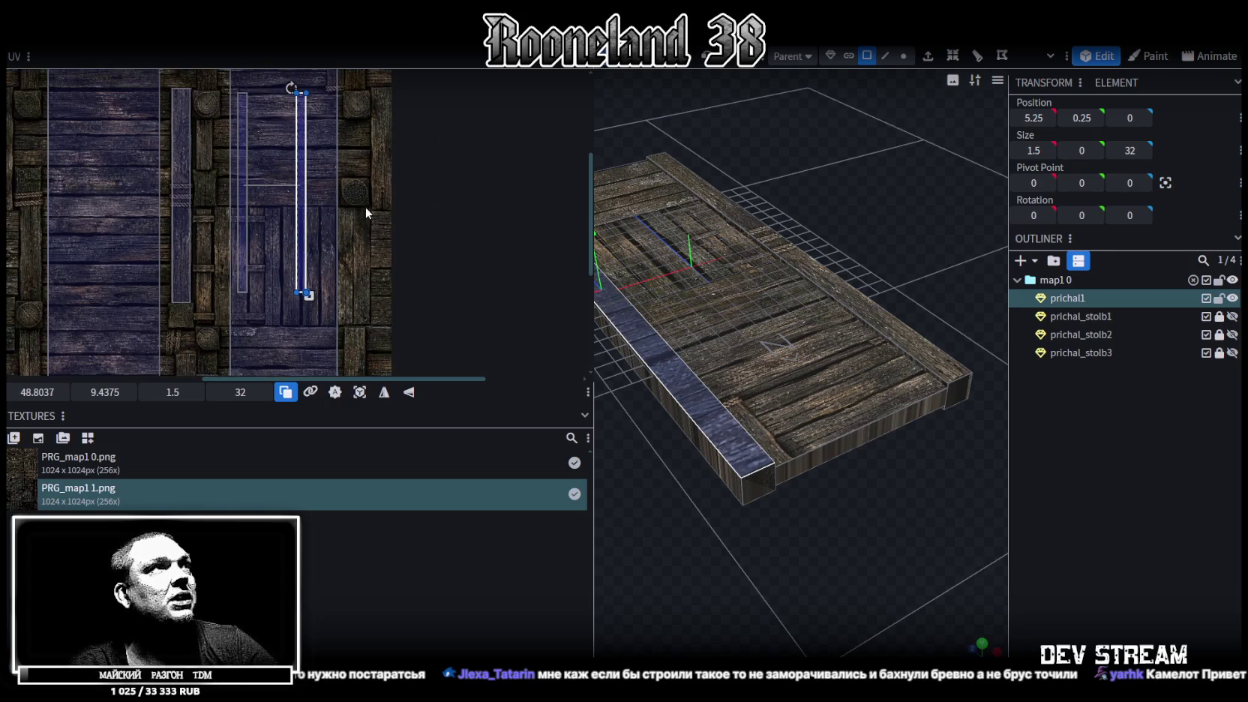
{"action": "scroll", "coordinate": [358, 307], "scroll_direction": "up", "scroll_amount": 1}
{"action": "scroll", "coordinate": [397, 286], "scroll_direction": "down", "scroll_amount": 1}
{"action": "scroll", "coordinate": [397, 166], "scroll_direction": "down", "scroll_amount": 2}
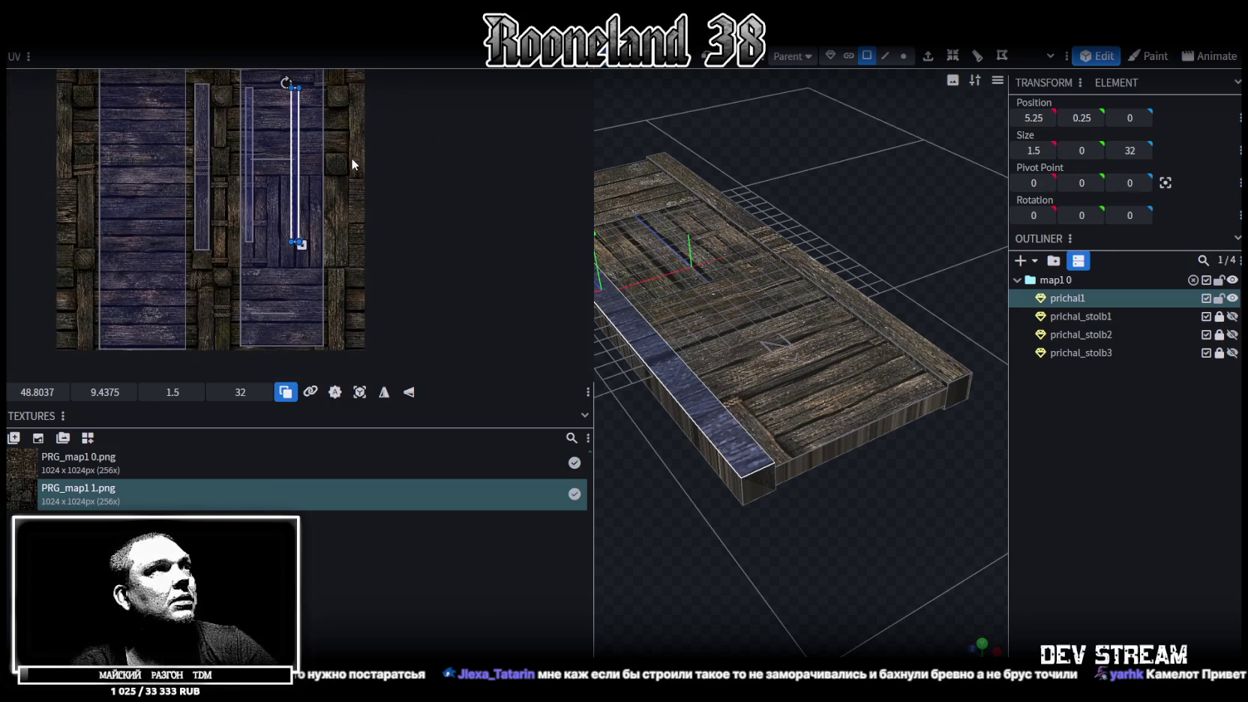
{"action": "scroll", "coordinate": [351, 158], "scroll_direction": "down", "scroll_amount": 1}
{"action": "scroll", "coordinate": [351, 163], "scroll_direction": "down", "scroll_amount": 1}
{"action": "scroll", "coordinate": [419, 179], "scroll_direction": "up", "scroll_amount": 1}
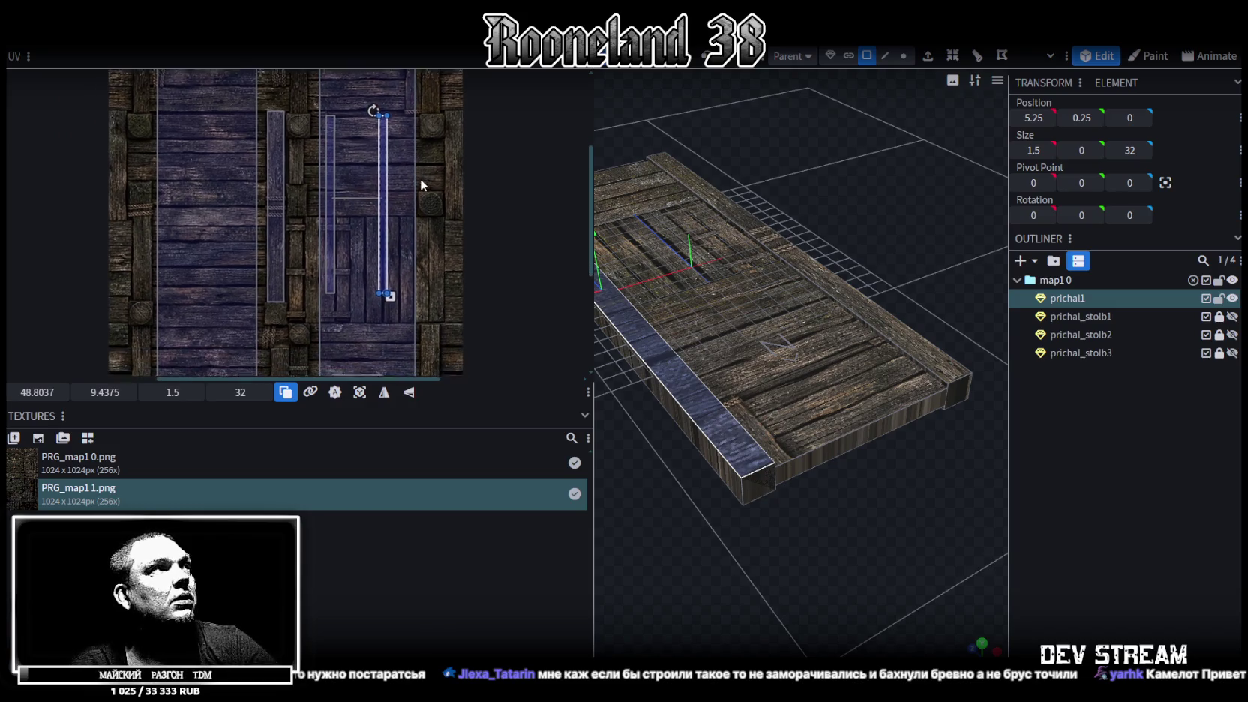
{"action": "scroll", "coordinate": [413, 143], "scroll_direction": "down", "scroll_amount": 1}
{"action": "scroll", "coordinate": [417, 150], "scroll_direction": "up", "scroll_amount": 1}
{"action": "scroll", "coordinate": [423, 143], "scroll_direction": "down", "scroll_amount": 1}
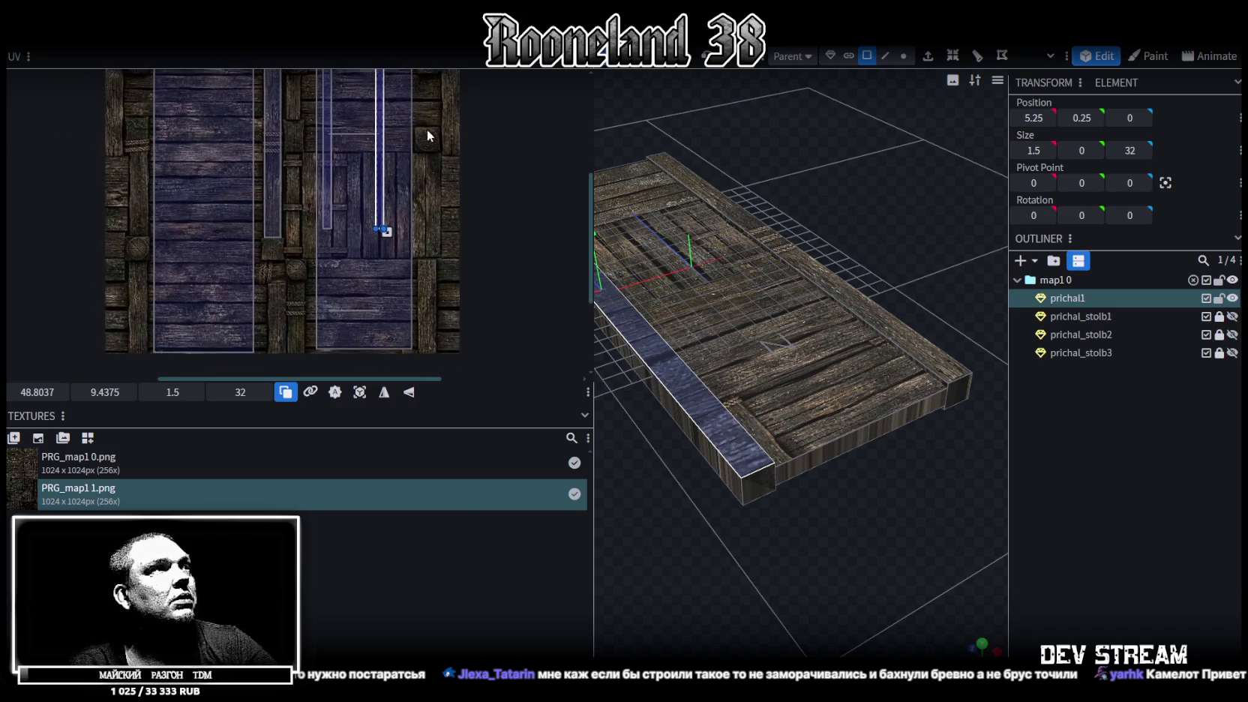
{"action": "scroll", "coordinate": [425, 188], "scroll_direction": "up", "scroll_amount": 1}
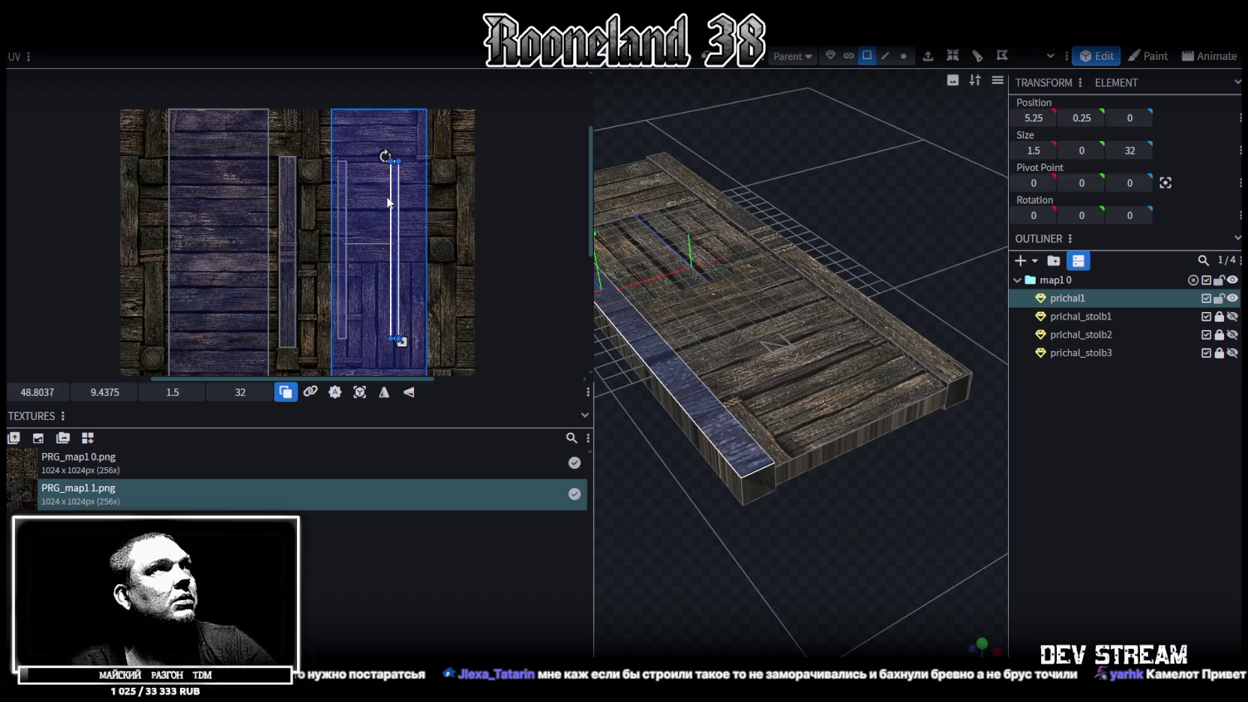
{"action": "left_click_drag", "start_coordinate": [387, 207], "coordinate": [262, 197]}
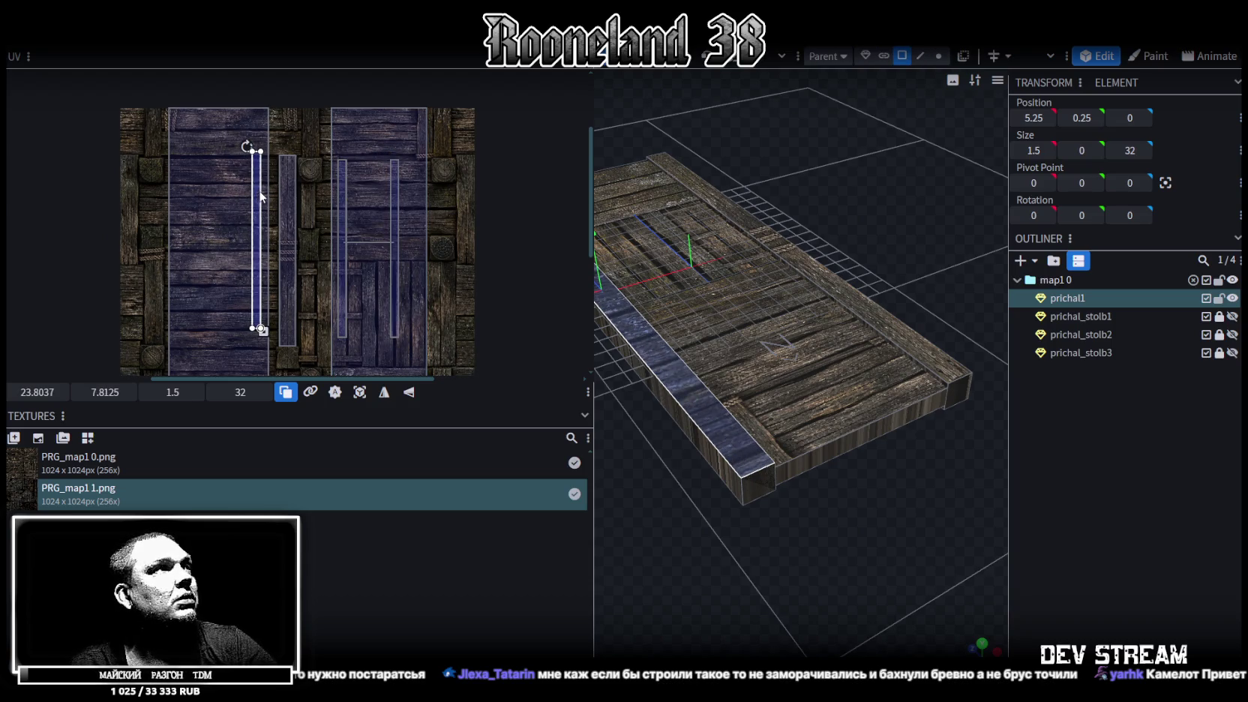
{"action": "right_click", "coordinate": [256, 189]}
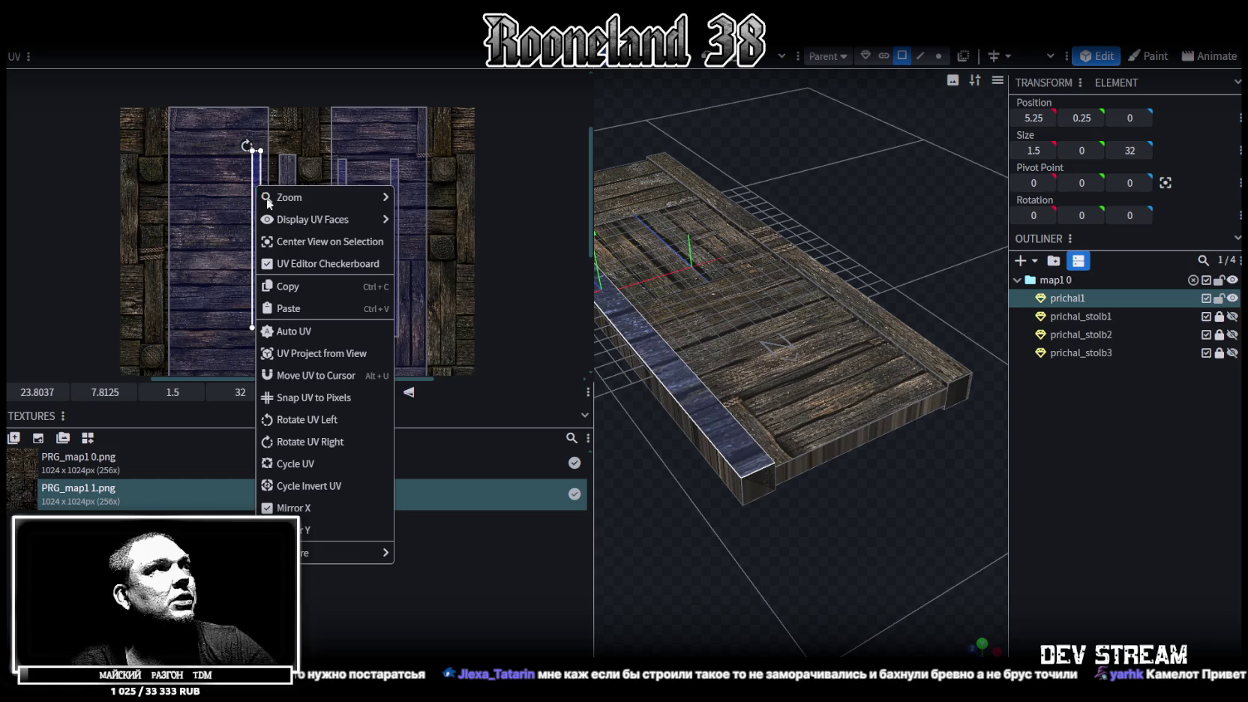
Step: Rotate the UV strip to horizontal and stretch it to 63.875 × 2.9941 starting at 0, 4.0375
{"action": "left_click", "coordinate": [330, 420]}
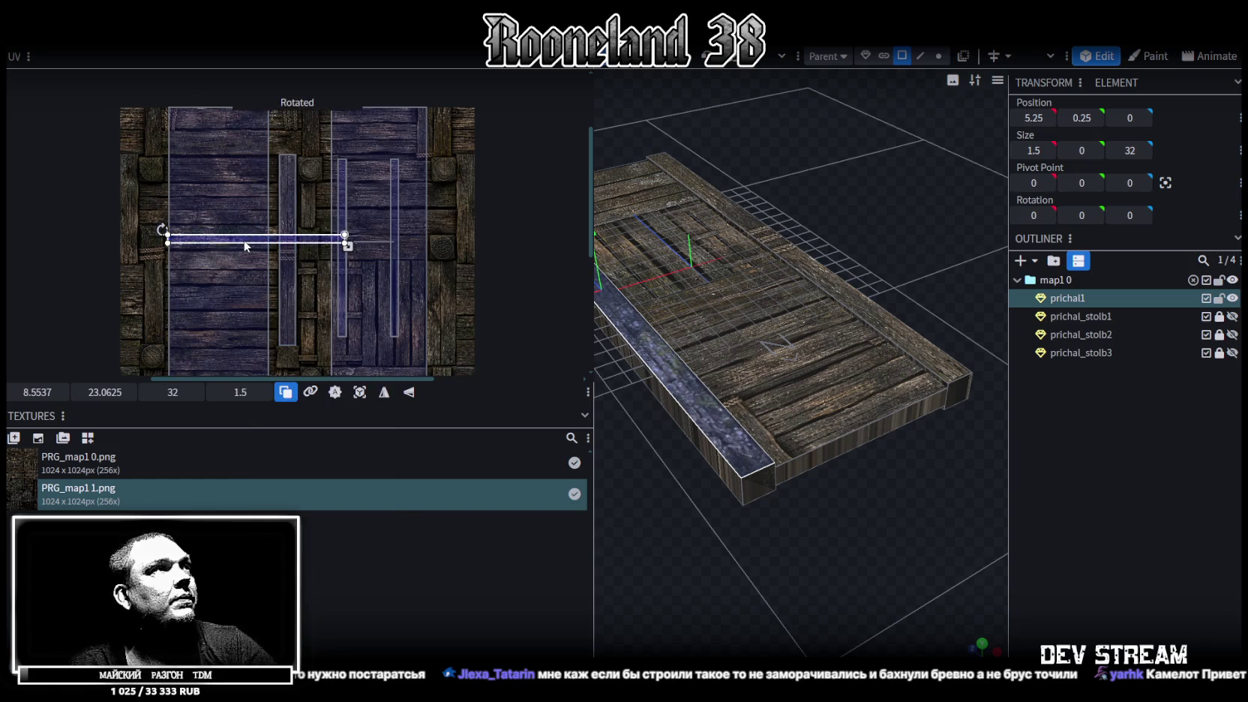
{"action": "left_click_drag", "start_coordinate": [245, 245], "coordinate": [238, 103]}
{"action": "scroll", "coordinate": [127, 93], "scroll_direction": "up", "scroll_amount": 5}
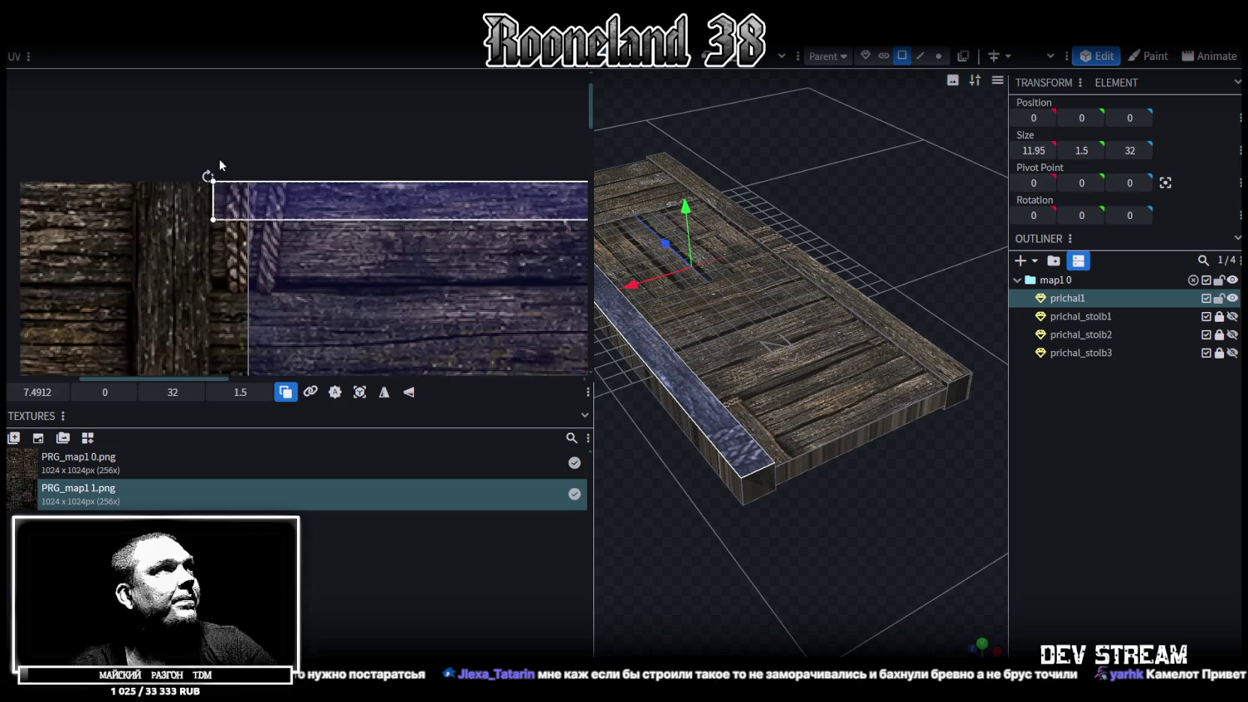
{"action": "left_click_drag", "start_coordinate": [249, 188], "coordinate": [54, 292]}
{"action": "scroll", "coordinate": [54, 292], "scroll_direction": "down", "scroll_amount": 3}
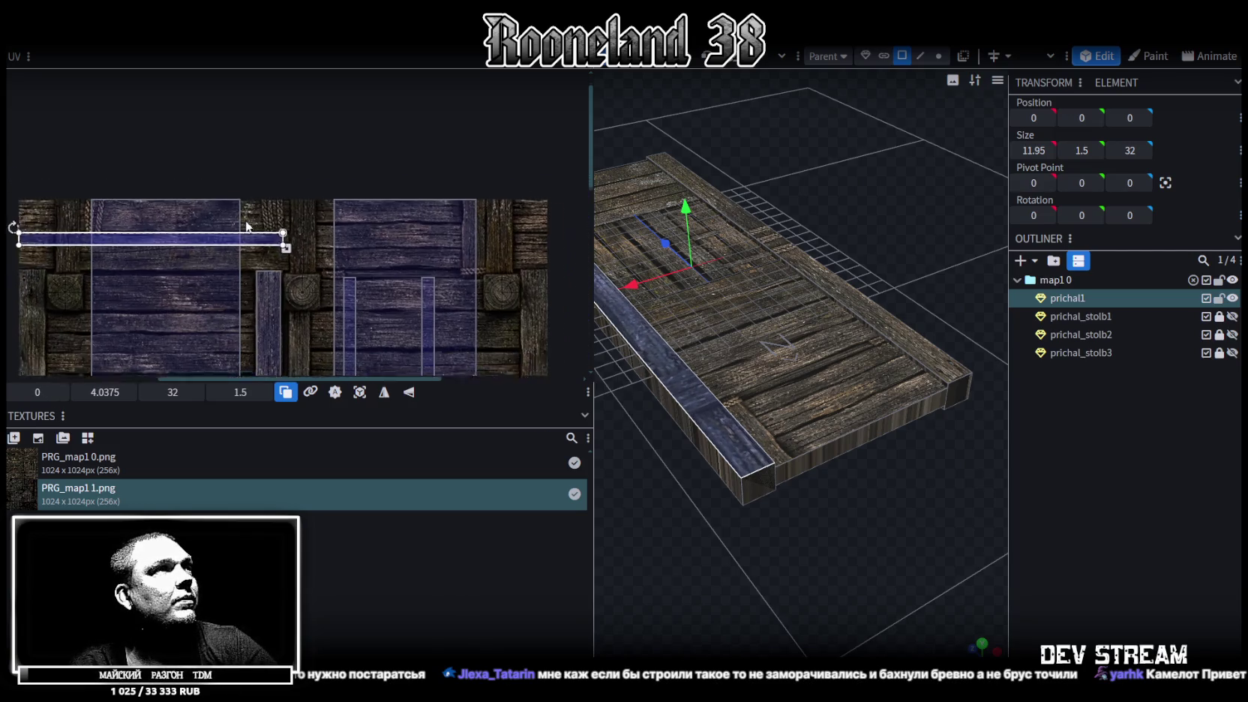
{"action": "scroll", "coordinate": [248, 233], "scroll_direction": "up", "scroll_amount": 2}
{"action": "scroll", "coordinate": [330, 211], "scroll_direction": "up", "scroll_amount": 2}
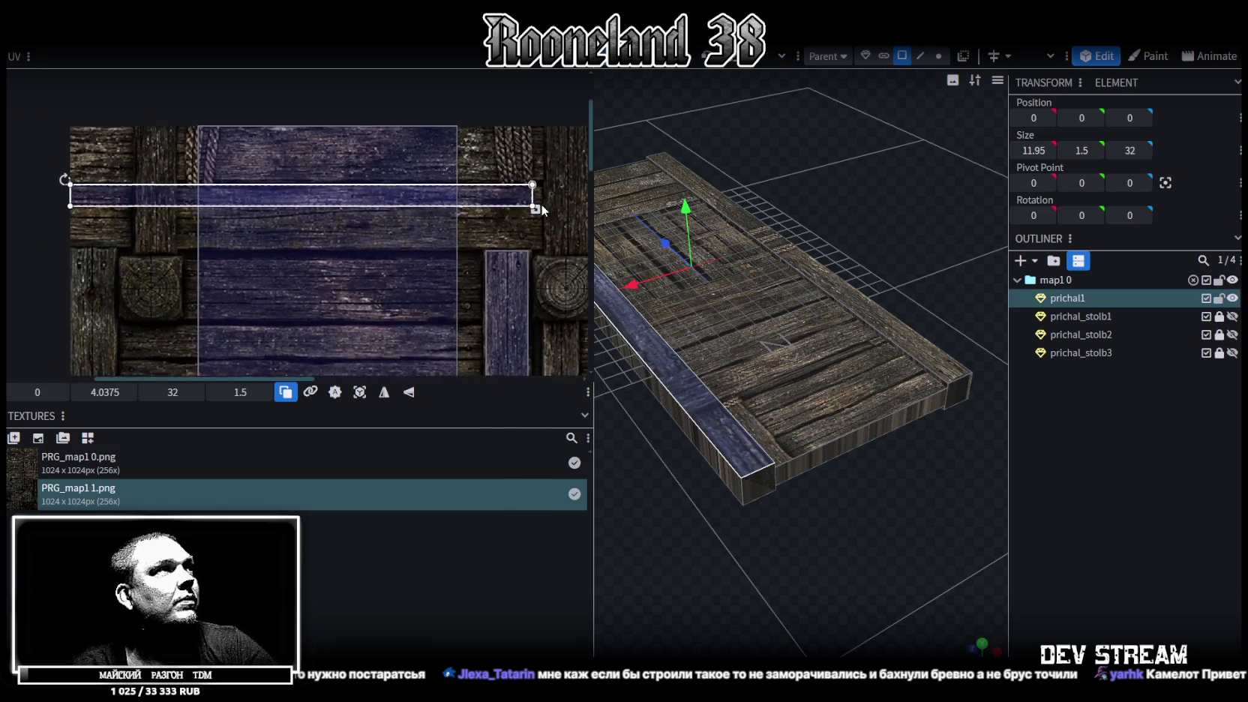
{"action": "mouse_move", "coordinate": [506, 212]}
{"action": "middle_mouse_down"}
{"action": "mouse_move", "coordinate": [290, 216]}
{"action": "mouse_move", "coordinate": [313, 211]}
{"action": "mouse_move", "coordinate": [265, 178]}
{"action": "mouse_move", "coordinate": [207, 162]}
{"action": "middle_mouse_up"}
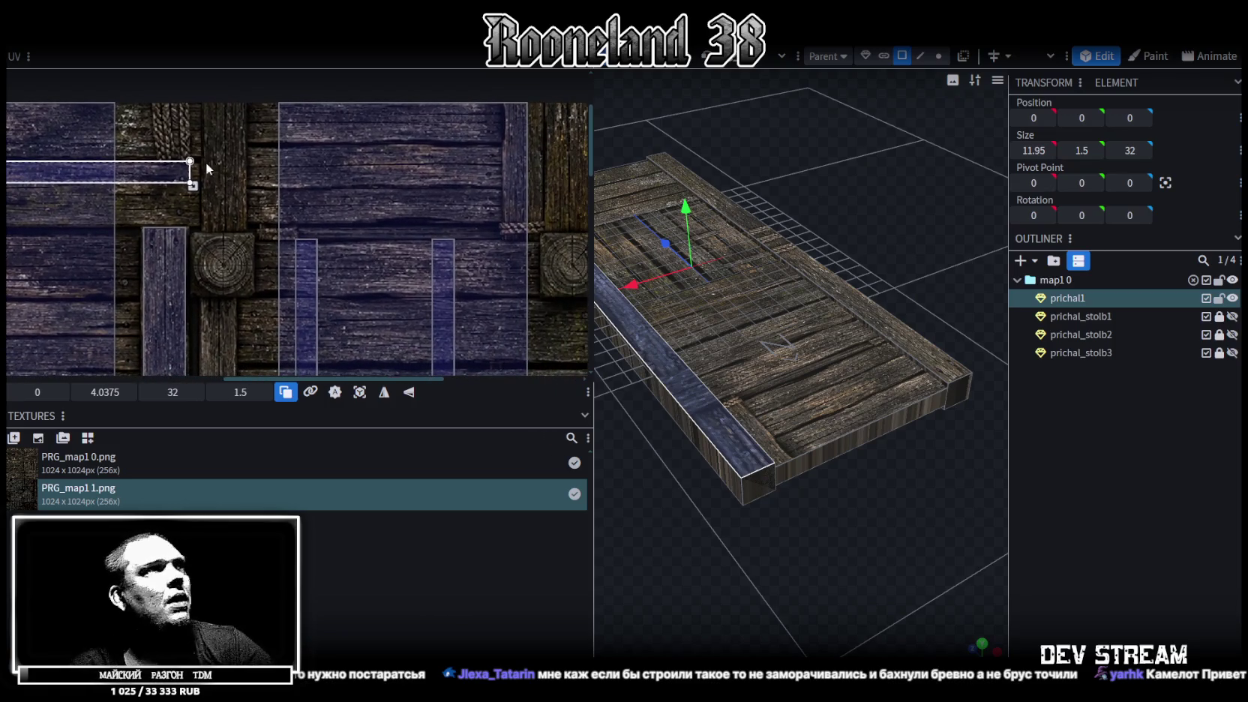
{"action": "mouse_move", "coordinate": [193, 186]}
{"action": "left_mouse_down"}
{"action": "mouse_move", "coordinate": [503, 200]}
{"action": "mouse_move", "coordinate": [360, 227]}
{"action": "left_mouse_up"}
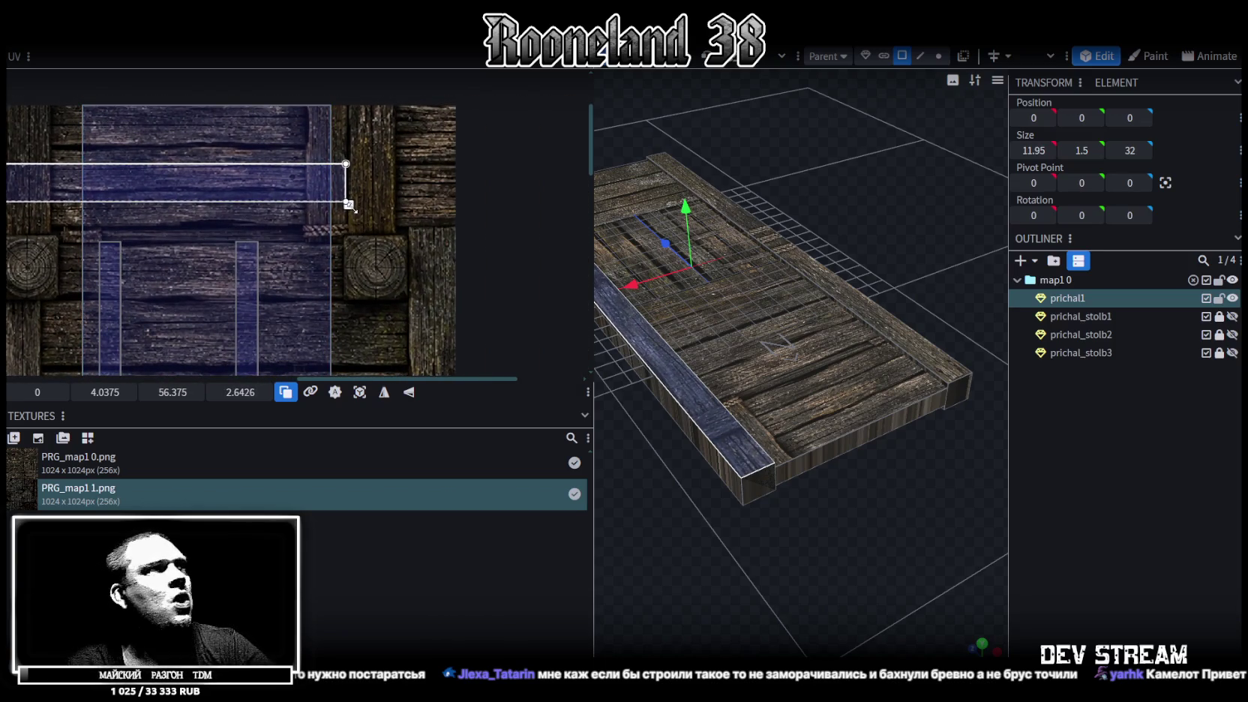
{"action": "left_click_drag", "start_coordinate": [351, 209], "coordinate": [461, 218]}
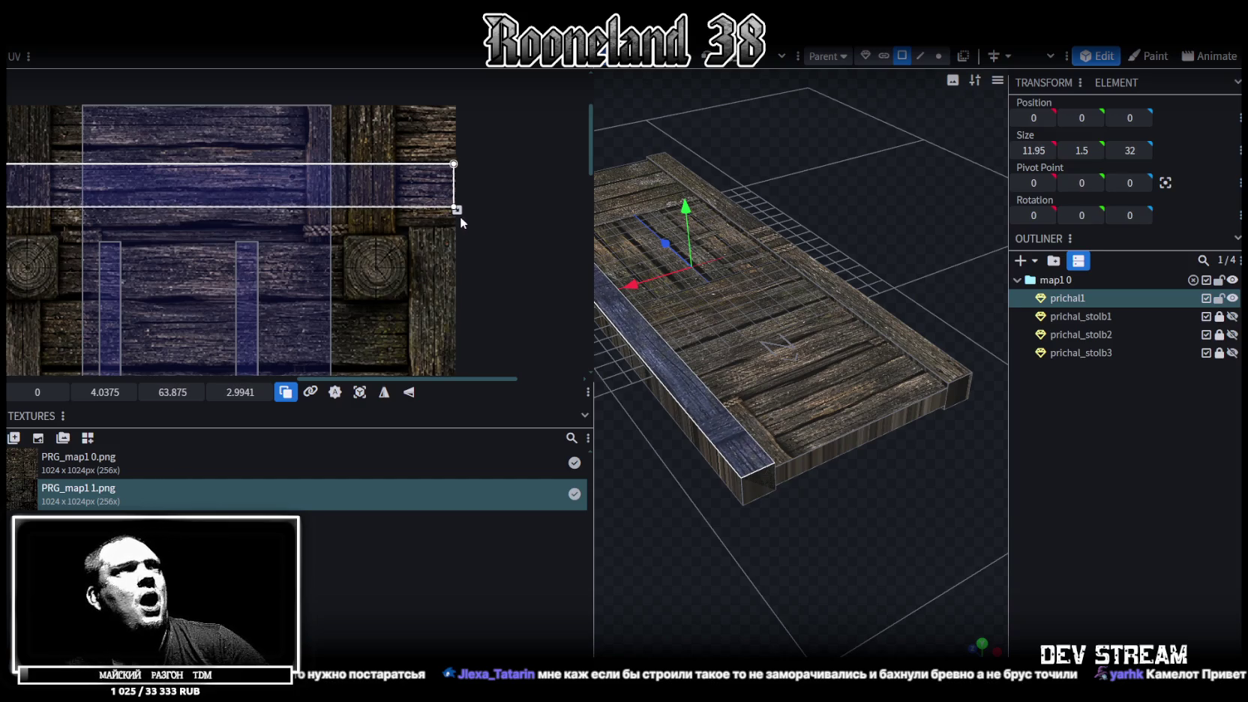
{"action": "mouse_move", "coordinate": [745, 311]}
{"action": "left_mouse_down"}
{"action": "mouse_move", "coordinate": [961, 478]}
{"action": "mouse_move", "coordinate": [870, 498]}
{"action": "mouse_move", "coordinate": [946, 449]}
{"action": "mouse_move", "coordinate": [997, 465]}
{"action": "mouse_move", "coordinate": [961, 475]}
{"action": "mouse_move", "coordinate": [877, 563]}
{"action": "mouse_move", "coordinate": [873, 505]}
{"action": "mouse_move", "coordinate": [847, 492]}
{"action": "mouse_move", "coordinate": [914, 301]}
{"action": "left_mouse_up"}
Step: Nudge the side face's UV strip slightly down to 0.125, 4.6625
{"action": "left_click", "coordinate": [893, 292]}
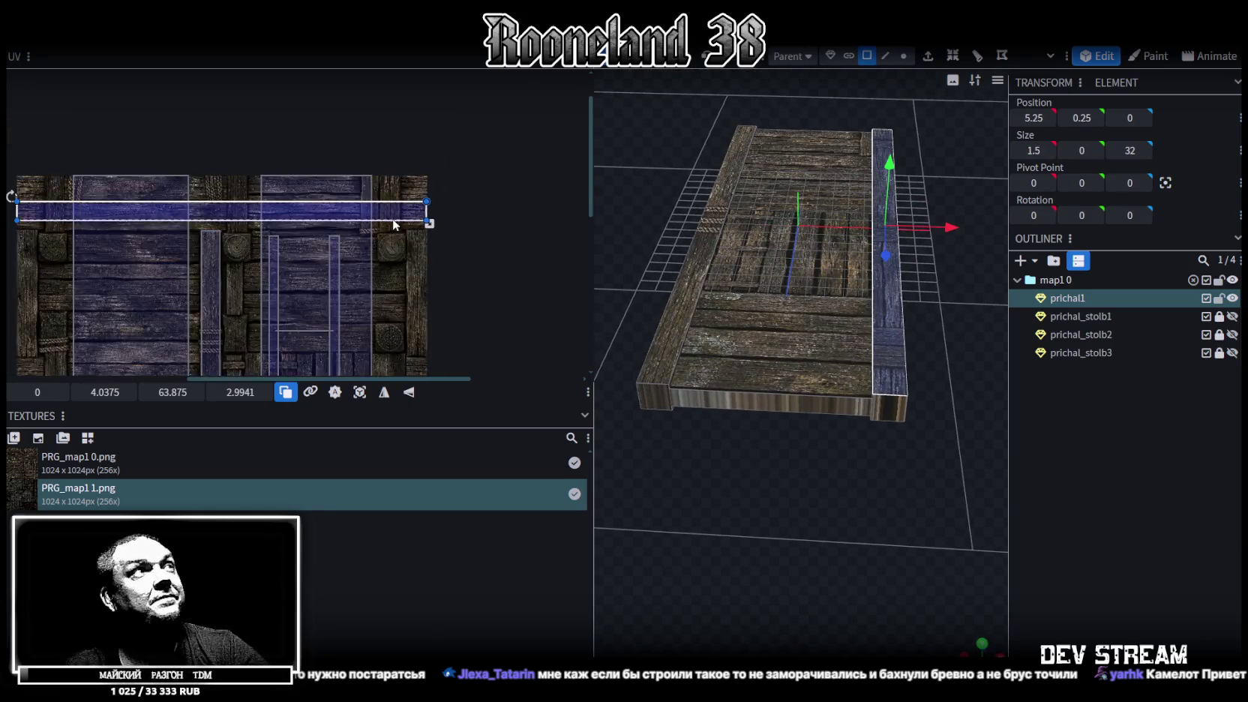
{"action": "scroll", "coordinate": [382, 213], "scroll_direction": "down", "scroll_amount": 3}
{"action": "scroll", "coordinate": [338, 194], "scroll_direction": "up", "scroll_amount": 3}
{"action": "scroll", "coordinate": [345, 151], "scroll_direction": "down", "scroll_amount": 2}
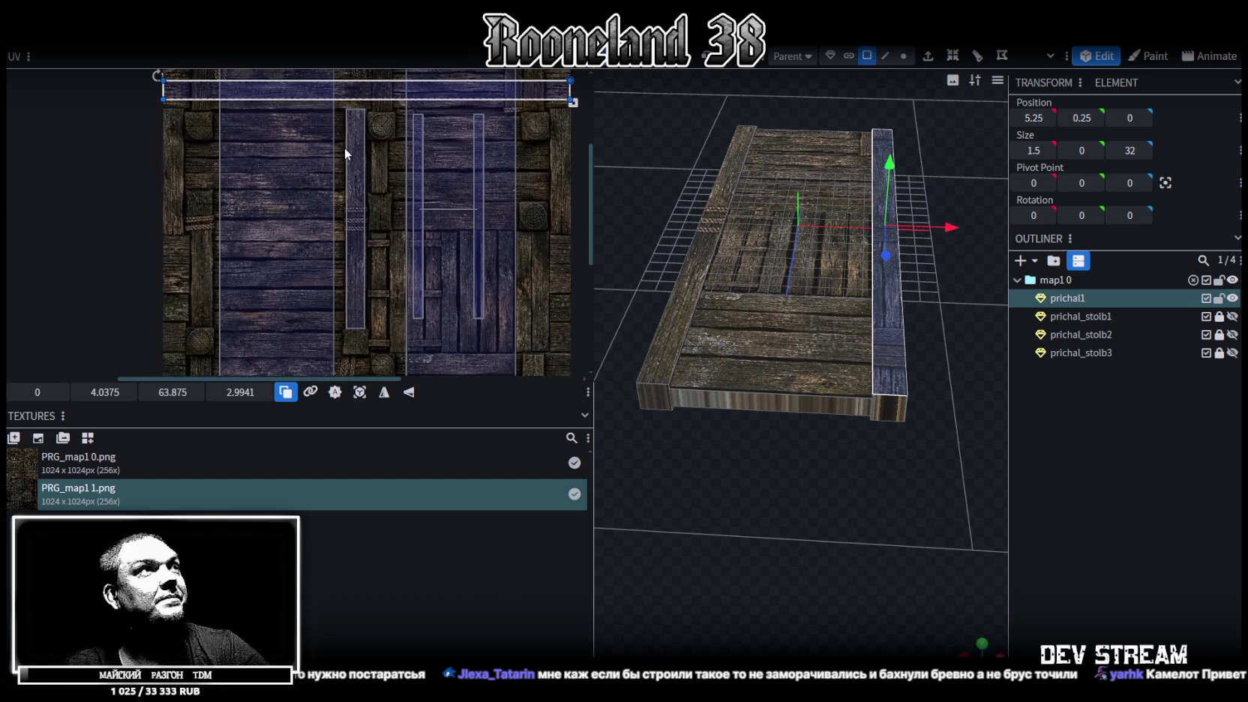
{"action": "scroll", "coordinate": [345, 147], "scroll_direction": "up", "scroll_amount": 4}
{"action": "middle_click_drag", "start_coordinate": [356, 258], "coordinate": [324, 224]}
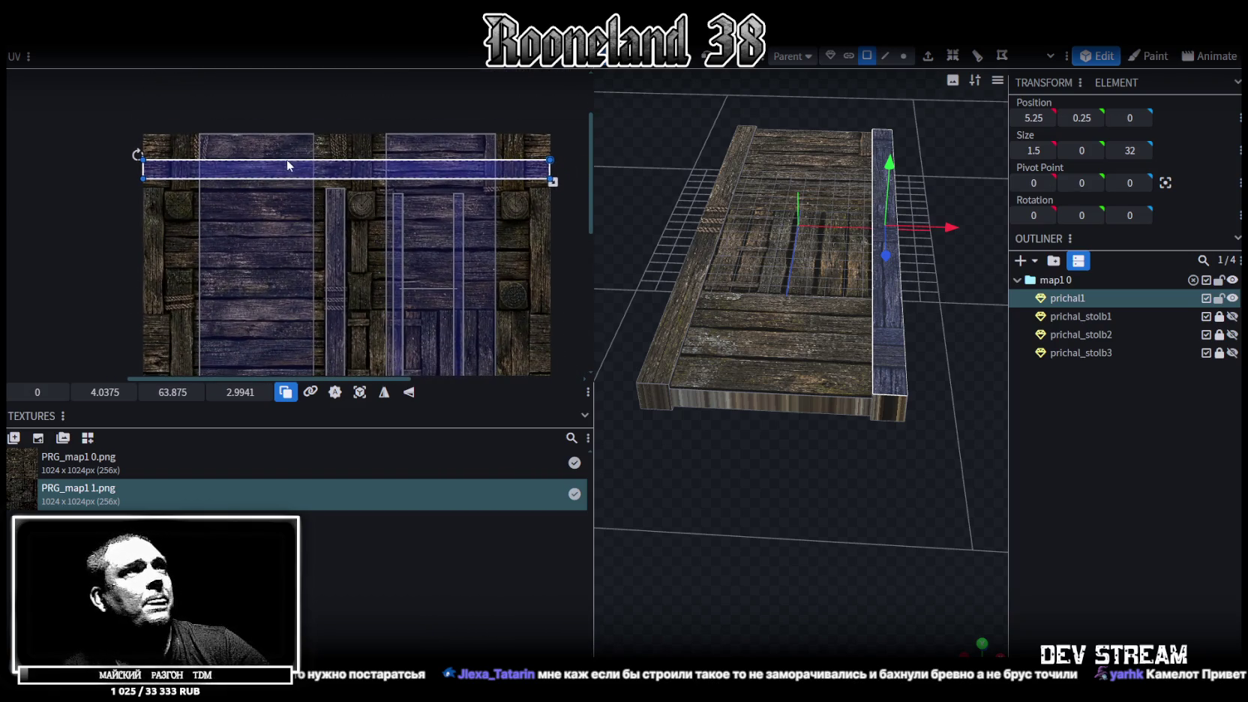
{"action": "left_click_drag", "start_coordinate": [287, 163], "coordinate": [256, 157]}
Step: Resize the pier deck to shorten its length from 32 to 16 units
{"action": "mouse_move", "coordinate": [811, 327]}
{"action": "left_mouse_down"}
{"action": "mouse_move", "coordinate": [806, 463]}
{"action": "mouse_move", "coordinate": [951, 440]}
{"action": "mouse_move", "coordinate": [840, 477]}
{"action": "mouse_move", "coordinate": [787, 374]}
{"action": "mouse_move", "coordinate": [791, 473]}
{"action": "mouse_move", "coordinate": [837, 416]}
{"action": "mouse_move", "coordinate": [806, 451]}
{"action": "mouse_move", "coordinate": [803, 358]}
{"action": "left_mouse_up"}
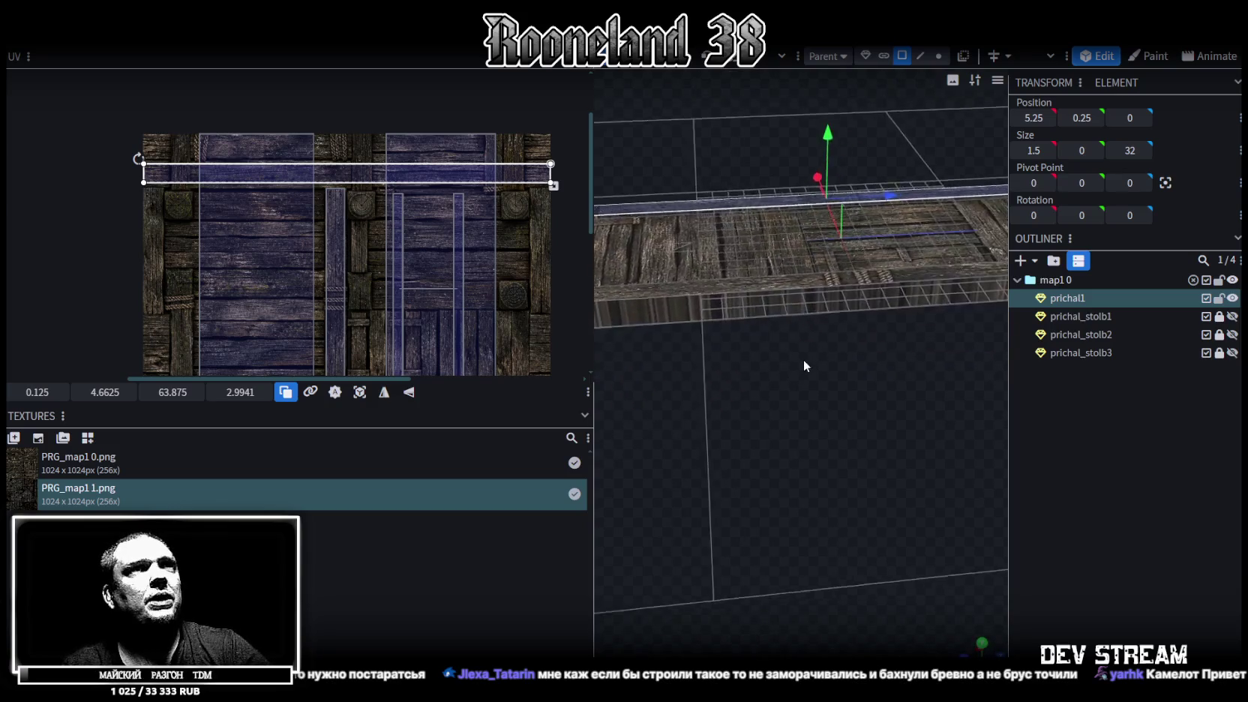
{"action": "scroll", "coordinate": [807, 353], "scroll_direction": "down", "scroll_amount": 5}
{"action": "mouse_move", "coordinate": [739, 243]}
{"action": "left_mouse_down", "text": "ctrl"}
{"action": "mouse_move", "coordinate": [841, 405]}
{"action": "mouse_move", "coordinate": [880, 409]}
{"action": "mouse_move", "coordinate": [857, 399]}
{"action": "left_mouse_up", "text": "ctrl"}
{"action": "key", "text": "s"}
{"action": "mouse_move", "coordinate": [866, 297]}
{"action": "left_mouse_down"}
{"action": "mouse_move", "coordinate": [797, 368]}
{"action": "mouse_move", "coordinate": [905, 463]}
{"action": "mouse_move", "coordinate": [865, 419]}
{"action": "mouse_move", "coordinate": [836, 525]}
{"action": "mouse_move", "coordinate": [814, 321]}
{"action": "left_mouse_up"}
Step: Select the whole deck plank and switch to a straight-down top view of the deck
{"action": "left_click", "coordinate": [836, 526]}
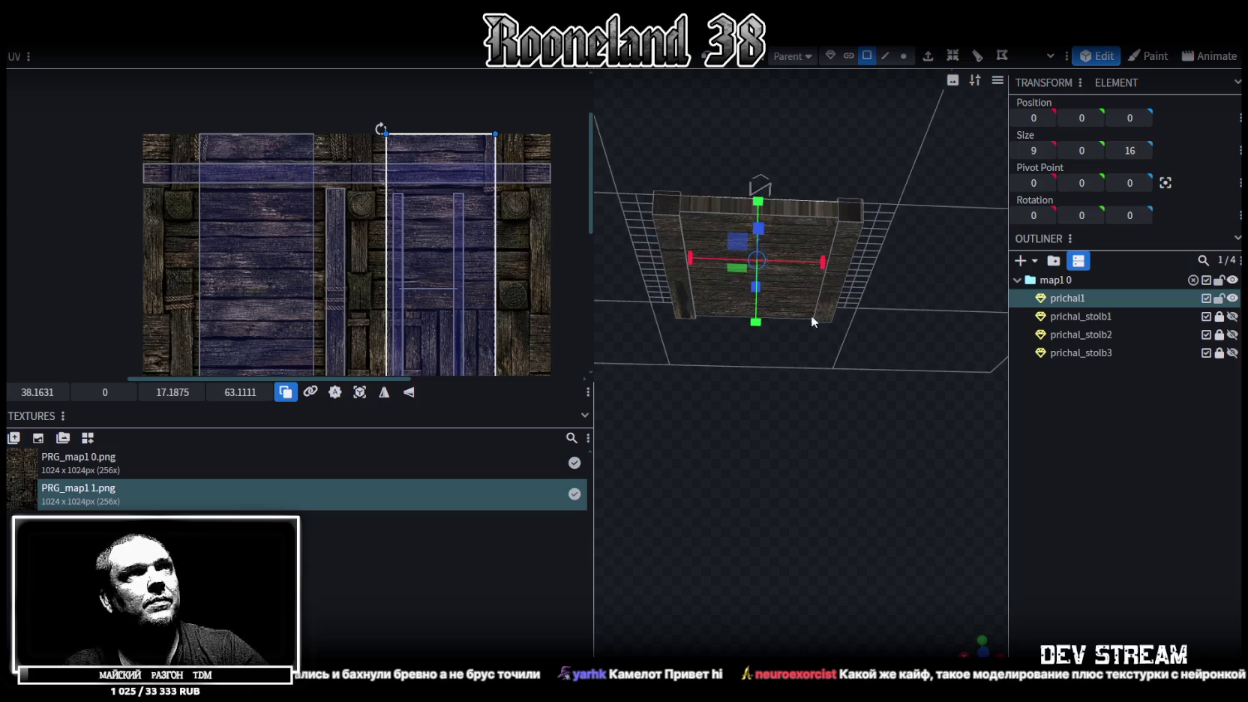
{"action": "double_click", "coordinate": [809, 241]}
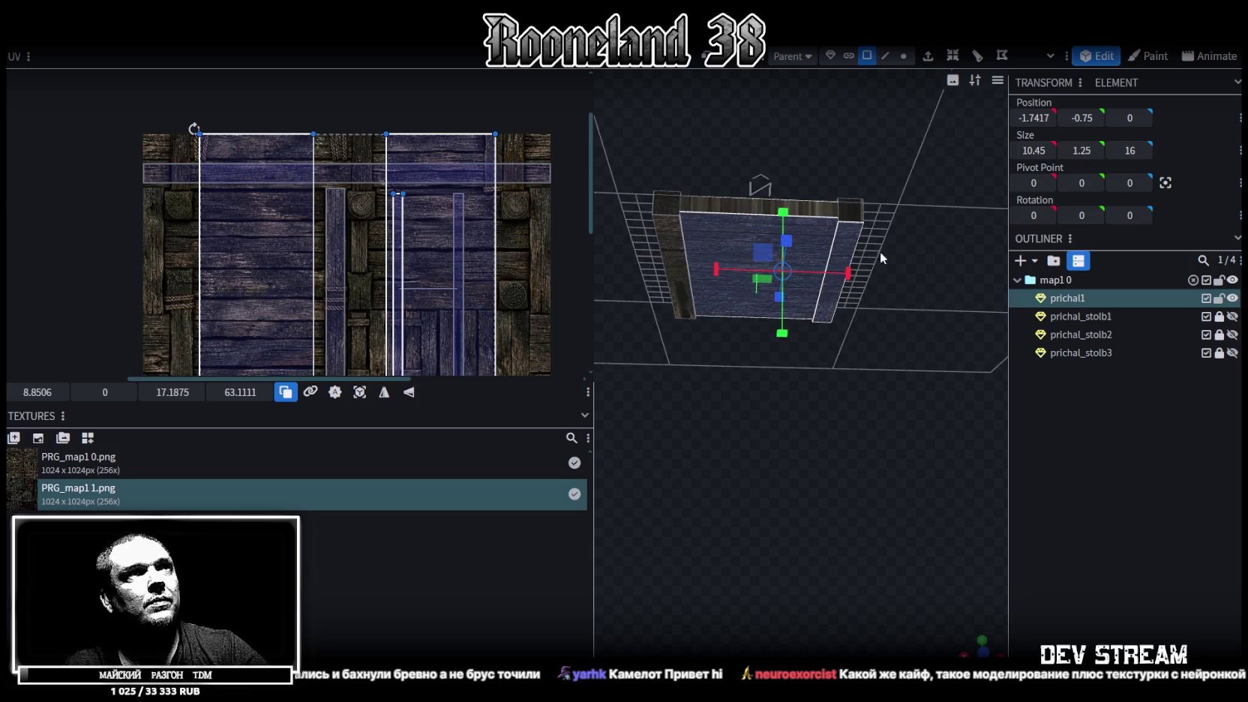
{"action": "left_click_drag", "start_coordinate": [876, 247], "coordinate": [997, 352]}
{"action": "mouse_move", "coordinate": [775, 441]}
{"action": "left_mouse_down"}
{"action": "mouse_move", "coordinate": [823, 392]}
{"action": "mouse_move", "coordinate": [745, 381]}
{"action": "mouse_move", "coordinate": [700, 348]}
{"action": "mouse_move", "coordinate": [917, 496]}
{"action": "left_mouse_up"}
{"action": "left_click", "coordinate": [700, 348]}
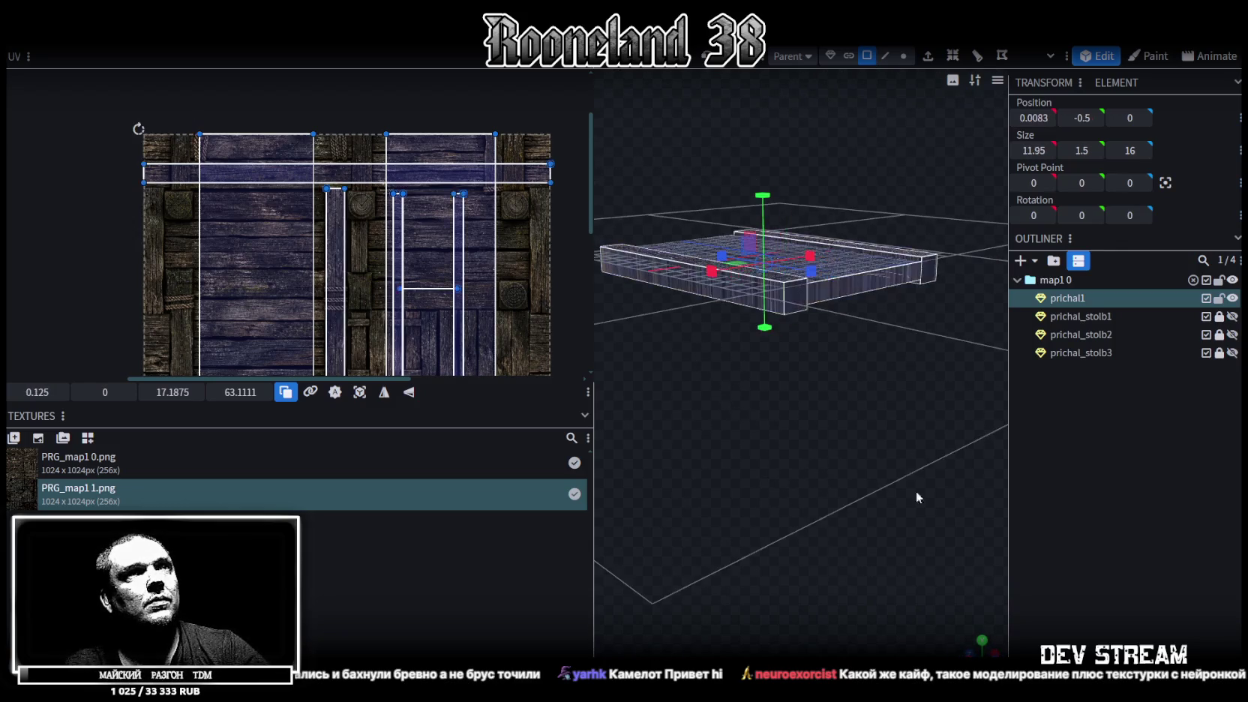
{"action": "left_click", "coordinate": [981, 641]}
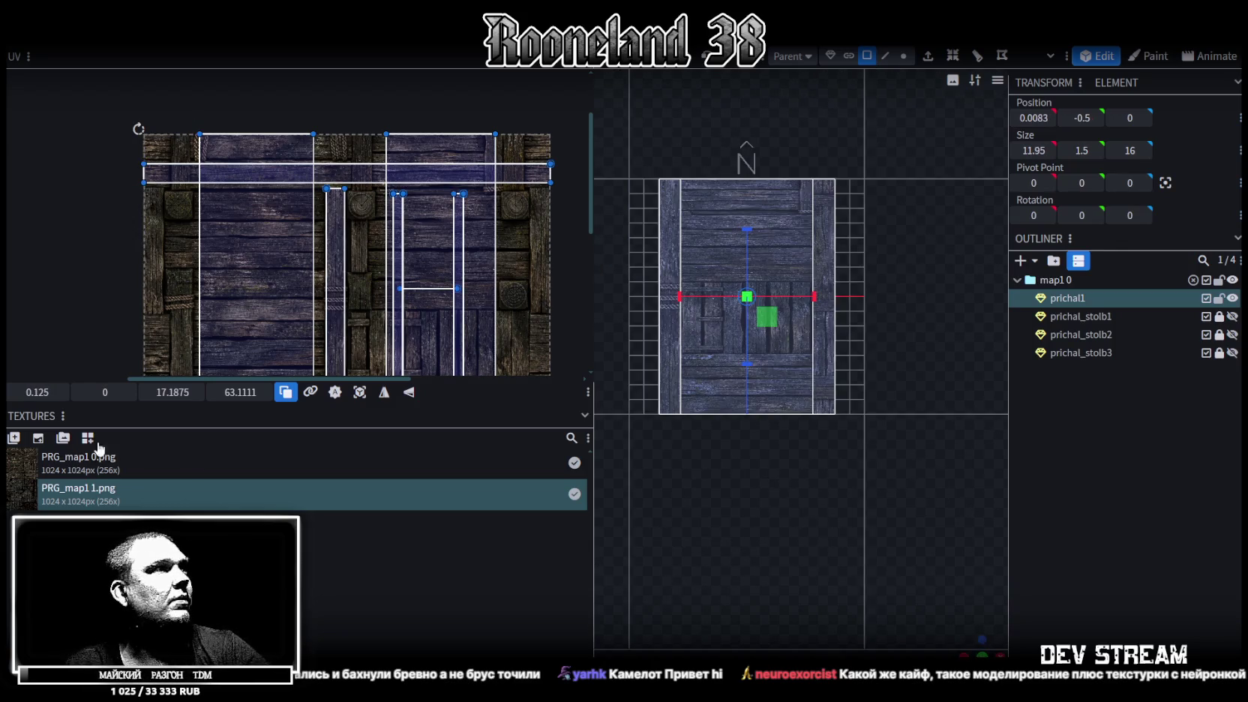
Step: Select the deck's top face and move its UV onto the plank area of the atlas
{"action": "left_click", "coordinate": [359, 393]}
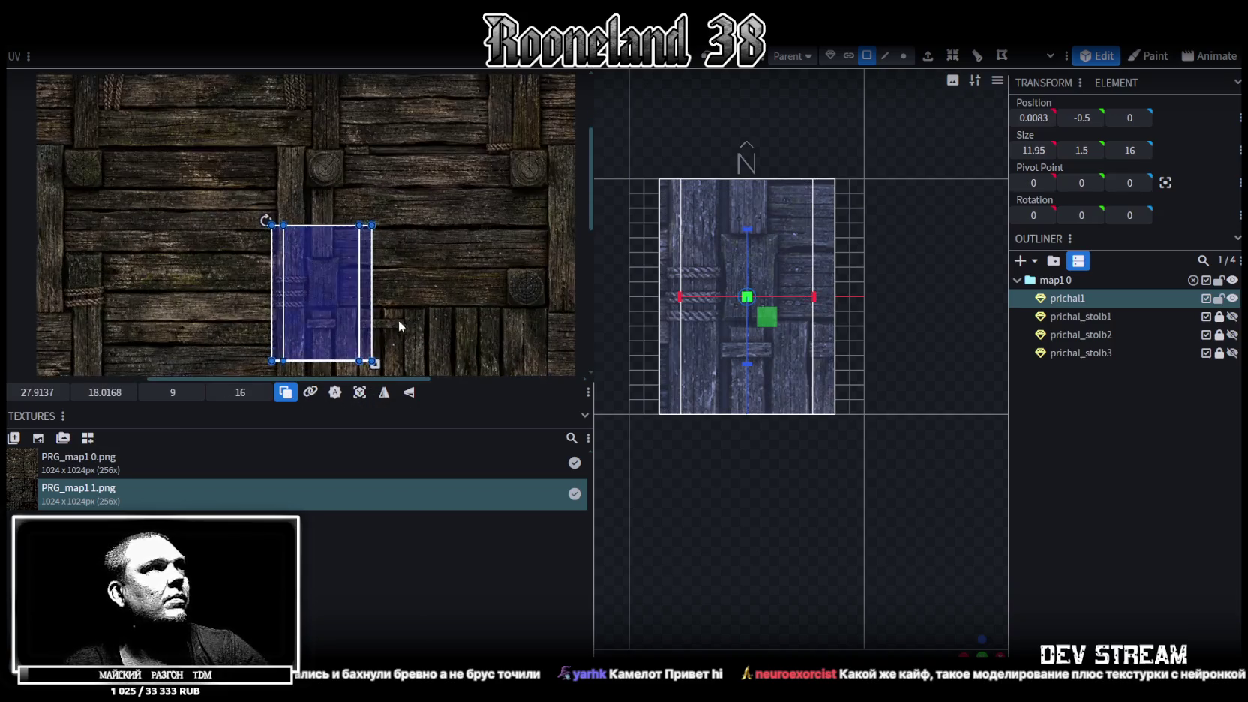
{"action": "scroll", "coordinate": [396, 270], "scroll_direction": "down", "scroll_amount": 2}
{"action": "scroll", "coordinate": [428, 292], "scroll_direction": "down", "scroll_amount": 3, "text": "ctrl"}
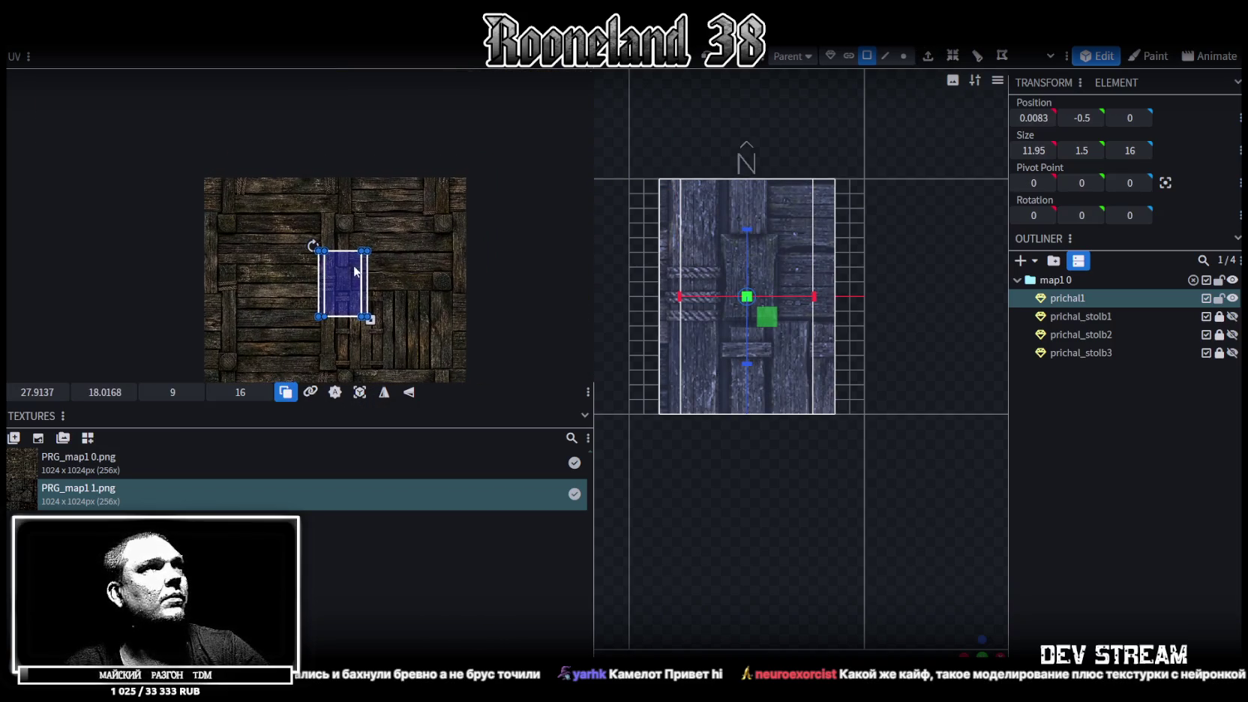
{"action": "left_click_drag", "start_coordinate": [357, 269], "coordinate": [509, 152]}
{"action": "left_click", "coordinate": [767, 313]}
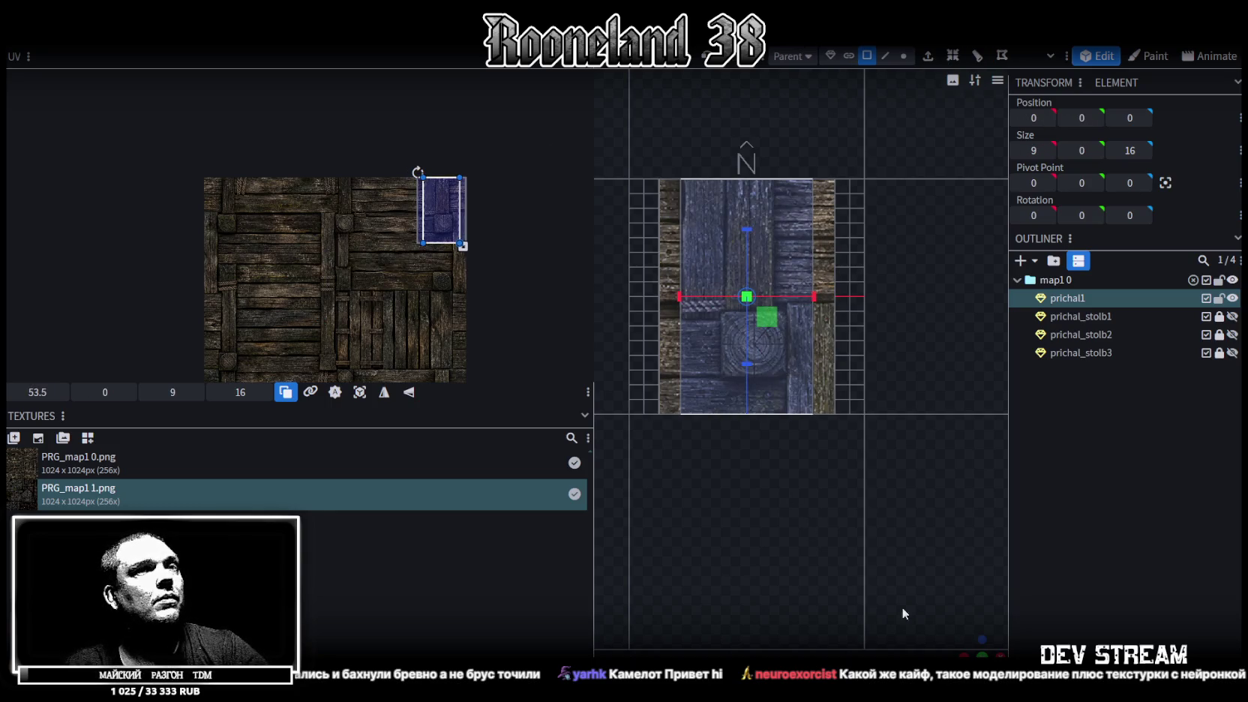
{"action": "mouse_move", "coordinate": [430, 228]}
{"action": "left_mouse_down"}
{"action": "mouse_move", "coordinate": [248, 224]}
{"action": "mouse_move", "coordinate": [246, 202]}
{"action": "left_mouse_up"}
{"action": "scroll", "coordinate": [240, 196], "scroll_direction": "up", "scroll_amount": 3, "text": "ctrl"}
{"action": "scroll", "coordinate": [238, 188], "scroll_direction": "up", "scroll_amount": 1, "text": "ctrl"}
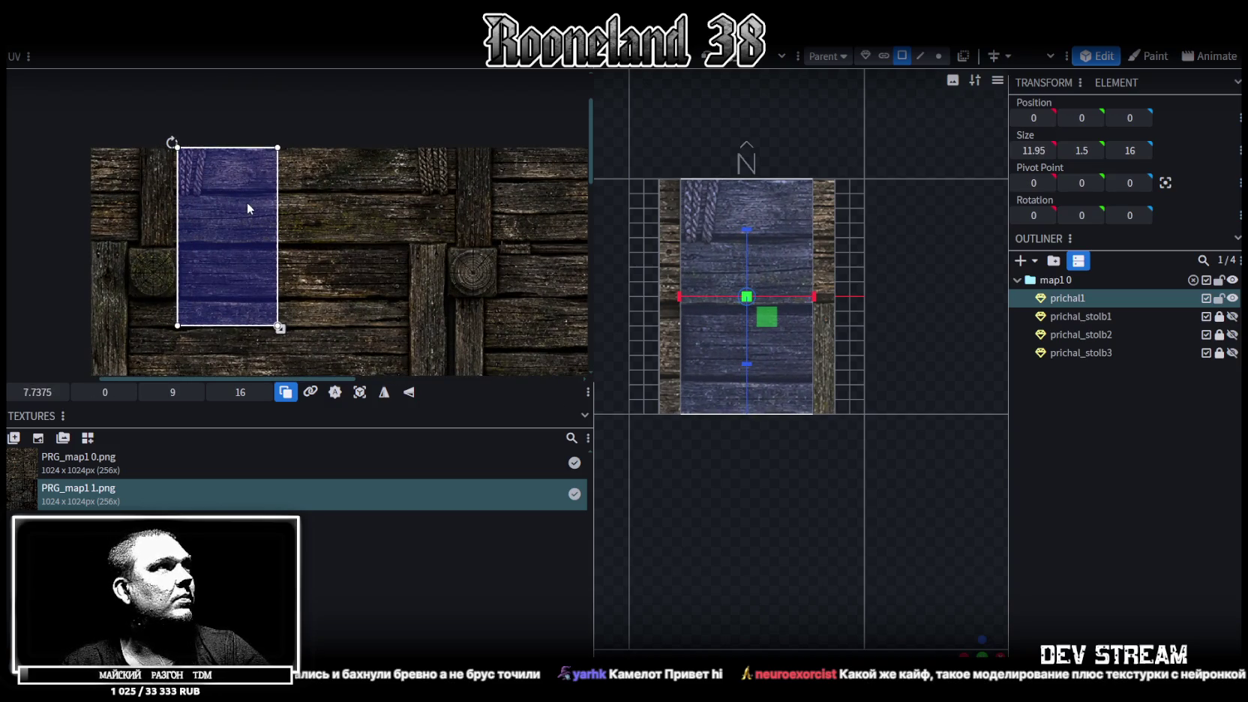
{"action": "scroll", "coordinate": [247, 203], "scroll_direction": "down", "scroll_amount": 2, "text": "ctrl"}
{"action": "scroll", "coordinate": [276, 225], "scroll_direction": "down", "scroll_amount": 1, "text": "ctrl"}
{"action": "left_click_drag", "start_coordinate": [291, 176], "coordinate": [271, 160]}
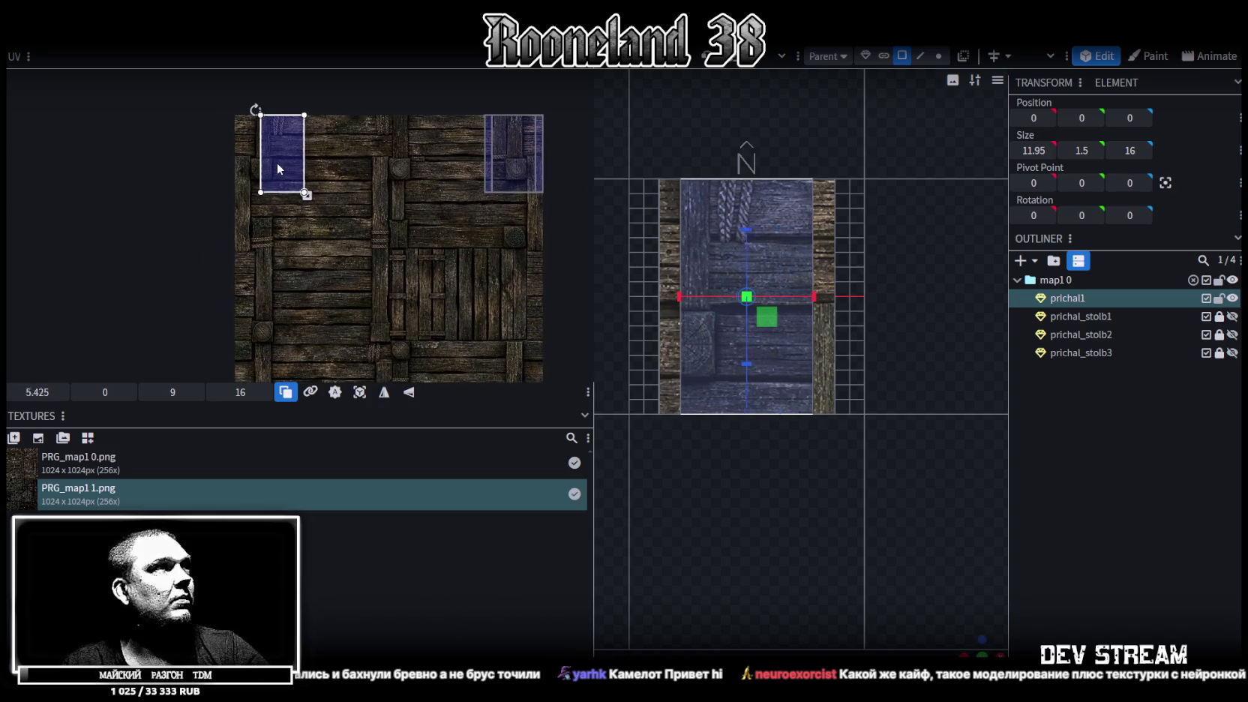
{"action": "scroll", "coordinate": [339, 179], "scroll_direction": "down", "scroll_amount": 2}
{"action": "mouse_move", "coordinate": [291, 129]}
{"action": "left_mouse_down"}
{"action": "mouse_move", "coordinate": [317, 129]}
{"action": "mouse_move", "coordinate": [367, 221]}
{"action": "left_mouse_up"}
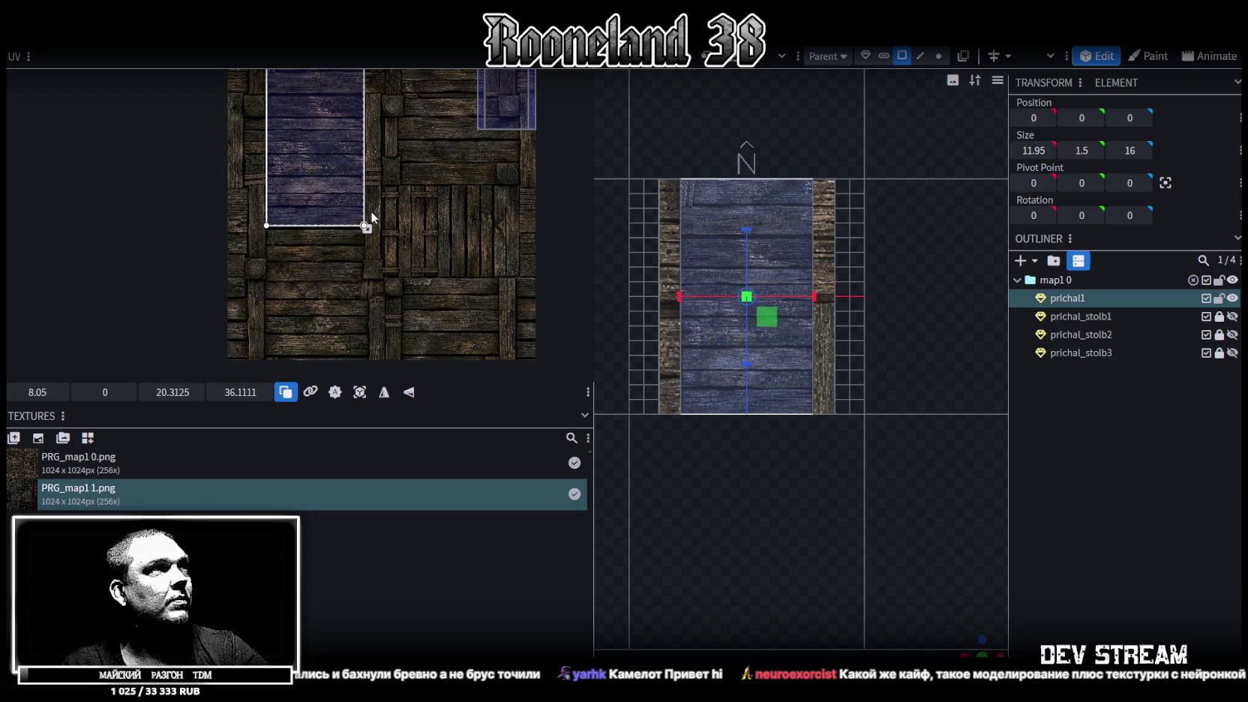
Step: Position the top face UV at 7.925, 3.9375 and widen it to 20.5625 × 36.1111
{"action": "scroll", "coordinate": [371, 211], "scroll_direction": "up", "scroll_amount": 2, "text": "ctrl"}
{"action": "scroll", "coordinate": [359, 225], "scroll_direction": "up", "scroll_amount": 2, "text": "ctrl"}
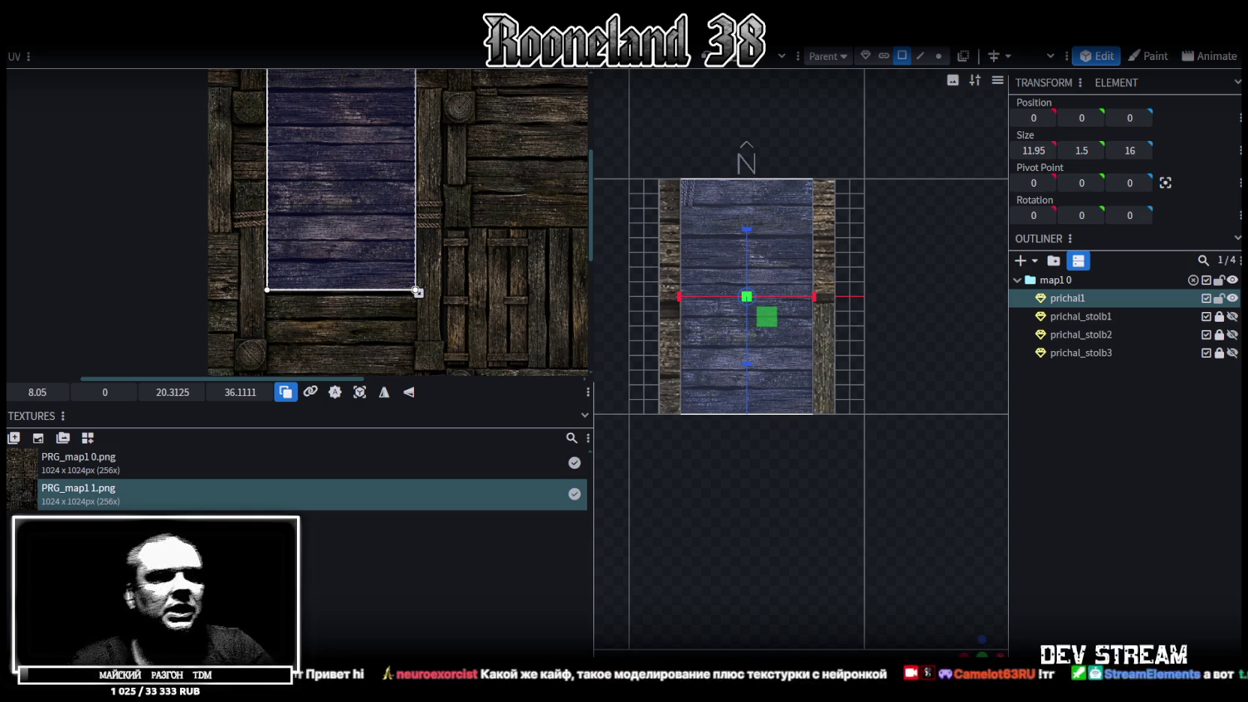
{"action": "middle_click_drag", "start_coordinate": [404, 153], "coordinate": [405, 256]}
{"action": "scroll", "coordinate": [344, 219], "scroll_direction": "up", "scroll_amount": 4}
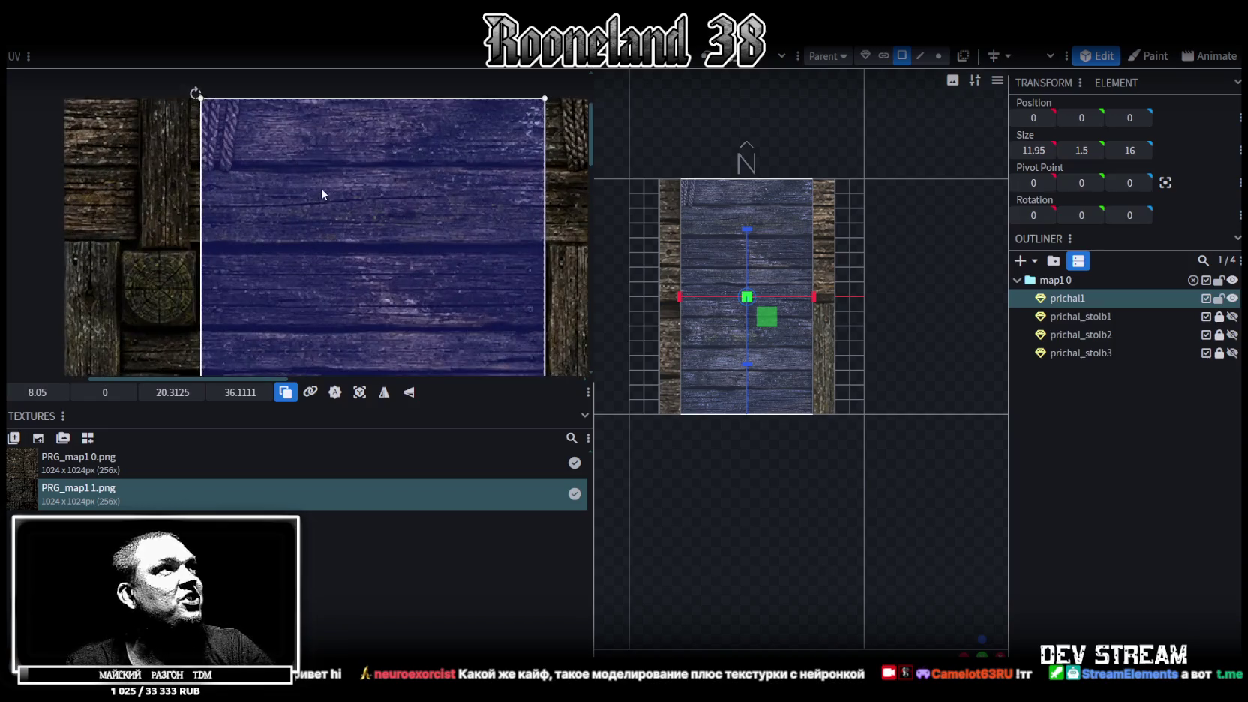
{"action": "left_click_drag", "start_coordinate": [269, 174], "coordinate": [266, 242]}
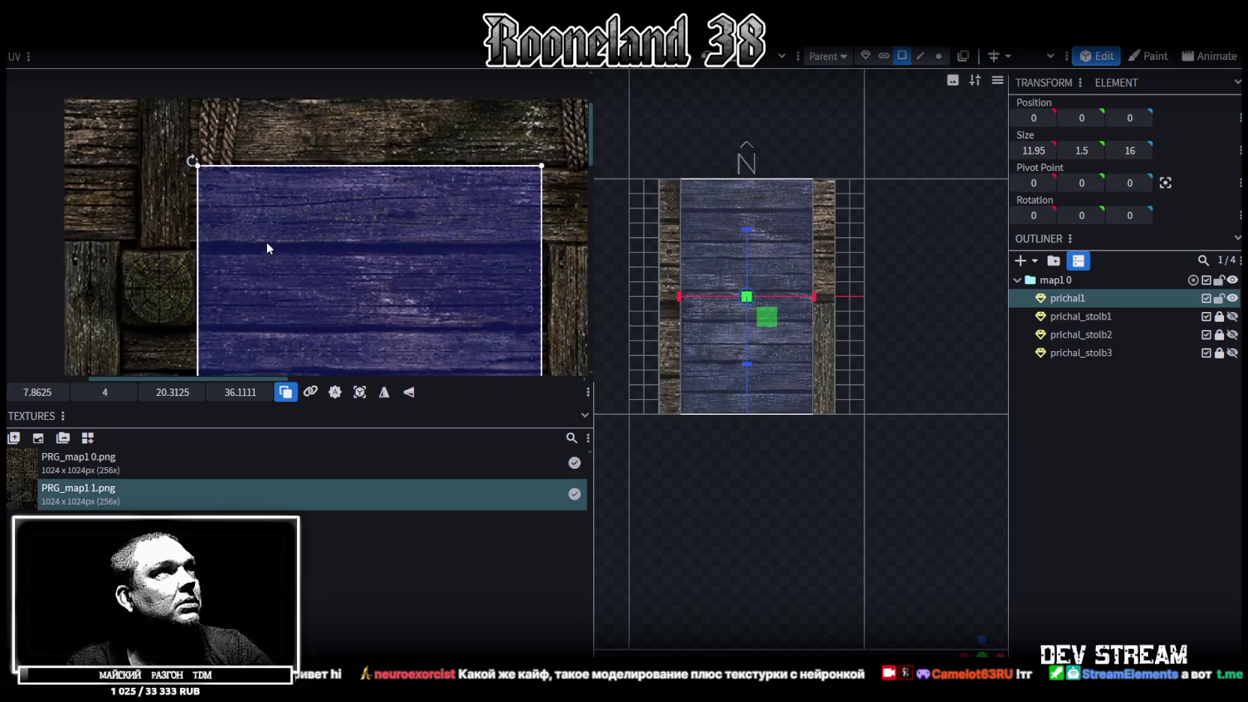
{"action": "scroll", "coordinate": [273, 248], "scroll_direction": "down", "scroll_amount": 3}
{"action": "scroll", "coordinate": [356, 270], "scroll_direction": "up", "scroll_amount": 2}
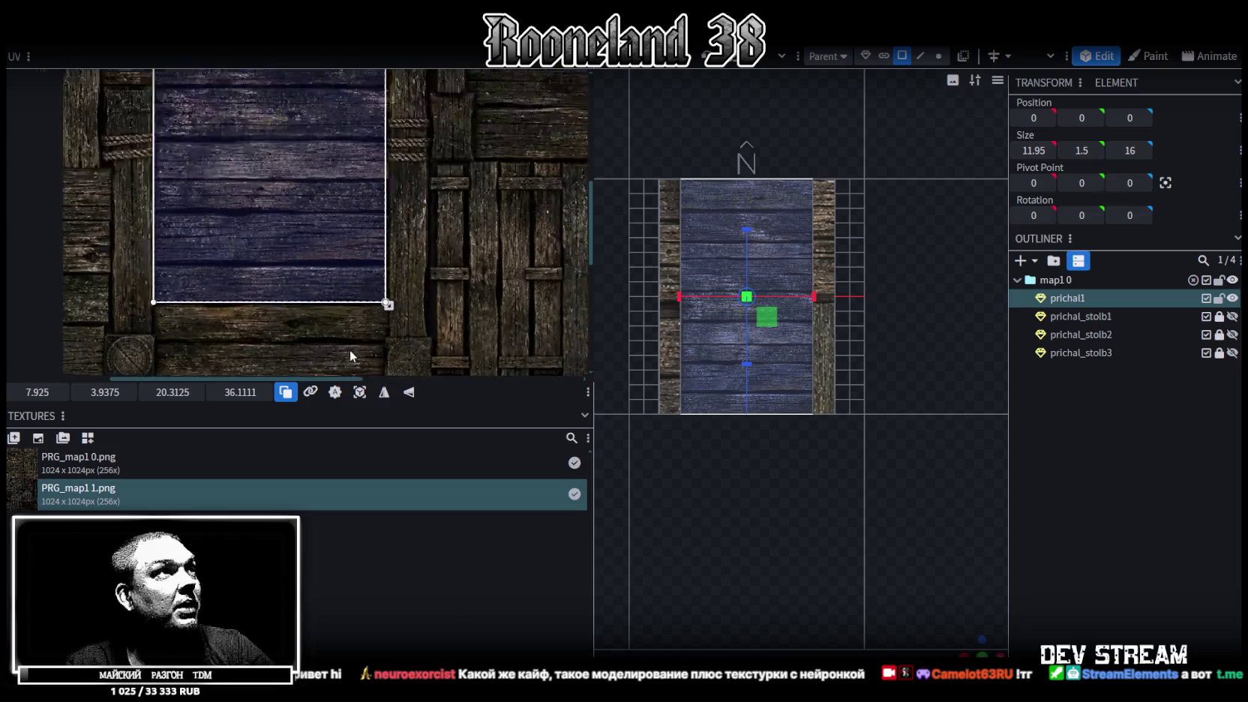
{"action": "scroll", "coordinate": [378, 307], "scroll_direction": "up", "scroll_amount": 2}
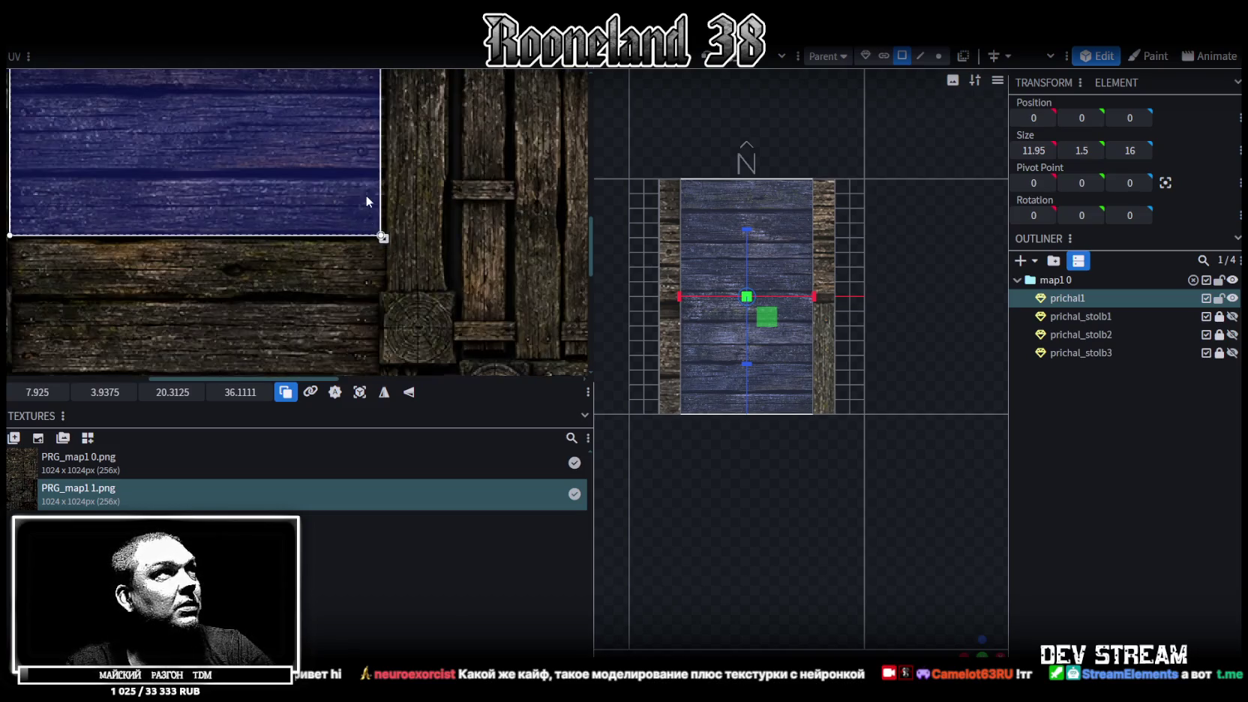
{"action": "scroll", "coordinate": [375, 221], "scroll_direction": "down", "scroll_amount": 2}
{"action": "scroll", "coordinate": [375, 218], "scroll_direction": "down", "scroll_amount": 2}
{"action": "middle_click_drag", "start_coordinate": [371, 214], "coordinate": [399, 342]}
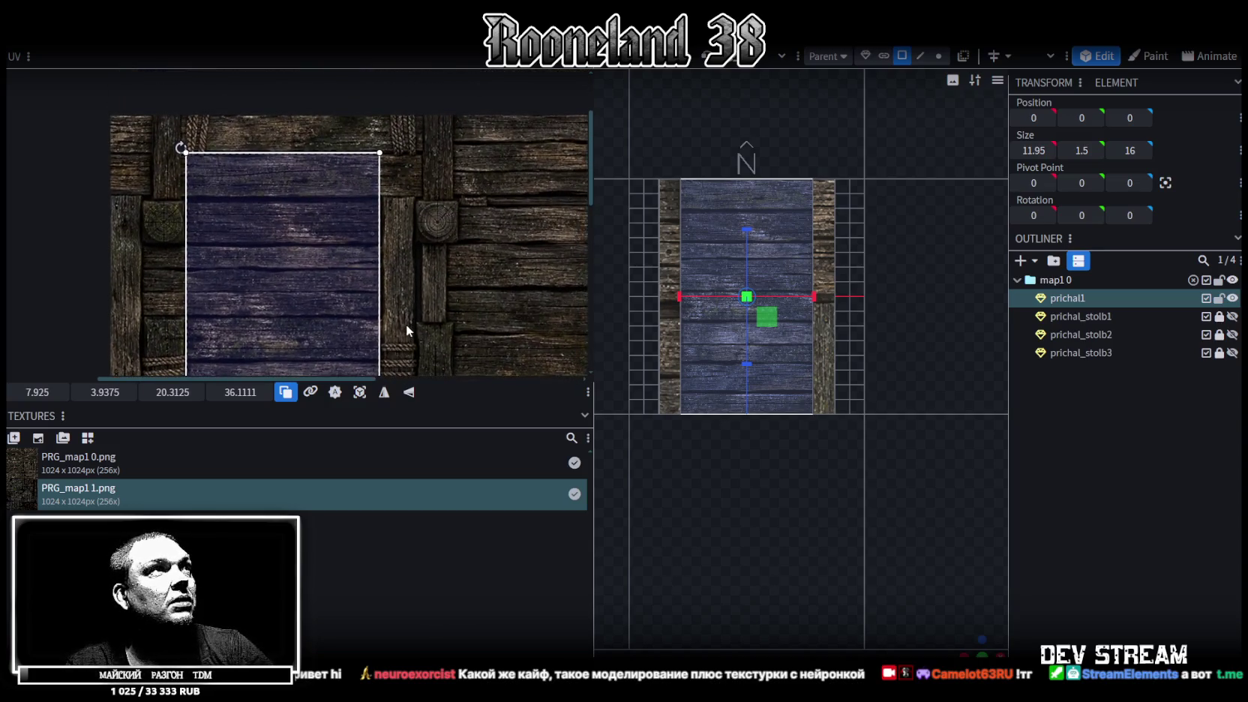
{"action": "middle_click_drag", "start_coordinate": [400, 341], "coordinate": [450, 120]}
{"action": "scroll", "coordinate": [417, 306], "scroll_direction": "up", "scroll_amount": 2}
{"action": "scroll", "coordinate": [417, 257], "scroll_direction": "up", "scroll_amount": 2}
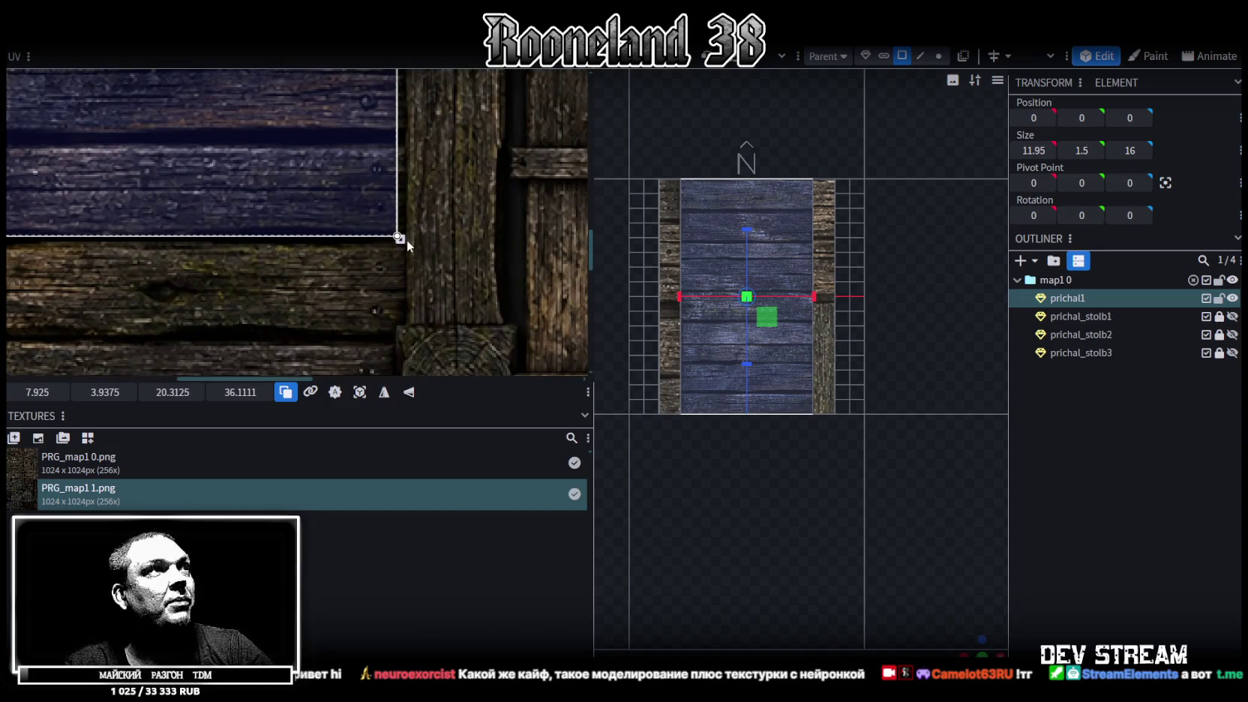
{"action": "left_click_drag", "start_coordinate": [398, 237], "coordinate": [405, 237]}
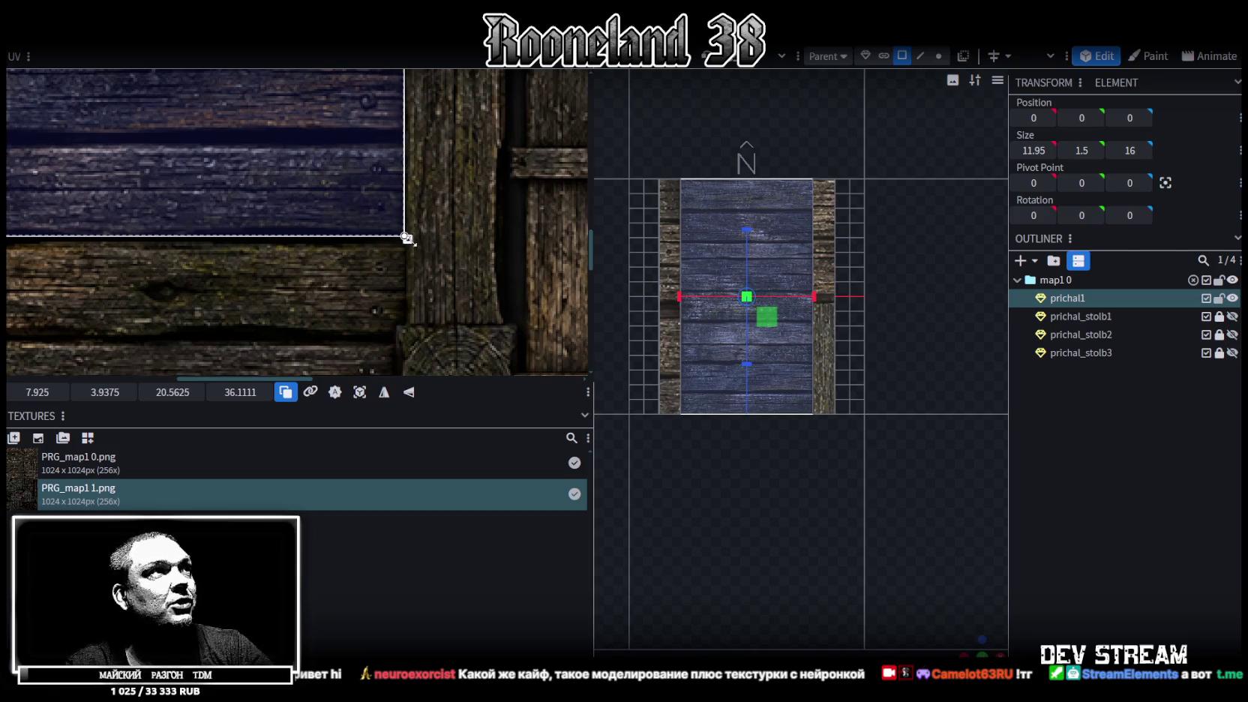
{"action": "scroll", "coordinate": [785, 409], "scroll_direction": "up", "scroll_amount": 3}
{"action": "left_click_drag", "start_coordinate": [984, 646], "coordinate": [770, 388]}
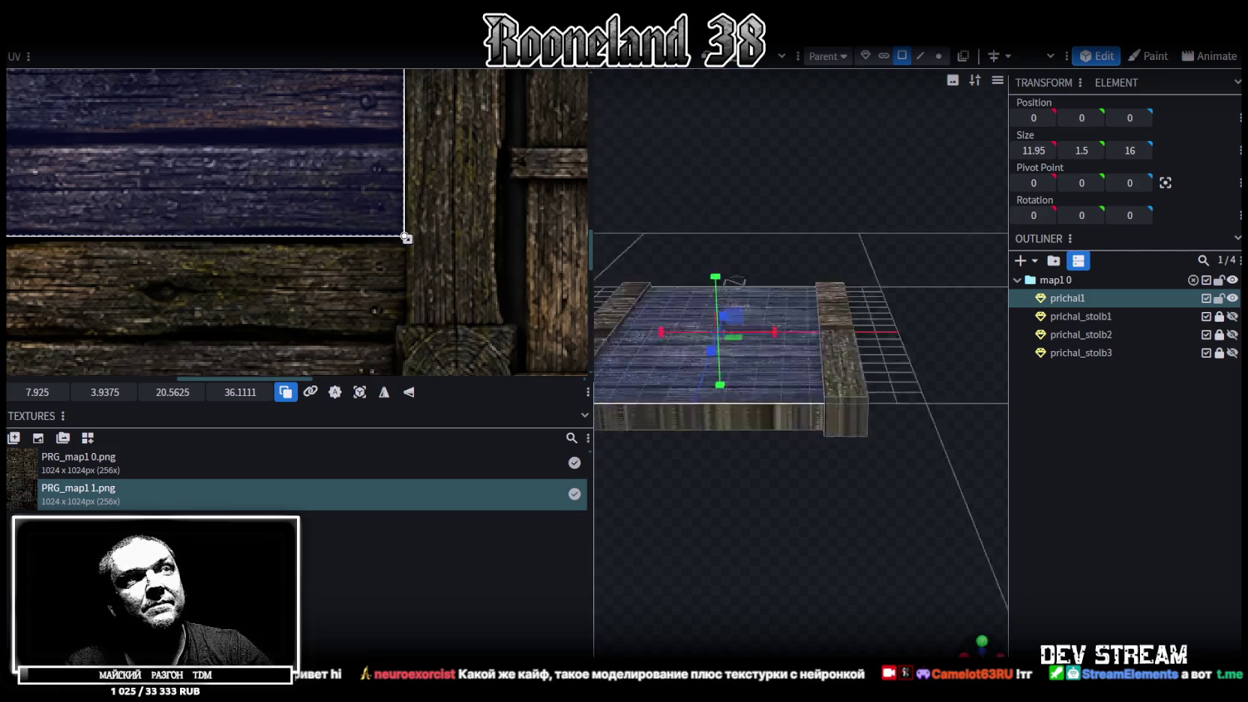
Step: Map the deck's other broad face onto the planks at 8.0375, 32.0938, sized 20.125 × 31.2222
{"action": "scroll", "coordinate": [327, 270], "scroll_direction": "down", "scroll_amount": 5}
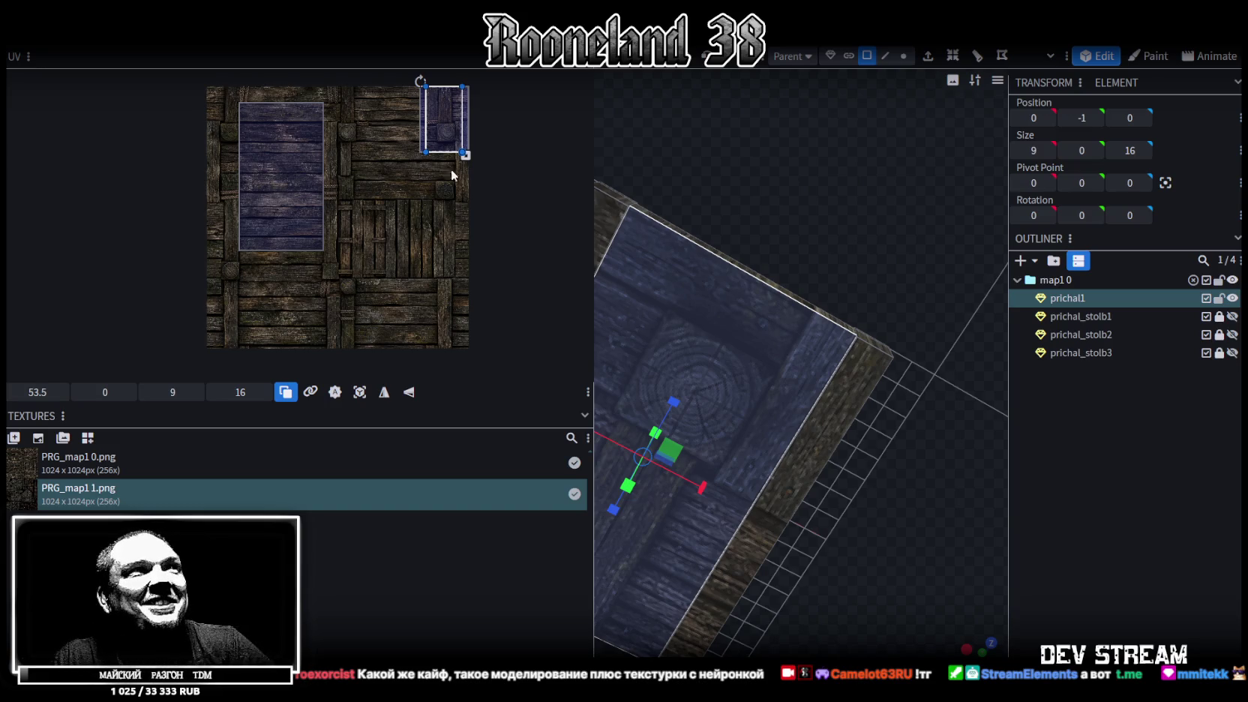
{"action": "mouse_move", "coordinate": [446, 123]}
{"action": "left_mouse_down"}
{"action": "mouse_move", "coordinate": [397, 117]}
{"action": "mouse_move", "coordinate": [247, 225]}
{"action": "mouse_move", "coordinate": [253, 257]}
{"action": "left_mouse_up"}
{"action": "scroll", "coordinate": [247, 225], "scroll_direction": "up", "scroll_amount": 5}
{"action": "scroll", "coordinate": [253, 258], "scroll_direction": "down", "scroll_amount": 3}
{"action": "scroll", "coordinate": [300, 225], "scroll_direction": "down", "scroll_amount": 3}
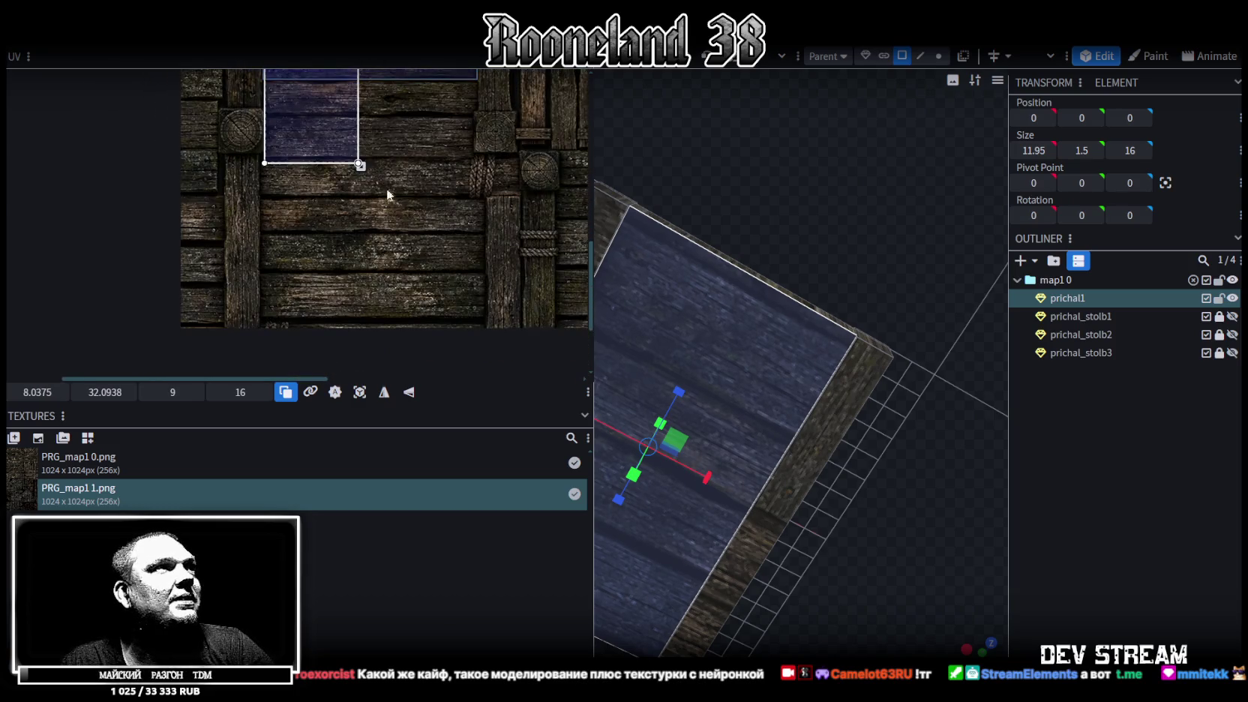
{"action": "left_click_drag", "start_coordinate": [321, 139], "coordinate": [410, 297]}
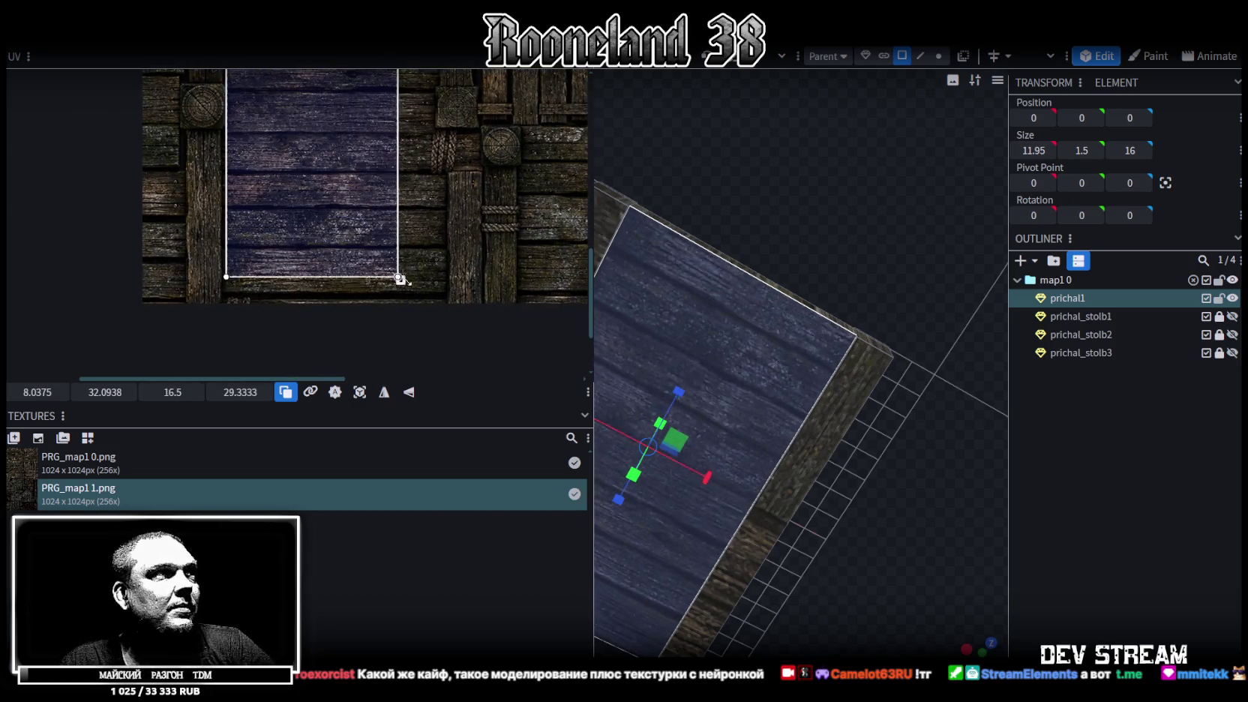
{"action": "middle_click_drag", "start_coordinate": [410, 297], "coordinate": [376, 338]}
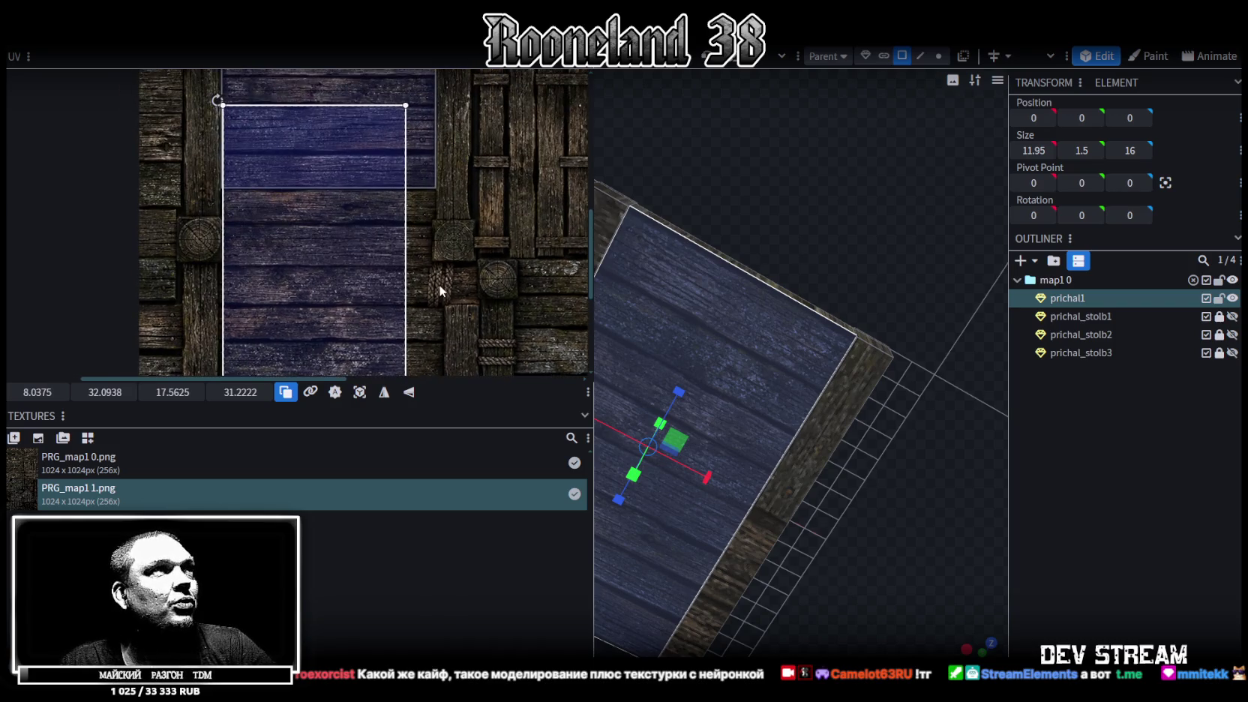
{"action": "left_click_drag", "start_coordinate": [360, 319], "coordinate": [388, 321]}
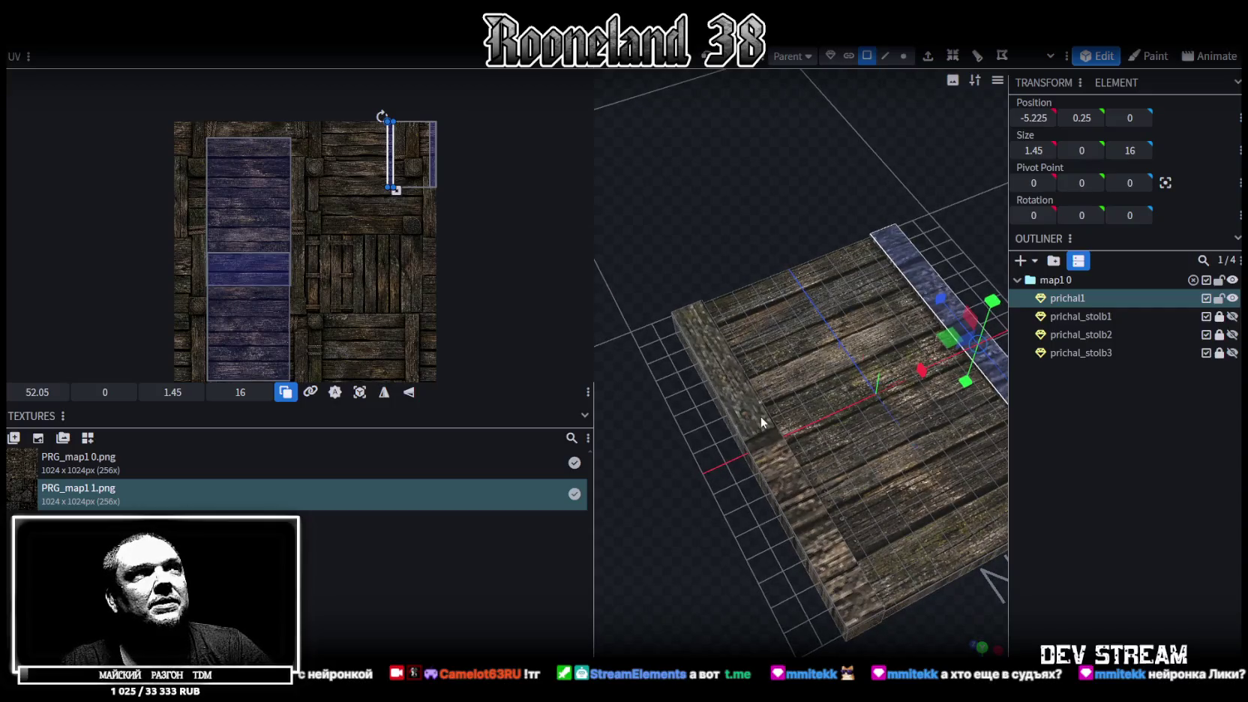
Step: Move the left side beam face's UV onto a plank strip and stretch it larger
{"action": "left_click", "coordinate": [760, 421], "text": "shift"}
{"action": "scroll", "coordinate": [389, 180], "scroll_direction": "up", "scroll_amount": 1}
{"action": "scroll", "coordinate": [405, 172], "scroll_direction": "up", "scroll_amount": 2}
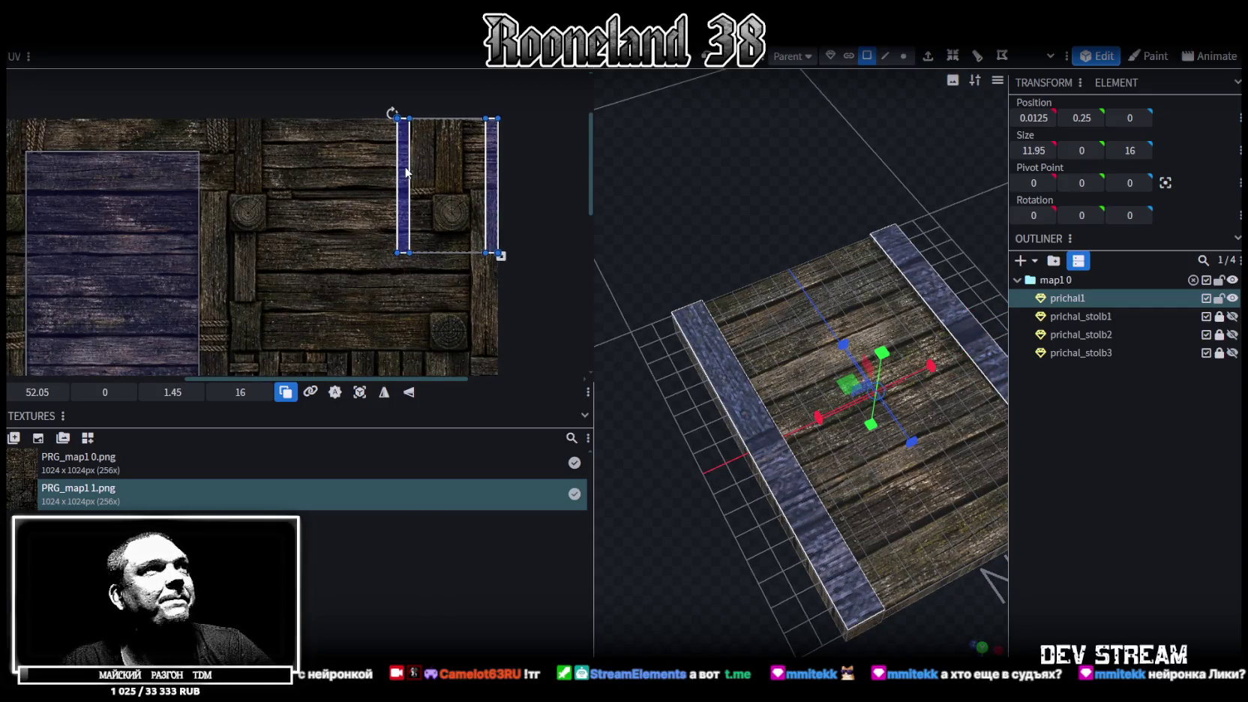
{"action": "left_click", "coordinate": [746, 440]}
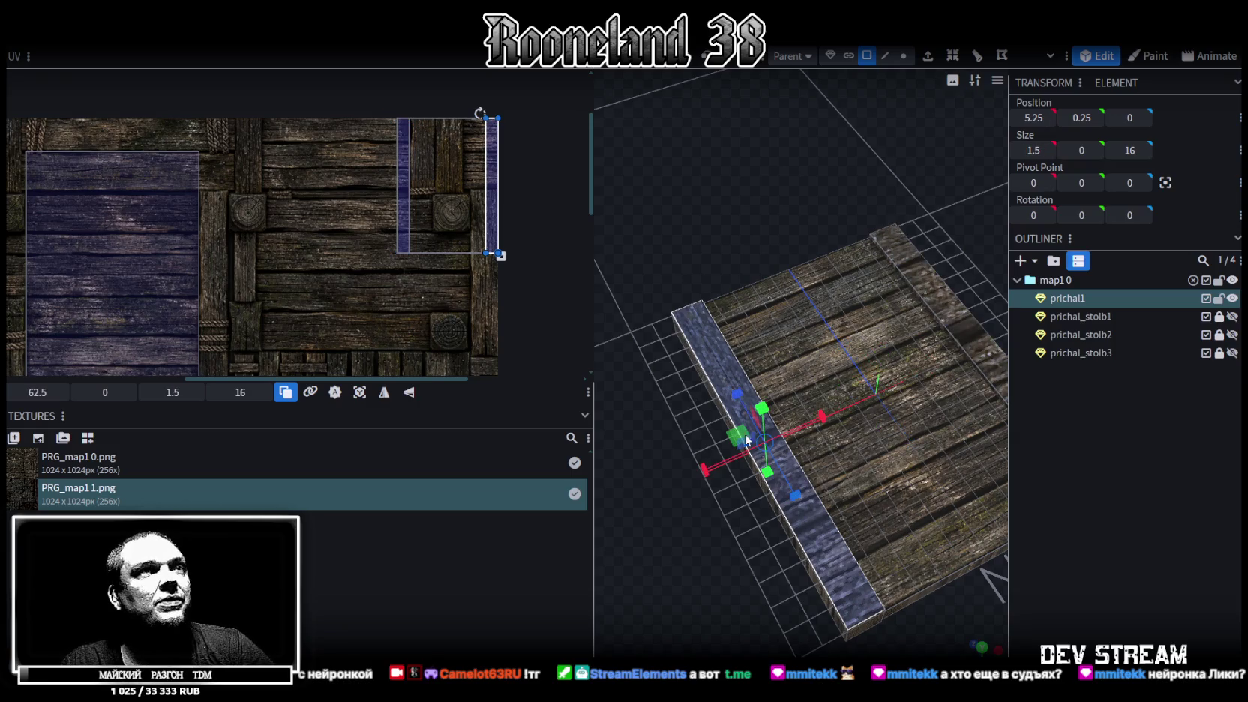
{"action": "mouse_move", "coordinate": [494, 216]}
{"action": "left_mouse_down"}
{"action": "mouse_move", "coordinate": [327, 113]}
{"action": "mouse_move", "coordinate": [354, 196]}
{"action": "left_mouse_up"}
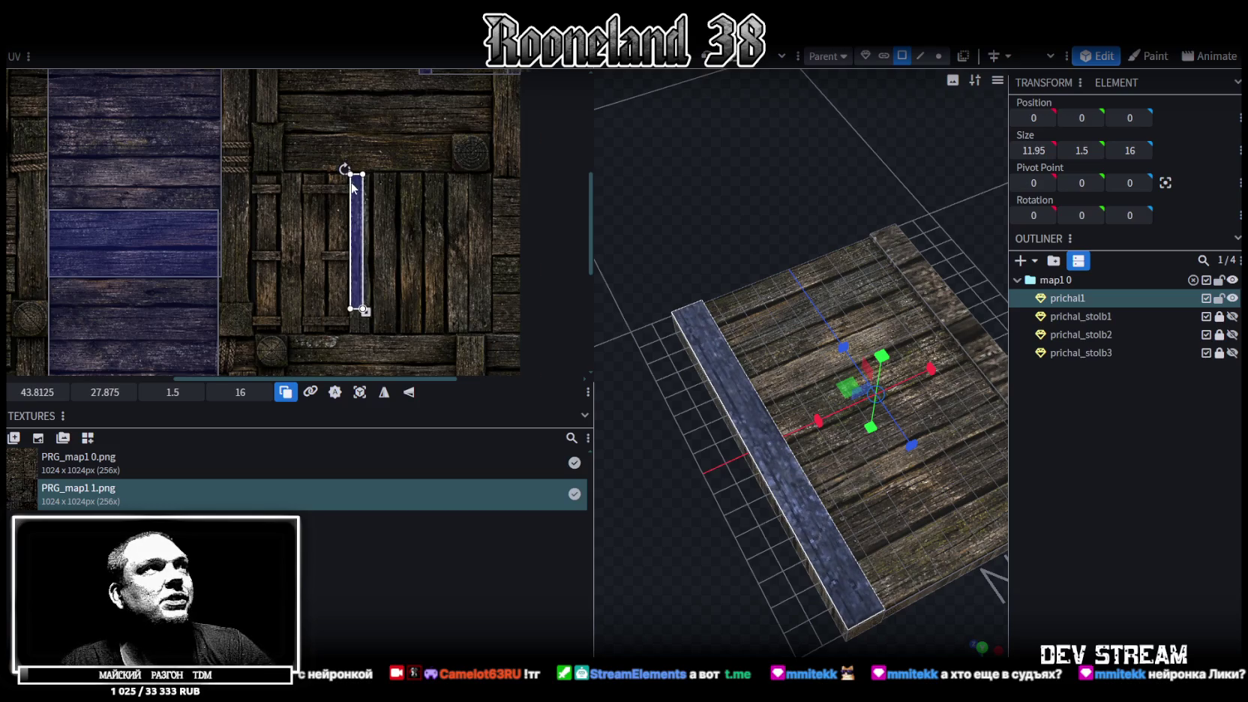
{"action": "scroll", "coordinate": [345, 191], "scroll_direction": "up", "scroll_amount": 2}
{"action": "left_click_drag", "start_coordinate": [335, 186], "coordinate": [337, 187]}
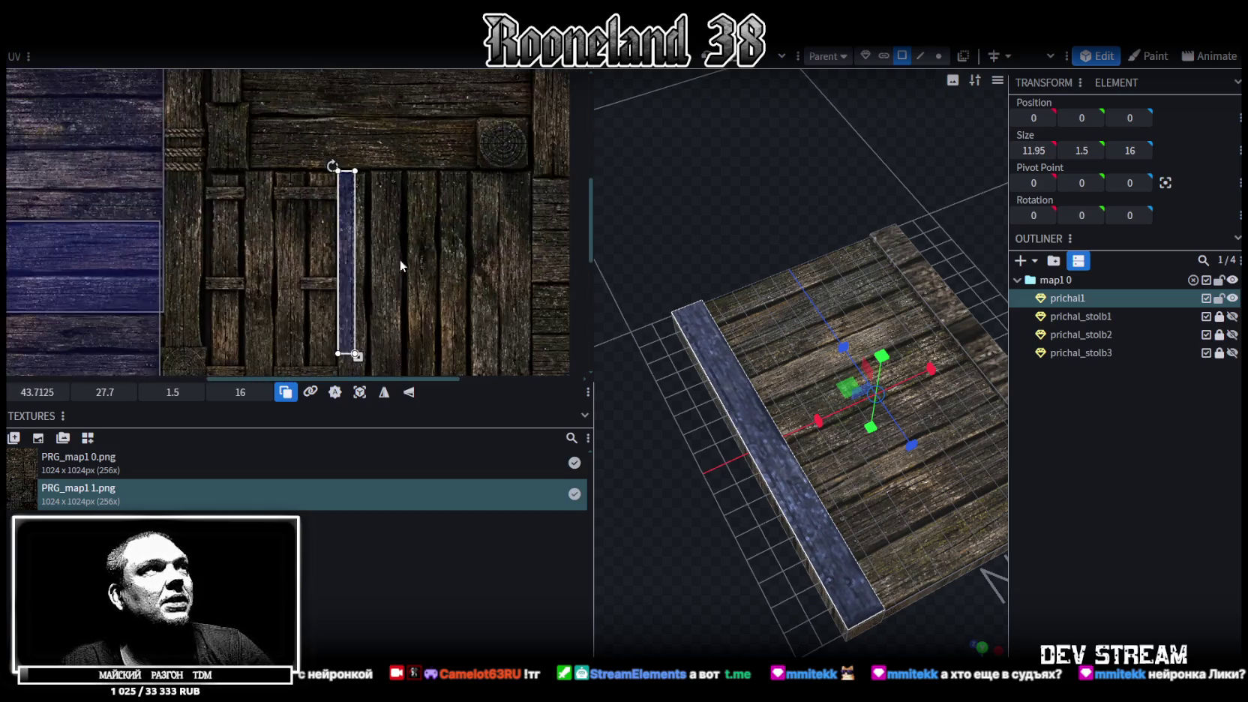
{"action": "scroll", "coordinate": [399, 258], "scroll_direction": "down", "scroll_amount": 2}
{"action": "scroll", "coordinate": [414, 241], "scroll_direction": "down", "scroll_amount": 2}
{"action": "scroll", "coordinate": [370, 231], "scroll_direction": "up", "scroll_amount": 2}
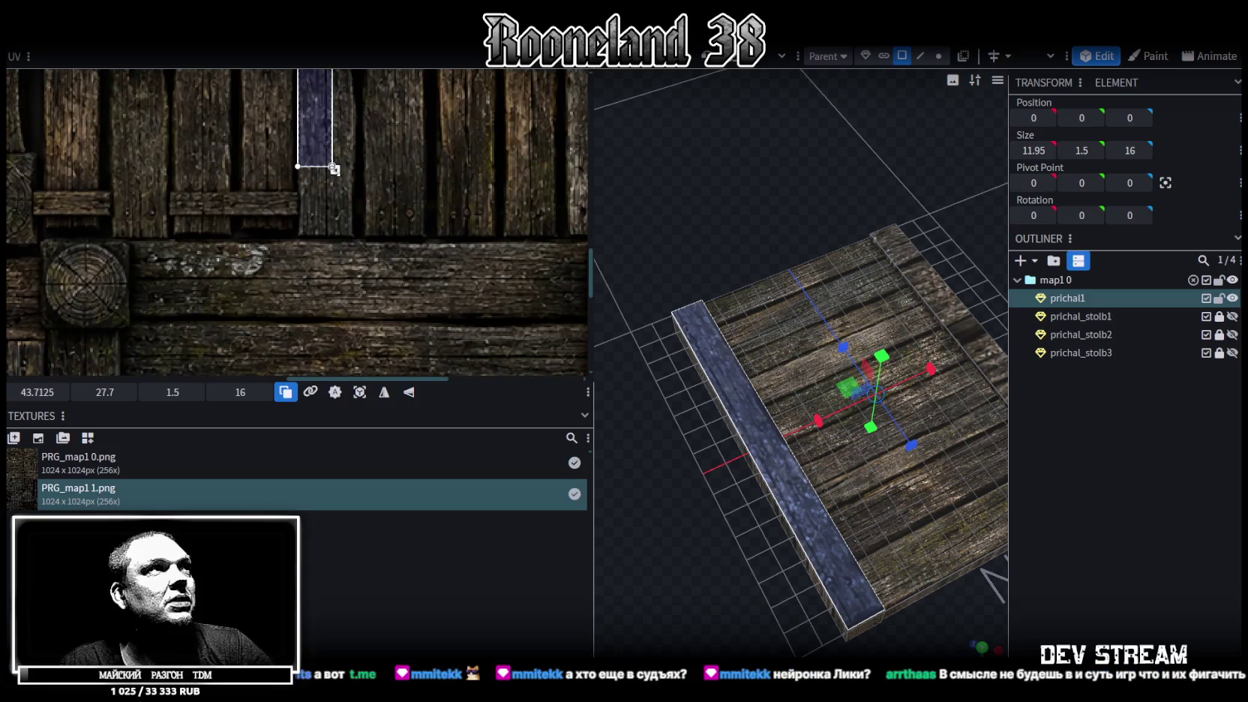
{"action": "left_click_drag", "start_coordinate": [334, 169], "coordinate": [359, 242]}
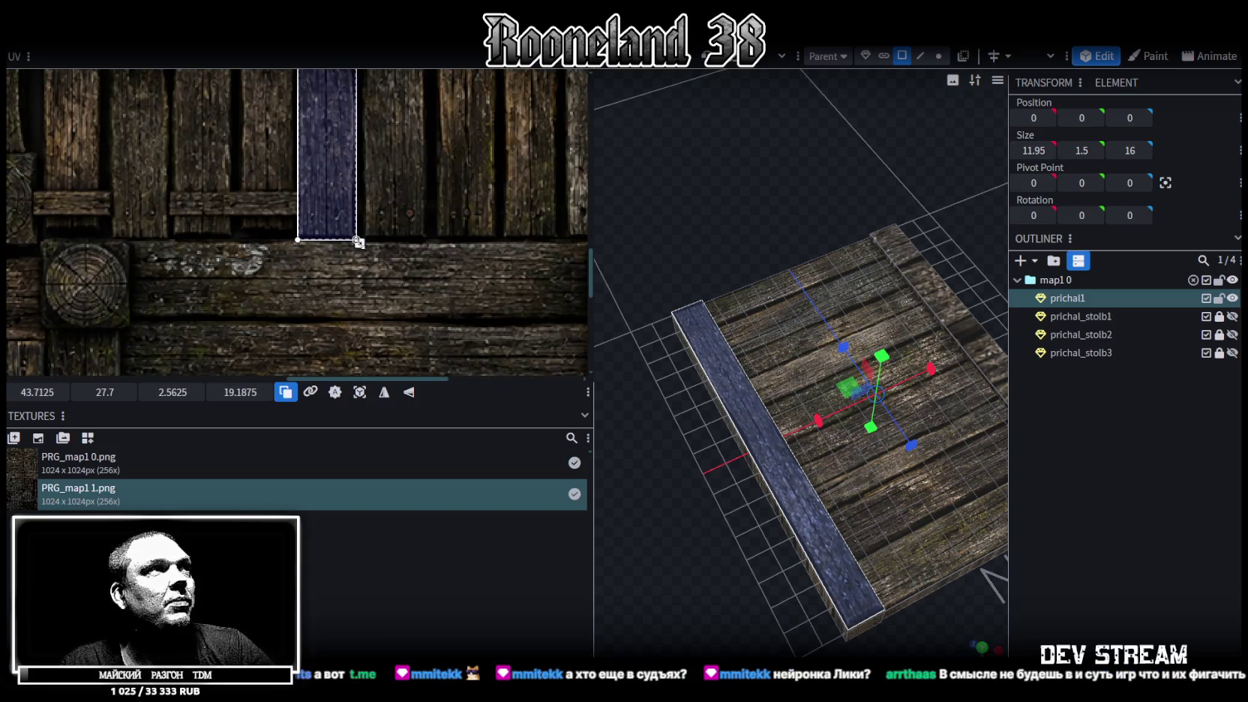
{"action": "scroll", "coordinate": [367, 214], "scroll_direction": "down", "scroll_amount": 2}
{"action": "left_click_drag", "start_coordinate": [783, 348], "coordinate": [712, 233]}
Step: Map the opposite side beam's face onto a plank strip and enlarge it to cover more board
{"action": "left_click", "coordinate": [900, 420]}
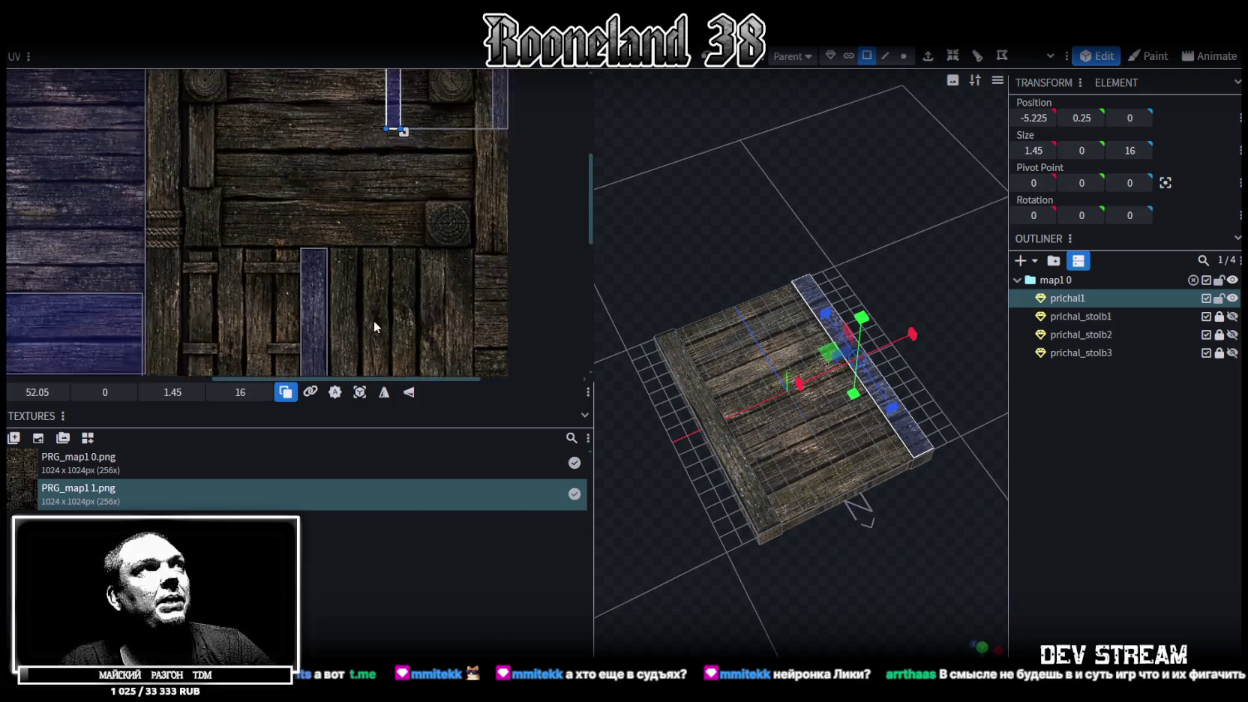
{"action": "scroll", "coordinate": [373, 320], "scroll_direction": "down", "scroll_amount": 1}
{"action": "scroll", "coordinate": [411, 165], "scroll_direction": "down", "scroll_amount": 1}
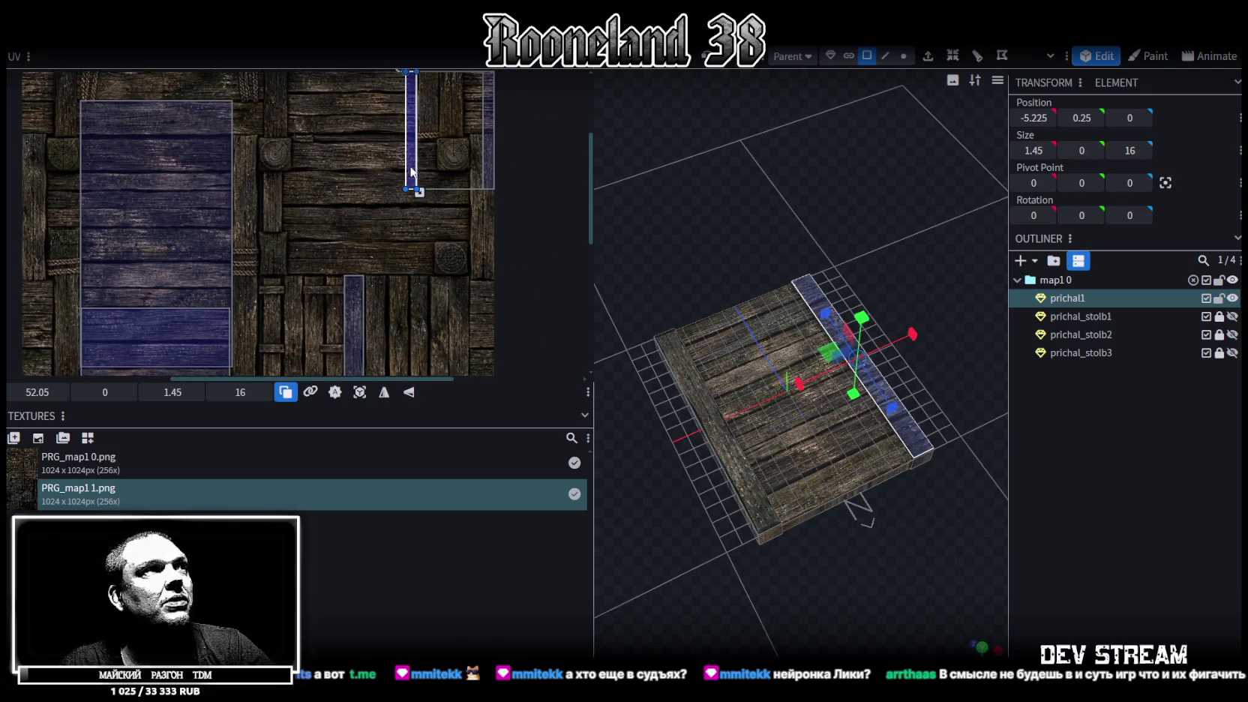
{"action": "left_click_drag", "start_coordinate": [410, 165], "coordinate": [390, 367]}
{"action": "scroll", "coordinate": [382, 323], "scroll_direction": "up", "scroll_amount": 3}
{"action": "scroll", "coordinate": [352, 254], "scroll_direction": "up", "scroll_amount": 3}
{"action": "mouse_move", "coordinate": [342, 237]}
{"action": "left_mouse_down"}
{"action": "mouse_move", "coordinate": [256, 238]}
{"action": "mouse_move", "coordinate": [265, 244]}
{"action": "left_mouse_up"}
{"action": "scroll", "coordinate": [329, 299], "scroll_direction": "down", "scroll_amount": 2}
{"action": "scroll", "coordinate": [329, 300], "scroll_direction": "up", "scroll_amount": 2}
{"action": "scroll", "coordinate": [355, 188], "scroll_direction": "up", "scroll_amount": 2}
{"action": "left_click_drag", "start_coordinate": [304, 152], "coordinate": [342, 241]}
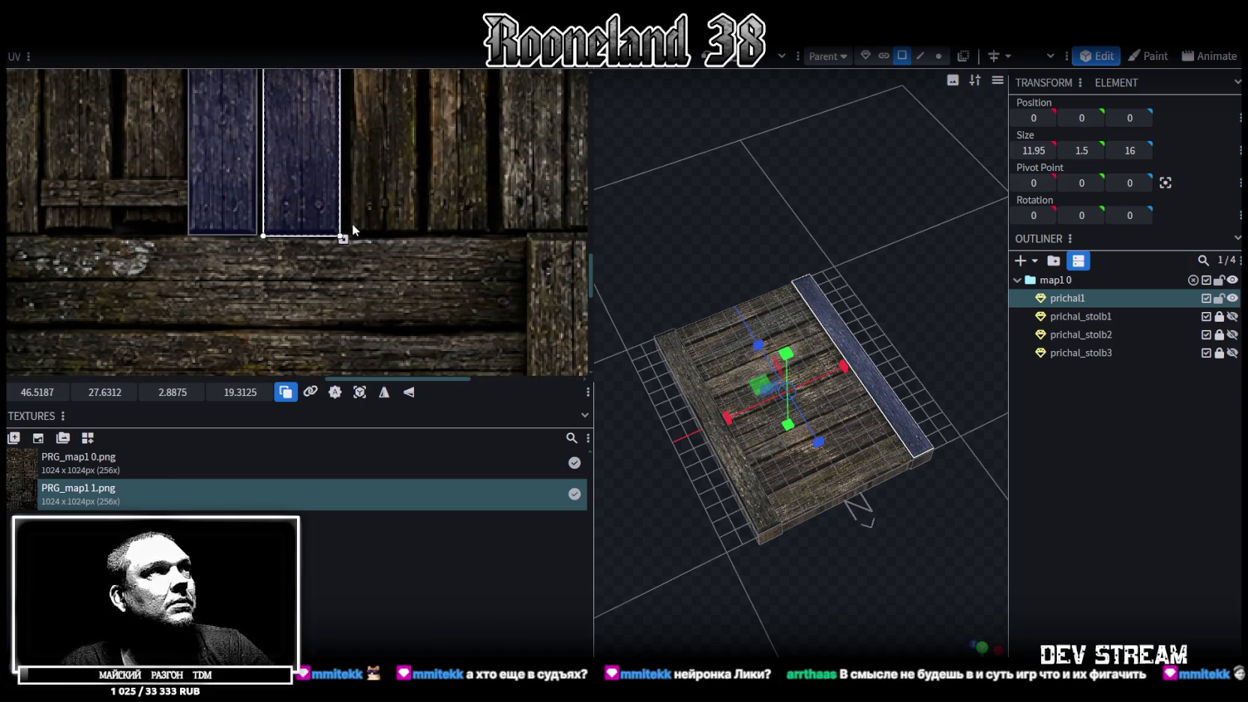
{"action": "scroll", "coordinate": [886, 516], "scroll_direction": "up", "scroll_amount": 2}
{"action": "left_click_drag", "start_coordinate": [885, 516], "coordinate": [902, 426]}
{"action": "left_click", "coordinate": [885, 330]}
Step: Move the first beam's side-face UV onto the purple plank and stretch it along its length
{"action": "scroll", "coordinate": [351, 179], "scroll_direction": "down", "scroll_amount": 1}
{"action": "scroll", "coordinate": [351, 179], "scroll_direction": "down", "scroll_amount": 1}
{"action": "scroll", "coordinate": [365, 129], "scroll_direction": "down", "scroll_amount": 1}
{"action": "left_click_drag", "start_coordinate": [359, 96], "coordinate": [335, 318]}
{"action": "scroll", "coordinate": [335, 318], "scroll_direction": "up", "scroll_amount": 1}
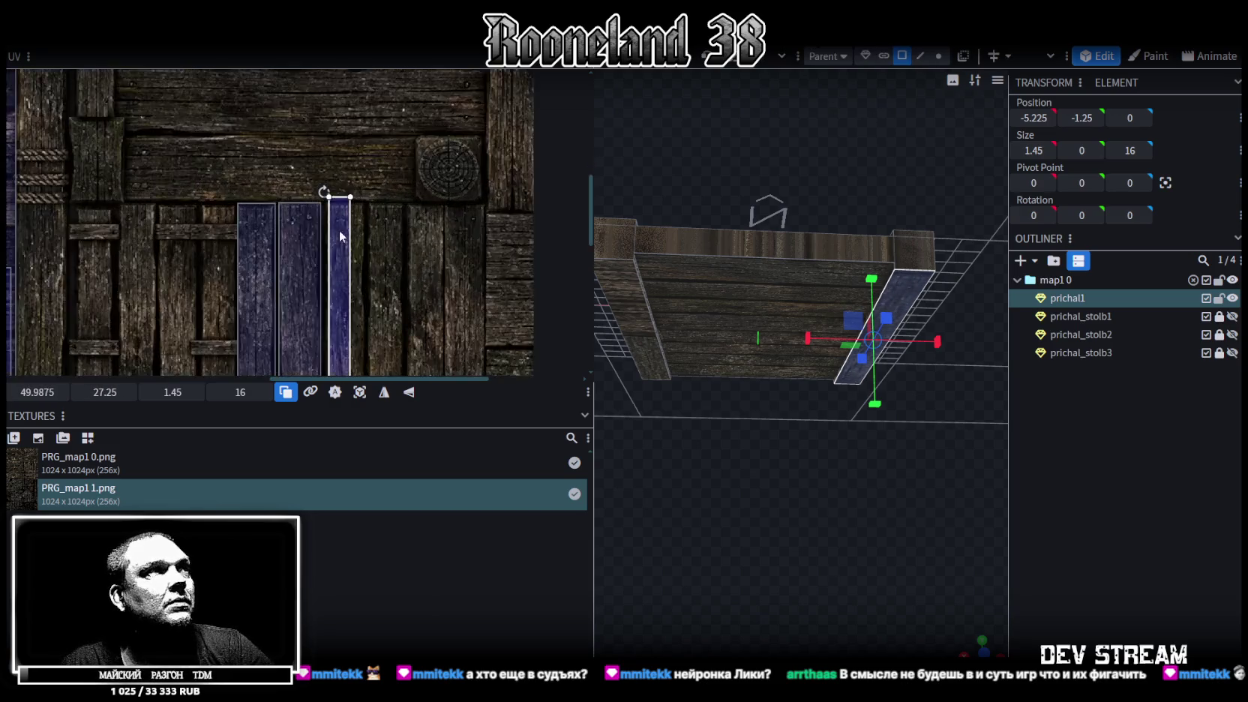
{"action": "scroll", "coordinate": [327, 216], "scroll_direction": "up", "scroll_amount": 1}
{"action": "left_click_drag", "start_coordinate": [320, 225], "coordinate": [318, 223]}
{"action": "scroll", "coordinate": [322, 240], "scroll_direction": "down", "scroll_amount": 5}
{"action": "left_click_drag", "start_coordinate": [323, 225], "coordinate": [358, 315]}
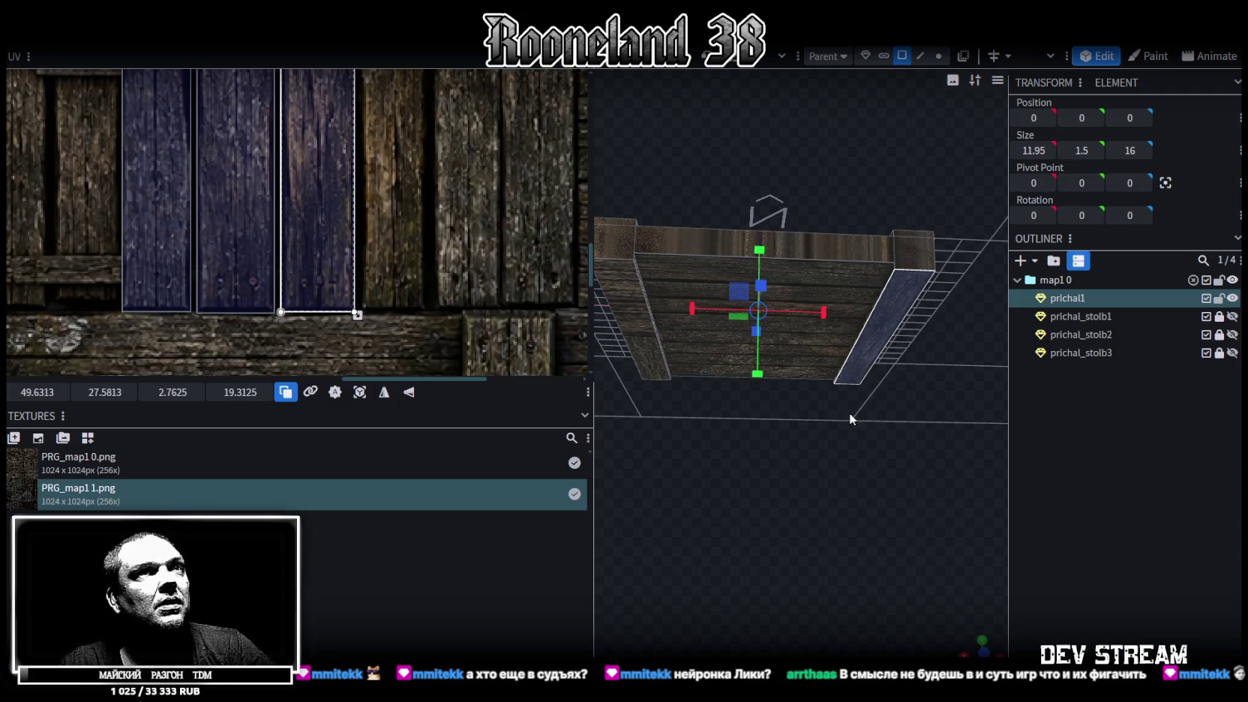
Step: Map the opposite beam's outer side to a plank strip at UV 52.625, 27.5625, sized 2.375 × 19.25
{"action": "left_click_drag", "start_coordinate": [849, 418], "coordinate": [845, 409]}
{"action": "left_click", "coordinate": [680, 220]}
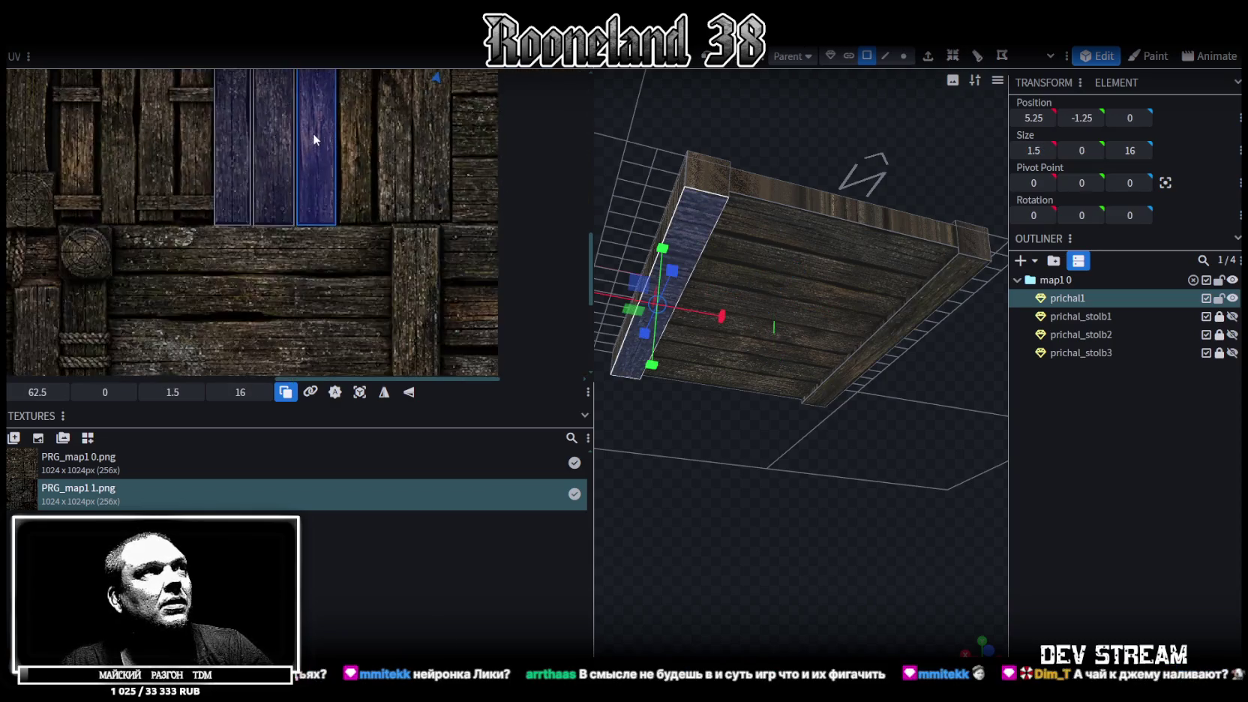
{"action": "scroll", "coordinate": [312, 133], "scroll_direction": "down", "scroll_amount": 3}
{"action": "mouse_move", "coordinate": [453, 108]}
{"action": "left_mouse_down"}
{"action": "mouse_move", "coordinate": [388, 272]}
{"action": "mouse_move", "coordinate": [346, 208]}
{"action": "left_mouse_up"}
{"action": "scroll", "coordinate": [383, 271], "scroll_direction": "up", "scroll_amount": 3}
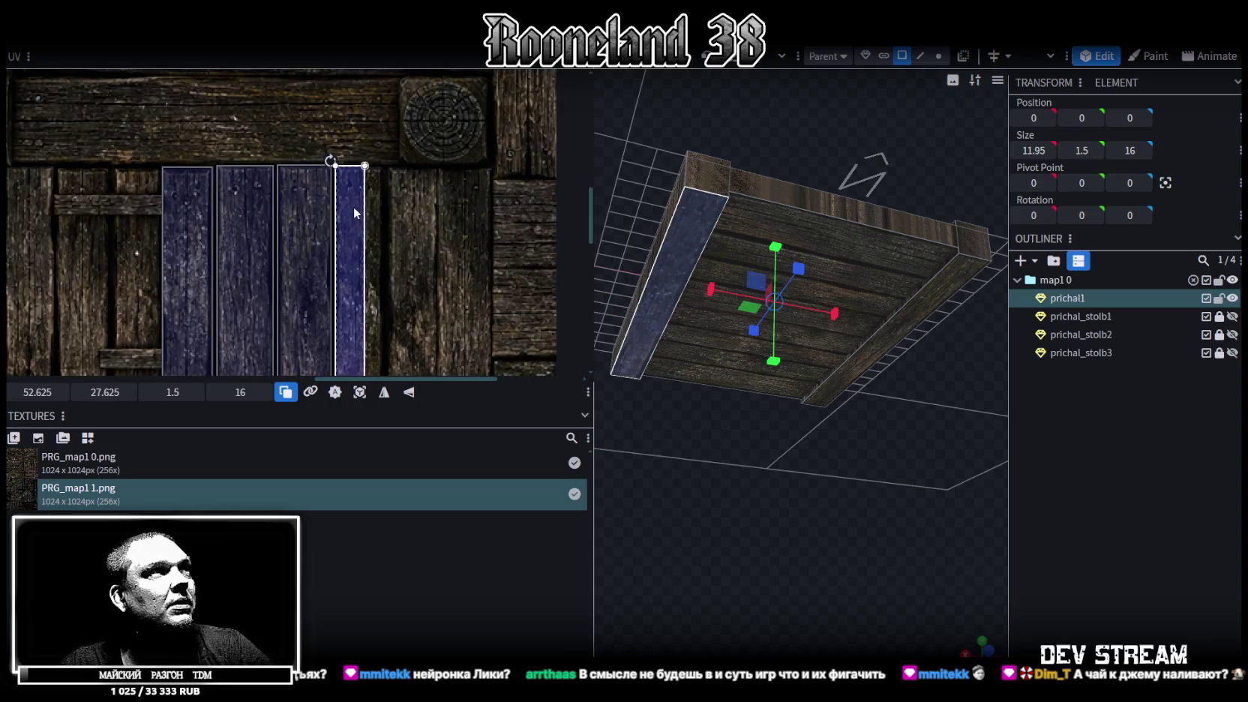
{"action": "left_click_drag", "start_coordinate": [354, 207], "coordinate": [353, 204]}
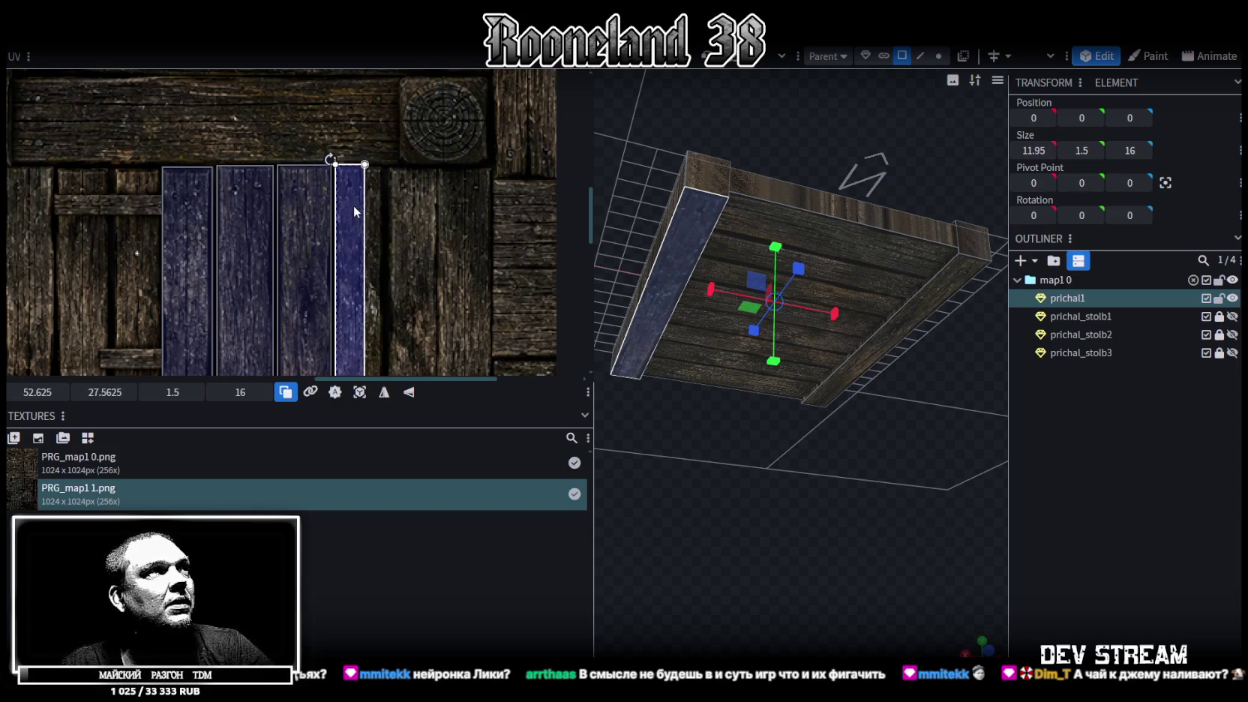
{"action": "scroll", "coordinate": [353, 204], "scroll_direction": "up", "scroll_amount": 3}
{"action": "scroll", "coordinate": [368, 199], "scroll_direction": "up", "scroll_amount": 2}
{"action": "left_click_drag", "start_coordinate": [336, 201], "coordinate": [367, 314]}
{"action": "scroll", "coordinate": [349, 234], "scroll_direction": "down", "scroll_amount": 5}
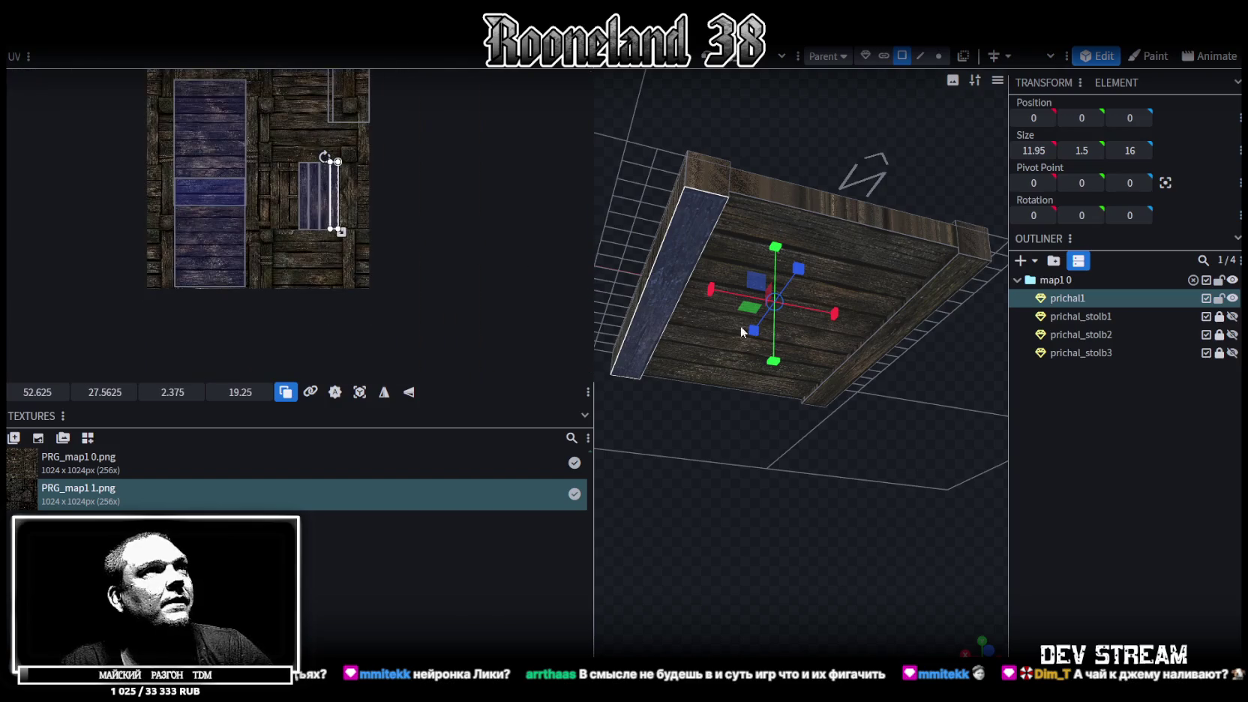
{"action": "left_click", "coordinate": [723, 184]}
{"action": "left_click", "coordinate": [982, 253]}
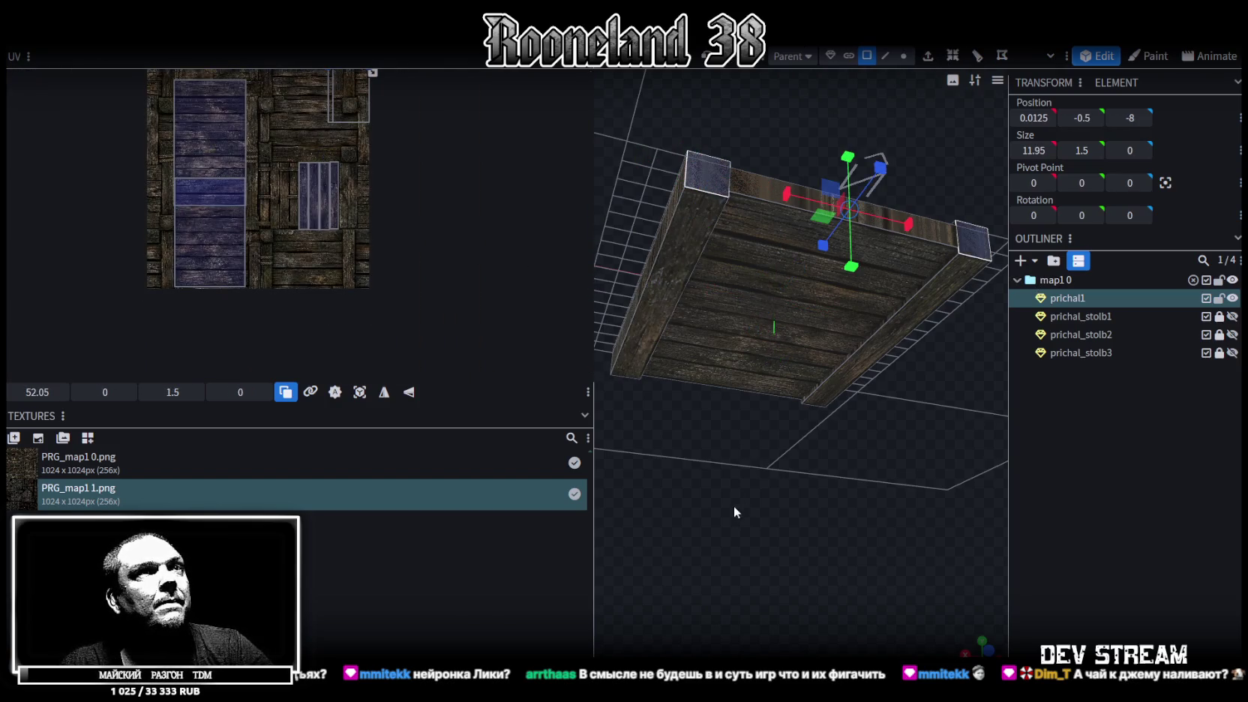
Step: In a flat orthographic front view, reset the end face's UV and move it onto a wooden block
{"action": "key", "text": "KP_1"}
{"action": "key", "text": "ctrl+z"}
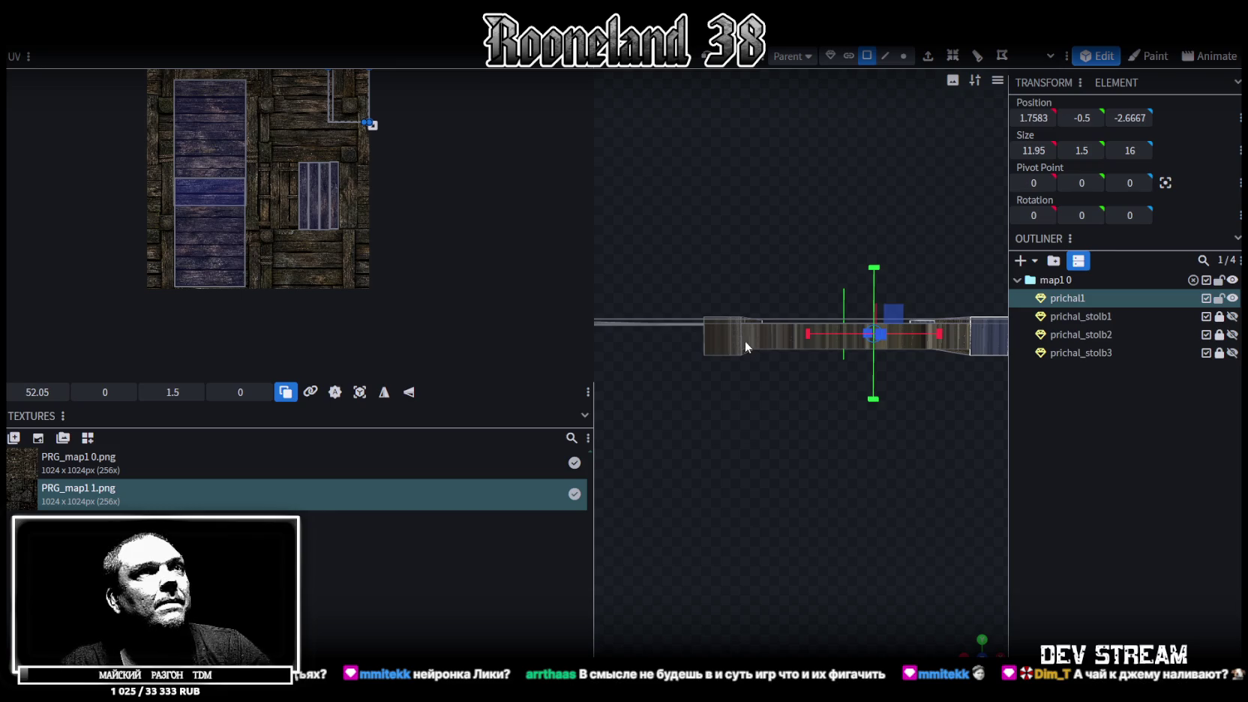
{"action": "key", "text": "KP_5"}
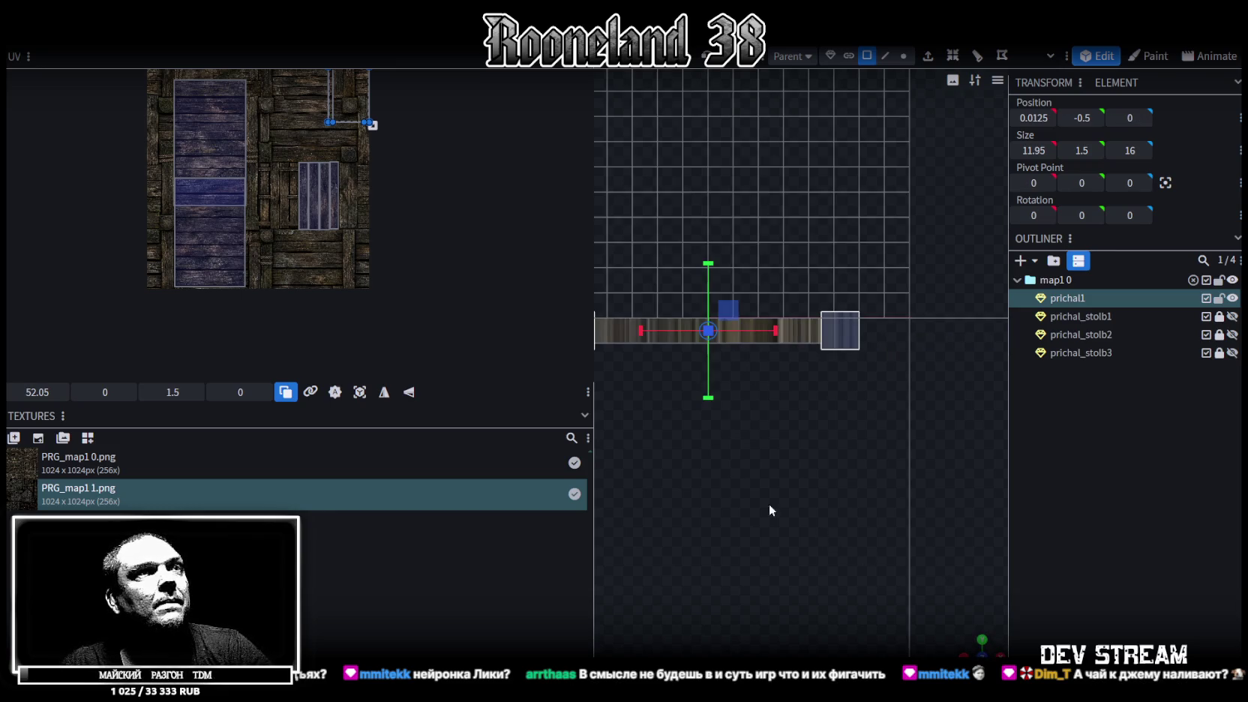
{"action": "left_click", "coordinate": [361, 391]}
{"action": "scroll", "coordinate": [296, 301], "scroll_direction": "up", "scroll_amount": 2}
{"action": "scroll", "coordinate": [290, 221], "scroll_direction": "up", "scroll_amount": 3}
{"action": "scroll", "coordinate": [291, 227], "scroll_direction": "up", "scroll_amount": 2}
{"action": "left_click_drag", "start_coordinate": [312, 206], "coordinate": [575, 171]}
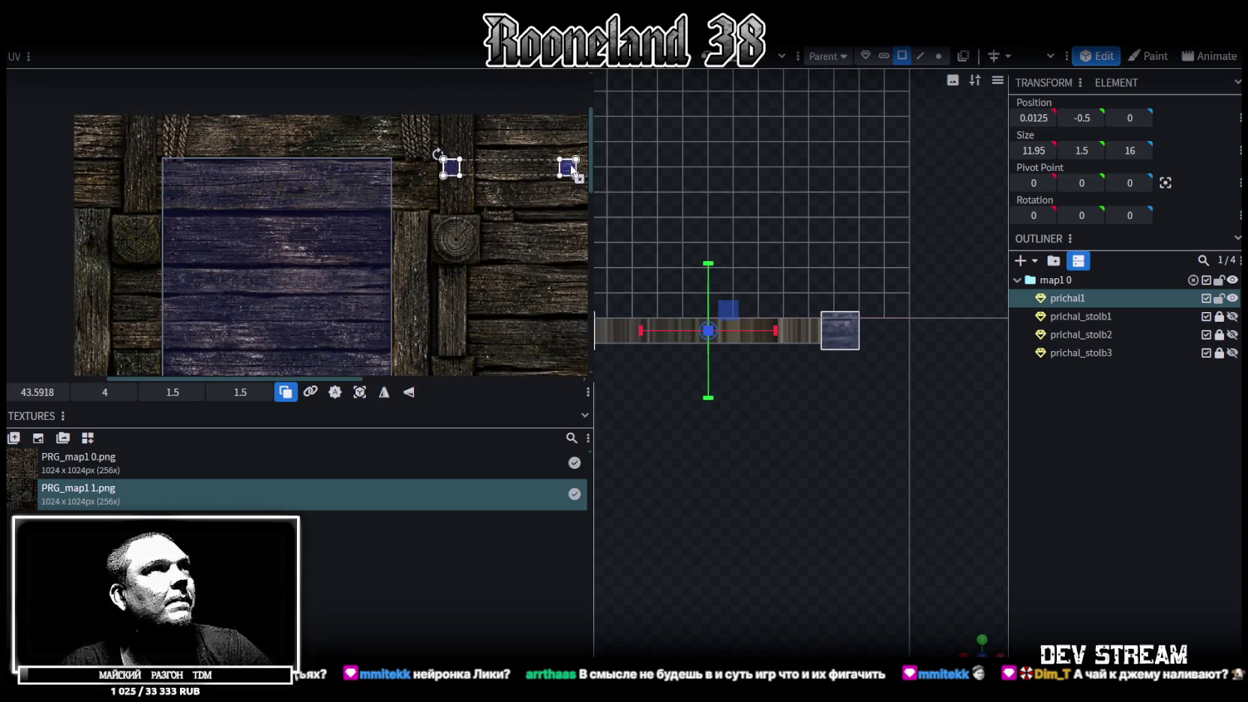
{"action": "mouse_move", "coordinate": [468, 259]}
{"action": "middle_mouse_down"}
{"action": "mouse_move", "coordinate": [285, 188]}
{"action": "mouse_move", "coordinate": [296, 197]}
{"action": "middle_mouse_up"}
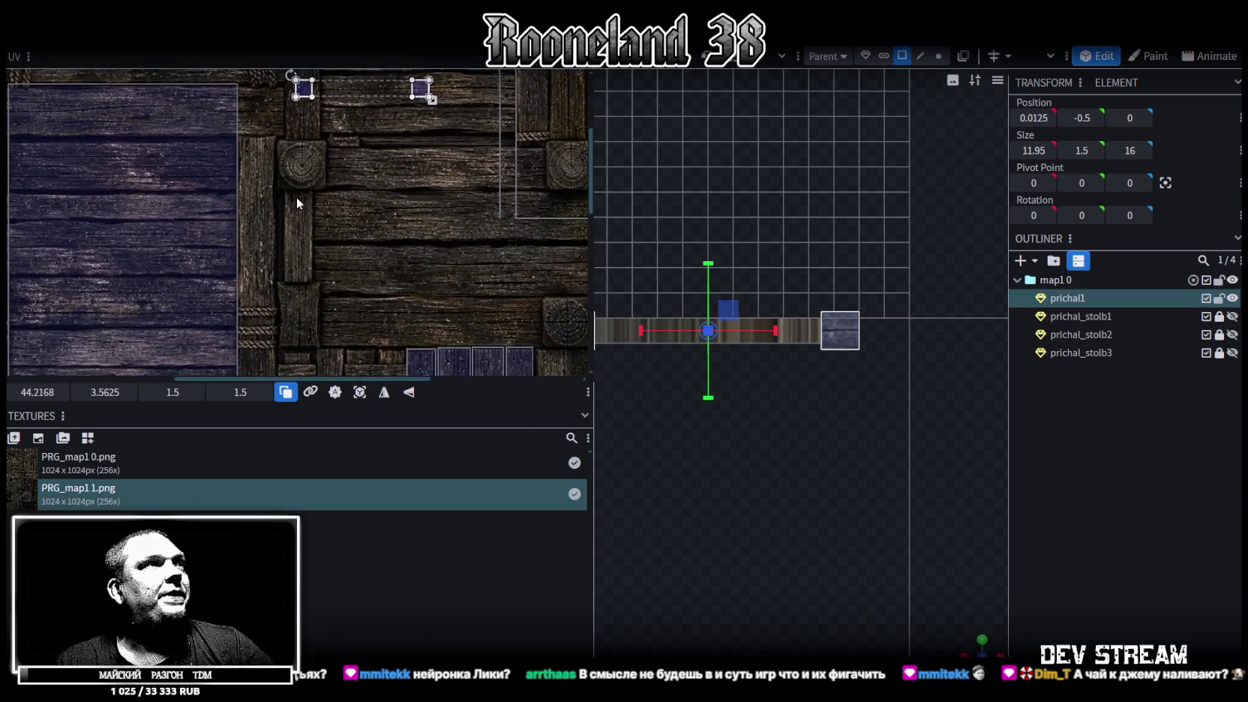
{"action": "left_click_drag", "start_coordinate": [417, 89], "coordinate": [418, 300]}
Step: Resize and reposition that end face's UV to fit the vertical post in the texture
{"action": "scroll", "coordinate": [318, 344], "scroll_direction": "up", "scroll_amount": 2}
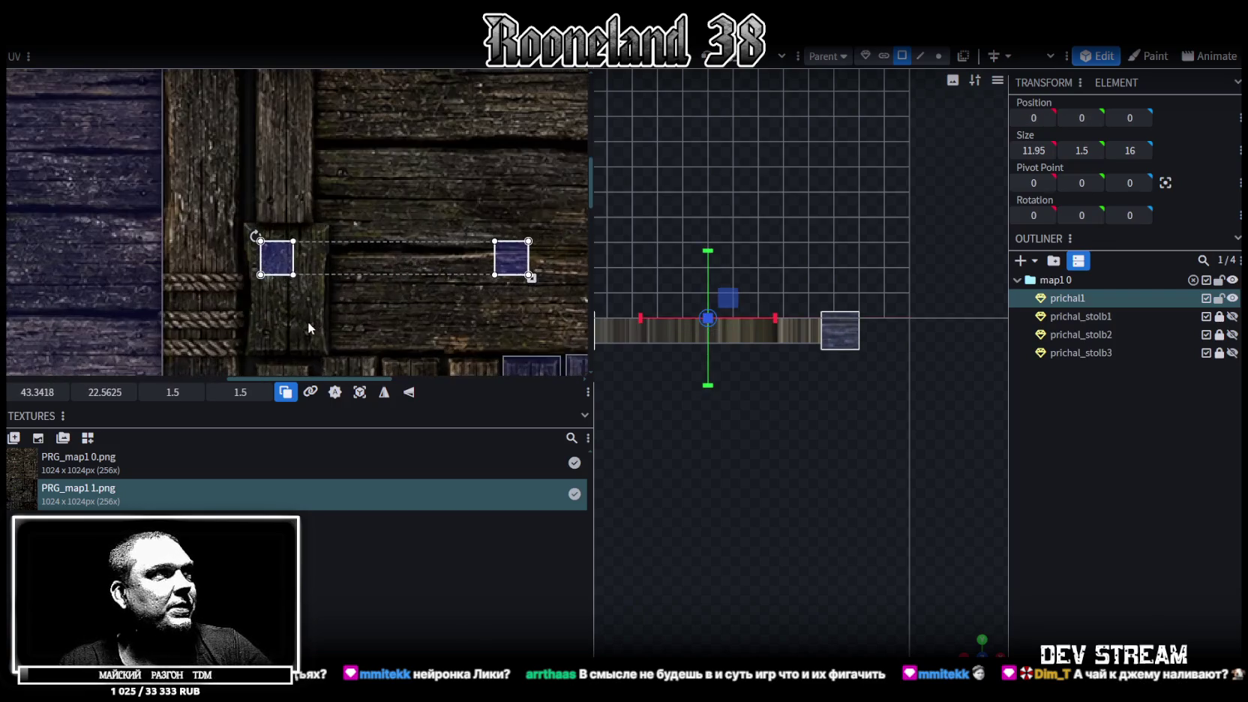
{"action": "key", "text": "ctrl+z"}
{"action": "scroll", "coordinate": [271, 244], "scroll_direction": "up", "scroll_amount": 2}
{"action": "left_click_drag", "start_coordinate": [238, 230], "coordinate": [236, 221]}
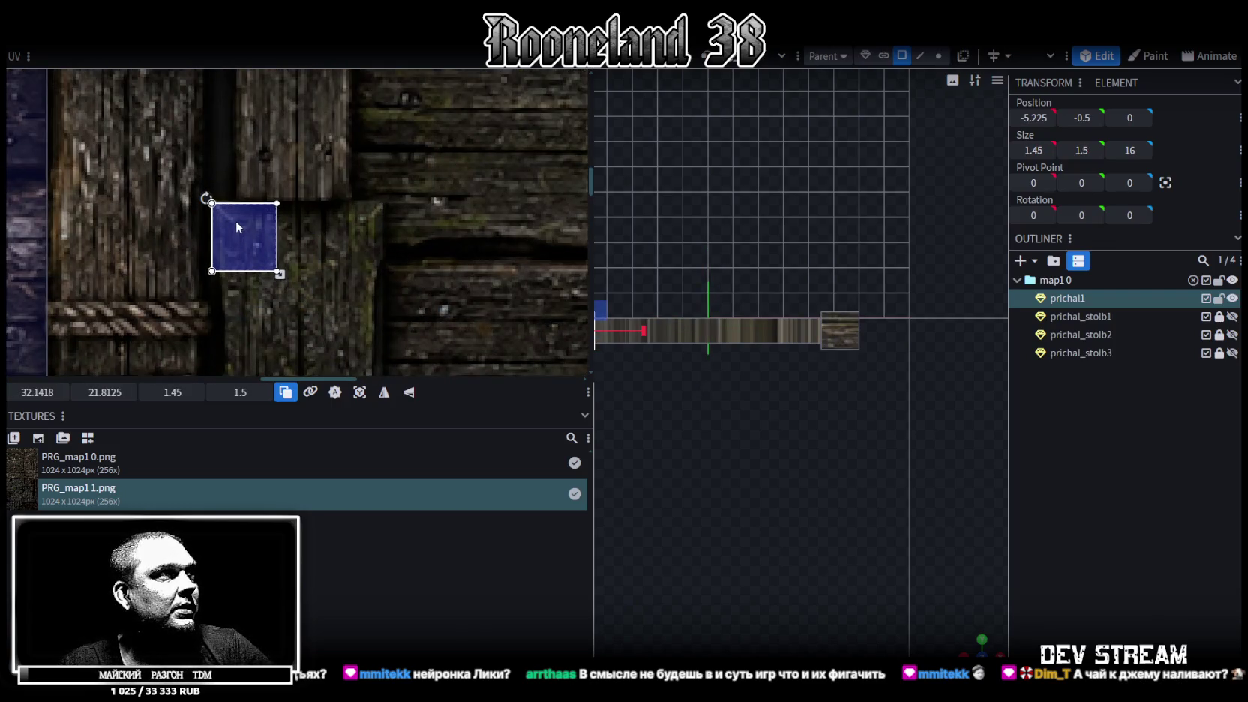
{"action": "middle_click_drag", "start_coordinate": [334, 328], "coordinate": [319, 231]}
{"action": "left_click_drag", "start_coordinate": [270, 174], "coordinate": [372, 281]}
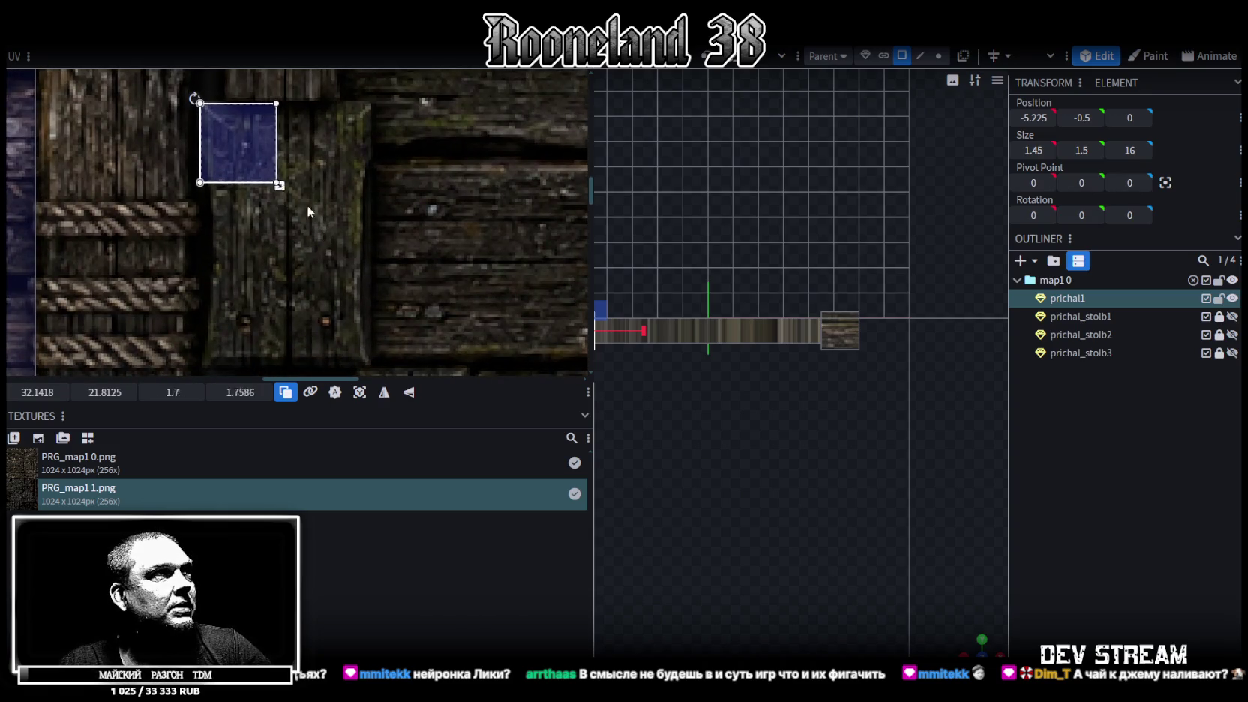
{"action": "key", "text": "ctrl+z"}
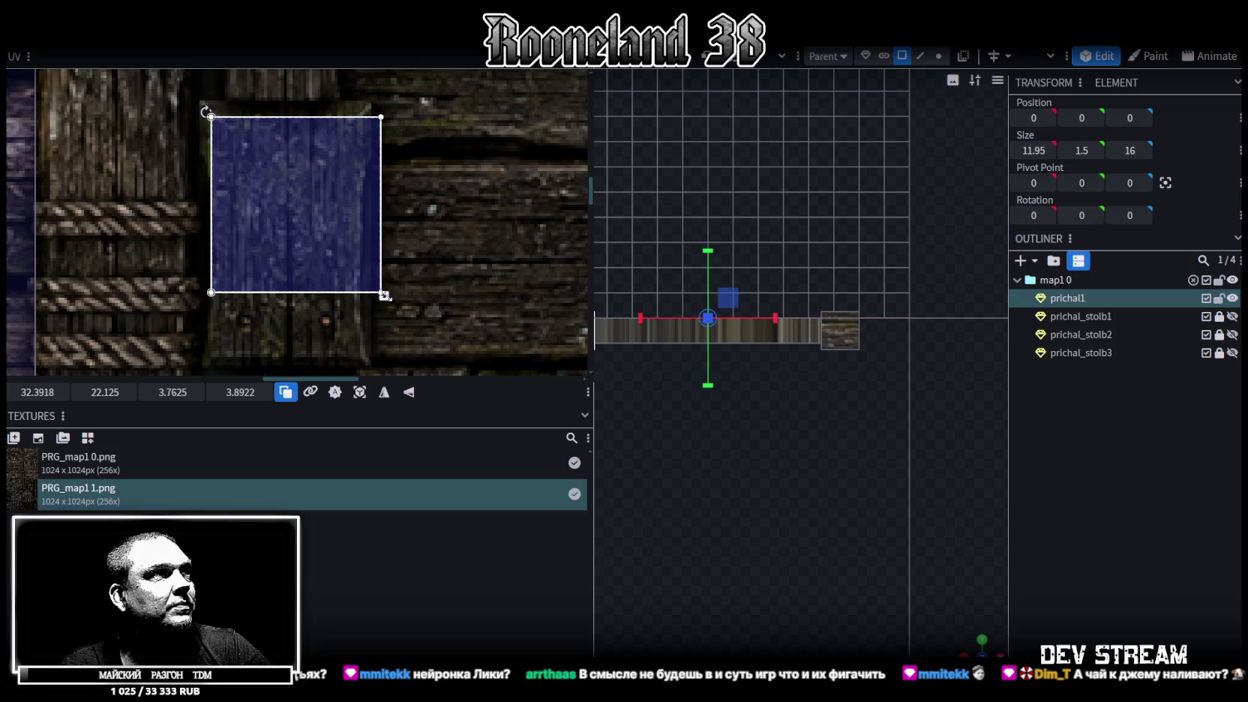
{"action": "left_click_drag", "start_coordinate": [380, 292], "coordinate": [366, 276]}
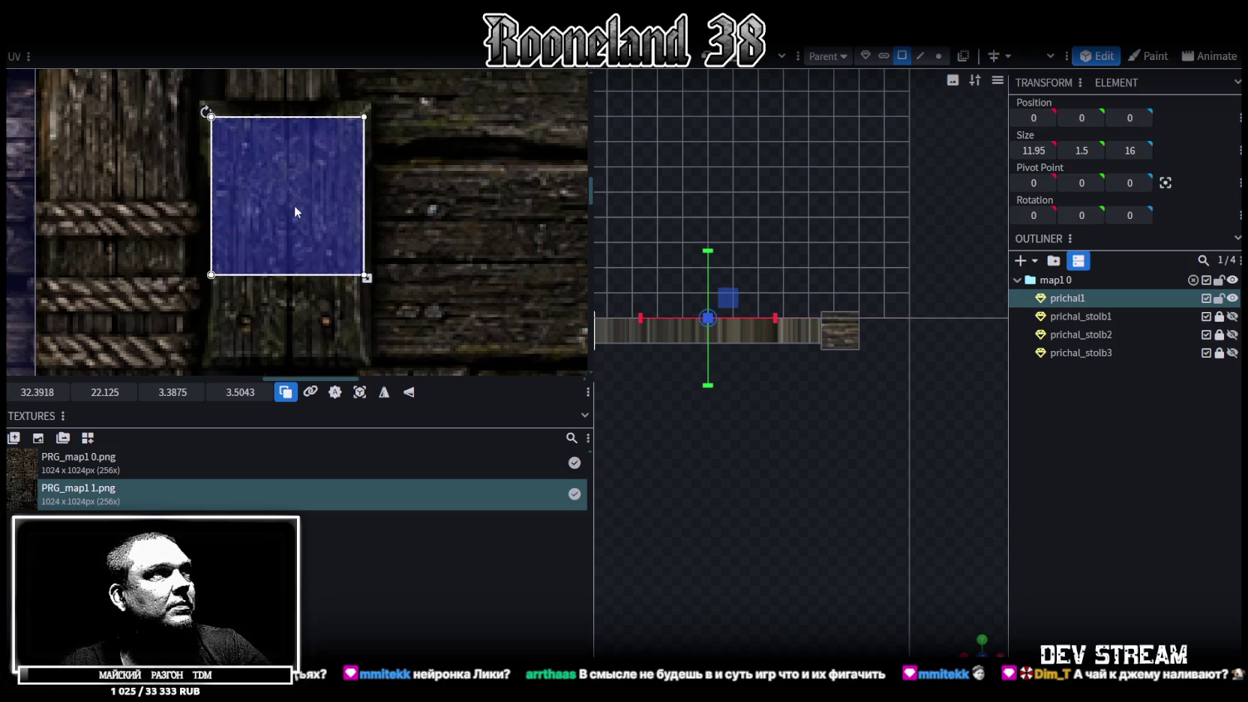
{"action": "scroll", "coordinate": [295, 205], "scroll_direction": "down", "scroll_amount": 3}
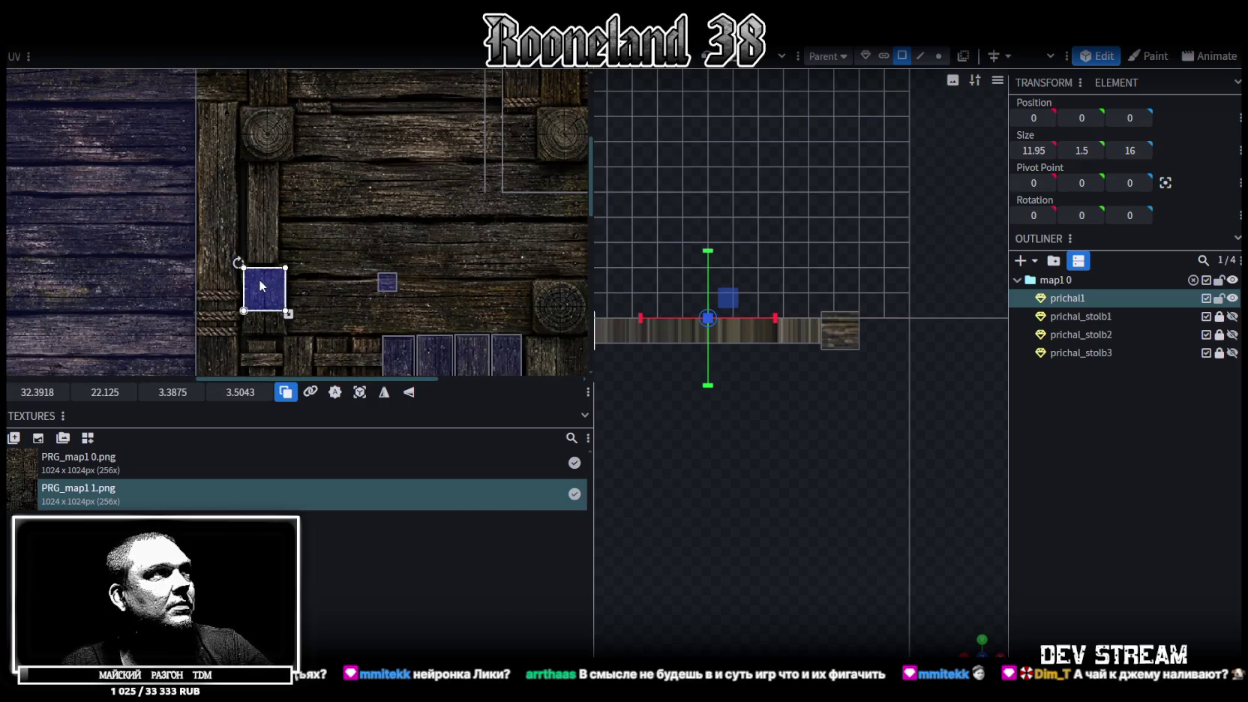
{"action": "left_click_drag", "start_coordinate": [260, 285], "coordinate": [269, 214]}
{"action": "scroll", "coordinate": [263, 207], "scroll_direction": "up", "scroll_amount": 3}
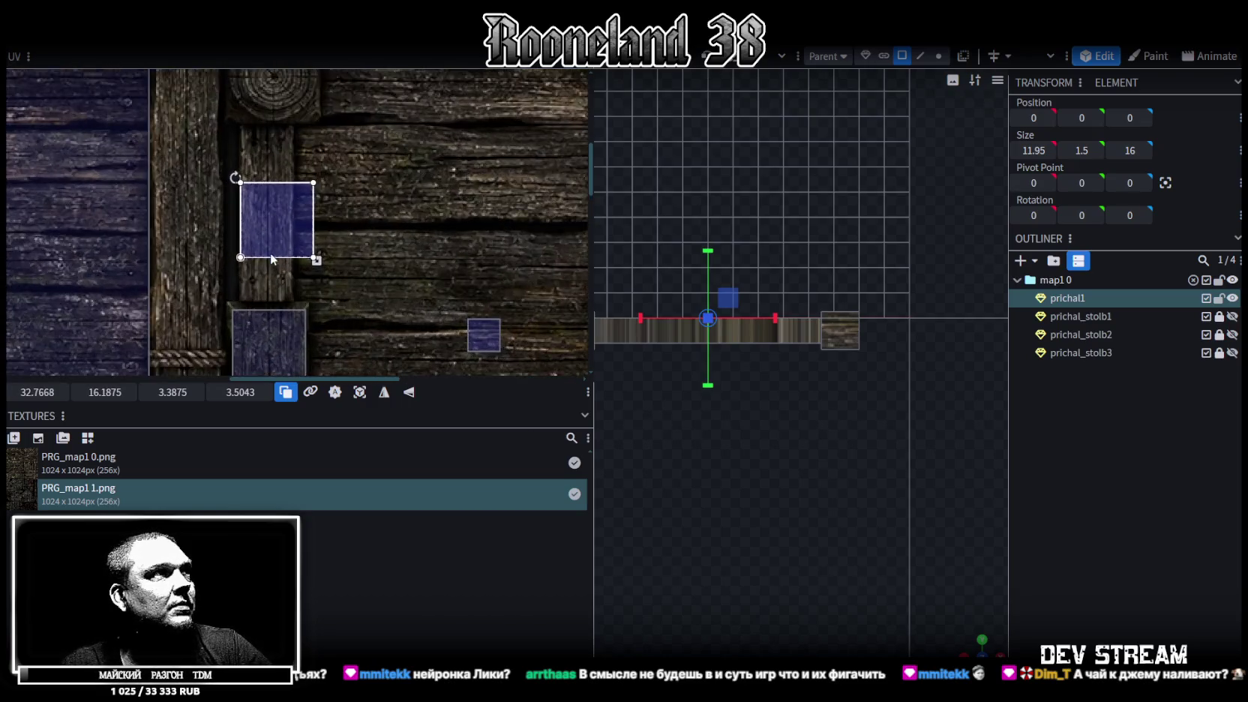
{"action": "left_click_drag", "start_coordinate": [330, 262], "coordinate": [304, 235]}
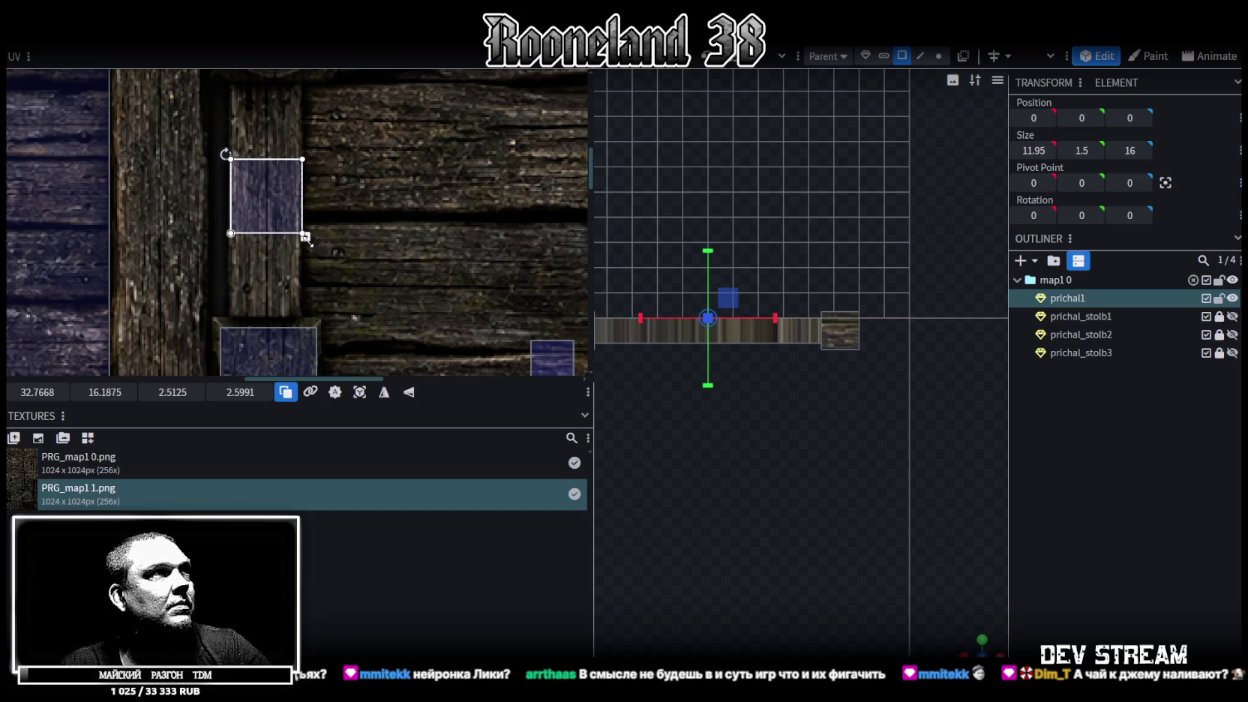
{"action": "scroll", "coordinate": [398, 283], "scroll_direction": "down", "scroll_amount": 2}
Step: Move the next end face's UV to the texture's lower left edge and enlarge it slightly
{"action": "left_click", "coordinate": [393, 260]}
{"action": "scroll", "coordinate": [397, 262], "scroll_direction": "down", "scroll_amount": 1}
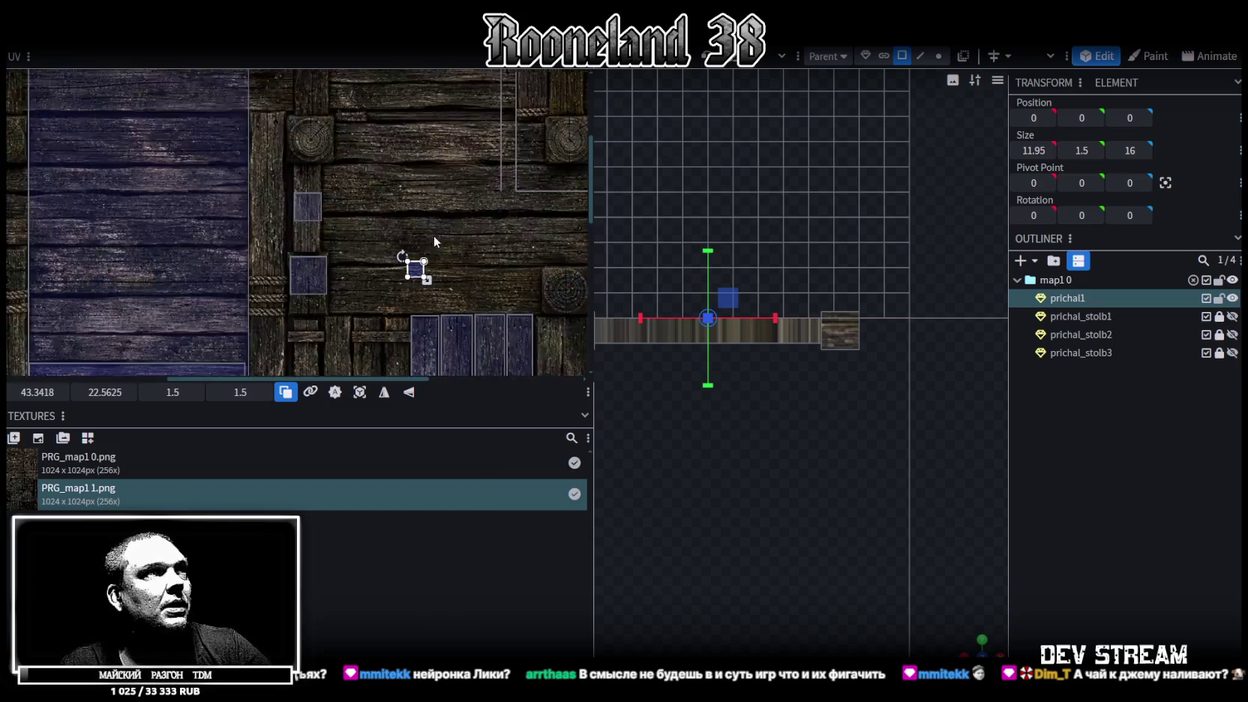
{"action": "scroll", "coordinate": [341, 216], "scroll_direction": "down", "scroll_amount": 1}
{"action": "scroll", "coordinate": [360, 191], "scroll_direction": "down", "scroll_amount": 2}
{"action": "mouse_move", "coordinate": [285, 174]}
{"action": "left_mouse_down"}
{"action": "mouse_move", "coordinate": [363, 255]}
{"action": "mouse_move", "coordinate": [229, 281]}
{"action": "left_mouse_up"}
{"action": "mouse_move", "coordinate": [229, 282]}
{"action": "middle_mouse_down"}
{"action": "mouse_move", "coordinate": [398, 266]}
{"action": "mouse_move", "coordinate": [451, 304]}
{"action": "mouse_move", "coordinate": [449, 260]}
{"action": "mouse_move", "coordinate": [485, 207]}
{"action": "middle_mouse_up"}
{"action": "mouse_move", "coordinate": [485, 191]}
{"action": "left_mouse_down"}
{"action": "mouse_move", "coordinate": [115, 289]}
{"action": "mouse_move", "coordinate": [142, 283]}
{"action": "left_mouse_up"}
{"action": "scroll", "coordinate": [309, 280], "scroll_direction": "up", "scroll_amount": 2, "text": "ctrl"}
{"action": "scroll", "coordinate": [251, 238], "scroll_direction": "up", "scroll_amount": 2, "text": "ctrl"}
{"action": "scroll", "coordinate": [377, 243], "scroll_direction": "up", "scroll_amount": 1, "text": "ctrl"}
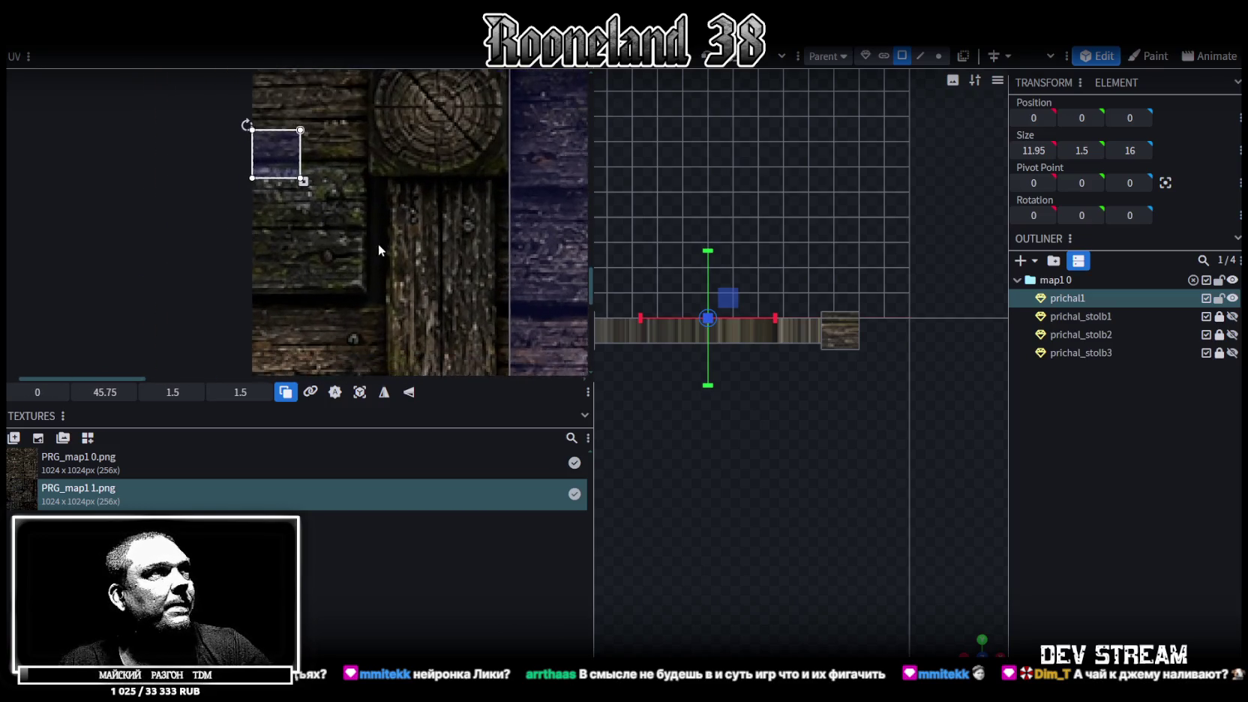
{"action": "scroll", "coordinate": [352, 161], "scroll_direction": "down", "scroll_amount": 2, "text": "ctrl"}
{"action": "scroll", "coordinate": [344, 157], "scroll_direction": "down", "scroll_amount": 2}
{"action": "scroll", "coordinate": [357, 183], "scroll_direction": "up", "scroll_amount": 1}
{"action": "left_click_drag", "start_coordinate": [298, 107], "coordinate": [297, 310]}
{"action": "scroll", "coordinate": [297, 310], "scroll_direction": "up", "scroll_amount": 2, "text": "ctrl"}
{"action": "scroll", "coordinate": [341, 324], "scroll_direction": "up", "scroll_amount": 1, "text": "ctrl"}
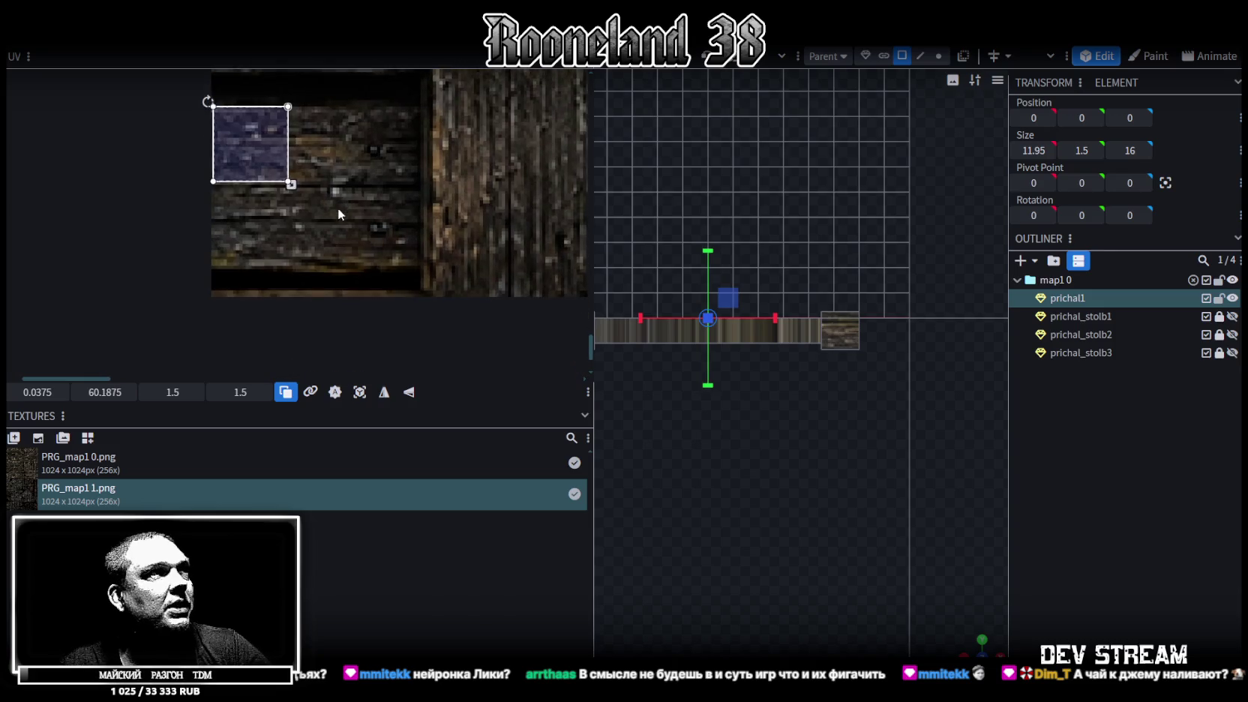
{"action": "mouse_move", "coordinate": [290, 184]}
{"action": "left_mouse_down"}
{"action": "mouse_move", "coordinate": [381, 276]}
{"action": "mouse_move", "coordinate": [369, 243]}
{"action": "mouse_move", "coordinate": [380, 237]}
{"action": "left_mouse_up"}
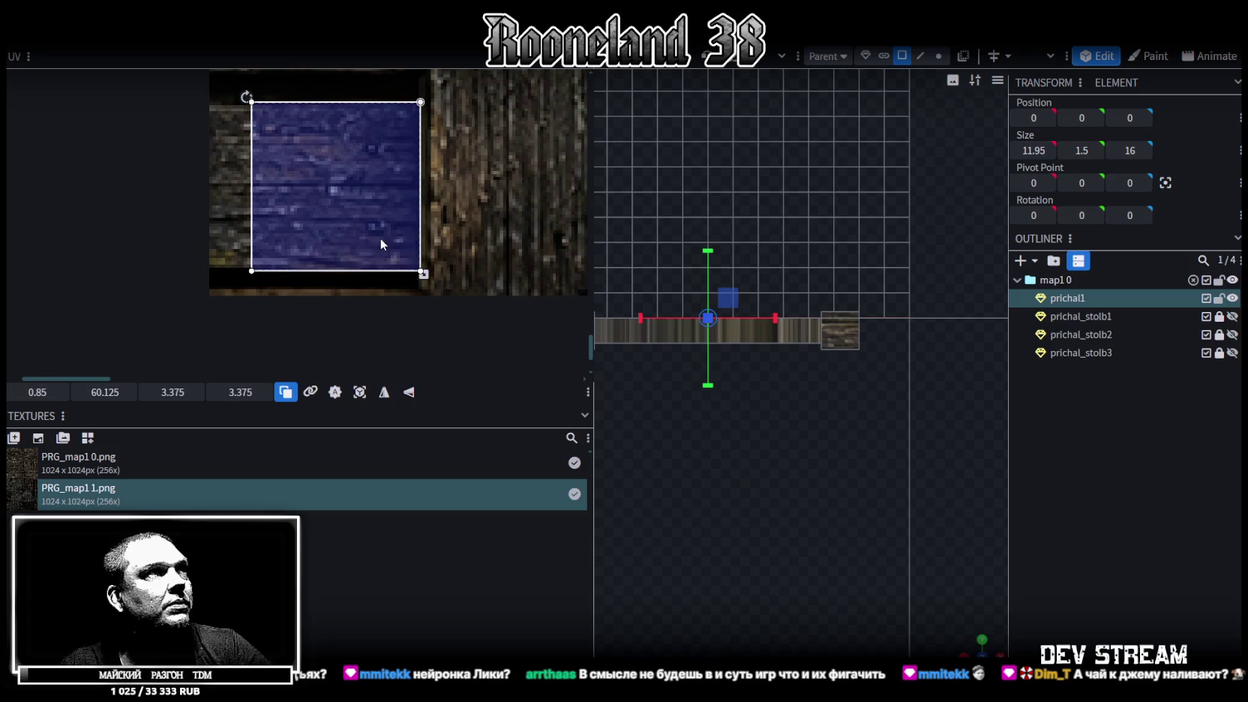
Step: Place another end face's UV as a 3.4375 square plank patch at 59.9668, 60
{"action": "scroll", "coordinate": [369, 207], "scroll_direction": "down", "scroll_amount": 3, "text": "ctrl"}
{"action": "scroll", "coordinate": [392, 197], "scroll_direction": "down", "scroll_amount": 1, "text": "ctrl"}
{"action": "scroll", "coordinate": [382, 225], "scroll_direction": "down", "scroll_amount": 1, "text": "ctrl"}
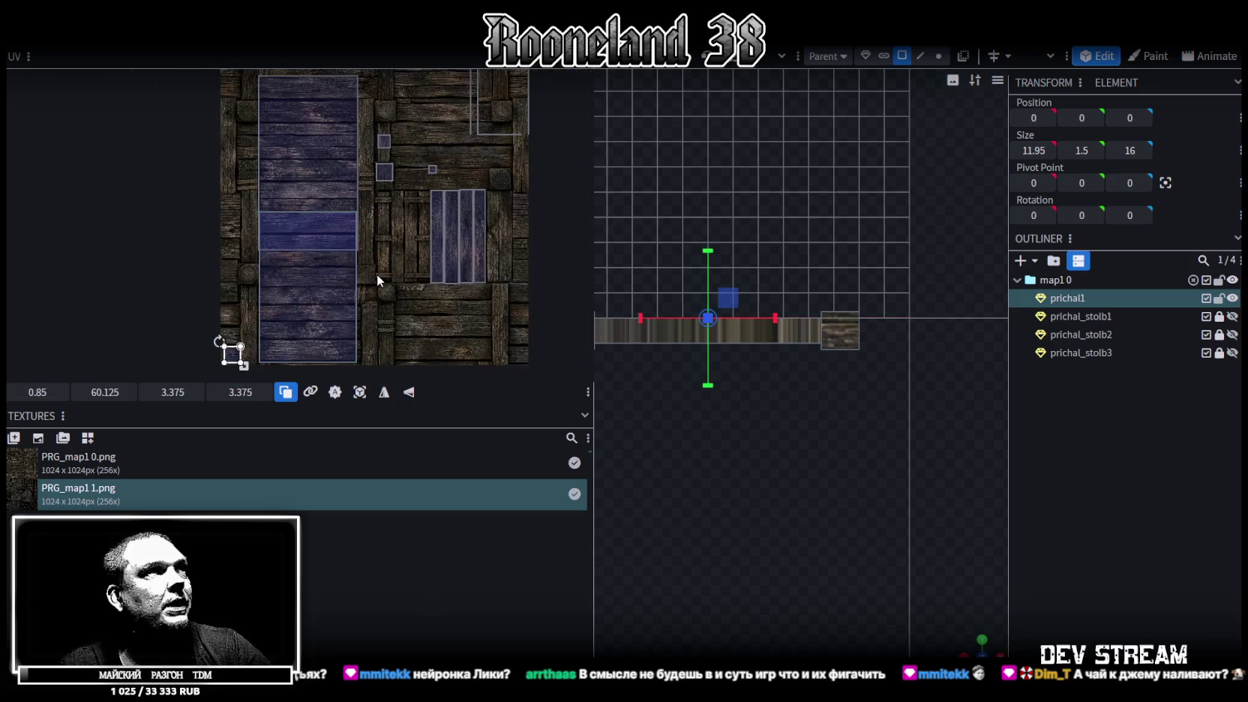
{"action": "left_click_drag", "start_coordinate": [435, 184], "coordinate": [384, 260]}
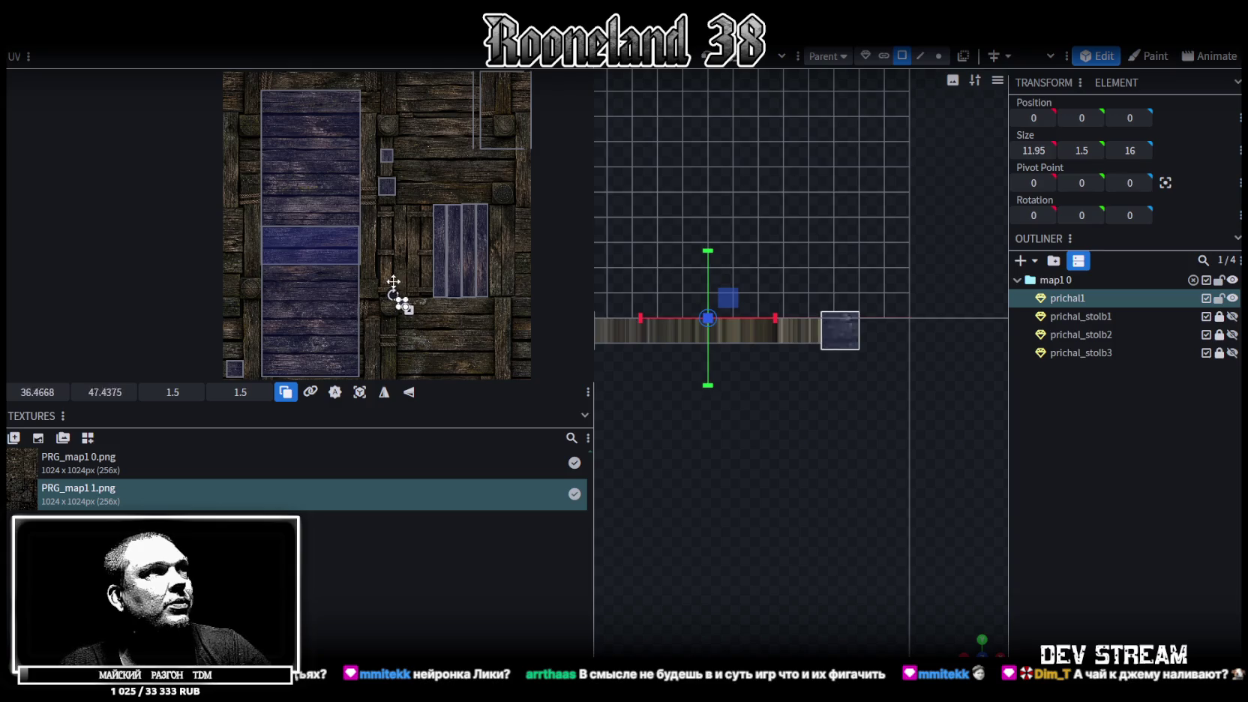
{"action": "scroll", "coordinate": [359, 240], "scroll_direction": "up", "scroll_amount": 1, "text": "ctrl"}
{"action": "scroll", "coordinate": [336, 217], "scroll_direction": "up", "scroll_amount": 2, "text": "ctrl"}
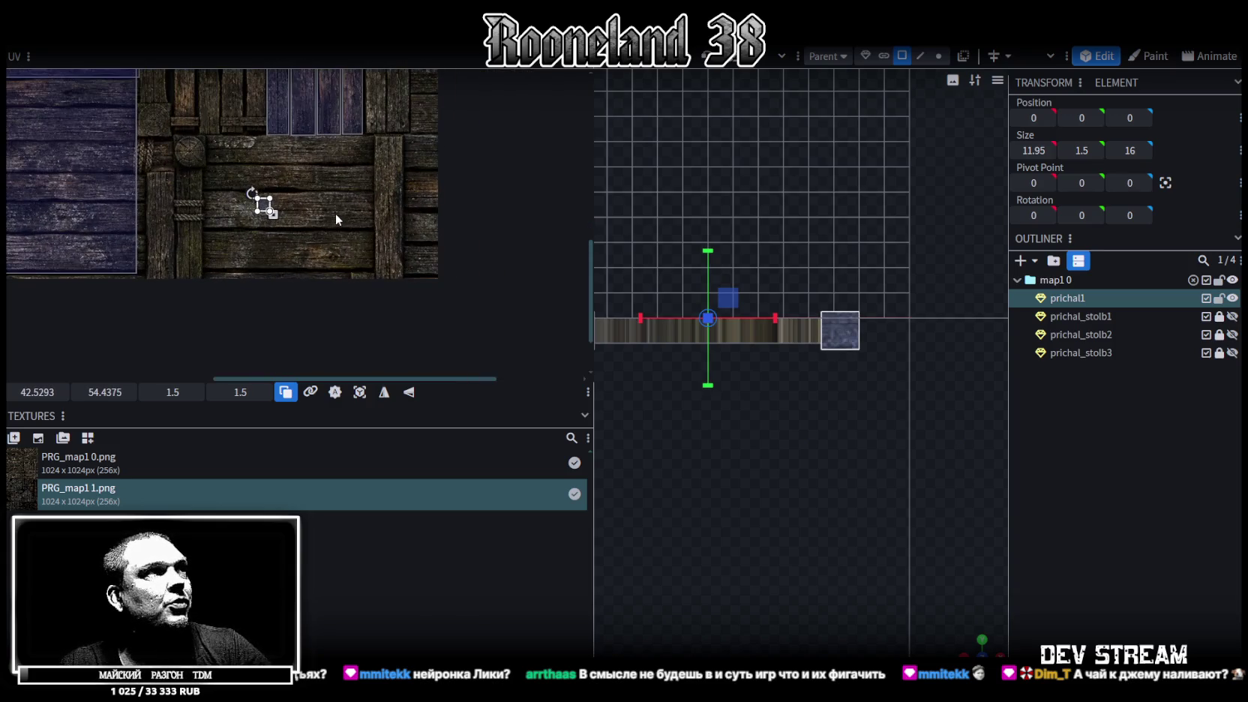
{"action": "mouse_move", "coordinate": [263, 204]}
{"action": "left_mouse_down"}
{"action": "mouse_move", "coordinate": [424, 210]}
{"action": "mouse_move", "coordinate": [364, 296]}
{"action": "left_mouse_up"}
{"action": "scroll", "coordinate": [412, 233], "scroll_direction": "up", "scroll_amount": 2, "text": "ctrl"}
{"action": "scroll", "coordinate": [407, 240], "scroll_direction": "up", "scroll_amount": 1, "text": "ctrl"}
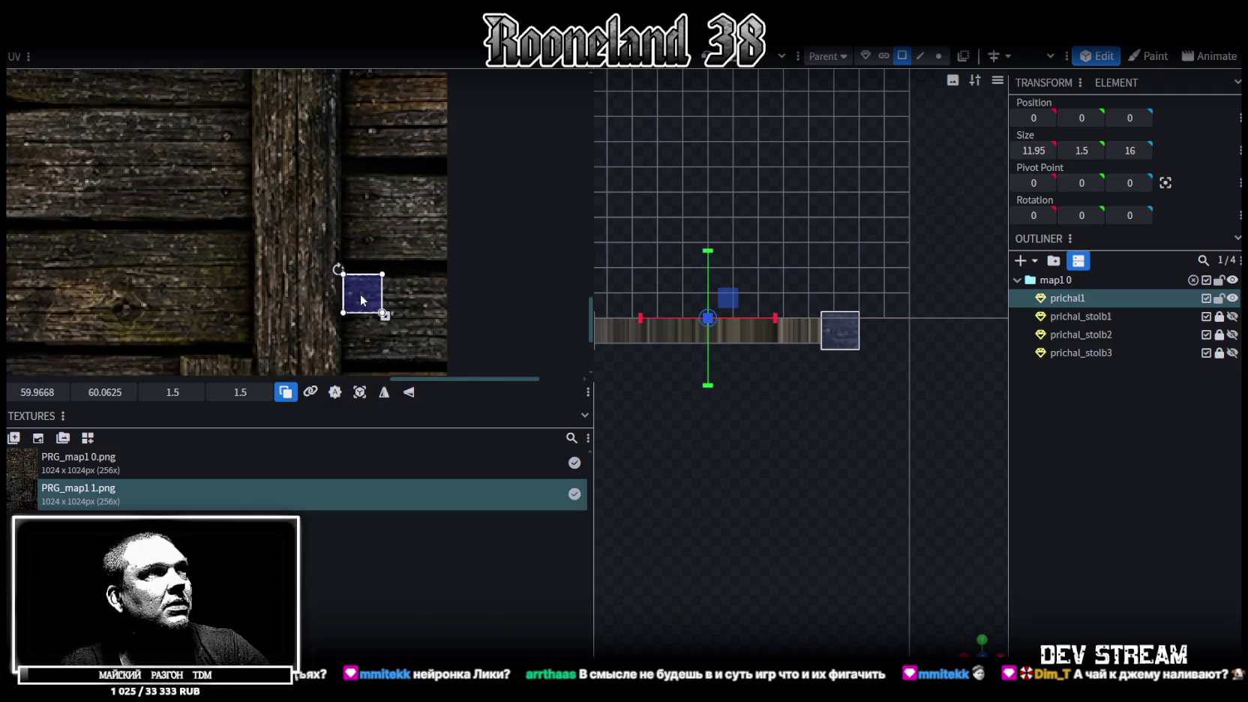
{"action": "left_click_drag", "start_coordinate": [347, 263], "coordinate": [397, 313]}
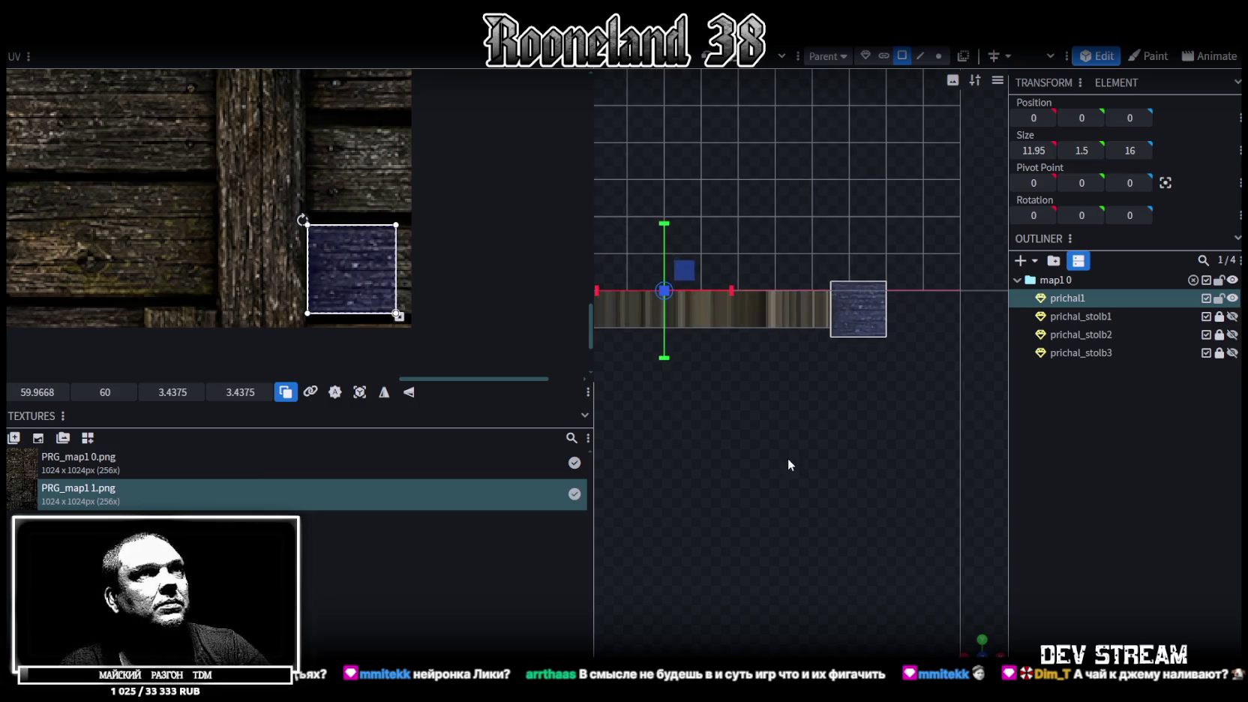
{"action": "mouse_move", "coordinate": [981, 648]}
{"action": "left_mouse_down"}
{"action": "mouse_move", "coordinate": [945, 626]}
{"action": "mouse_move", "coordinate": [842, 488]}
{"action": "left_mouse_up"}
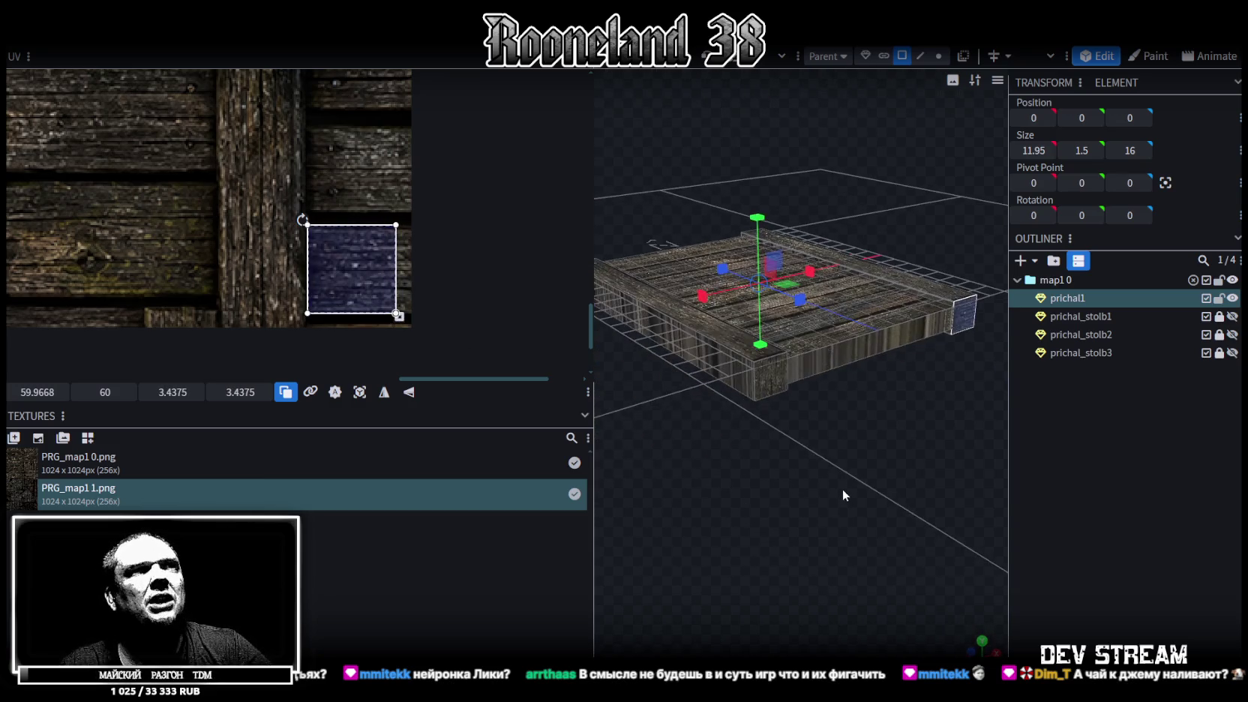
Step: Select the deck's long side face, project its UVs from side view and move them onto a beam
{"action": "mouse_move", "coordinate": [817, 359]}
{"action": "left_mouse_down"}
{"action": "mouse_move", "coordinate": [790, 545]}
{"action": "mouse_move", "coordinate": [963, 535]}
{"action": "mouse_move", "coordinate": [810, 377]}
{"action": "left_mouse_up"}
{"action": "left_click", "coordinate": [809, 378]}
{"action": "mouse_move", "coordinate": [867, 478]}
{"action": "left_mouse_down"}
{"action": "mouse_move", "coordinate": [697, 444]}
{"action": "mouse_move", "coordinate": [895, 575]}
{"action": "left_mouse_up"}
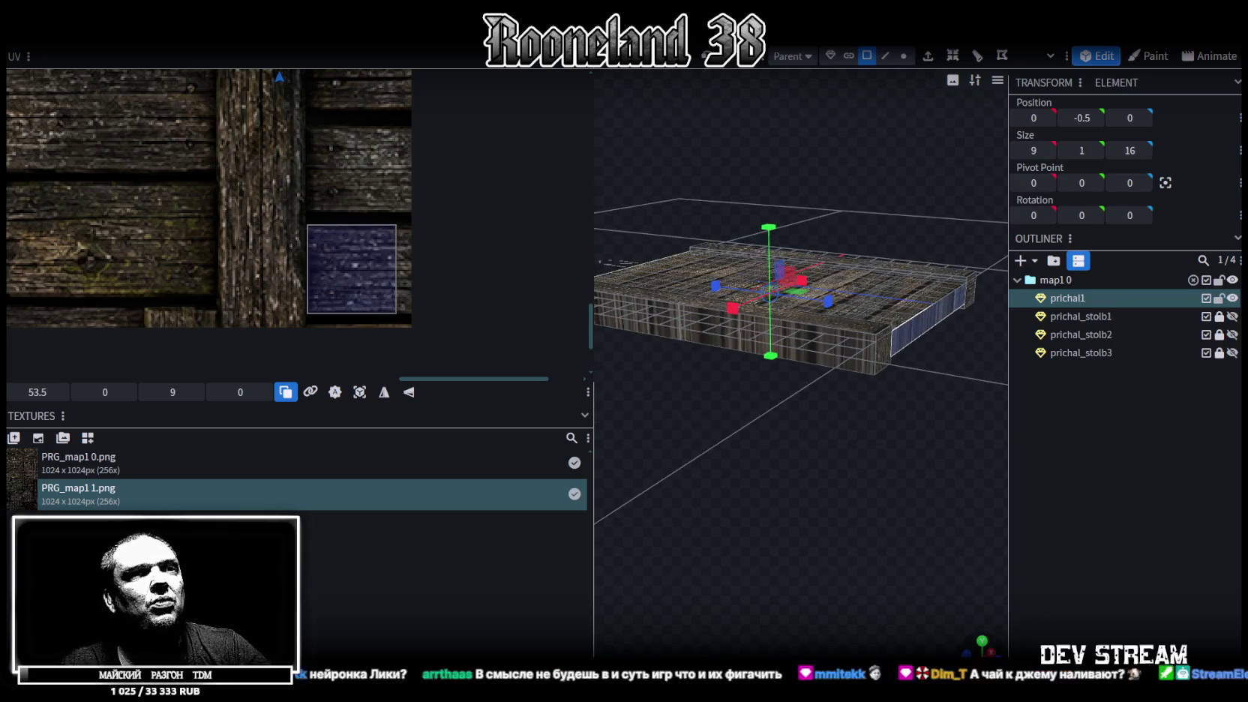
{"action": "key", "text": "KP_1"}
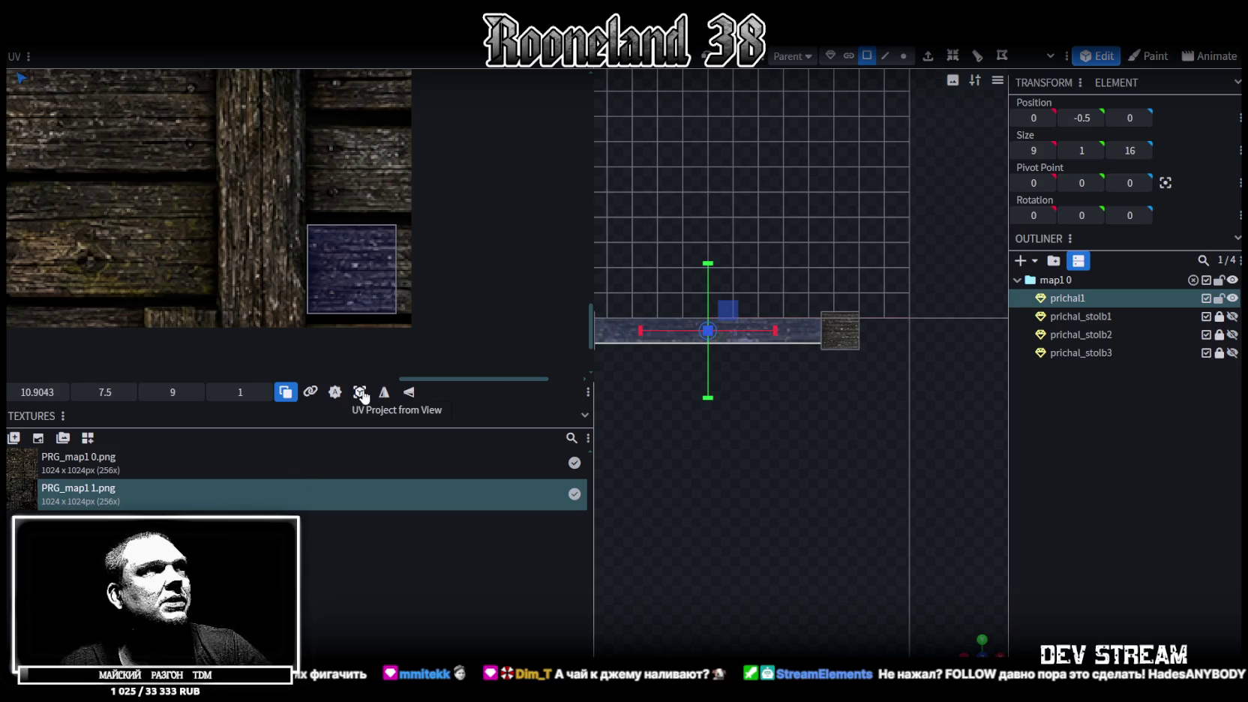
{"action": "left_click", "coordinate": [360, 392]}
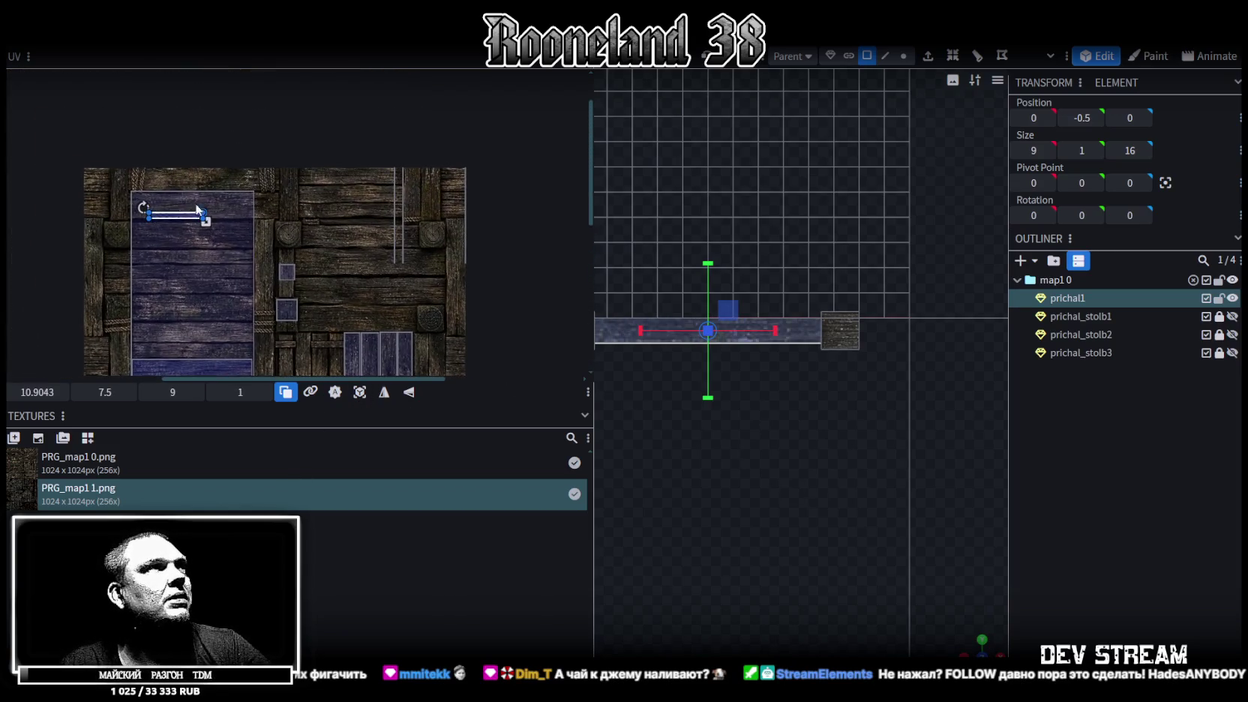
{"action": "mouse_move", "coordinate": [217, 219]}
{"action": "left_mouse_down"}
{"action": "mouse_move", "coordinate": [319, 212]}
{"action": "mouse_move", "coordinate": [340, 267]}
{"action": "mouse_move", "coordinate": [258, 128]}
{"action": "left_mouse_up"}
Step: Stretch the UV strip over the beam to 19.6875 × 3.8194 at UV 36.4793, 9.6438
{"action": "scroll", "coordinate": [346, 240], "scroll_direction": "up", "scroll_amount": 2}
{"action": "scroll", "coordinate": [346, 241], "scroll_direction": "up", "scroll_amount": 2}
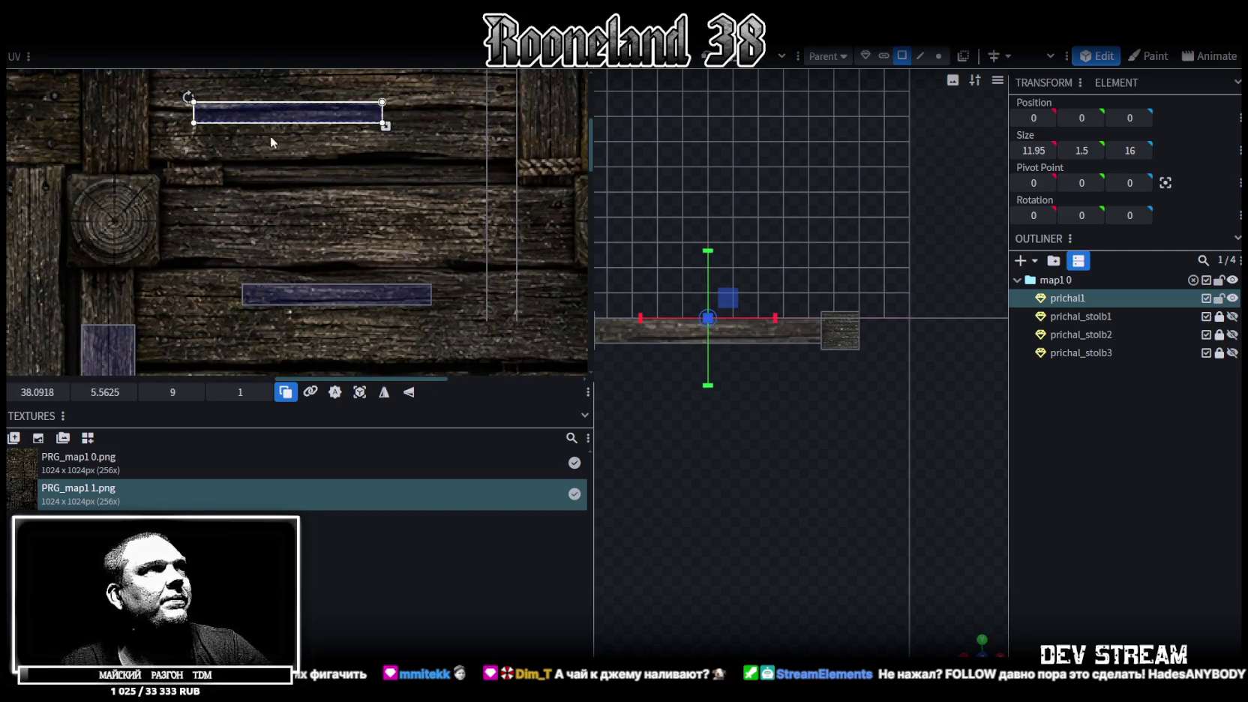
{"action": "scroll", "coordinate": [315, 276], "scroll_direction": "up", "scroll_amount": 2}
{"action": "scroll", "coordinate": [315, 276], "scroll_direction": "up", "scroll_amount": 1}
{"action": "left_click_drag", "start_coordinate": [315, 276], "coordinate": [252, 229]}
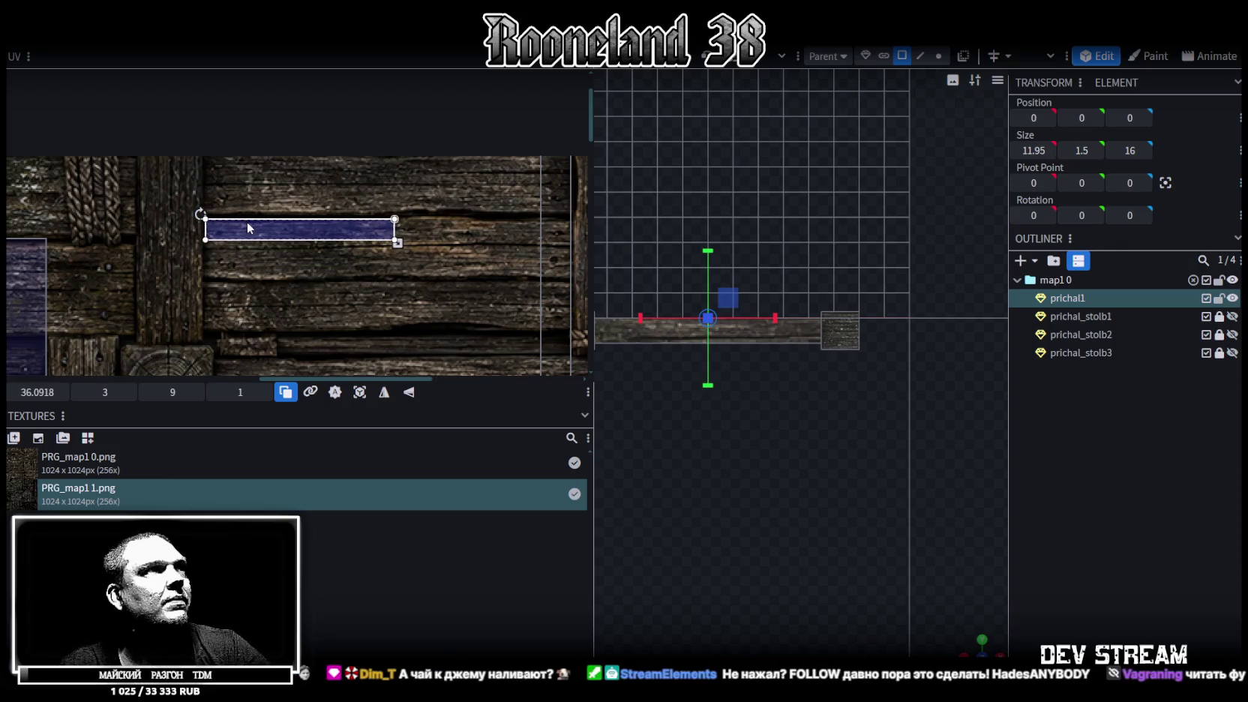
{"action": "scroll", "coordinate": [300, 240], "scroll_direction": "down", "scroll_amount": 2}
{"action": "left_click_drag", "start_coordinate": [345, 213], "coordinate": [527, 266]}
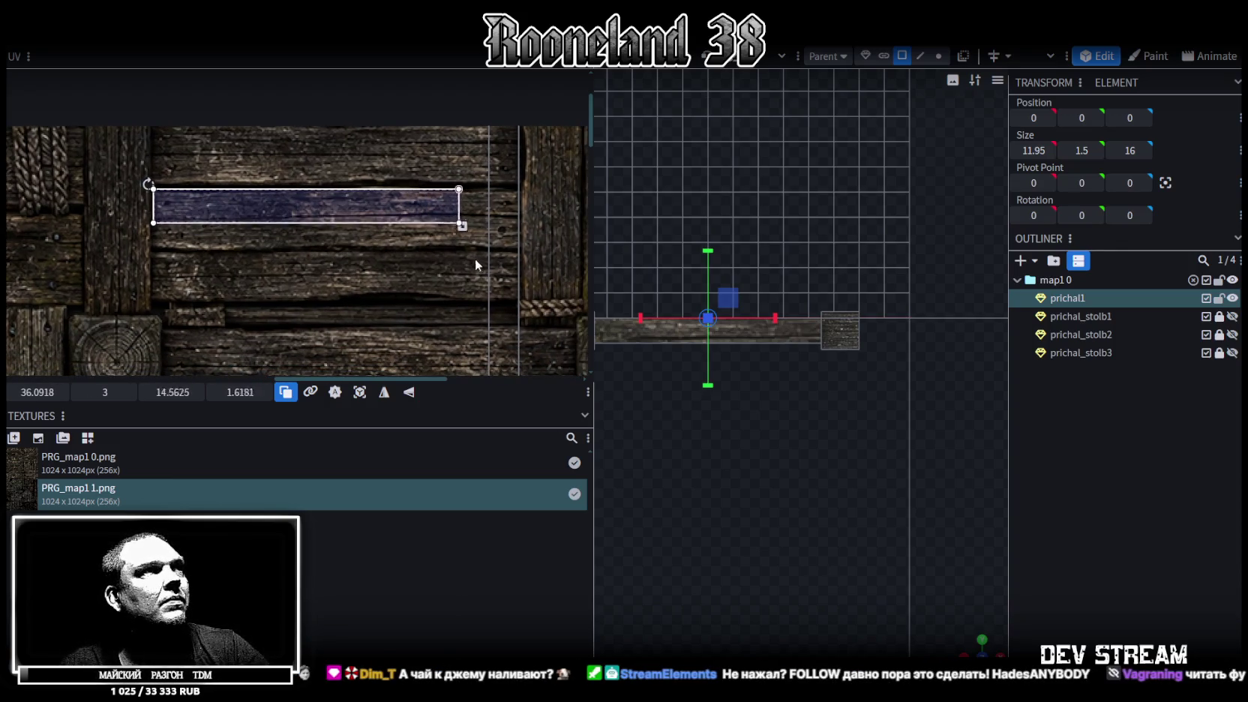
{"action": "left_click_drag", "start_coordinate": [522, 233], "coordinate": [524, 254]}
{"action": "scroll", "coordinate": [437, 276], "scroll_direction": "down", "scroll_amount": 2}
{"action": "scroll", "coordinate": [436, 276], "scroll_direction": "down", "scroll_amount": 2}
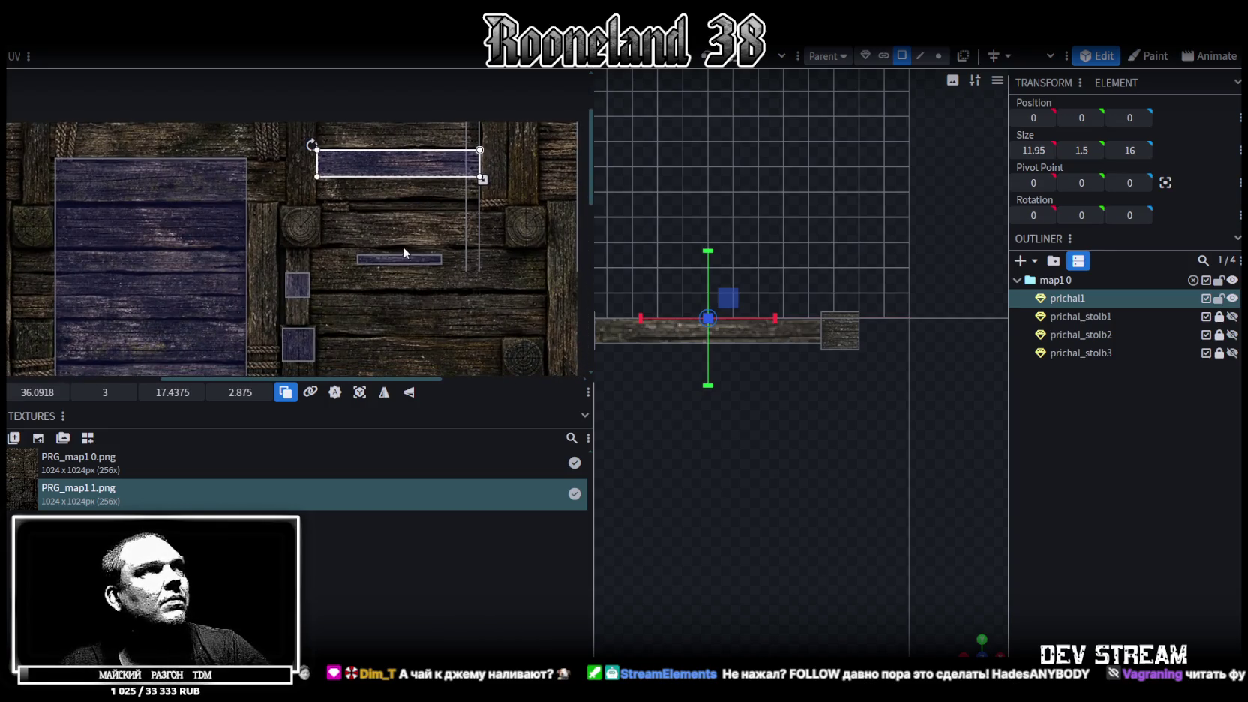
{"action": "mouse_move", "coordinate": [358, 255]}
{"action": "left_mouse_down"}
{"action": "mouse_move", "coordinate": [442, 264]}
{"action": "mouse_move", "coordinate": [344, 217]}
{"action": "mouse_move", "coordinate": [403, 243]}
{"action": "left_mouse_up"}
{"action": "scroll", "coordinate": [345, 219], "scroll_direction": "up", "scroll_amount": 3}
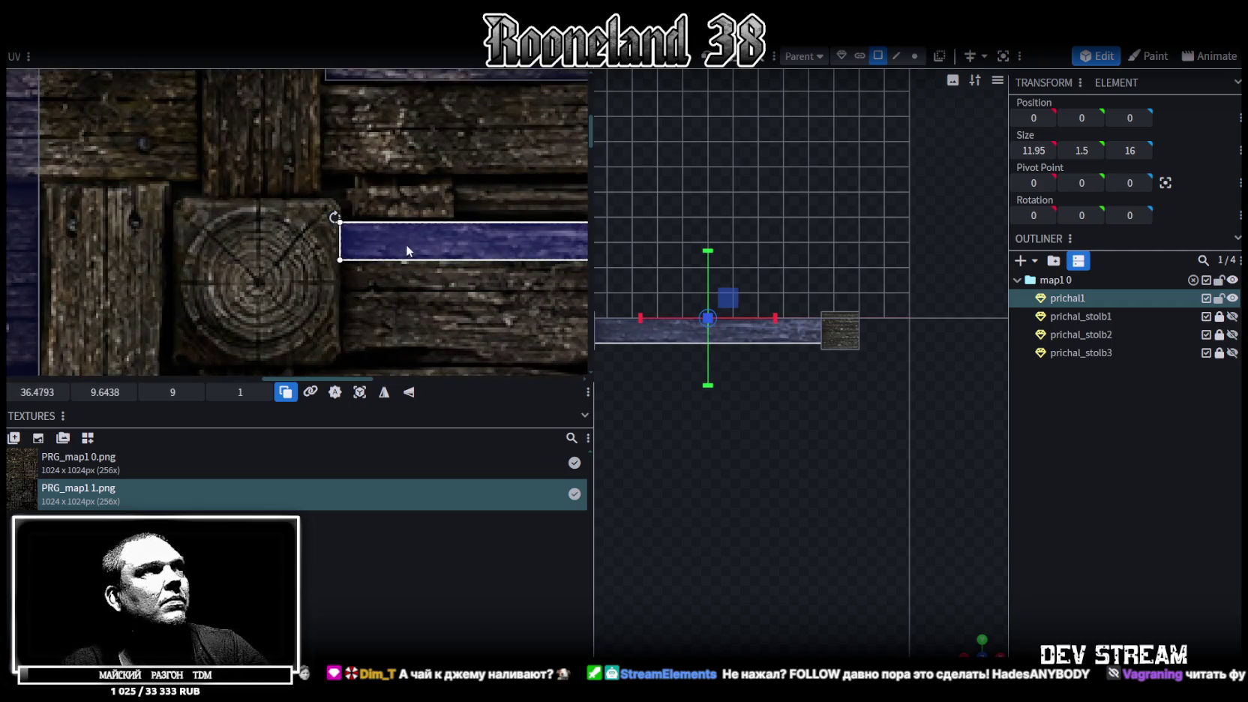
{"action": "scroll", "coordinate": [230, 210], "scroll_direction": "down", "scroll_amount": 2}
{"action": "scroll", "coordinate": [292, 206], "scroll_direction": "down", "scroll_amount": 1}
{"action": "left_click_drag", "start_coordinate": [250, 191], "coordinate": [405, 239]}
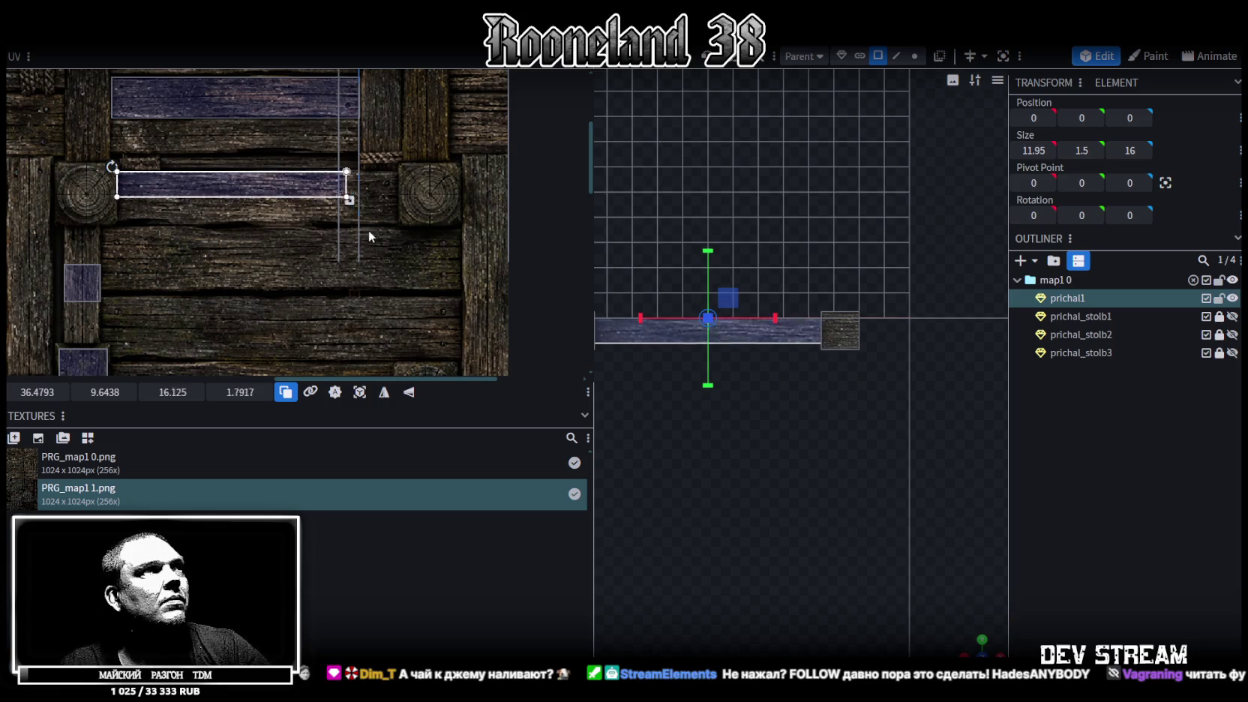
{"action": "scroll", "coordinate": [403, 225], "scroll_direction": "up", "scroll_amount": 2}
{"action": "scroll", "coordinate": [400, 218], "scroll_direction": "up", "scroll_amount": 2}
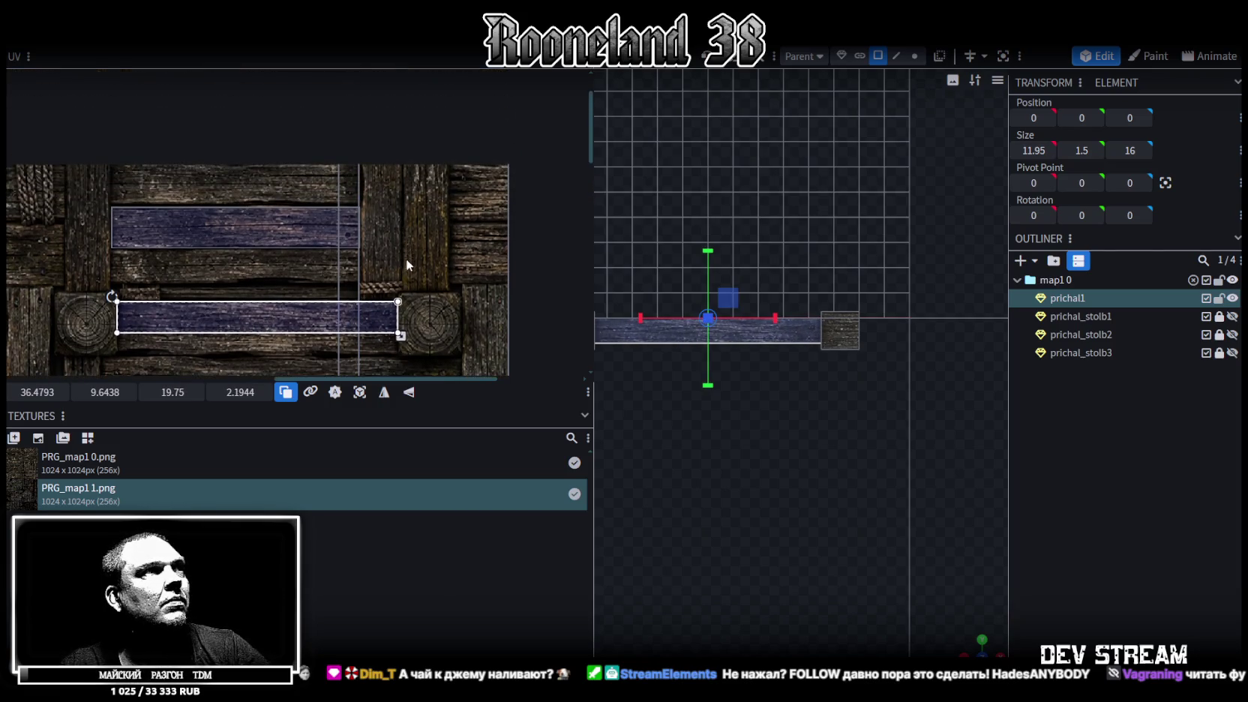
{"action": "scroll", "coordinate": [394, 254], "scroll_direction": "up", "scroll_amount": 3, "text": "ctrl"}
{"action": "left_click_drag", "start_coordinate": [397, 186], "coordinate": [396, 232]}
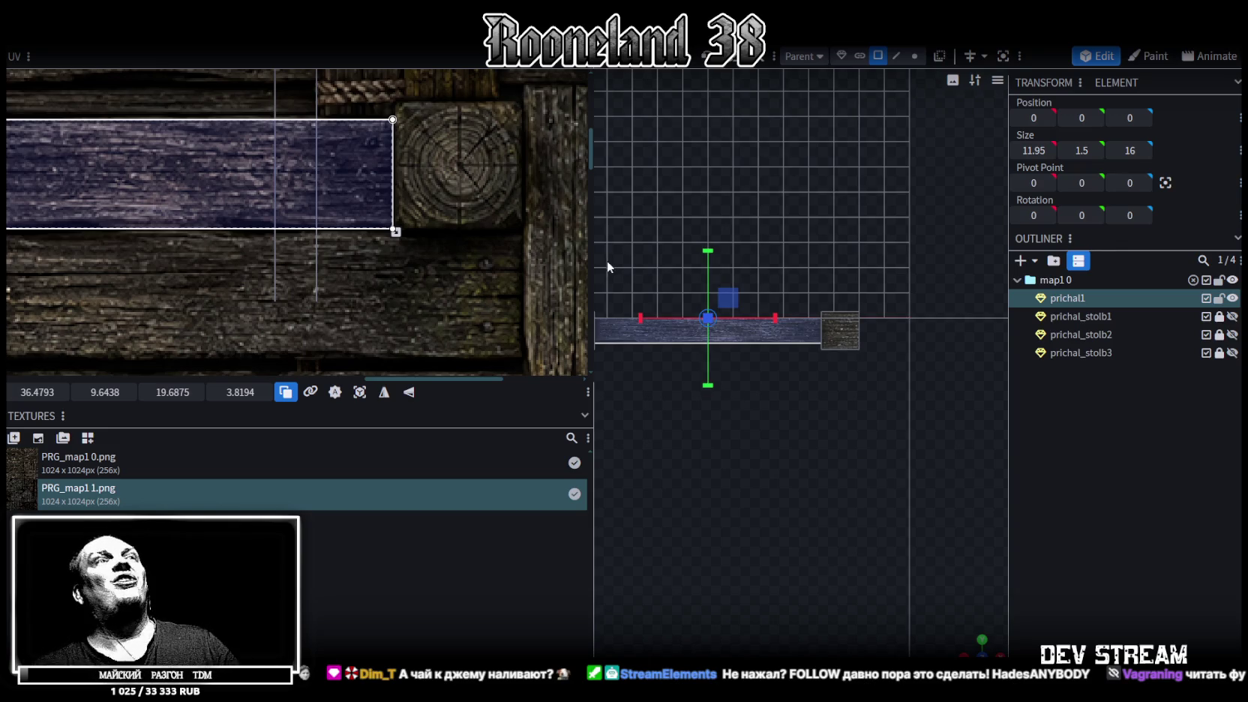
{"action": "scroll", "coordinate": [369, 239], "scroll_direction": "down", "scroll_amount": 5}
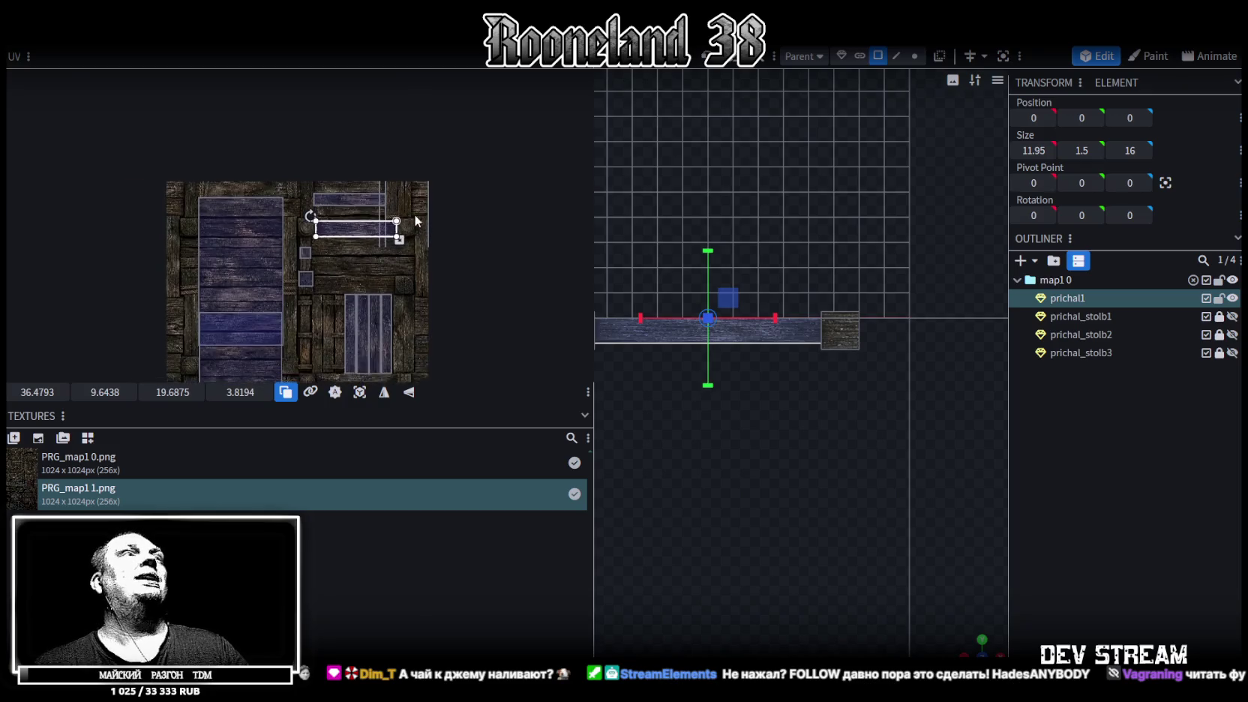
{"action": "scroll", "coordinate": [660, 269], "scroll_direction": "up", "scroll_amount": 2}
{"action": "scroll", "coordinate": [862, 506], "scroll_direction": "down", "scroll_amount": 3}
{"action": "left_click_drag", "start_coordinate": [974, 649], "coordinate": [806, 402]}
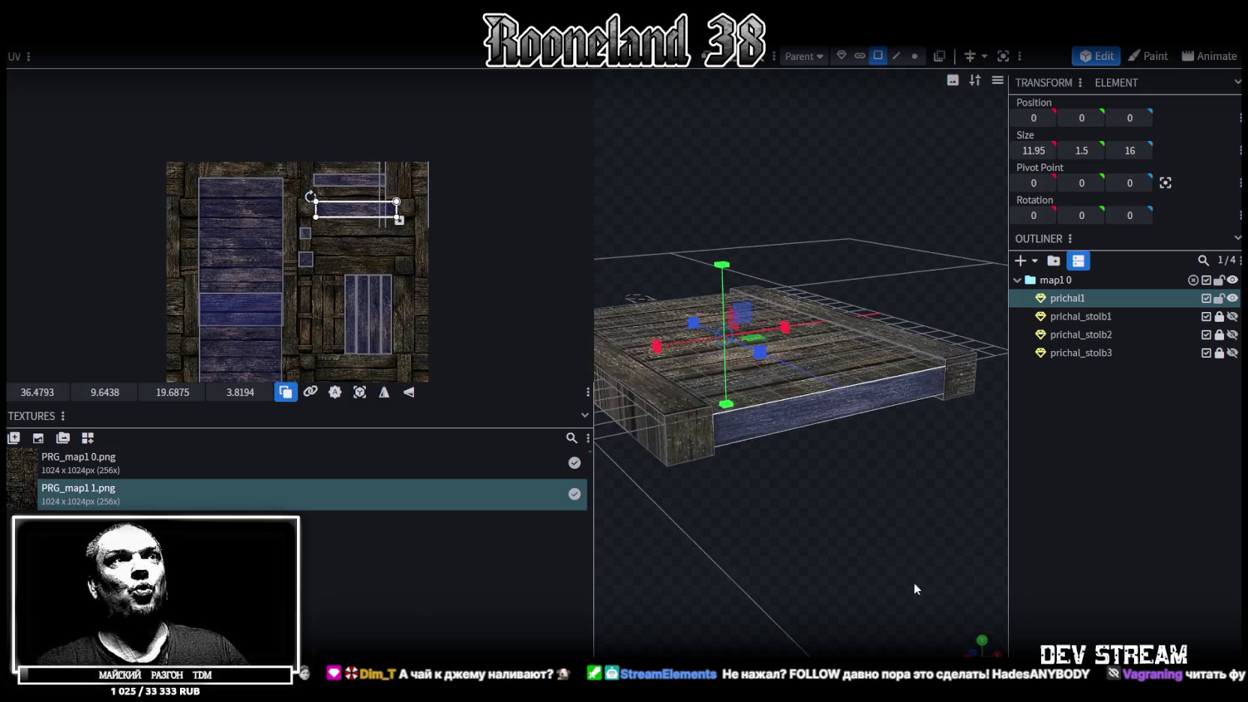
{"action": "left_click", "coordinate": [806, 396]}
{"action": "mouse_move", "coordinate": [633, 540]}
{"action": "left_mouse_down"}
{"action": "mouse_move", "coordinate": [930, 531]}
{"action": "mouse_move", "coordinate": [880, 529]}
{"action": "mouse_move", "coordinate": [922, 318]}
{"action": "mouse_move", "coordinate": [843, 480]}
{"action": "mouse_move", "coordinate": [930, 463]}
{"action": "mouse_move", "coordinate": [916, 514]}
{"action": "mouse_move", "coordinate": [740, 548]}
{"action": "mouse_move", "coordinate": [775, 513]}
{"action": "left_mouse_up"}
{"action": "left_click", "coordinate": [922, 319]}
{"action": "scroll", "coordinate": [948, 380], "scroll_direction": "up", "scroll_amount": 3}
{"action": "left_click", "coordinate": [963, 354]}
{"action": "left_click", "coordinate": [667, 291]}
{"action": "mouse_move", "coordinate": [674, 384]}
{"action": "left_mouse_down"}
{"action": "mouse_move", "coordinate": [683, 510]}
{"action": "mouse_move", "coordinate": [623, 558]}
{"action": "left_mouse_up"}
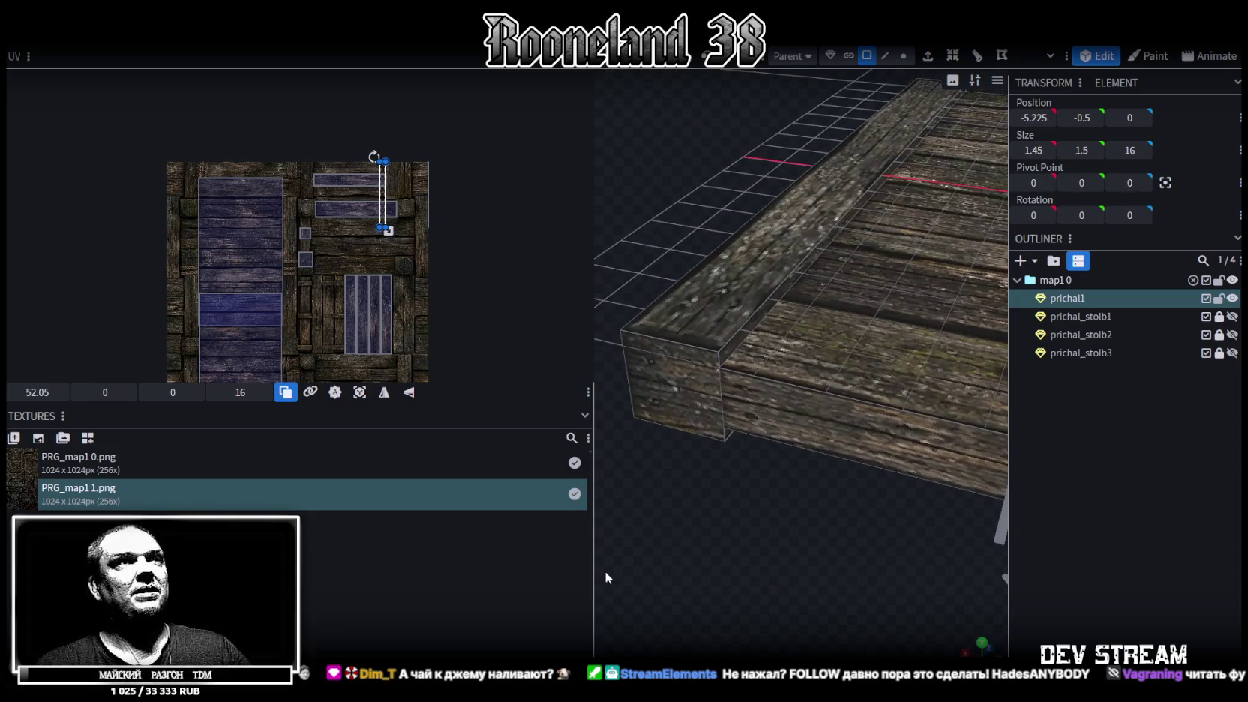
{"action": "left_click", "coordinate": [885, 56]}
{"action": "mouse_move", "coordinate": [795, 248]}
{"action": "left_mouse_down"}
{"action": "mouse_move", "coordinate": [738, 314]}
{"action": "mouse_move", "coordinate": [760, 451]}
{"action": "mouse_move", "coordinate": [770, 257]}
{"action": "mouse_move", "coordinate": [765, 465]}
{"action": "mouse_move", "coordinate": [899, 490]}
{"action": "mouse_move", "coordinate": [757, 517]}
{"action": "left_mouse_up"}
{"action": "left_click", "coordinate": [731, 303]}
{"action": "left_click", "coordinate": [770, 236]}
{"action": "scroll", "coordinate": [899, 490], "scroll_direction": "up", "scroll_amount": 3}
{"action": "left_click", "coordinate": [867, 55]}
{"action": "mouse_move", "coordinate": [780, 573]}
{"action": "left_mouse_down"}
{"action": "mouse_move", "coordinate": [807, 336]}
{"action": "mouse_move", "coordinate": [923, 468]}
{"action": "mouse_move", "coordinate": [789, 465]}
{"action": "mouse_move", "coordinate": [703, 537]}
{"action": "mouse_move", "coordinate": [835, 519]}
{"action": "mouse_move", "coordinate": [893, 298]}
{"action": "mouse_move", "coordinate": [698, 491]}
{"action": "mouse_move", "coordinate": [937, 399]}
{"action": "mouse_move", "coordinate": [714, 555]}
{"action": "mouse_move", "coordinate": [840, 496]}
{"action": "mouse_move", "coordinate": [693, 517]}
{"action": "mouse_move", "coordinate": [651, 503]}
{"action": "mouse_move", "coordinate": [667, 480]}
{"action": "left_mouse_up"}
{"action": "left_click", "coordinate": [806, 336]}
{"action": "left_click", "coordinate": [904, 326]}
{"action": "left_click", "coordinate": [936, 399]}
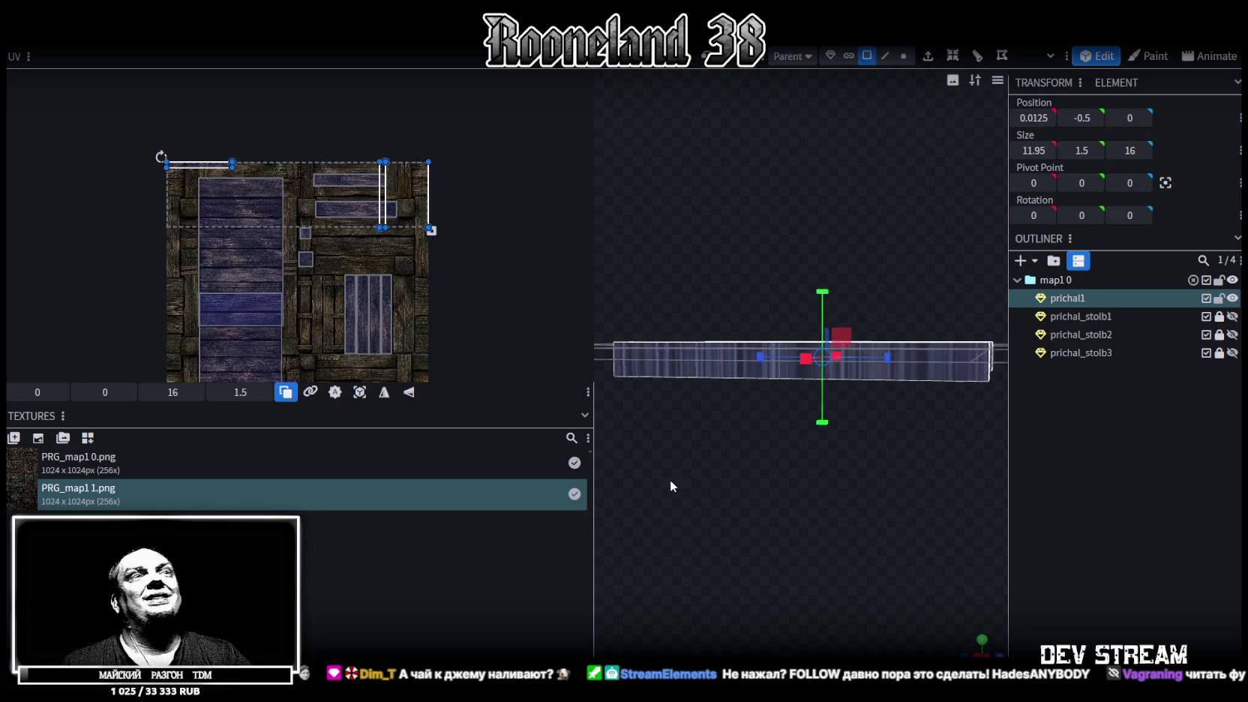
Step: Snap to the opposite side view, map the face's UVs from it and move them onto the beam area
{"action": "left_click_drag", "start_coordinate": [595, 240], "coordinate": [270, 251]}
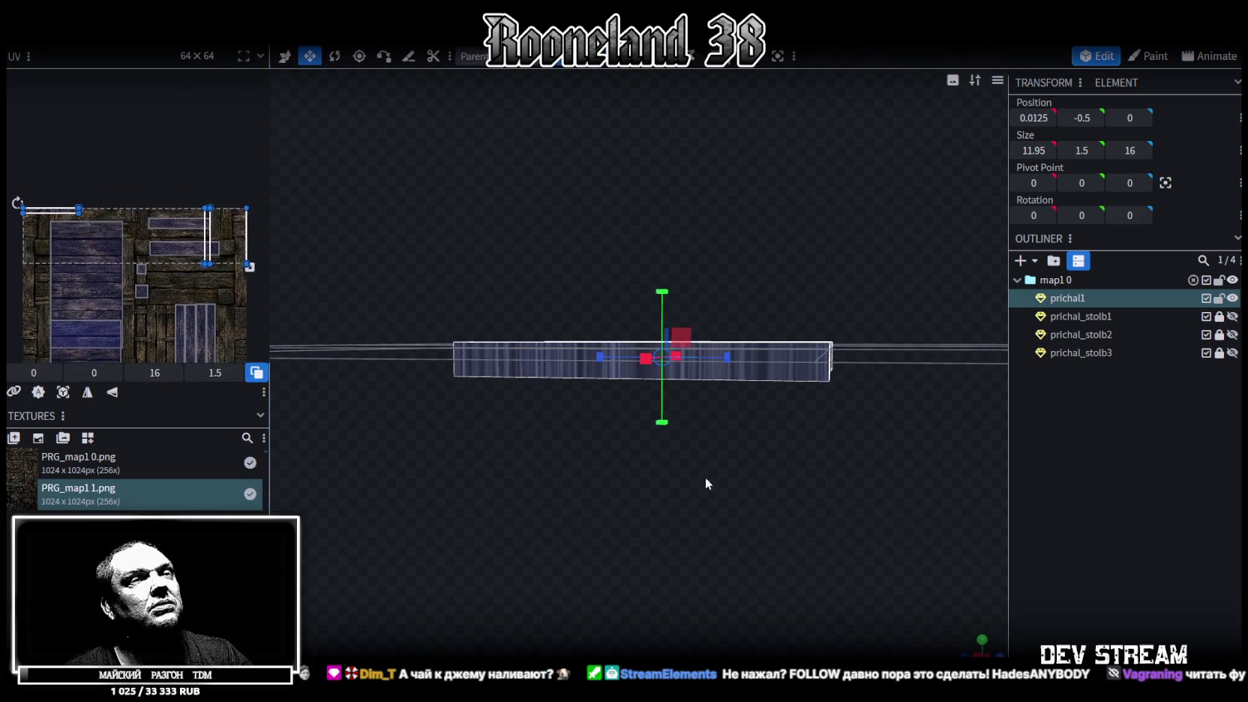
{"action": "key", "text": "KP_3"}
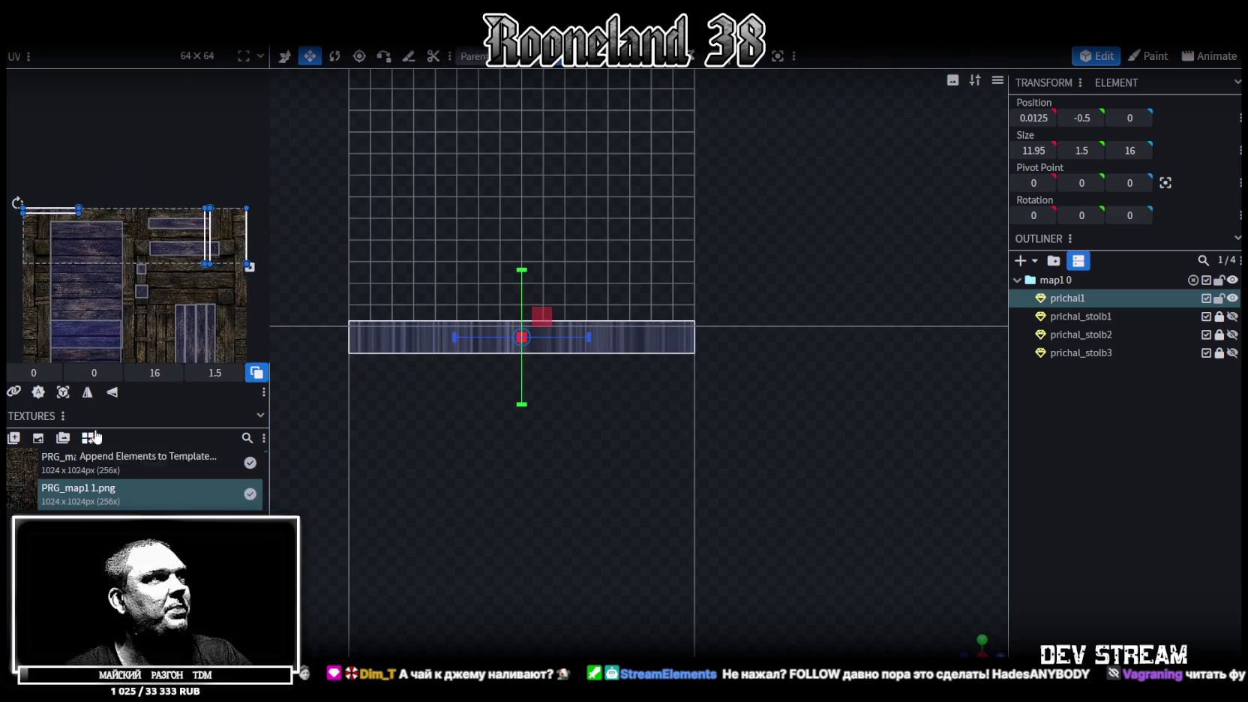
{"action": "key", "text": "ctrl+v"}
{"action": "scroll", "coordinate": [74, 237], "scroll_direction": "up", "scroll_amount": 3}
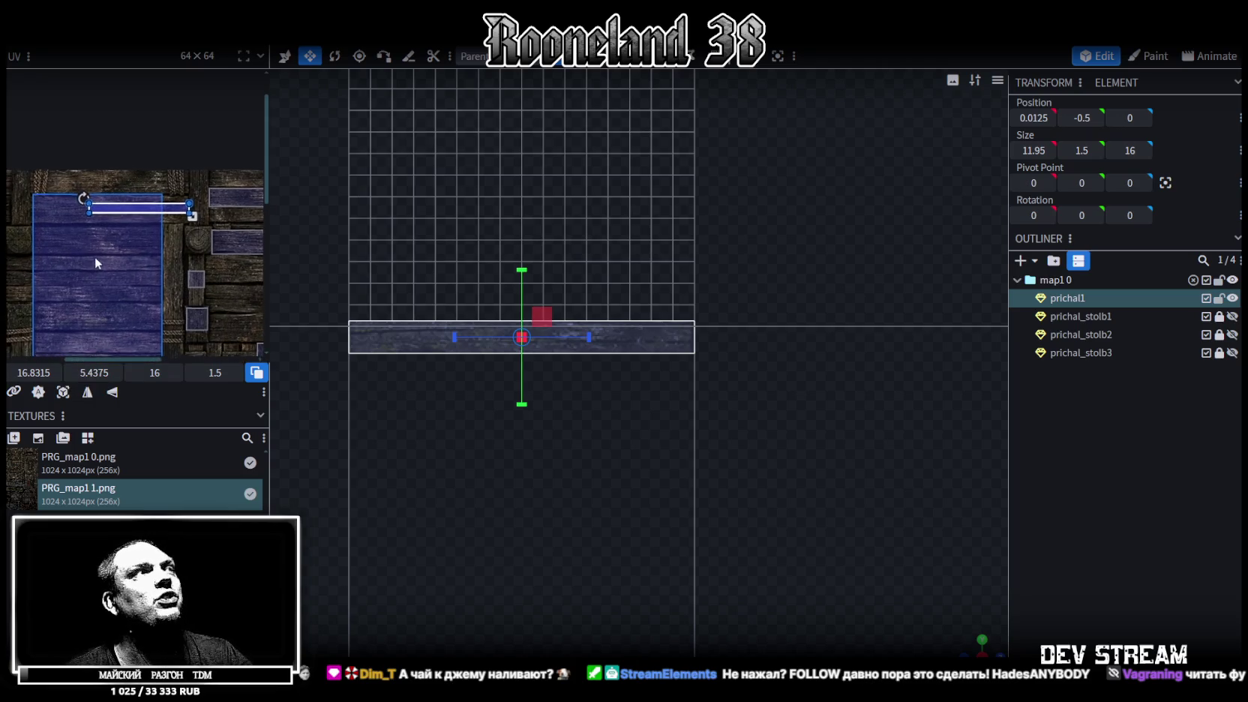
{"action": "scroll", "coordinate": [95, 256], "scroll_direction": "down", "scroll_amount": 2}
{"action": "left_click_drag", "start_coordinate": [270, 121], "coordinate": [403, 124]}
{"action": "scroll", "coordinate": [351, 193], "scroll_direction": "down", "scroll_amount": 2}
{"action": "scroll", "coordinate": [232, 161], "scroll_direction": "up", "scroll_amount": 2}
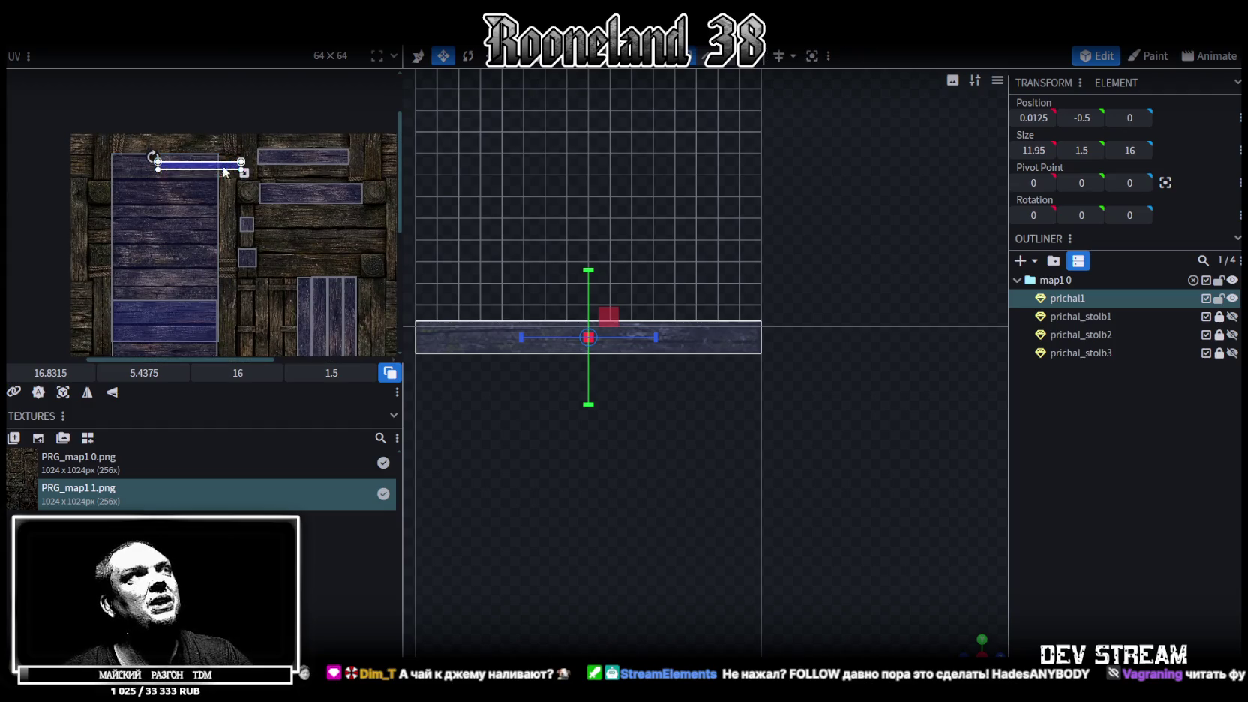
{"action": "left_click_drag", "start_coordinate": [231, 162], "coordinate": [347, 234]}
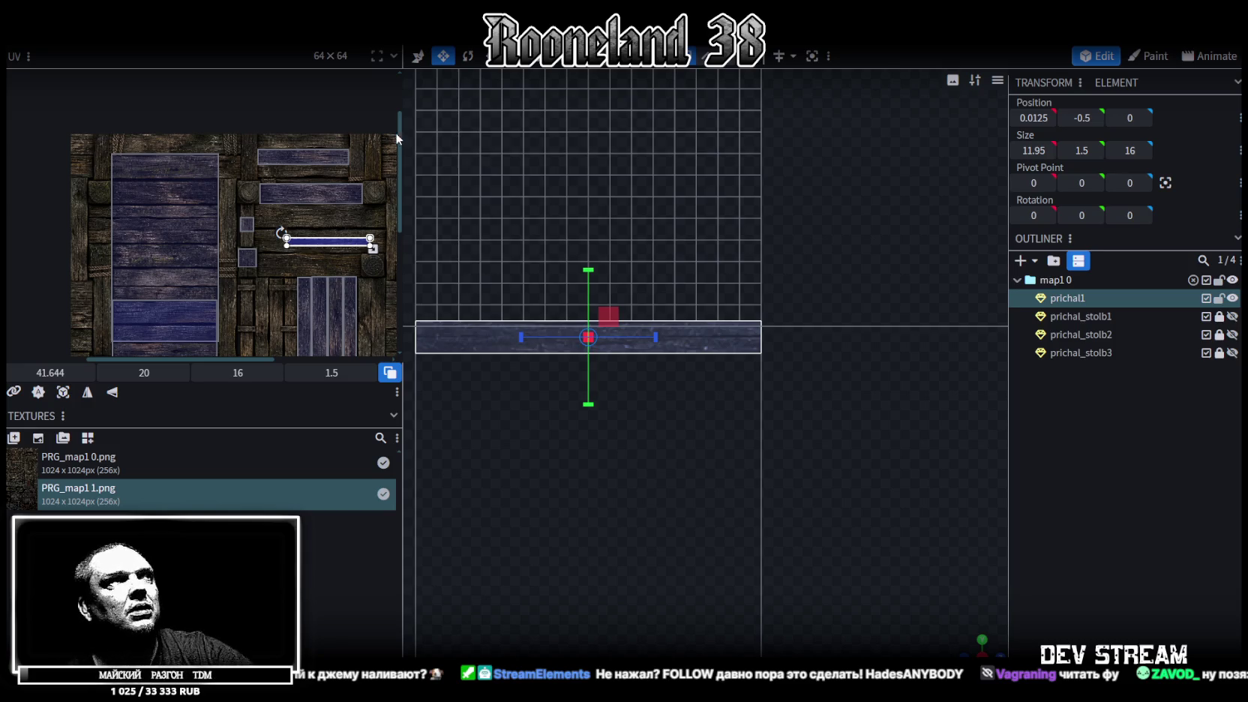
Step: Align the UV strip with a wood beam and enlarge it to cover the whole beam
{"action": "scroll", "coordinate": [290, 222], "scroll_direction": "up", "scroll_amount": 3}
{"action": "key", "text": "ctrl+z"}
{"action": "left_click_drag", "start_coordinate": [279, 229], "coordinate": [186, 167]}
{"action": "scroll", "coordinate": [214, 188], "scroll_direction": "up", "scroll_amount": 2}
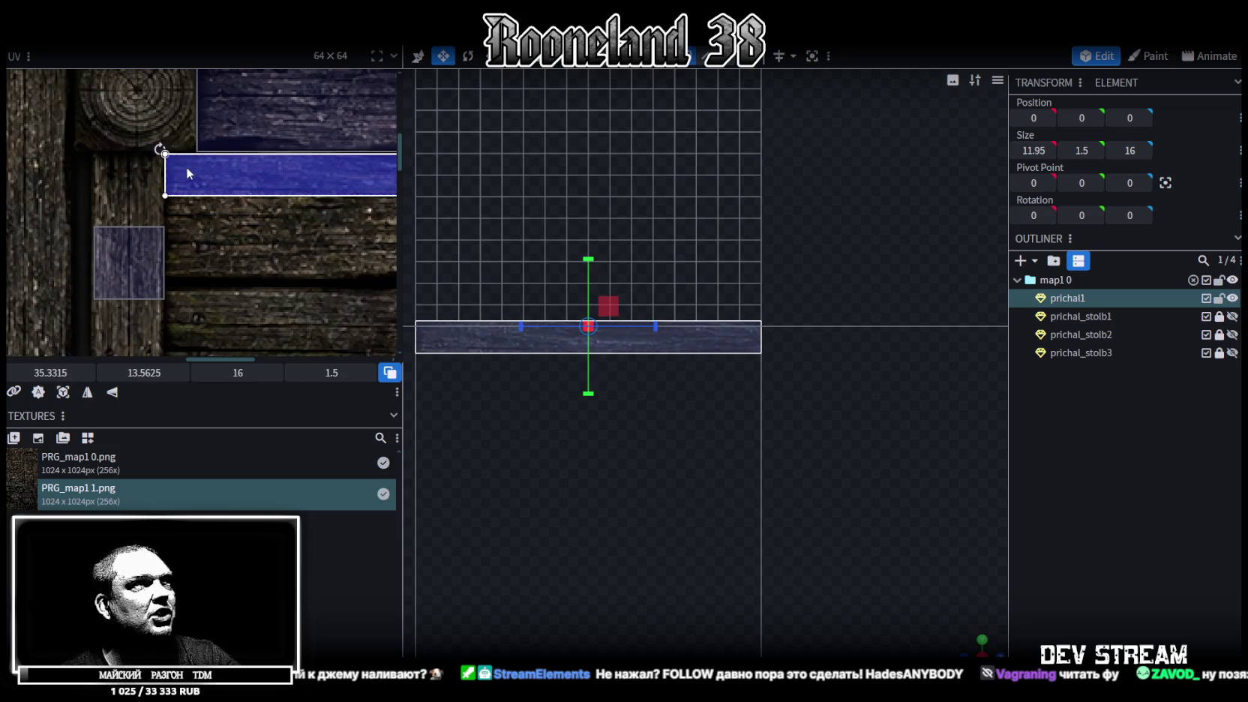
{"action": "scroll", "coordinate": [186, 167], "scroll_direction": "down", "scroll_amount": 2}
{"action": "middle_click_drag", "start_coordinate": [260, 205], "coordinate": [36, 210]}
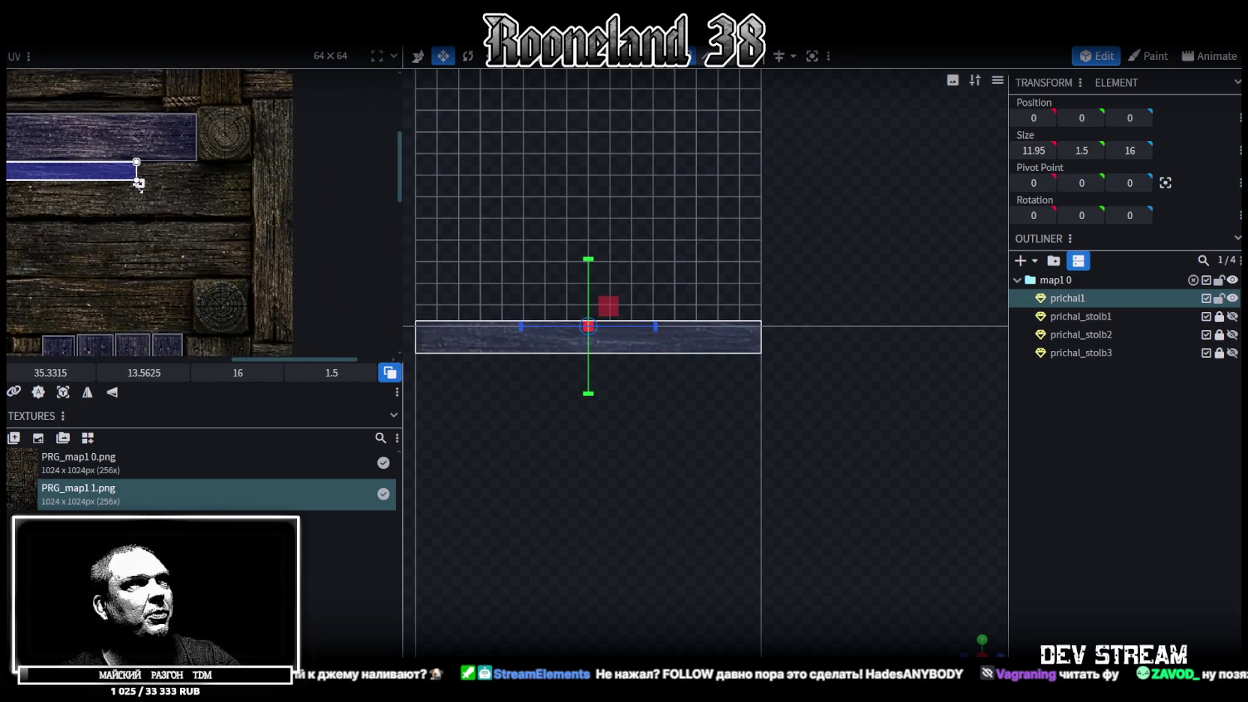
{"action": "left_click_drag", "start_coordinate": [139, 183], "coordinate": [254, 215]}
{"action": "scroll", "coordinate": [183, 194], "scroll_direction": "down", "scroll_amount": 3}
{"action": "mouse_move", "coordinate": [173, 219]}
{"action": "middle_mouse_down"}
{"action": "mouse_move", "coordinate": [258, 227]}
{"action": "mouse_move", "coordinate": [254, 183]}
{"action": "middle_mouse_up"}
{"action": "scroll", "coordinate": [222, 189], "scroll_direction": "up", "scroll_amount": 2}
{"action": "middle_click_drag", "start_coordinate": [222, 188], "coordinate": [179, 197]}
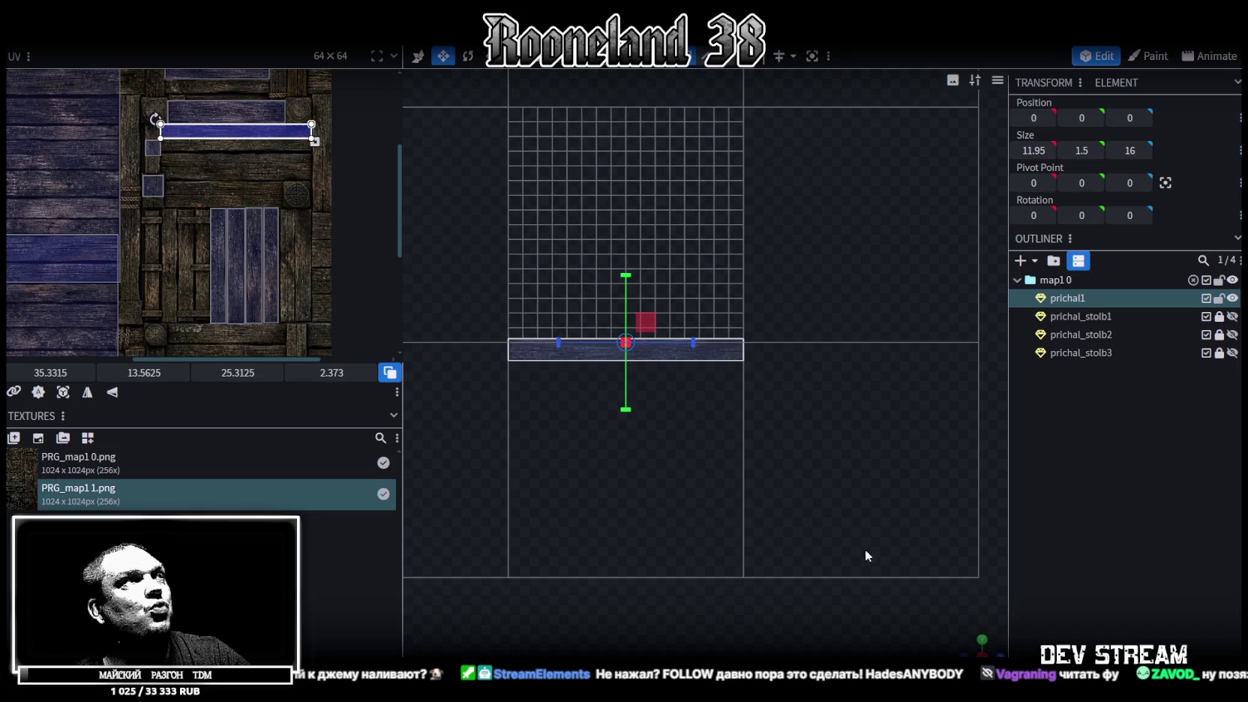
Step: Rotate the UV strip upright onto a vertical beam, 2.373 × 25.3125 at 38.9262, 21.2803
{"action": "mouse_move", "coordinate": [974, 646]}
{"action": "left_mouse_down"}
{"action": "mouse_move", "coordinate": [786, 589]}
{"action": "mouse_move", "coordinate": [808, 502]}
{"action": "mouse_move", "coordinate": [813, 516]}
{"action": "left_mouse_up"}
{"action": "scroll", "coordinate": [271, 218], "scroll_direction": "down", "scroll_amount": 2}
{"action": "scroll", "coordinate": [272, 223], "scroll_direction": "up", "scroll_amount": 2}
{"action": "scroll", "coordinate": [281, 185], "scroll_direction": "up", "scroll_amount": 1}
{"action": "left_click_drag", "start_coordinate": [330, 167], "coordinate": [288, 264]}
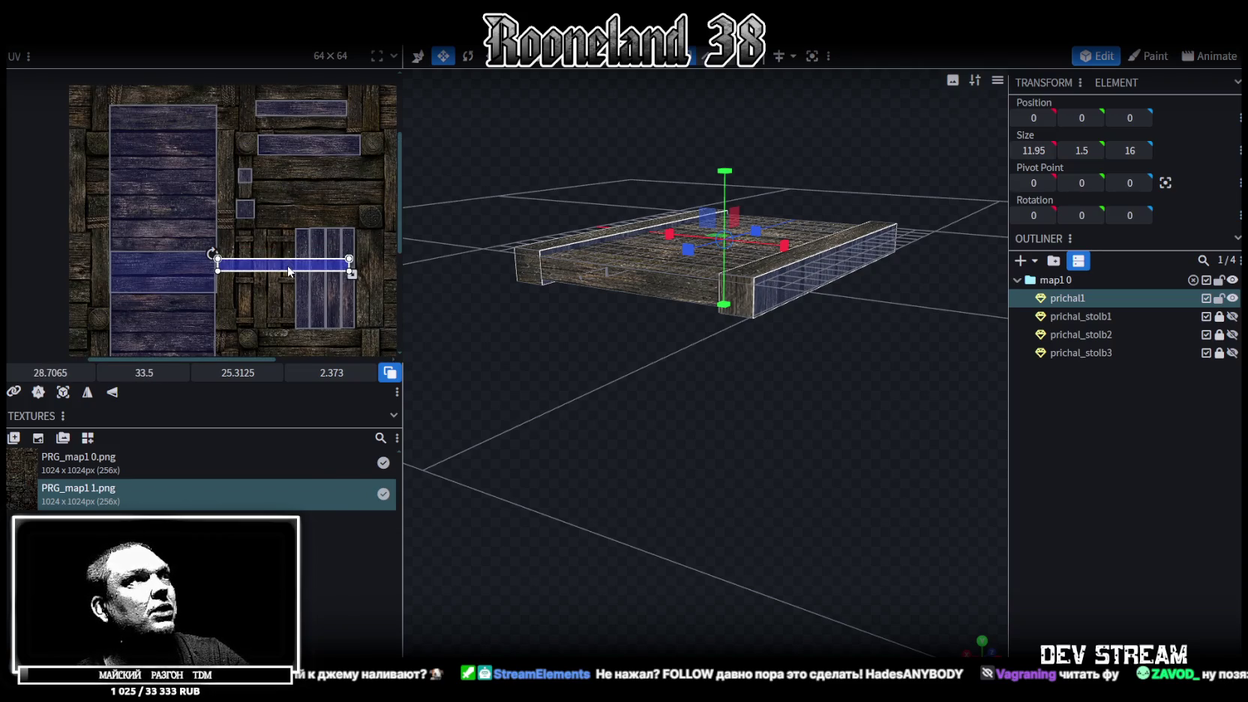
{"action": "right_click", "coordinate": [287, 263]}
{"action": "left_click", "coordinate": [338, 541]}
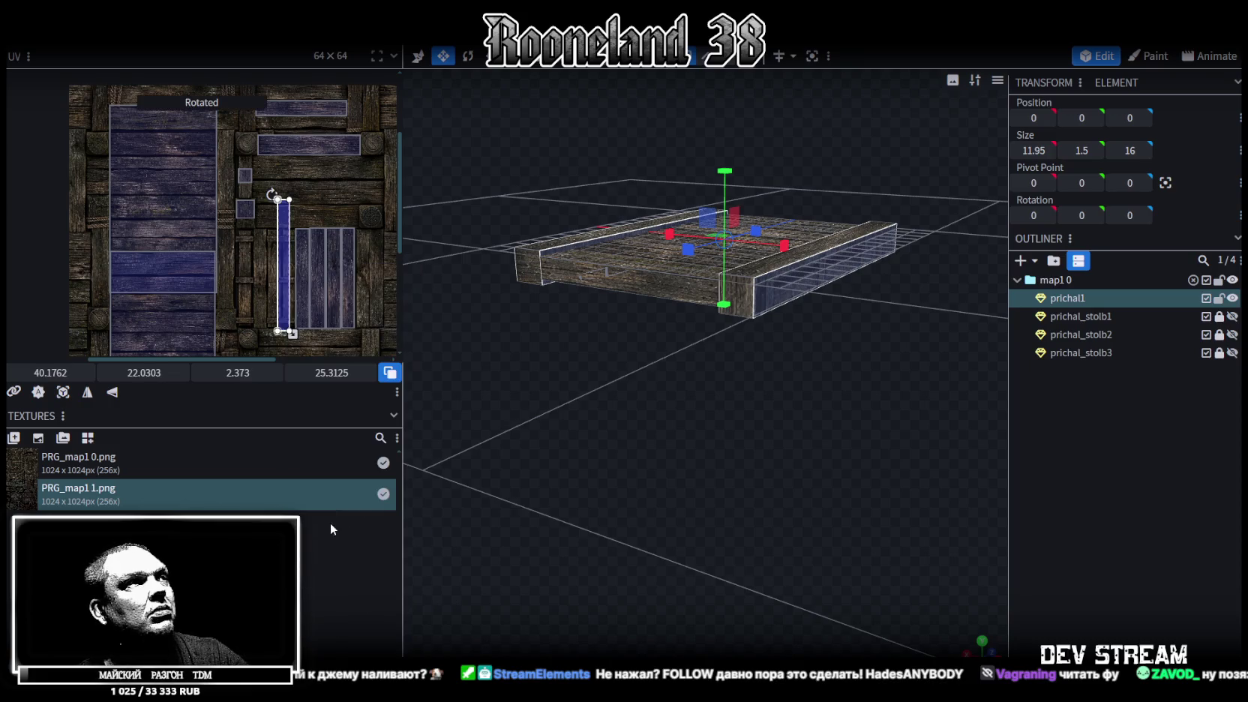
{"action": "left_click_drag", "start_coordinate": [289, 272], "coordinate": [235, 206]}
{"action": "scroll", "coordinate": [232, 161], "scroll_direction": "up", "scroll_amount": 3}
{"action": "scroll", "coordinate": [233, 147], "scroll_direction": "down", "scroll_amount": 3}
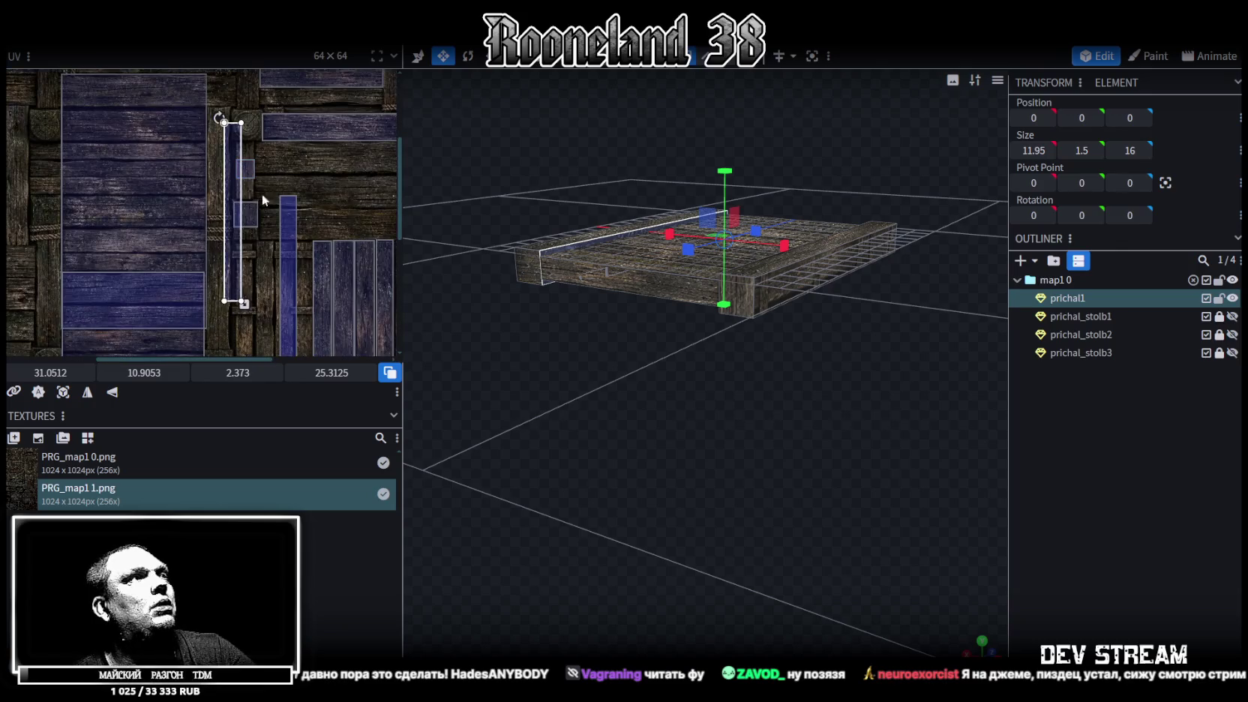
{"action": "key", "text": "ctrl+z"}
{"action": "left_click_drag", "start_coordinate": [502, 408], "coordinate": [660, 468]}
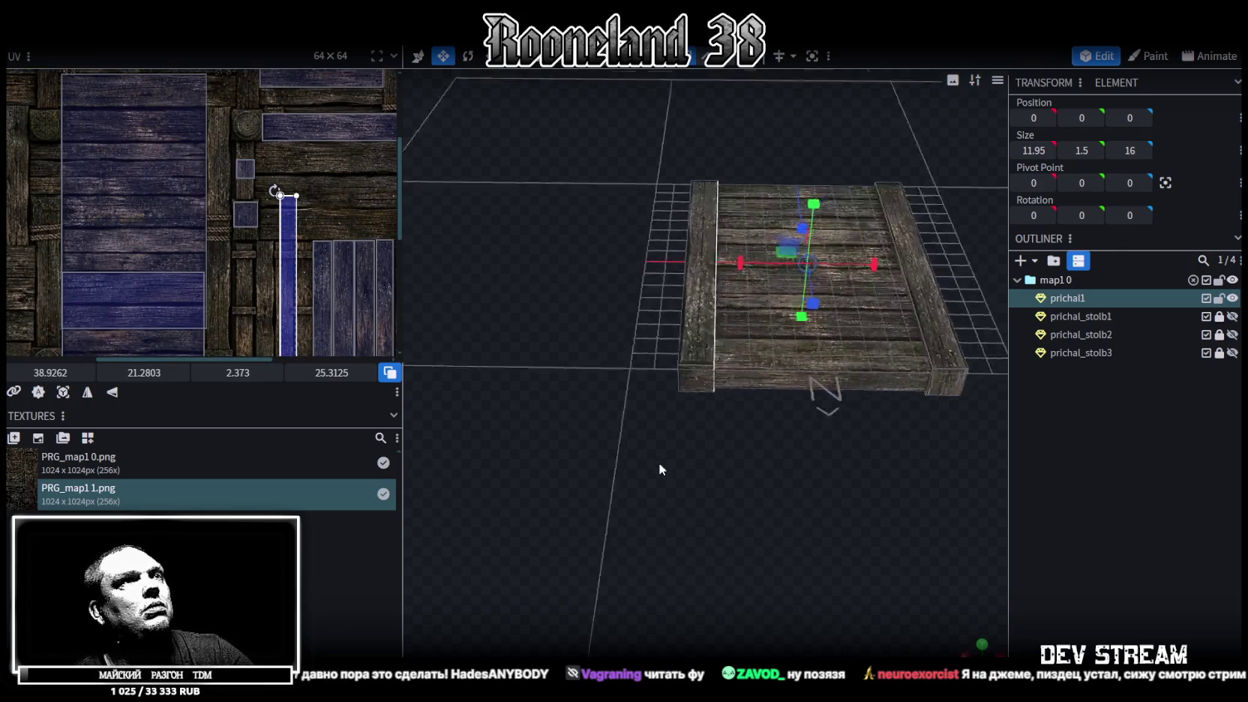
Step: Rotate the beam face's UV strip horizontal, move it lower, then rotate it back to vertical
{"action": "scroll", "coordinate": [691, 443], "scroll_direction": "up", "scroll_amount": 3}
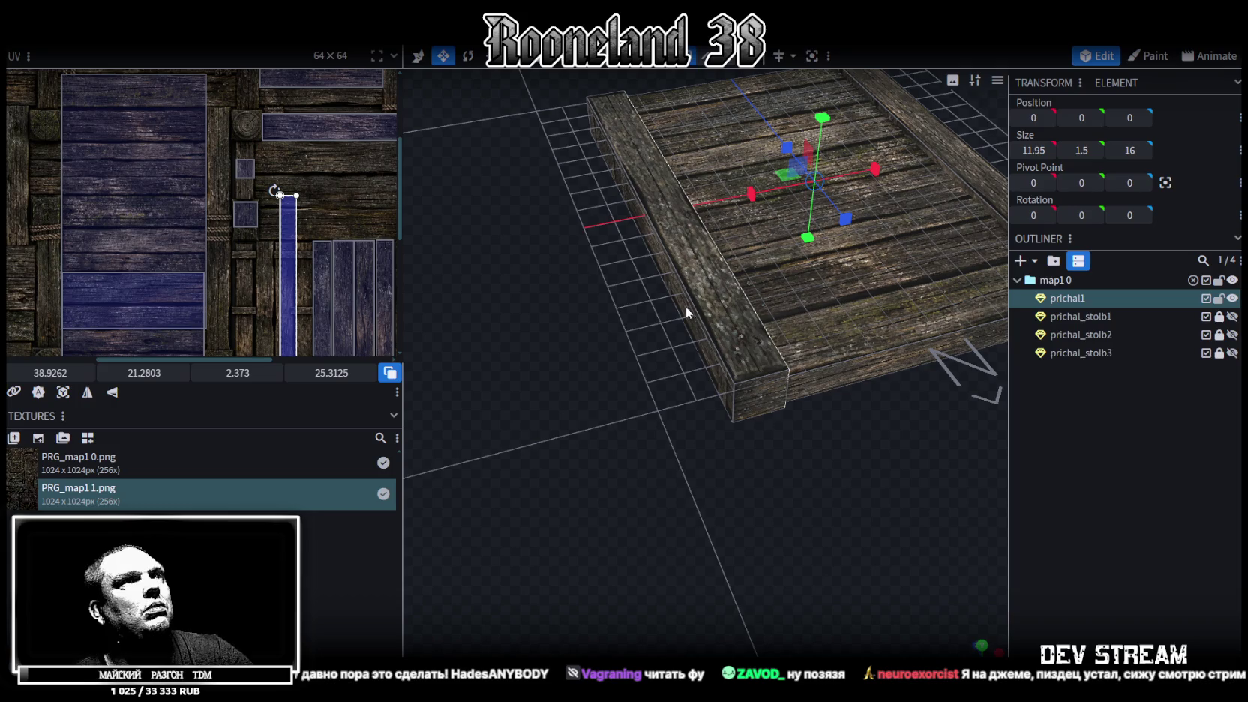
{"action": "mouse_move", "coordinate": [531, 257]}
{"action": "left_mouse_down"}
{"action": "mouse_move", "coordinate": [581, 342]}
{"action": "mouse_move", "coordinate": [535, 345]}
{"action": "left_mouse_up"}
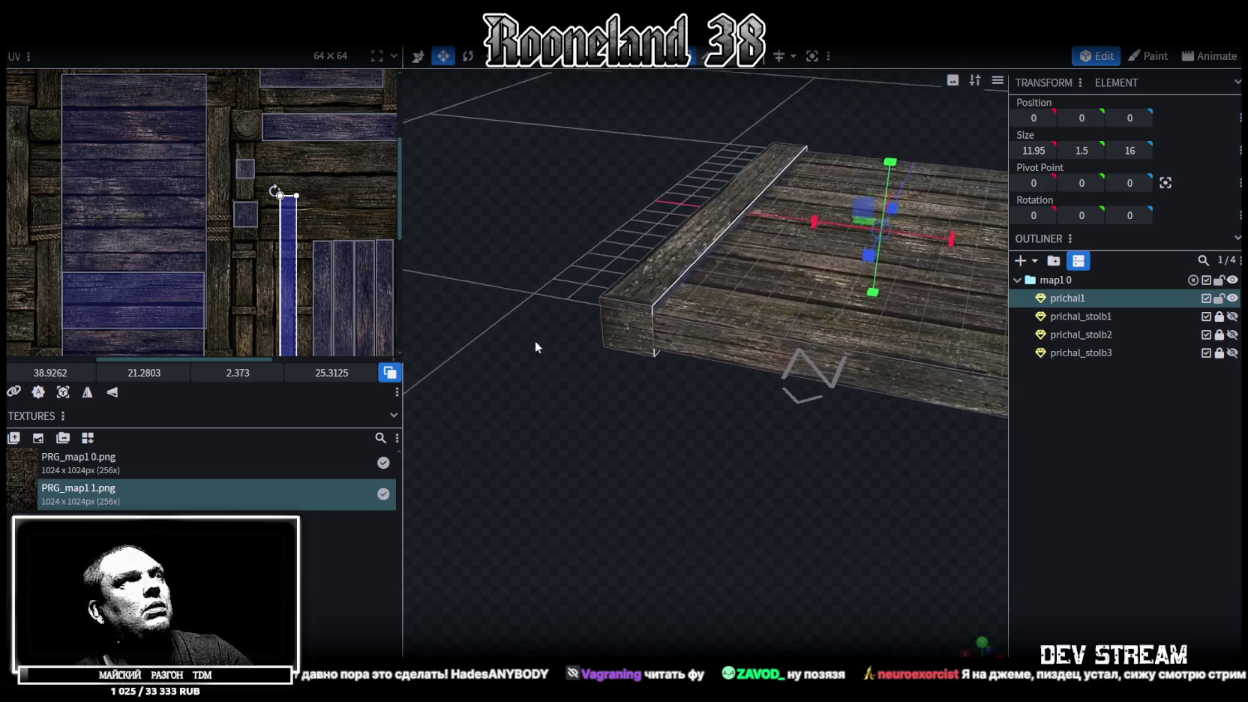
{"action": "scroll", "coordinate": [306, 251], "scroll_direction": "up", "scroll_amount": 3}
{"action": "scroll", "coordinate": [306, 251], "scroll_direction": "up", "scroll_amount": 1}
{"action": "scroll", "coordinate": [306, 252], "scroll_direction": "up", "scroll_amount": 1}
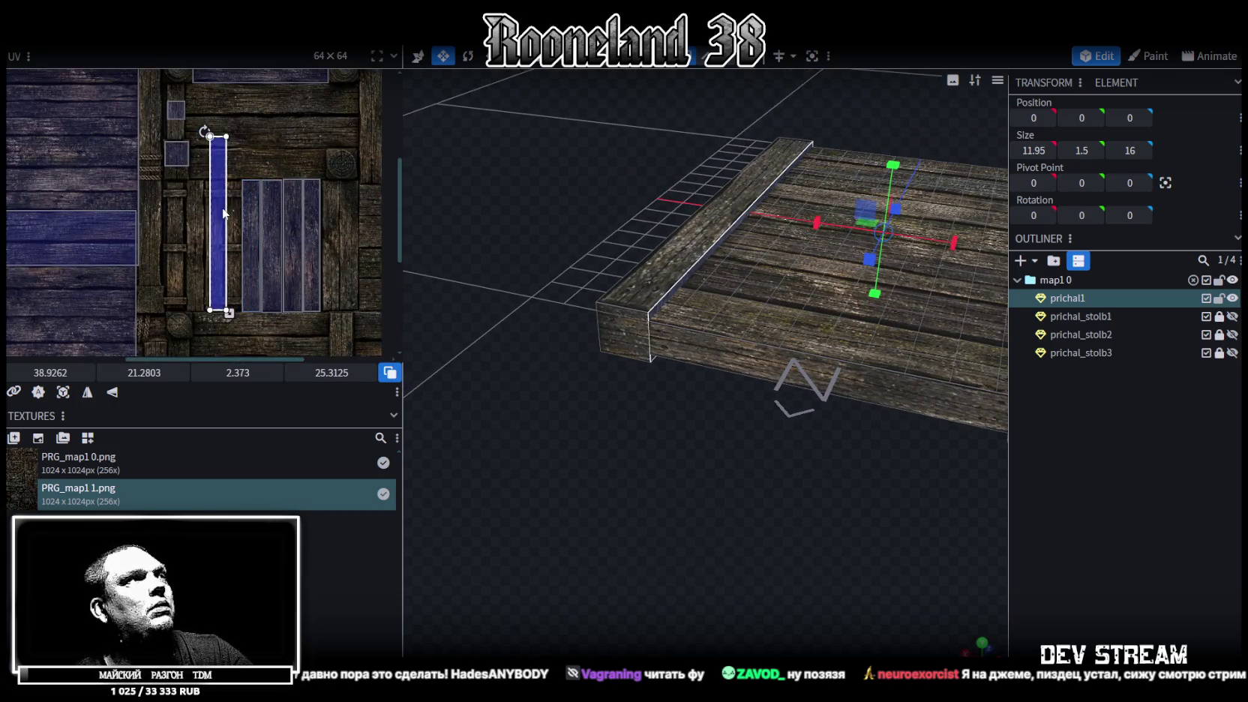
{"action": "left_click_drag", "start_coordinate": [219, 204], "coordinate": [256, 160]}
{"action": "right_click", "coordinate": [257, 159]}
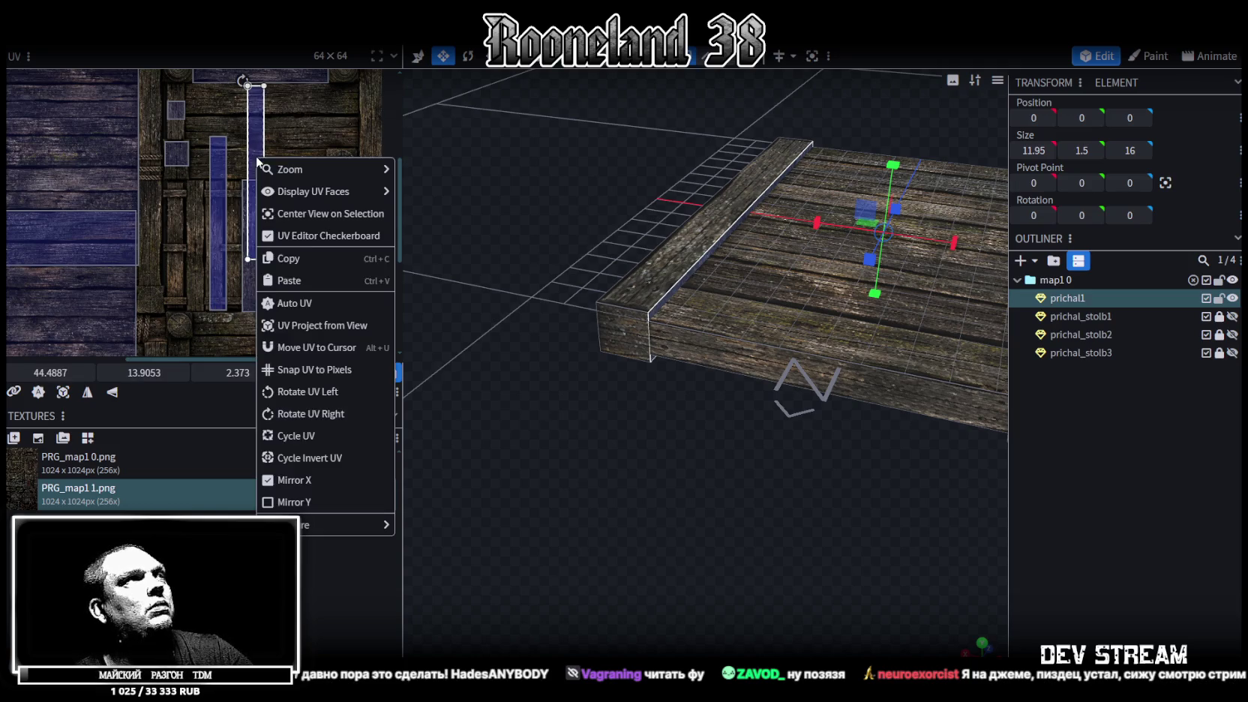
{"action": "left_click", "coordinate": [307, 391]}
{"action": "middle_click_drag", "start_coordinate": [268, 240], "coordinate": [253, 179]}
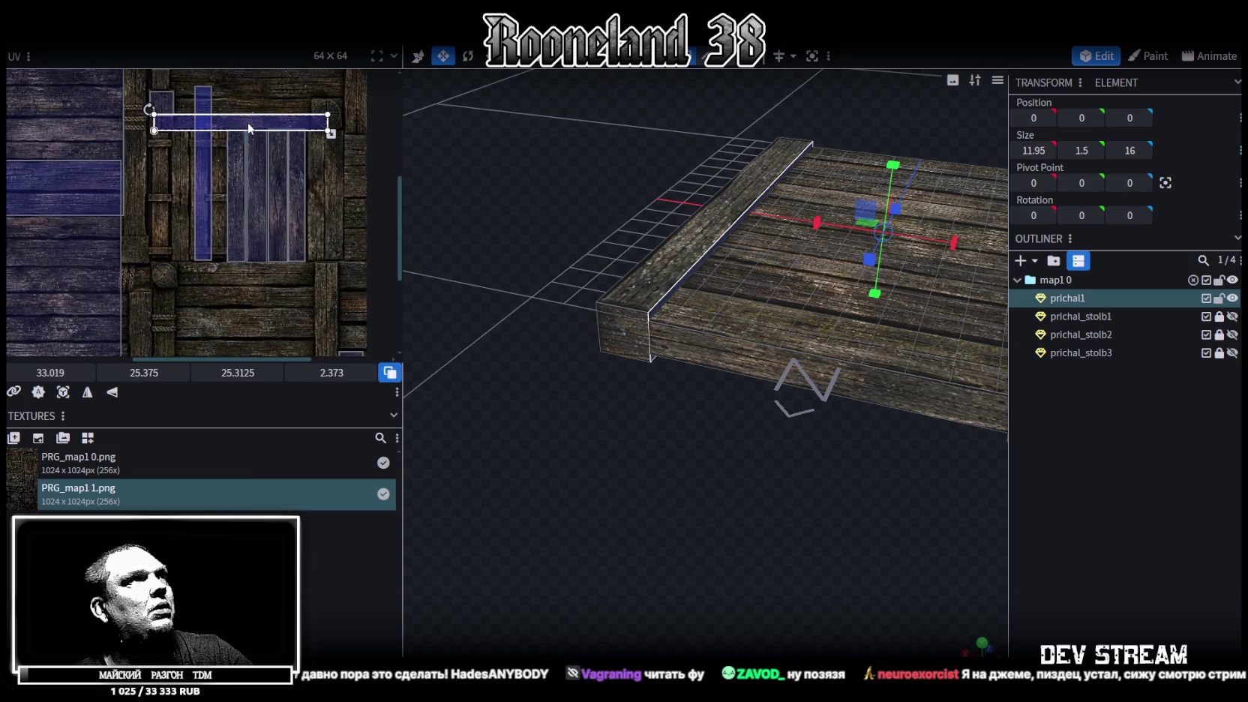
{"action": "left_click_drag", "start_coordinate": [248, 120], "coordinate": [260, 251]}
{"action": "right_click", "coordinate": [260, 250]}
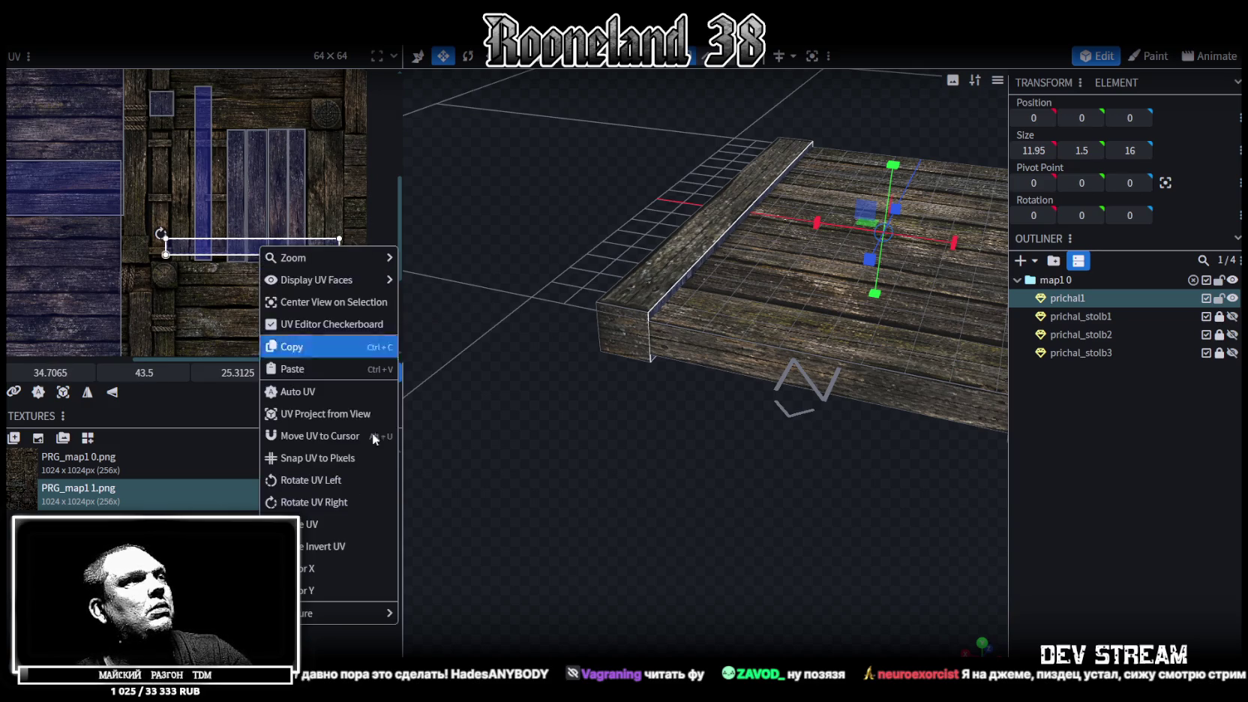
{"action": "left_click", "coordinate": [318, 512]}
Step: Line the strip up beside the other plank strips and shorten it to about 19 units tall
{"action": "left_click_drag", "start_coordinate": [254, 205], "coordinate": [318, 183]}
{"action": "scroll", "coordinate": [297, 105], "scroll_direction": "up", "scroll_amount": 3}
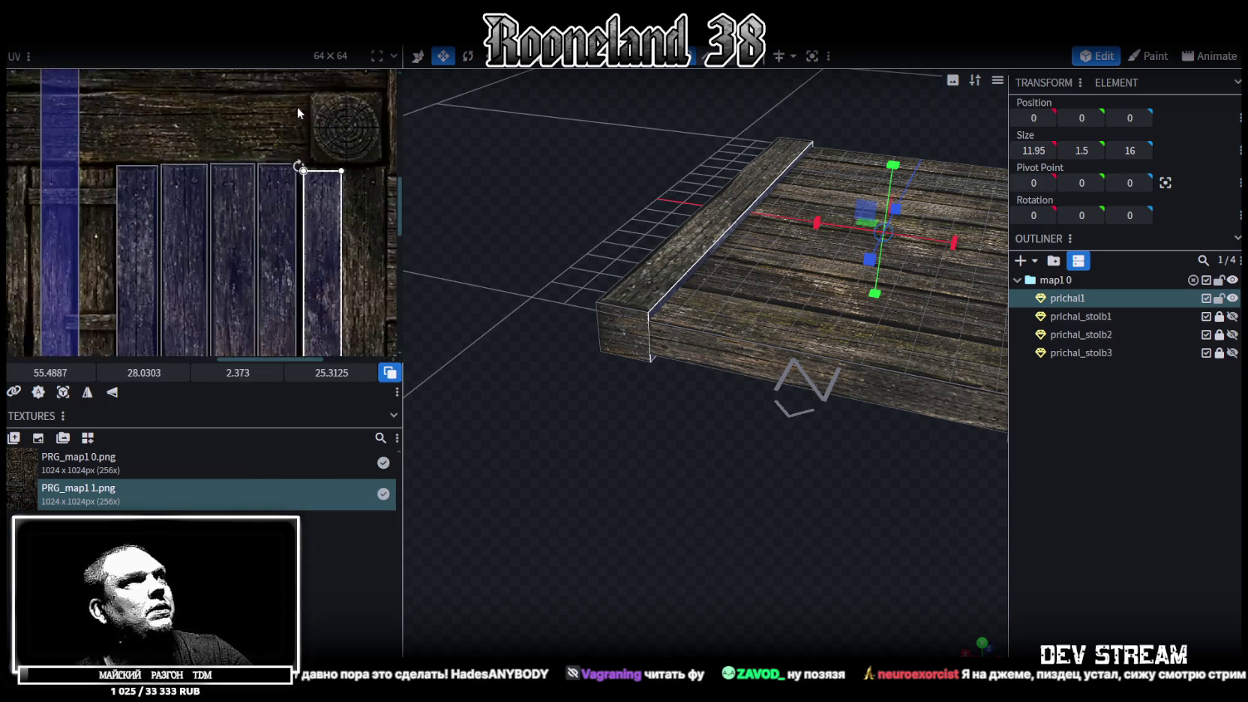
{"action": "scroll", "coordinate": [297, 105], "scroll_direction": "up", "scroll_amount": 2}
{"action": "left_click_drag", "start_coordinate": [341, 240], "coordinate": [336, 227]}
{"action": "scroll", "coordinate": [335, 237], "scroll_direction": "down", "scroll_amount": 2}
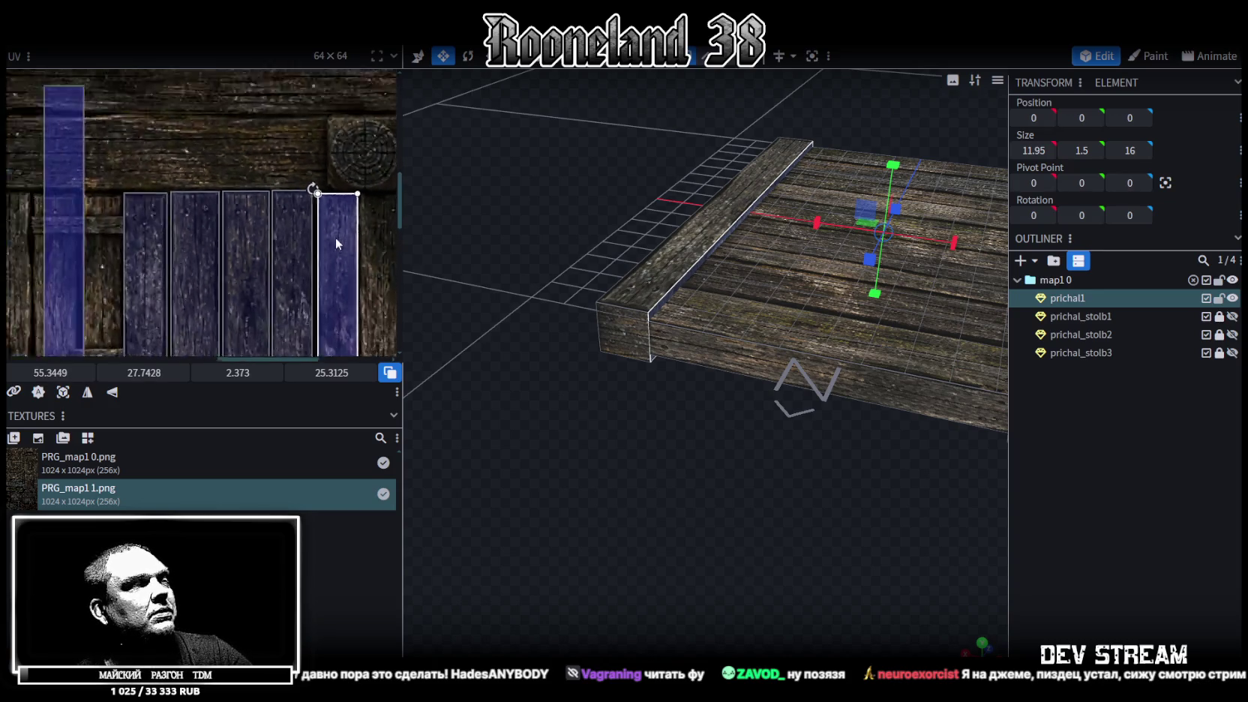
{"action": "scroll", "coordinate": [336, 236], "scroll_direction": "down", "scroll_amount": 2}
{"action": "scroll", "coordinate": [336, 300], "scroll_direction": "up", "scroll_amount": 3}
{"action": "left_click_drag", "start_coordinate": [312, 305], "coordinate": [317, 153]}
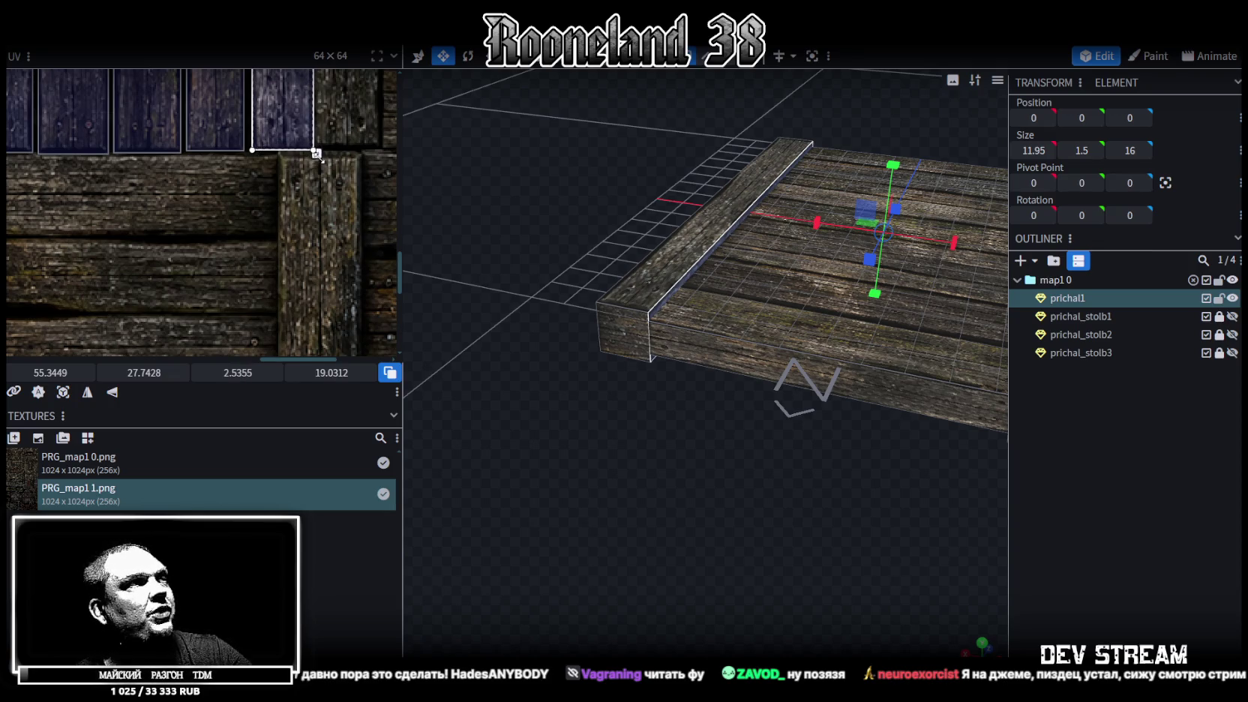
{"action": "scroll", "coordinate": [282, 215], "scroll_direction": "down", "scroll_amount": 2}
{"action": "scroll", "coordinate": [289, 276], "scroll_direction": "down", "scroll_amount": 3}
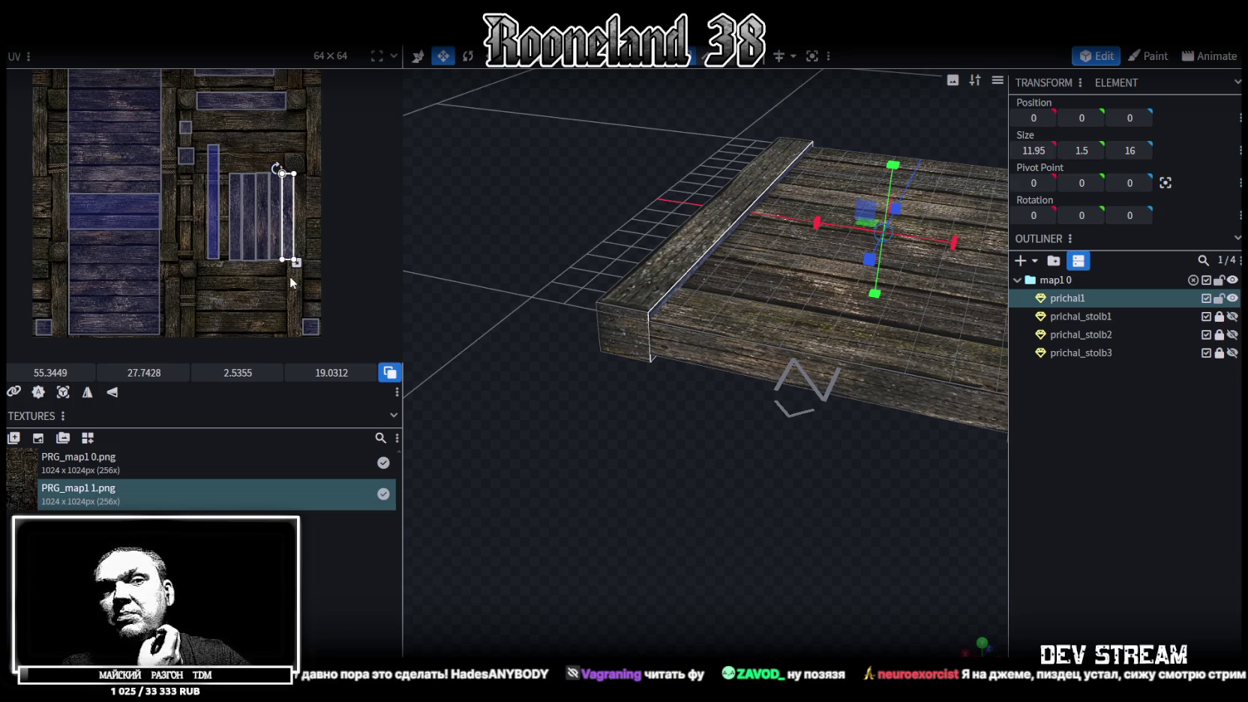
Step: Select the other beam face's UV and move it onto a plank strip
{"action": "scroll", "coordinate": [215, 195], "scroll_direction": "up", "scroll_amount": 2}
{"action": "left_click", "coordinate": [198, 191]}
{"action": "scroll", "coordinate": [273, 202], "scroll_direction": "left", "scroll_amount": 2}
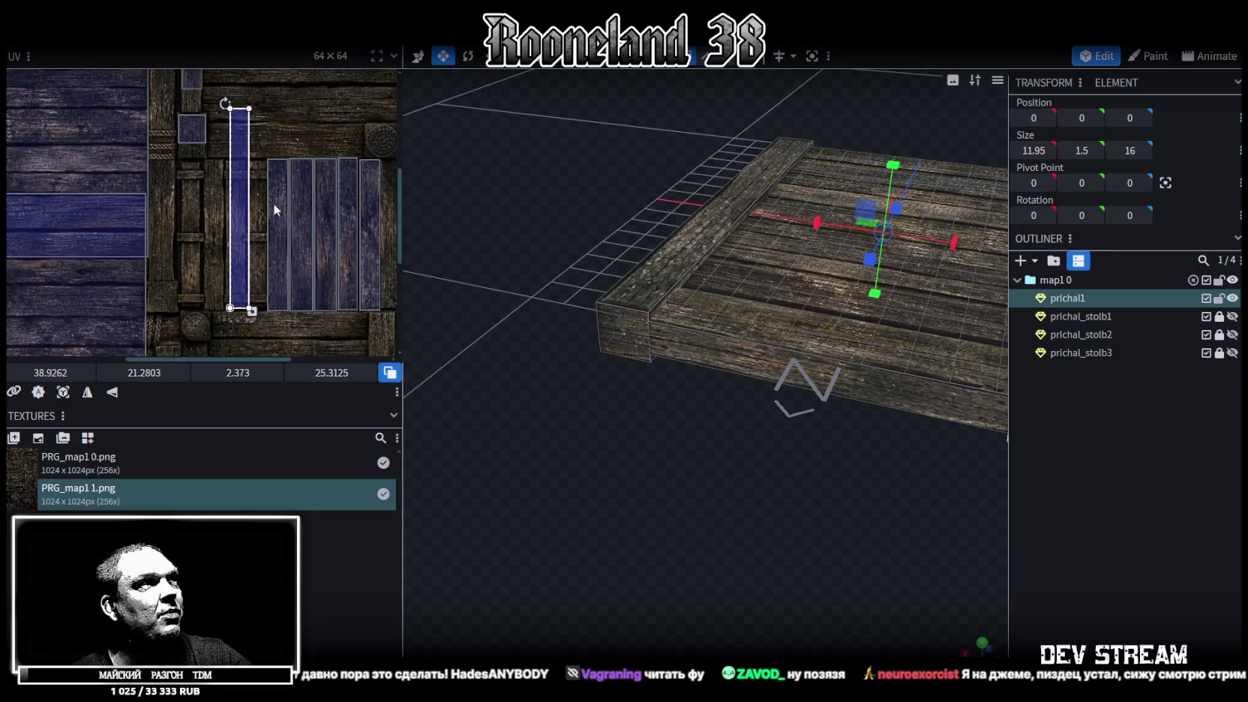
{"action": "scroll", "coordinate": [331, 164], "scroll_direction": "left", "scroll_amount": 2}
{"action": "mouse_move", "coordinate": [297, 152]}
{"action": "left_mouse_down"}
{"action": "mouse_move", "coordinate": [273, 201]}
{"action": "mouse_move", "coordinate": [252, 156]}
{"action": "left_mouse_up"}
{"action": "scroll", "coordinate": [276, 180], "scroll_direction": "up", "scroll_amount": 2}
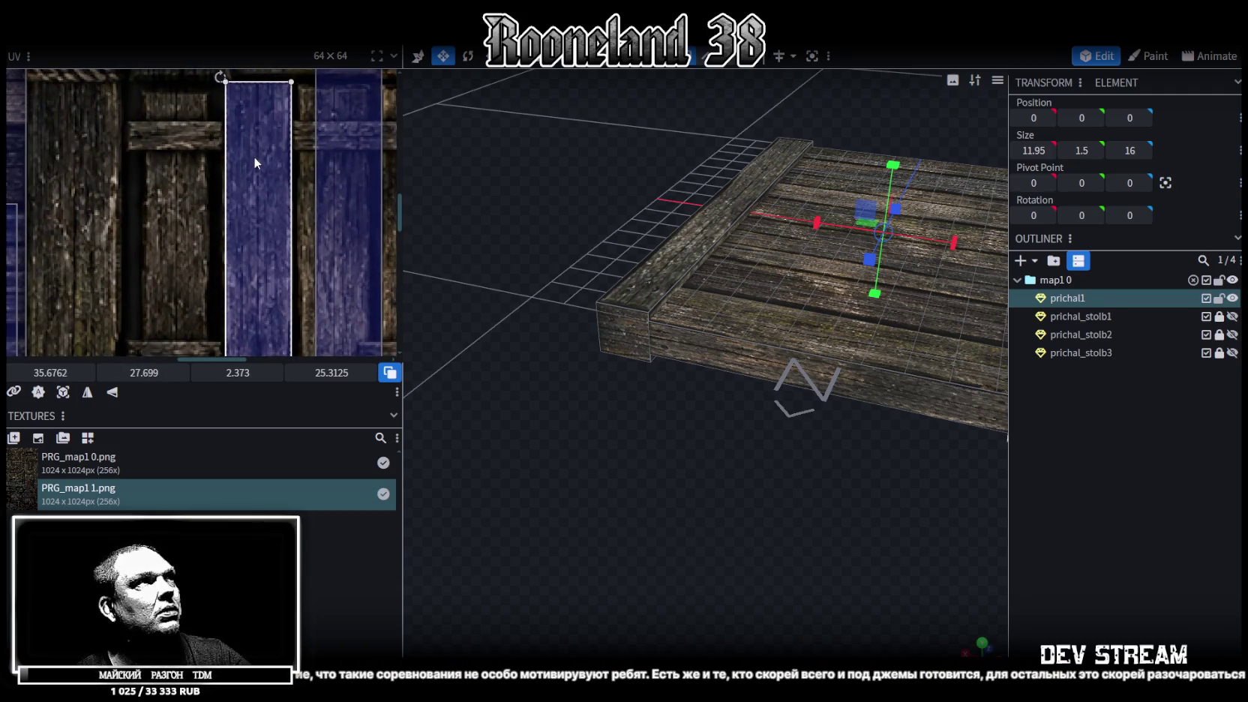
{"action": "scroll", "coordinate": [254, 157], "scroll_direction": "down", "scroll_amount": 2}
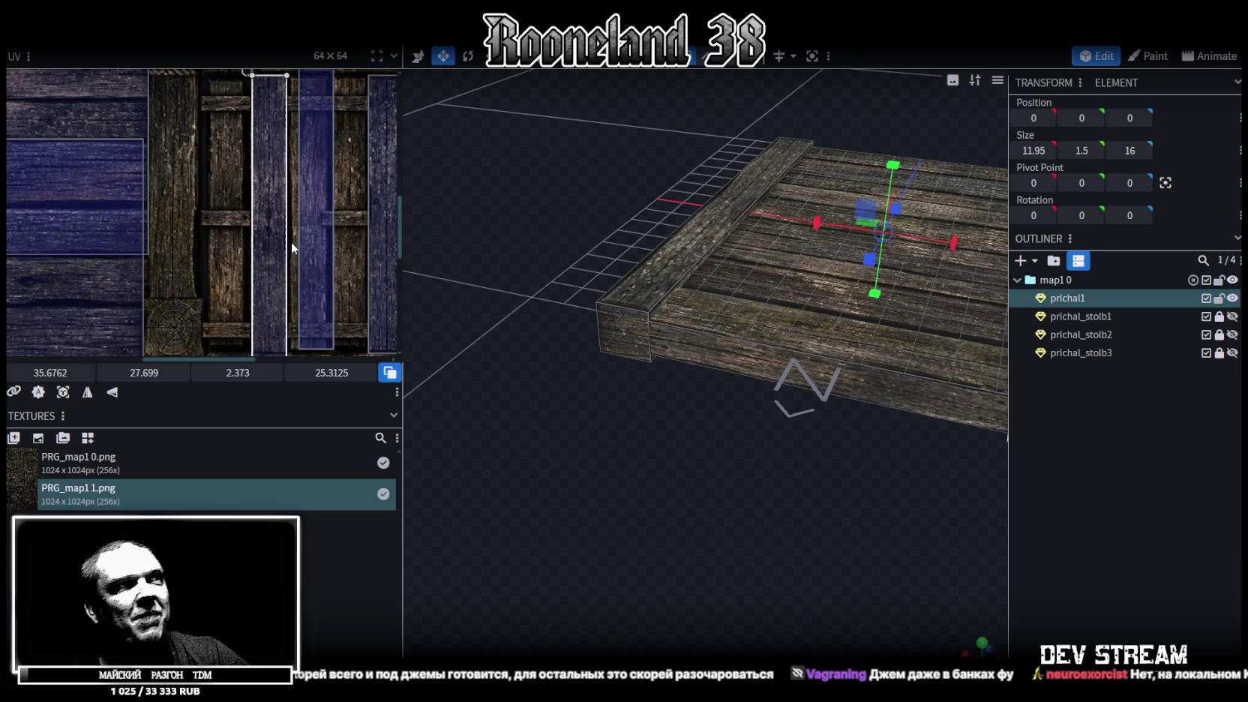
{"action": "scroll", "coordinate": [295, 282], "scroll_direction": "down", "scroll_amount": 2}
{"action": "scroll", "coordinate": [296, 282], "scroll_direction": "up", "scroll_amount": 2}
{"action": "scroll", "coordinate": [300, 270], "scroll_direction": "down", "scroll_amount": 2}
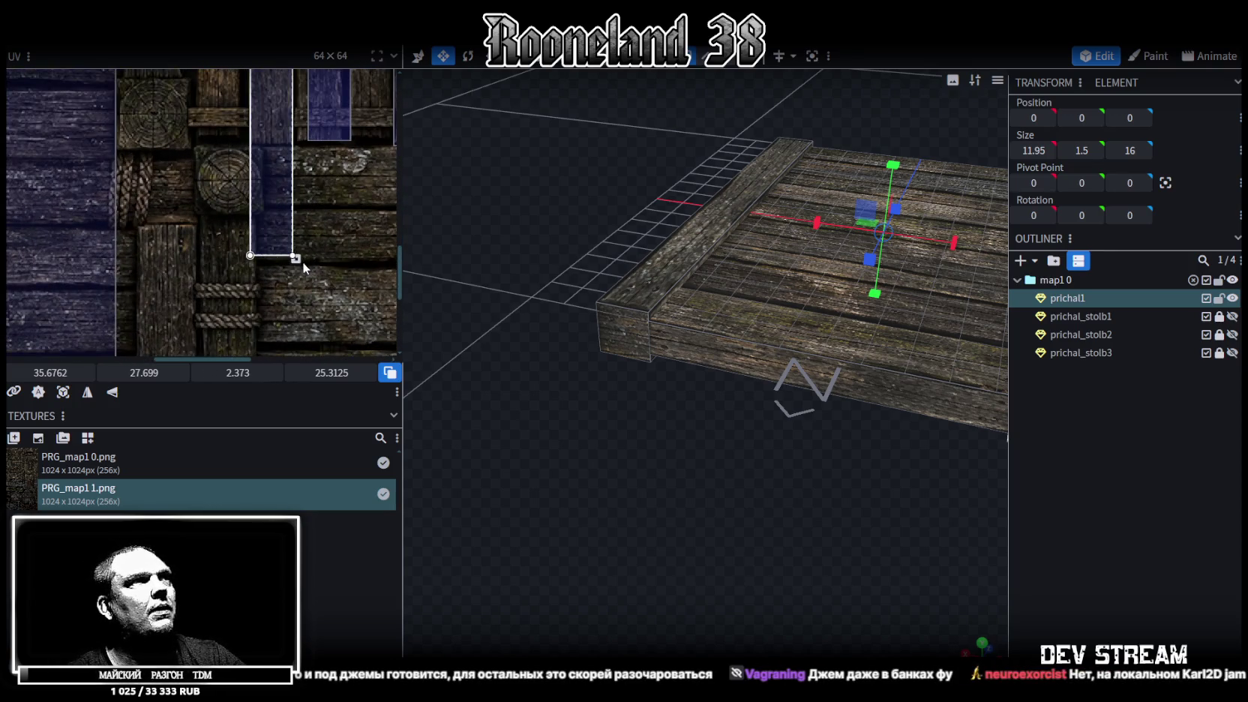
Step: Shorten that UV to 2.39 × 19.14 to match the other strips, checking the pier afterwards
{"action": "left_click_drag", "start_coordinate": [296, 258], "coordinate": [294, 150]}
{"action": "scroll", "coordinate": [282, 146], "scroll_direction": "up", "scroll_amount": 3}
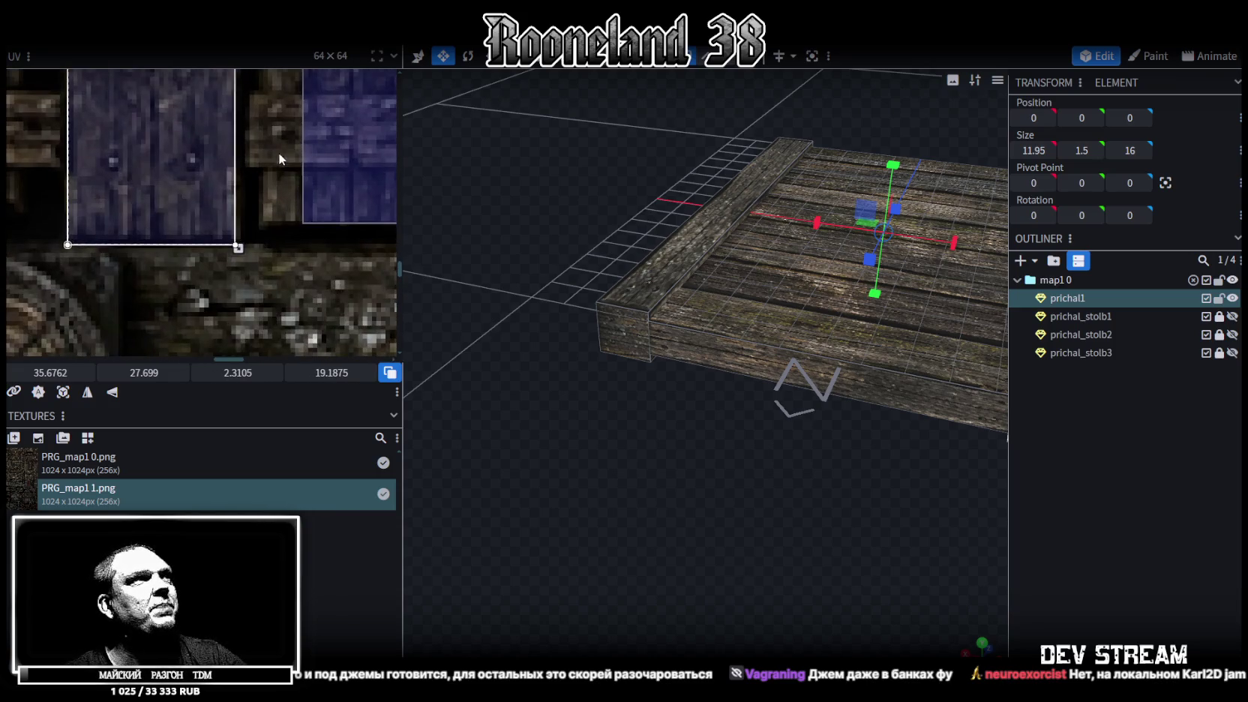
{"action": "left_click_drag", "start_coordinate": [238, 248], "coordinate": [244, 244]}
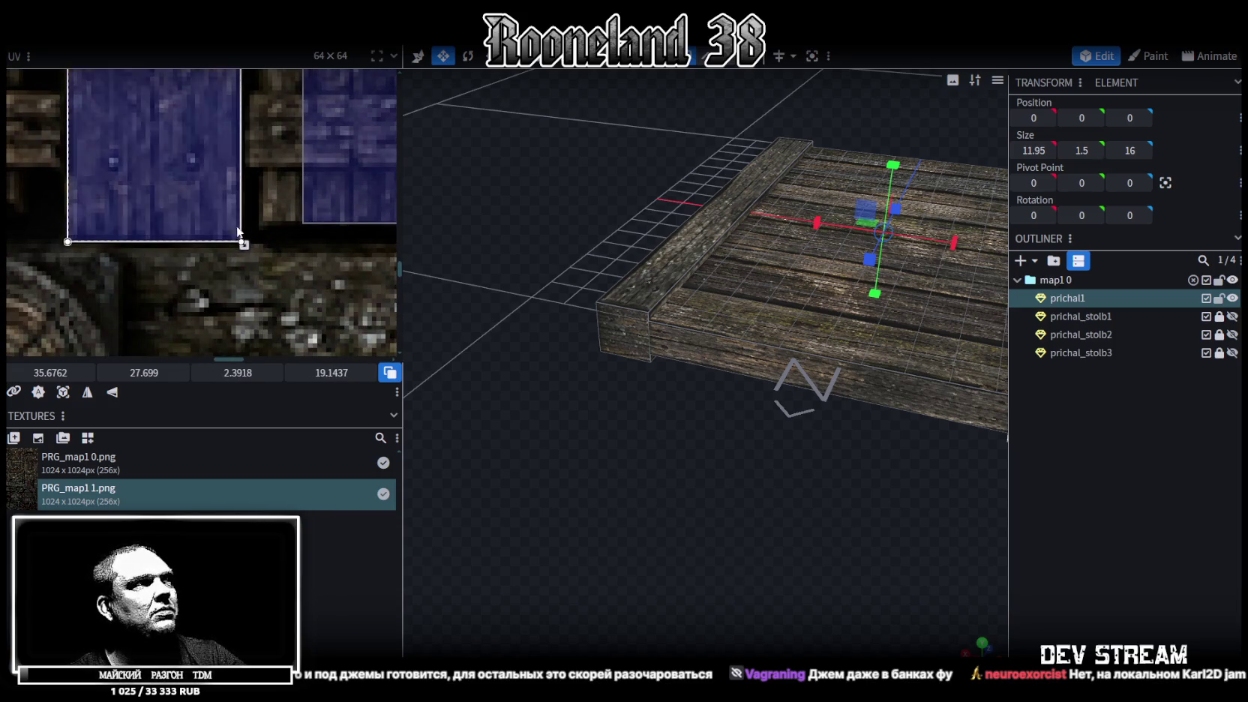
{"action": "scroll", "coordinate": [257, 223], "scroll_direction": "down", "scroll_amount": 3}
{"action": "scroll", "coordinate": [240, 255], "scroll_direction": "down", "scroll_amount": 2}
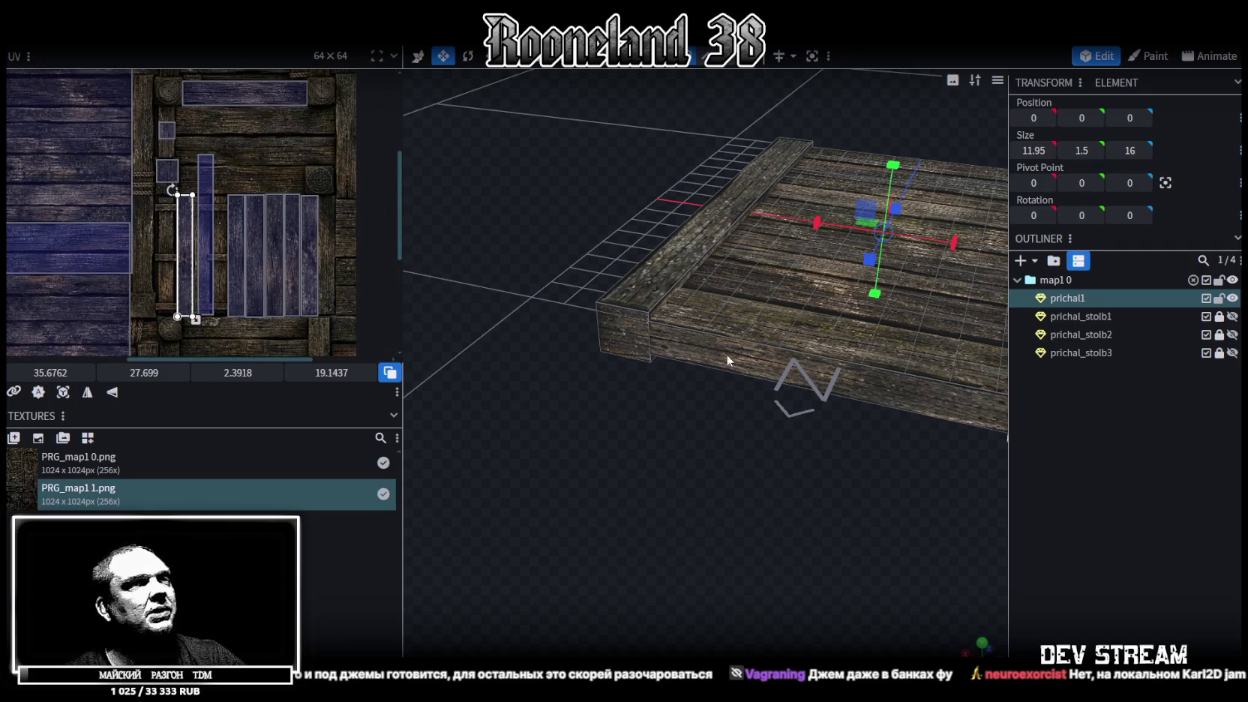
{"action": "mouse_move", "coordinate": [877, 497]}
{"action": "left_mouse_down"}
{"action": "mouse_move", "coordinate": [740, 587]}
{"action": "mouse_move", "coordinate": [814, 562]}
{"action": "mouse_move", "coordinate": [630, 509]}
{"action": "mouse_move", "coordinate": [860, 496]}
{"action": "left_mouse_up"}
{"action": "left_click_drag", "start_coordinate": [714, 427], "coordinate": [780, 501]}
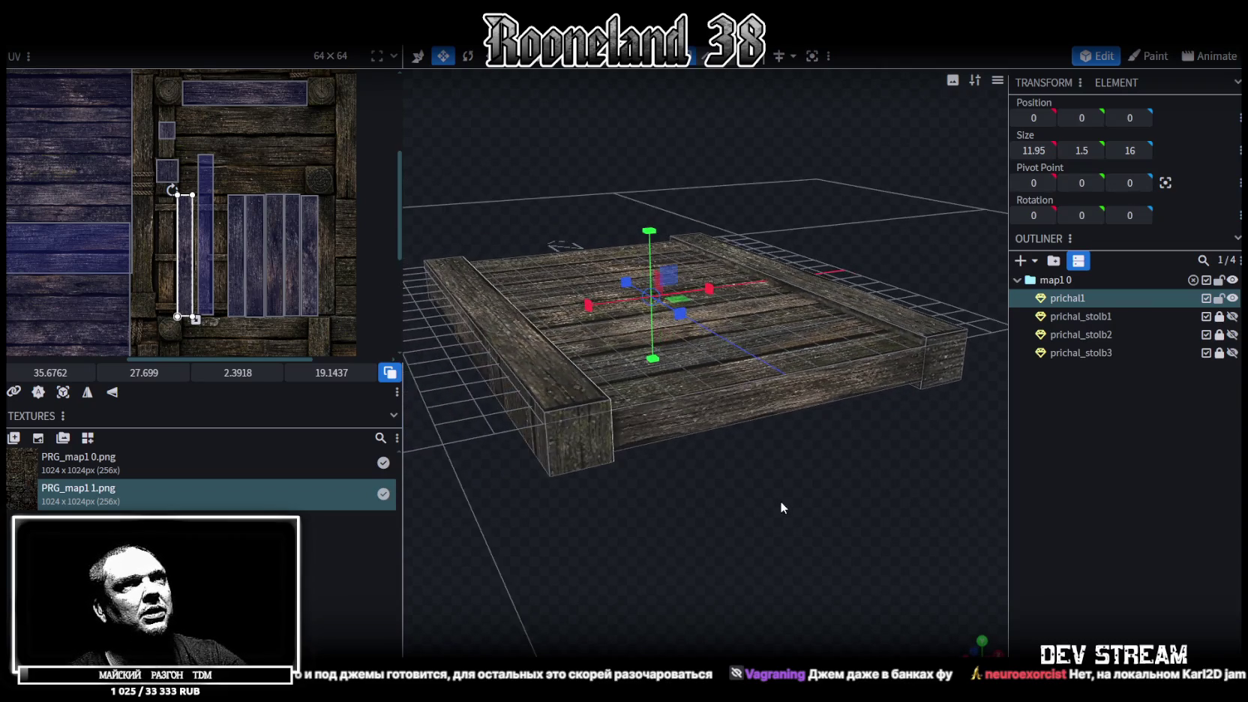
Step: Select the thin end-beam face and move its UV strip to 47.24, 35.53 beside the others
{"action": "left_click", "coordinate": [199, 177]}
{"action": "scroll", "coordinate": [694, 398], "scroll_direction": "down", "scroll_amount": 3}
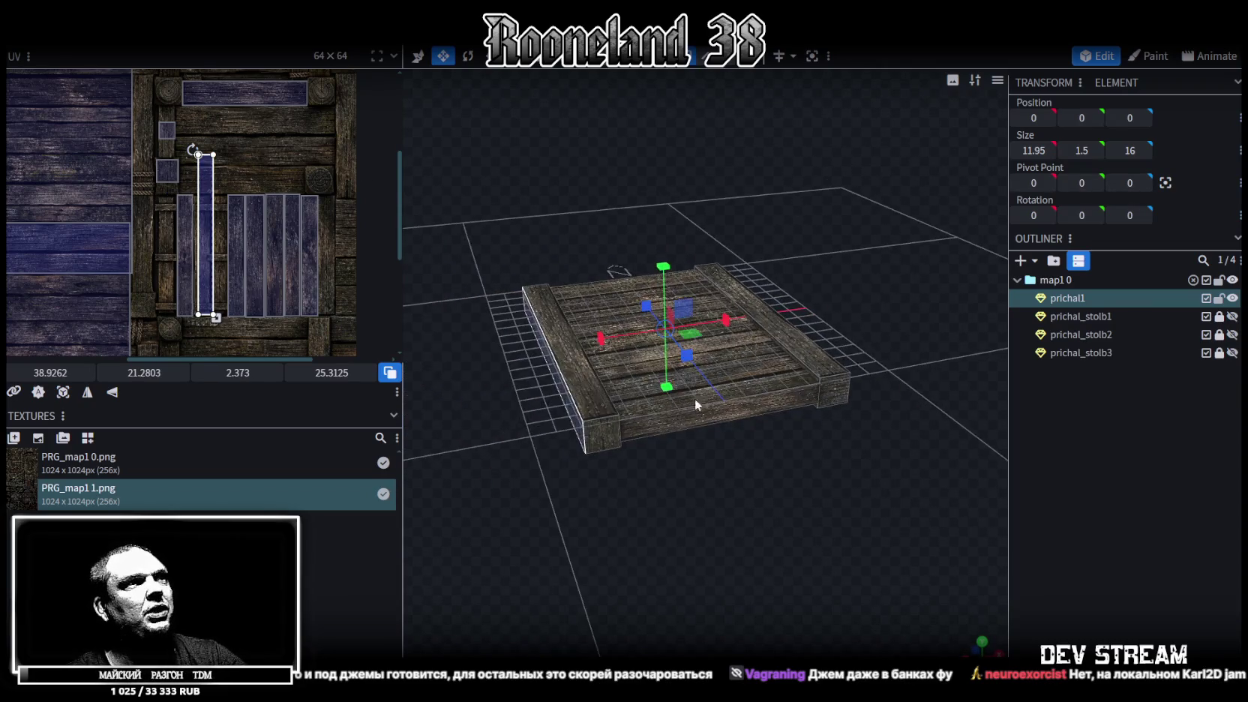
{"action": "left_click_drag", "start_coordinate": [694, 397], "coordinate": [700, 531]}
{"action": "scroll", "coordinate": [239, 188], "scroll_direction": "down", "scroll_amount": 2}
{"action": "scroll", "coordinate": [282, 156], "scroll_direction": "up", "scroll_amount": 1}
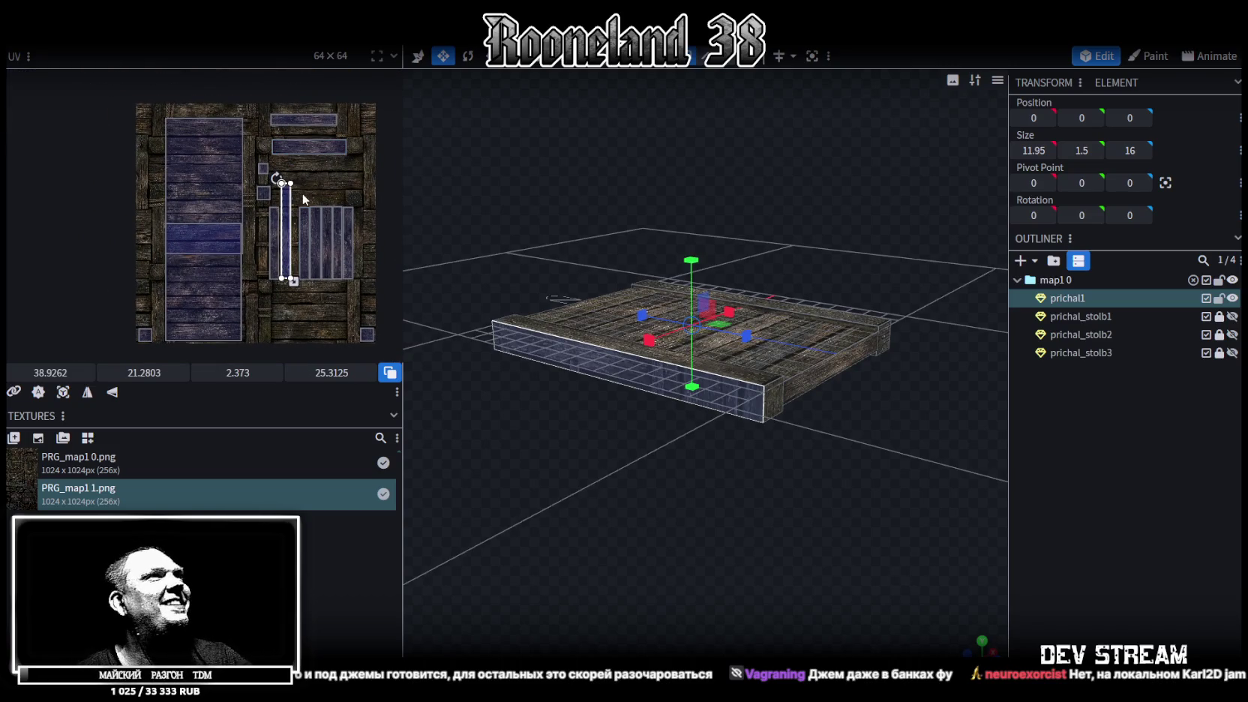
{"action": "mouse_move", "coordinate": [299, 209]}
{"action": "left_mouse_down"}
{"action": "mouse_move", "coordinate": [250, 180]}
{"action": "mouse_move", "coordinate": [317, 261]}
{"action": "left_mouse_up"}
{"action": "right_click", "coordinate": [316, 261]}
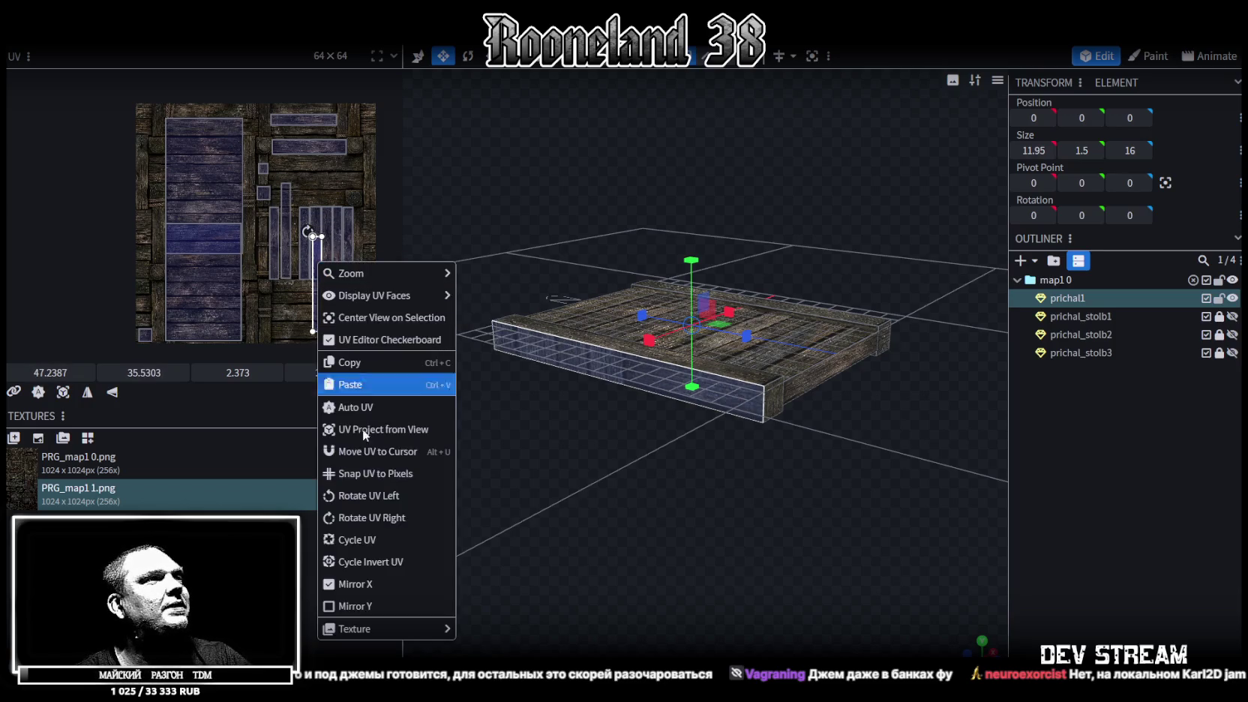
Step: Rotate the end-beam UV horizontal and fit it on a plank at 36.16, 50.38, sized 20.25 × 3.31
{"action": "left_click", "coordinate": [371, 499]}
{"action": "scroll", "coordinate": [307, 310], "scroll_direction": "up", "scroll_amount": 3}
{"action": "middle_click_drag", "start_coordinate": [312, 322], "coordinate": [204, 265]}
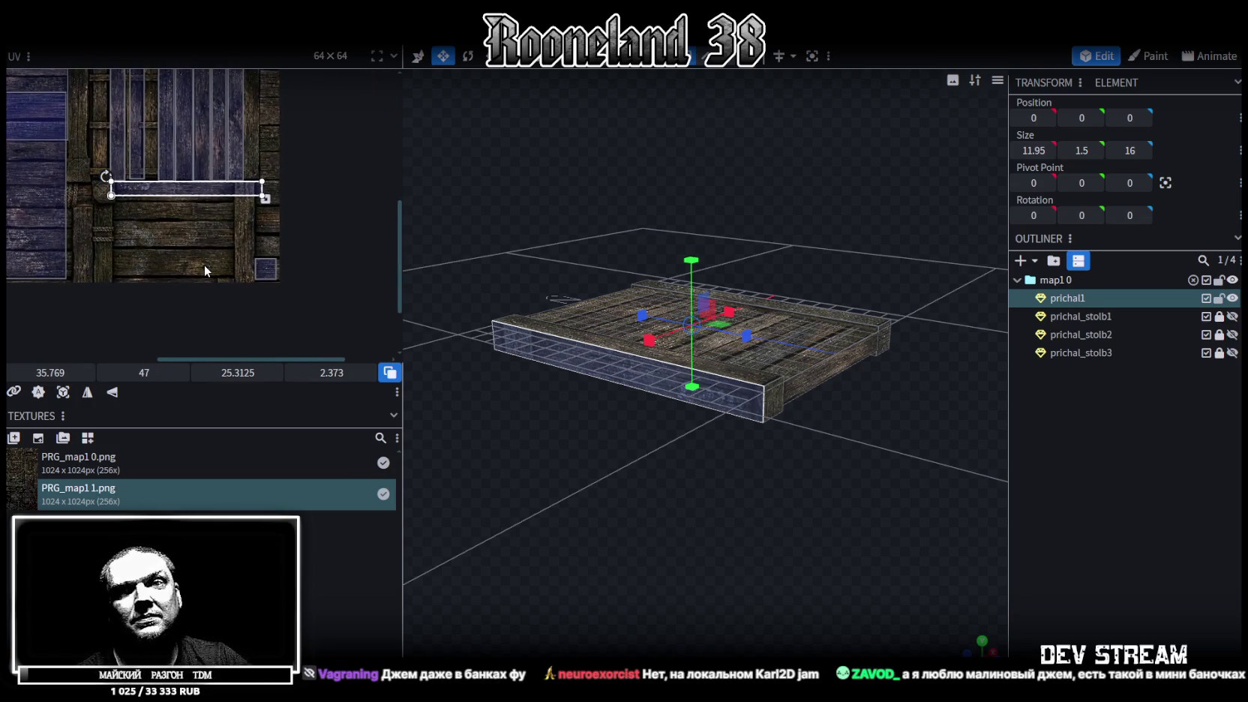
{"action": "scroll", "coordinate": [128, 223], "scroll_direction": "up", "scroll_amount": 2}
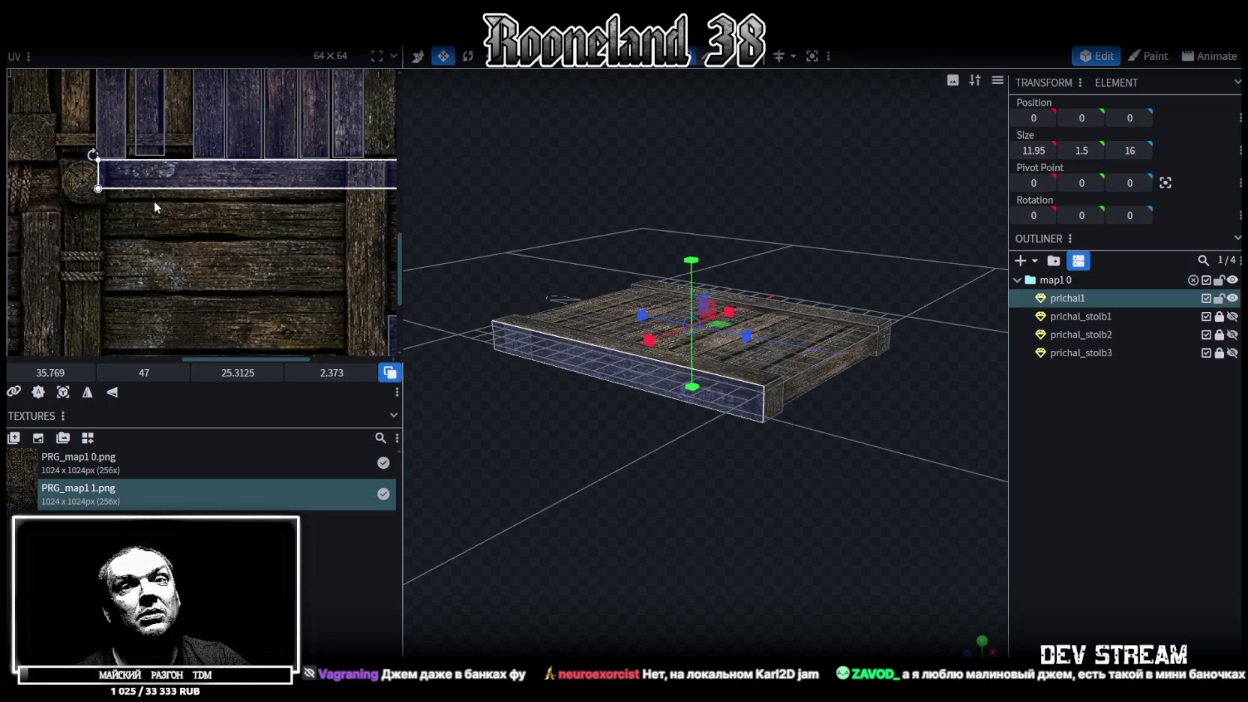
{"action": "left_click_drag", "start_coordinate": [124, 167], "coordinate": [150, 219]}
{"action": "scroll", "coordinate": [134, 205], "scroll_direction": "up", "scroll_amount": 1}
{"action": "scroll", "coordinate": [134, 205], "scroll_direction": "up", "scroll_amount": 1}
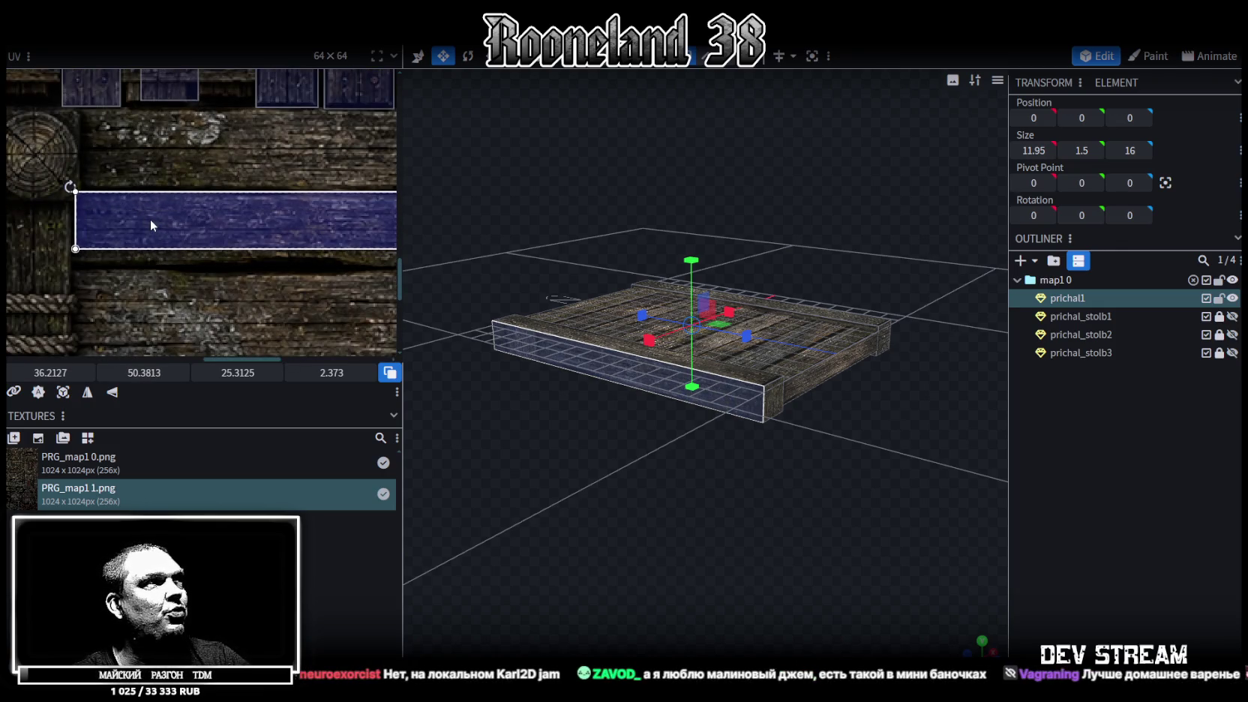
{"action": "scroll", "coordinate": [166, 219], "scroll_direction": "down", "scroll_amount": 2}
{"action": "left_click_drag", "start_coordinate": [286, 232], "coordinate": [212, 245]}
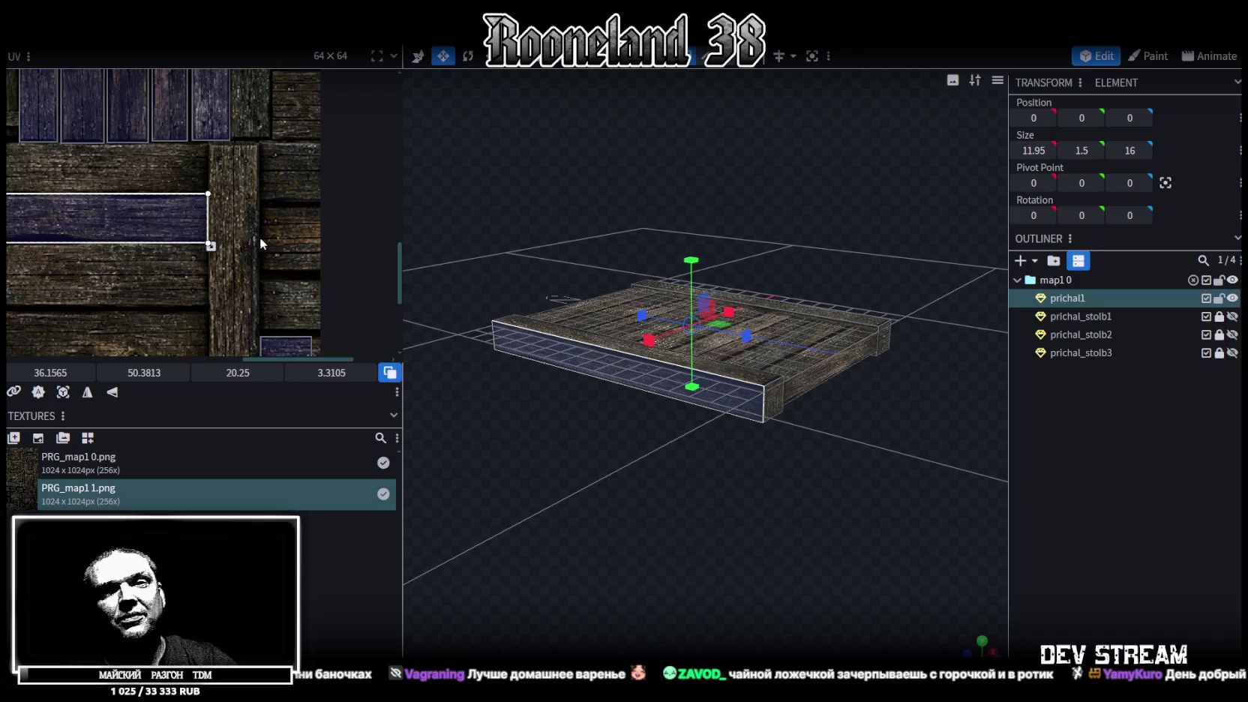
{"action": "mouse_move", "coordinate": [449, 307]}
{"action": "left_mouse_down"}
{"action": "mouse_move", "coordinate": [728, 472]}
{"action": "mouse_move", "coordinate": [685, 450]}
{"action": "left_mouse_up"}
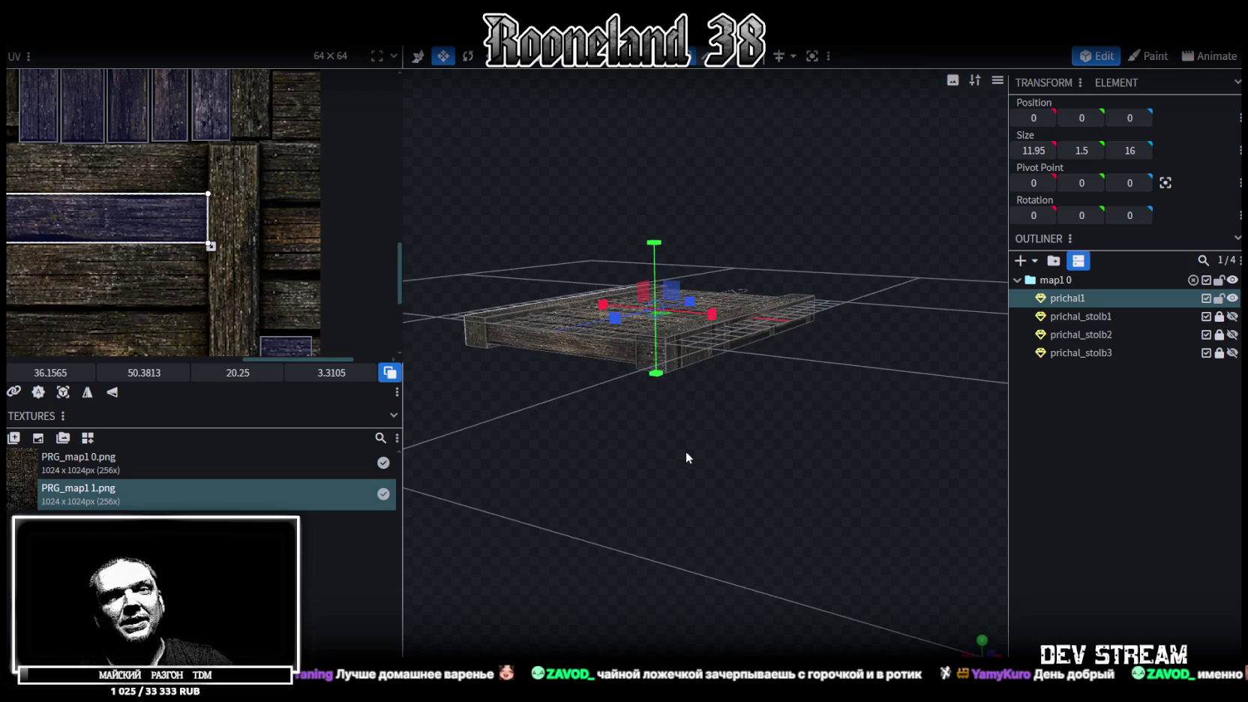
Step: Try rotating the deck side face's UV to horizontal, then undo it
{"action": "scroll", "coordinate": [220, 270], "scroll_direction": "down", "scroll_amount": 3}
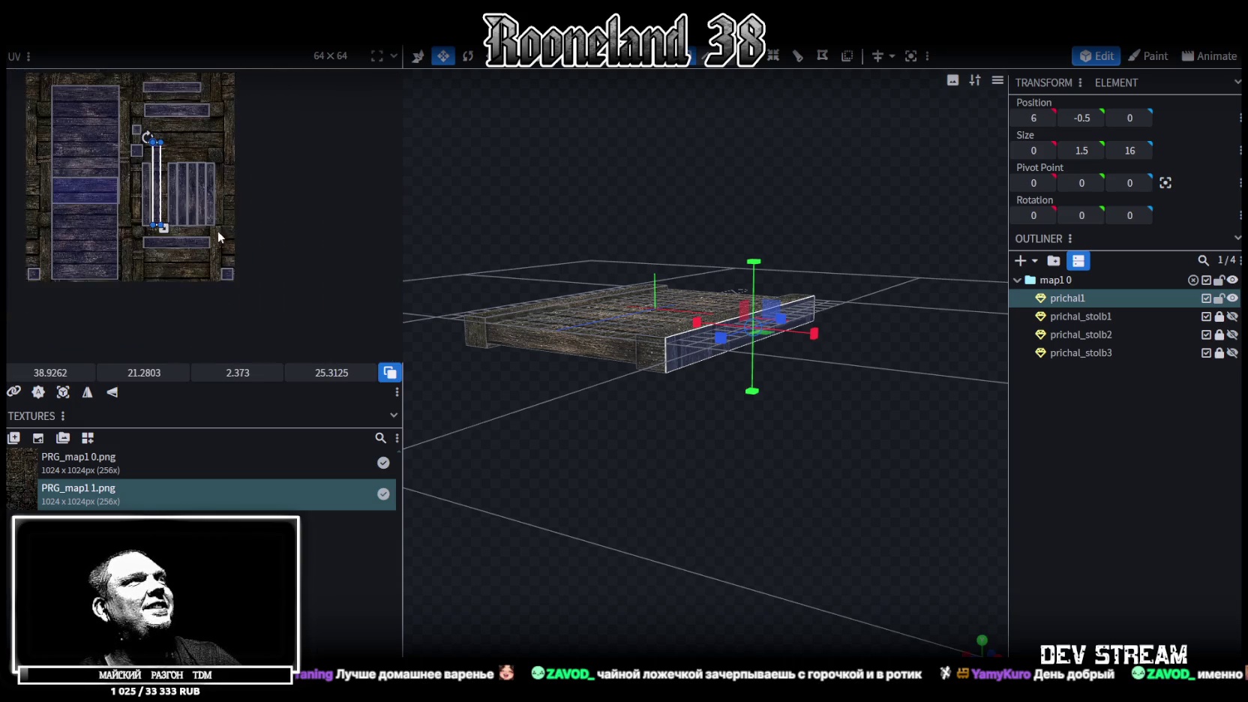
{"action": "scroll", "coordinate": [297, 307], "scroll_direction": "up", "scroll_amount": 2}
{"action": "scroll", "coordinate": [260, 244], "scroll_direction": "up", "scroll_amount": 1}
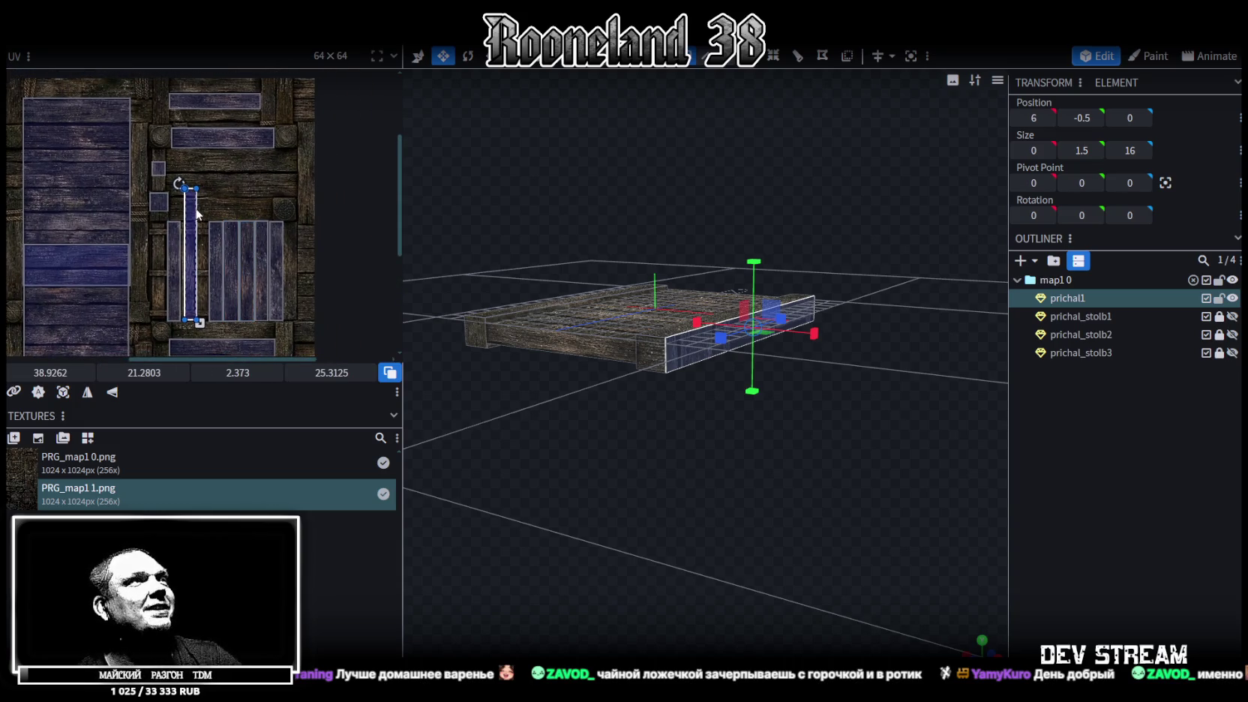
{"action": "left_click_drag", "start_coordinate": [193, 221], "coordinate": [235, 199]}
{"action": "right_click", "coordinate": [235, 196]}
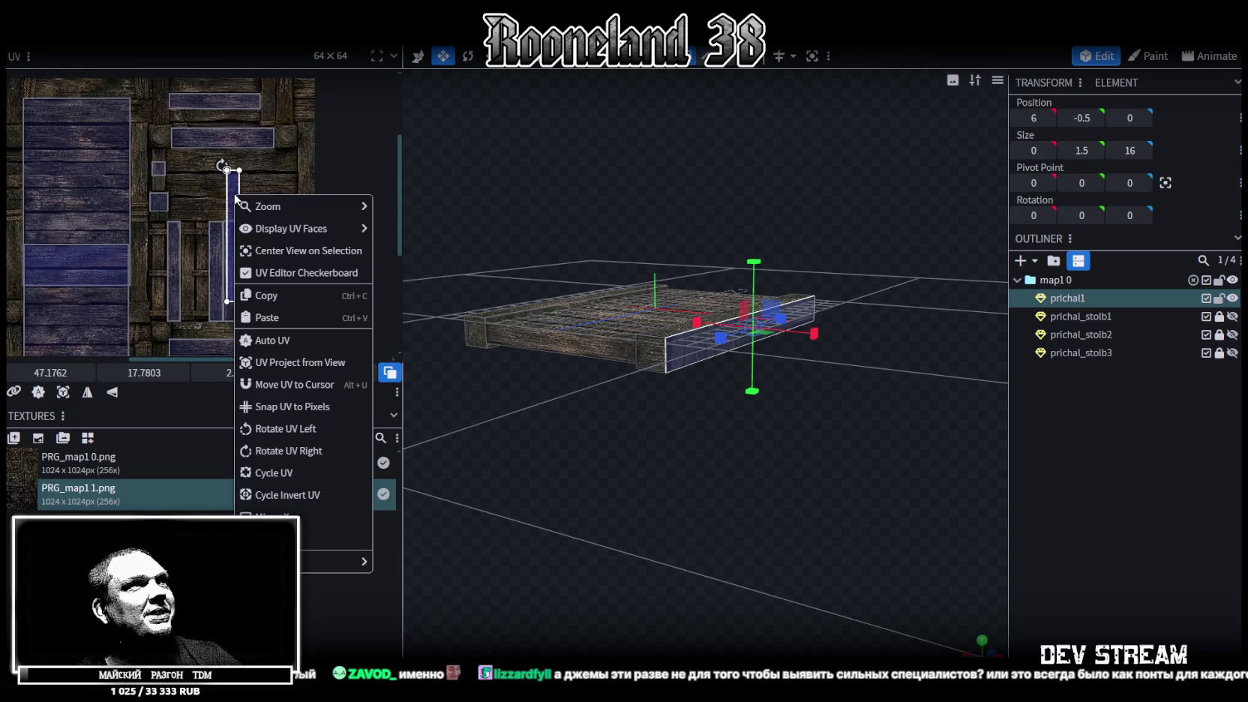
{"action": "left_click", "coordinate": [271, 428]}
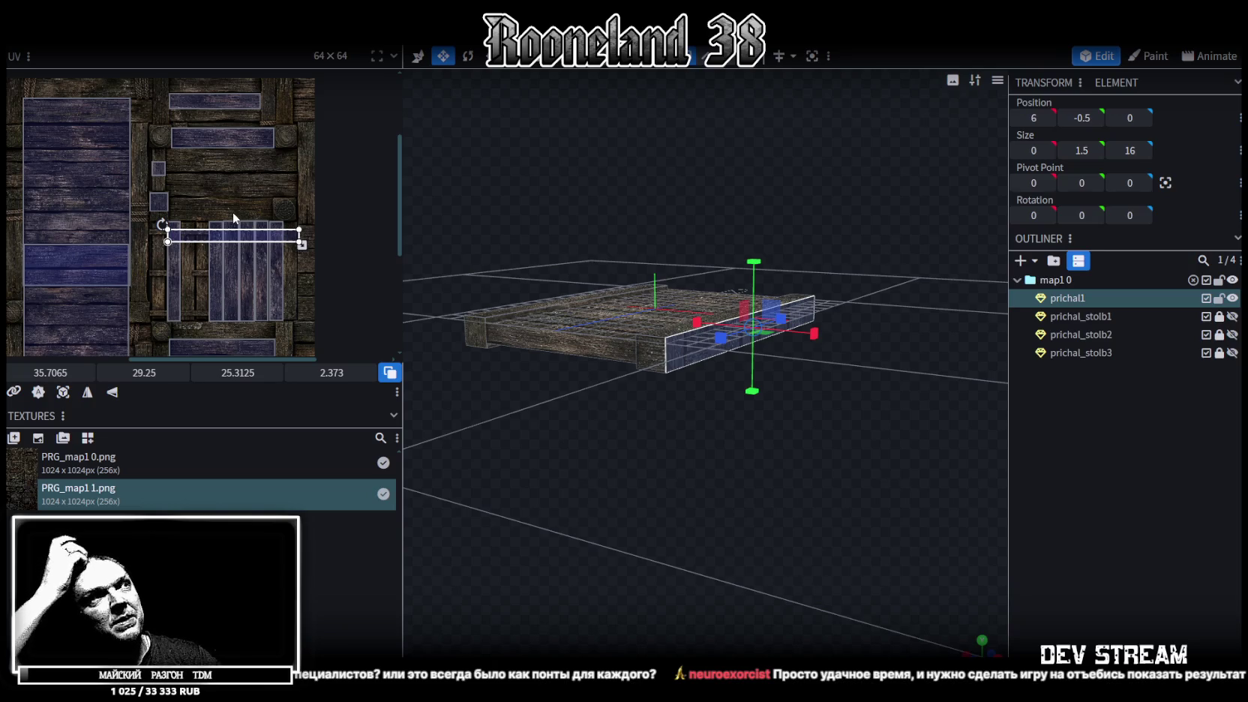
{"action": "scroll", "coordinate": [199, 199], "scroll_direction": "up", "scroll_amount": 2}
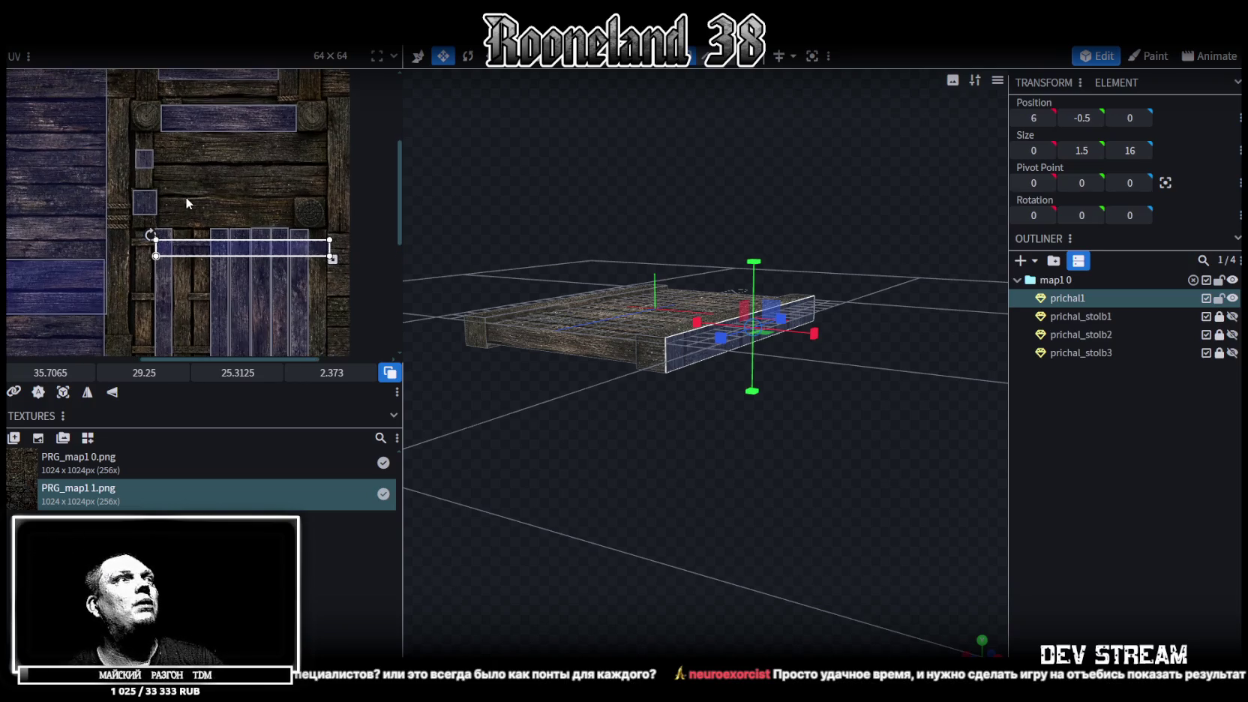
{"action": "scroll", "coordinate": [195, 202], "scroll_direction": "down", "scroll_amount": 3}
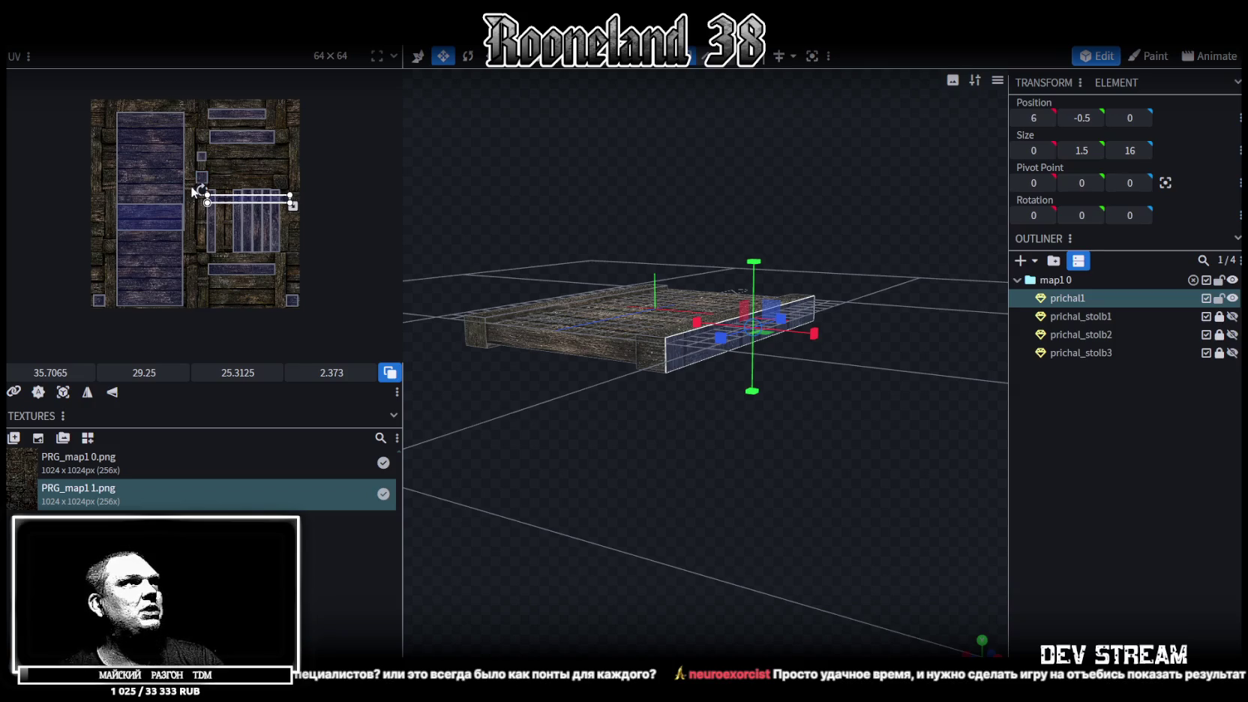
{"action": "scroll", "coordinate": [190, 188], "scroll_direction": "up", "scroll_amount": 2}
{"action": "key", "text": "ctrl+z"}
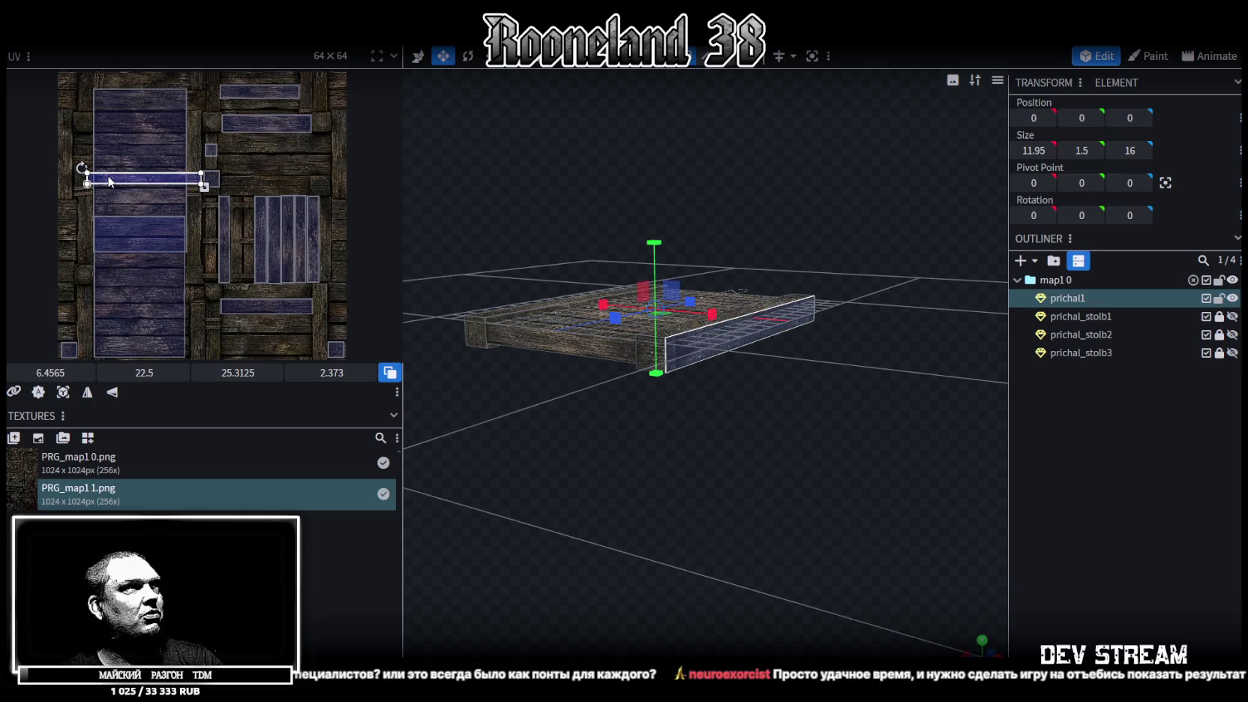
Step: Rotate the side strip's UV vertical, align it on a plank column and shorten it to fit
{"action": "left_click_drag", "start_coordinate": [111, 177], "coordinate": [200, 159]}
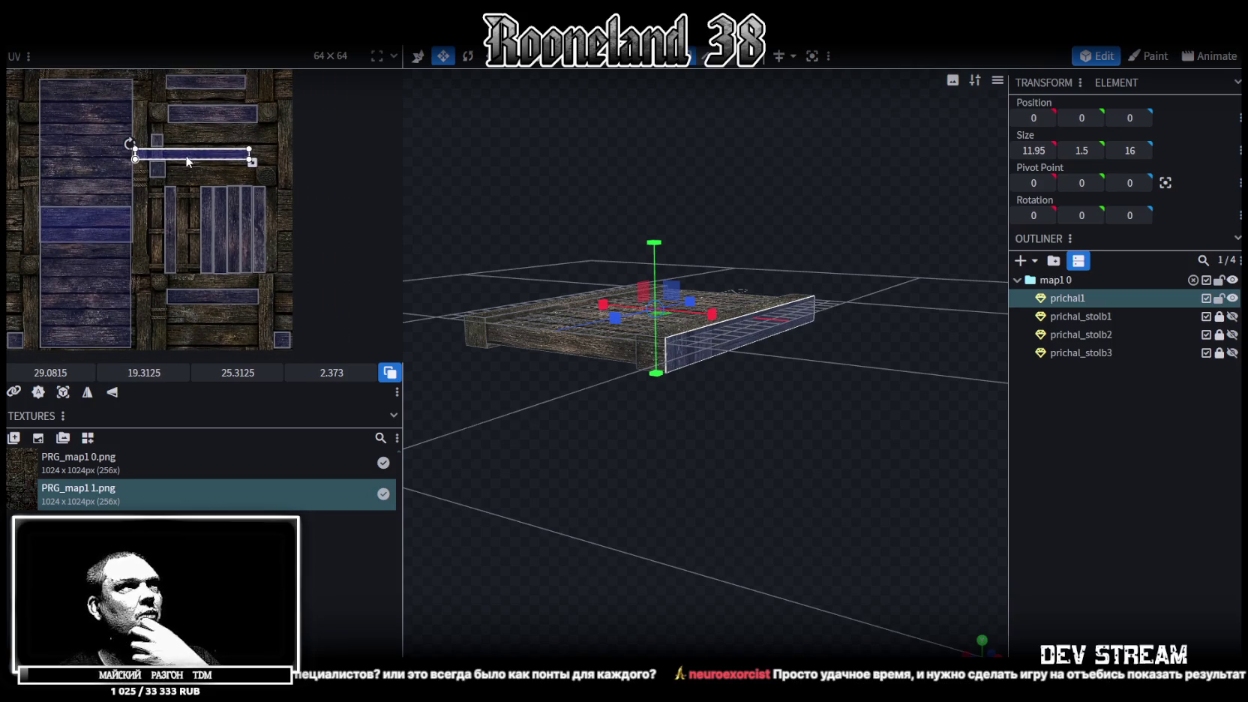
{"action": "right_click", "coordinate": [188, 158]}
{"action": "left_click", "coordinate": [231, 411]}
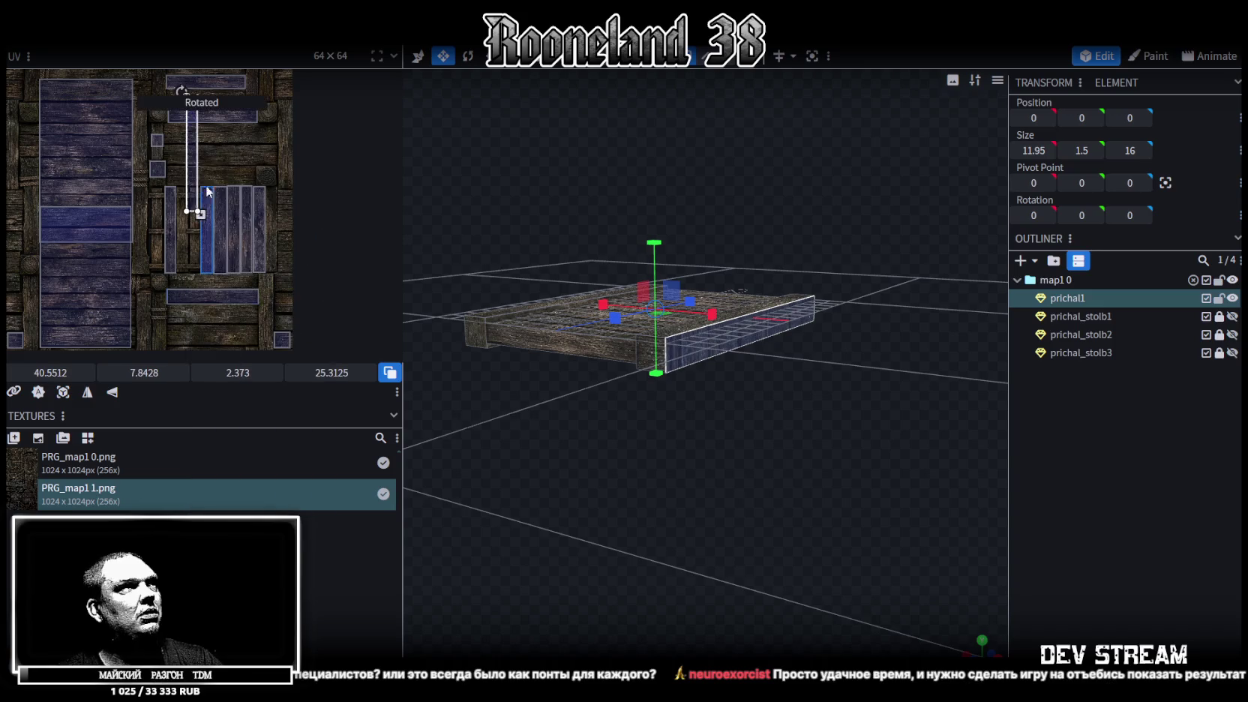
{"action": "left_click_drag", "start_coordinate": [192, 148], "coordinate": [271, 236]}
{"action": "scroll", "coordinate": [248, 198], "scroll_direction": "up", "scroll_amount": 5}
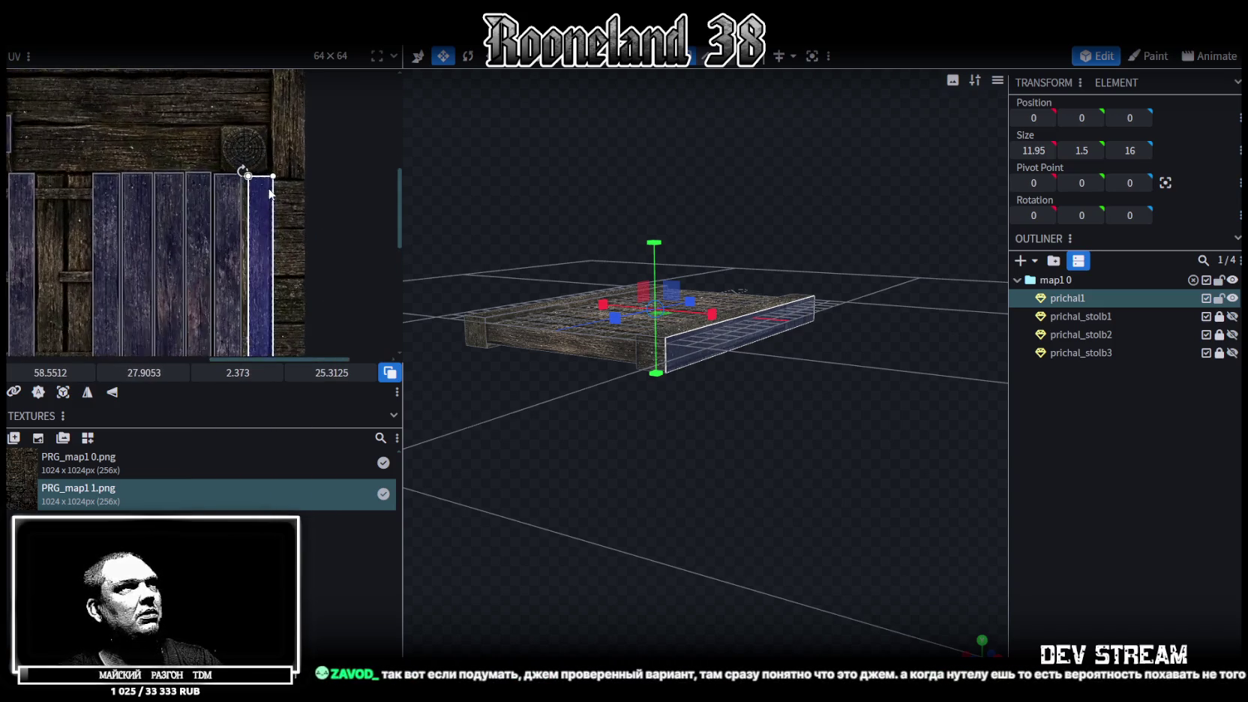
{"action": "left_click_drag", "start_coordinate": [236, 199], "coordinate": [223, 190]}
{"action": "scroll", "coordinate": [224, 192], "scroll_direction": "down", "scroll_amount": 4}
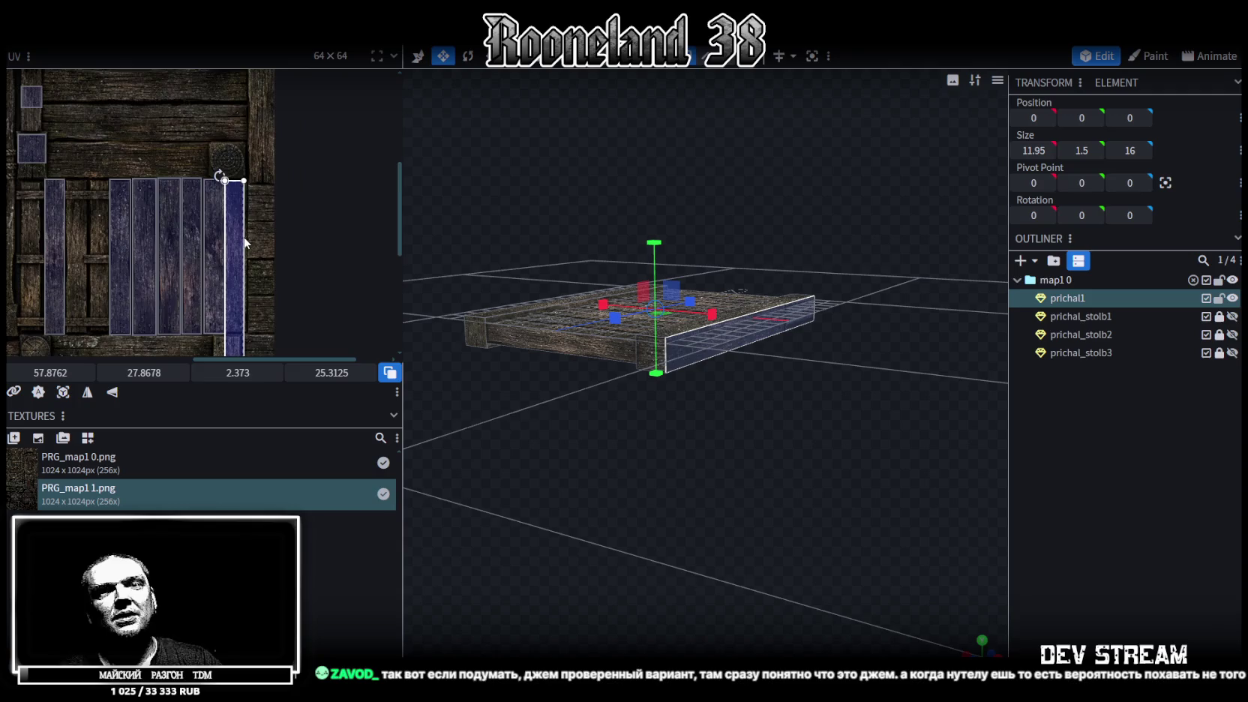
{"action": "scroll", "coordinate": [223, 181], "scroll_direction": "up", "scroll_amount": 2}
{"action": "left_click_drag", "start_coordinate": [228, 294], "coordinate": [239, 211]}
Step: Reselect the prichal1 deck and inspect its textured sides from below and the side
{"action": "left_click", "coordinate": [873, 403]}
{"action": "mouse_move", "coordinate": [872, 402]}
{"action": "left_mouse_down"}
{"action": "mouse_move", "coordinate": [780, 491]}
{"action": "mouse_move", "coordinate": [772, 445]}
{"action": "mouse_move", "coordinate": [569, 390]}
{"action": "mouse_move", "coordinate": [579, 314]}
{"action": "mouse_move", "coordinate": [623, 301]}
{"action": "left_mouse_up"}
{"action": "left_click", "coordinate": [624, 301]}
{"action": "scroll", "coordinate": [212, 260], "scroll_direction": "down", "scroll_amount": 3}
{"action": "scroll", "coordinate": [212, 261], "scroll_direction": "down", "scroll_amount": 2}
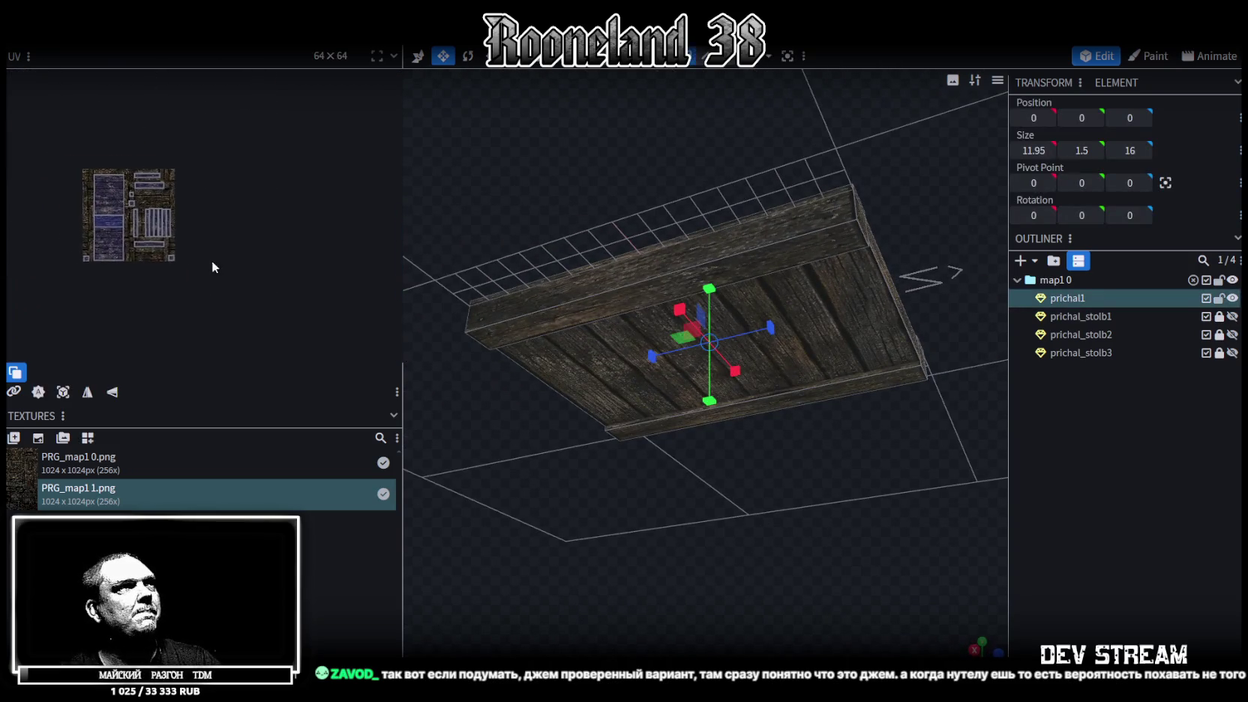
{"action": "scroll", "coordinate": [171, 208], "scroll_direction": "up", "scroll_amount": 3}
{"action": "scroll", "coordinate": [254, 211], "scroll_direction": "up", "scroll_amount": 2}
{"action": "mouse_move", "coordinate": [760, 459]}
{"action": "left_mouse_down"}
{"action": "mouse_move", "coordinate": [760, 537]}
{"action": "mouse_move", "coordinate": [754, 493]}
{"action": "left_mouse_up"}
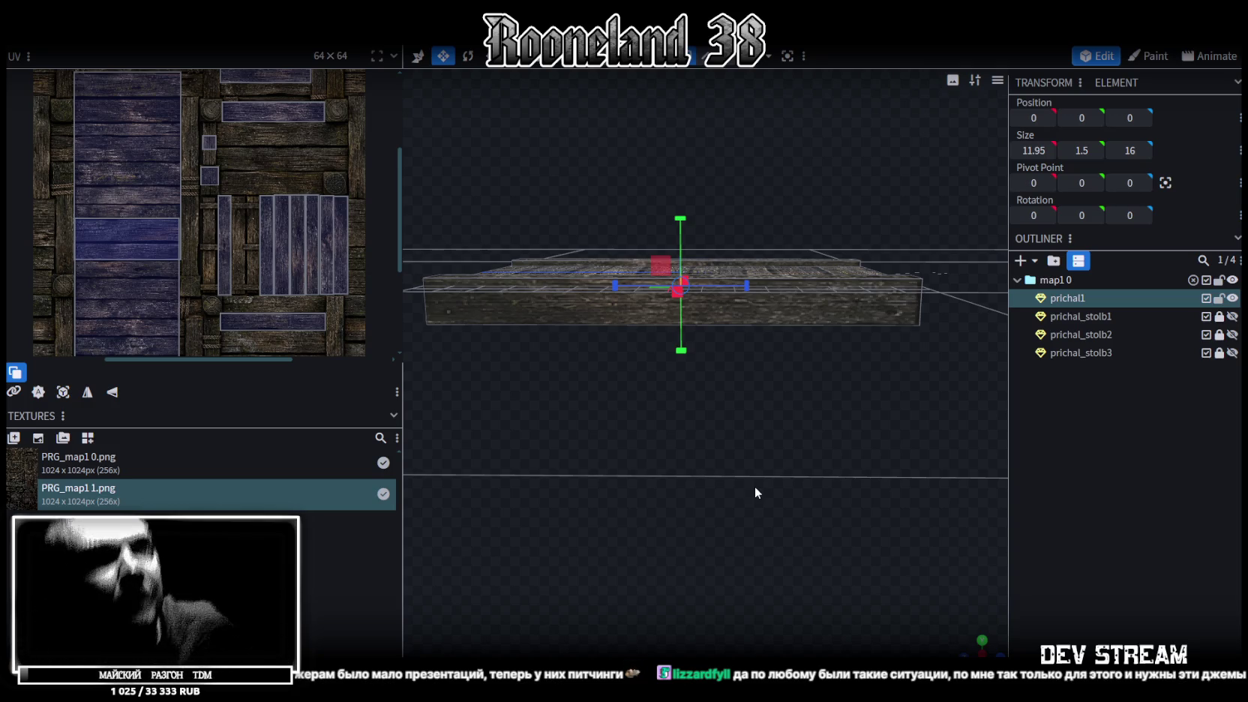
{"action": "mouse_move", "coordinate": [651, 513]}
{"action": "left_mouse_down"}
{"action": "mouse_move", "coordinate": [812, 578]}
{"action": "mouse_move", "coordinate": [787, 537]}
{"action": "mouse_move", "coordinate": [783, 459]}
{"action": "mouse_move", "coordinate": [765, 495]}
{"action": "mouse_move", "coordinate": [690, 465]}
{"action": "mouse_move", "coordinate": [600, 480]}
{"action": "mouse_move", "coordinate": [585, 549]}
{"action": "mouse_move", "coordinate": [743, 599]}
{"action": "mouse_move", "coordinate": [752, 462]}
{"action": "mouse_move", "coordinate": [778, 483]}
{"action": "mouse_move", "coordinate": [827, 479]}
{"action": "mouse_move", "coordinate": [780, 487]}
{"action": "mouse_move", "coordinate": [816, 462]}
{"action": "mouse_move", "coordinate": [698, 466]}
{"action": "mouse_move", "coordinate": [522, 514]}
{"action": "mouse_move", "coordinate": [798, 424]}
{"action": "mouse_move", "coordinate": [828, 483]}
{"action": "mouse_move", "coordinate": [775, 490]}
{"action": "mouse_move", "coordinate": [648, 463]}
{"action": "mouse_move", "coordinate": [760, 560]}
{"action": "mouse_move", "coordinate": [827, 507]}
{"action": "left_mouse_up"}
Step: Select the deck's top face, save the model as PRG_map1, and switch to Unity
{"action": "left_click", "coordinate": [802, 559]}
{"action": "key", "text": "ctrl+s"}
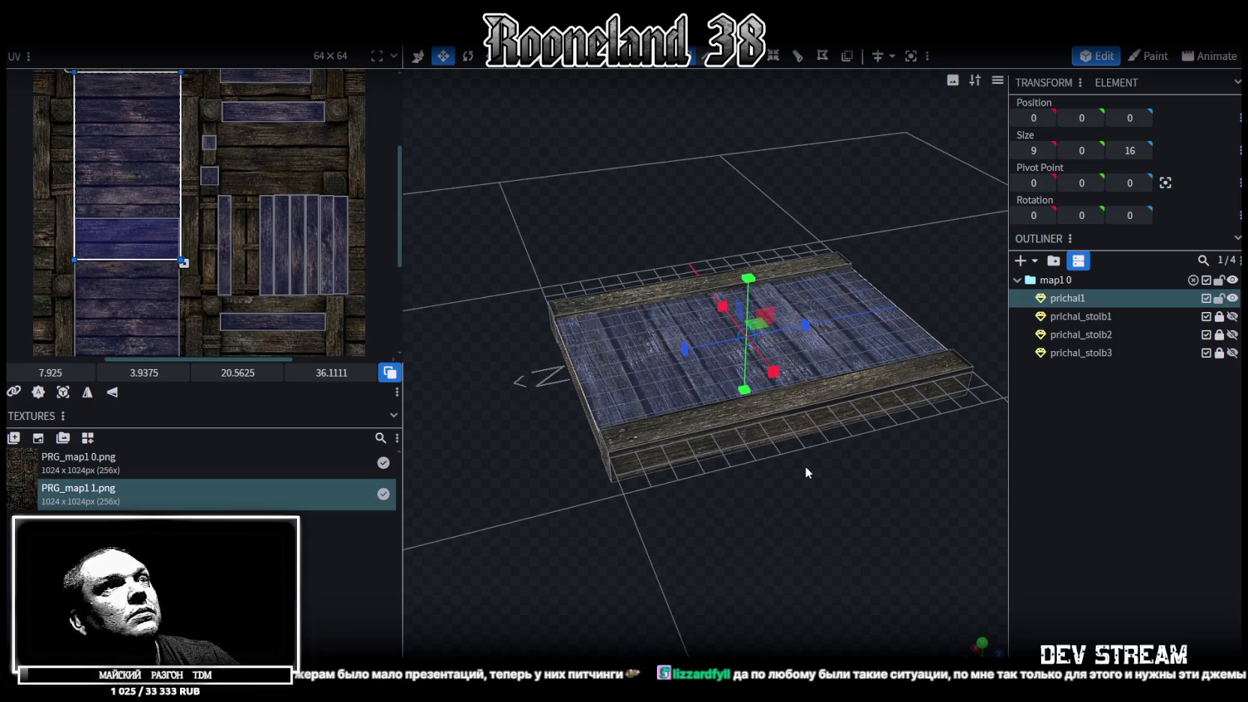
{"action": "scroll", "coordinate": [329, 237], "scroll_direction": "down", "scroll_amount": 2}
{"action": "scroll", "coordinate": [300, 250], "scroll_direction": "up", "scroll_amount": 1}
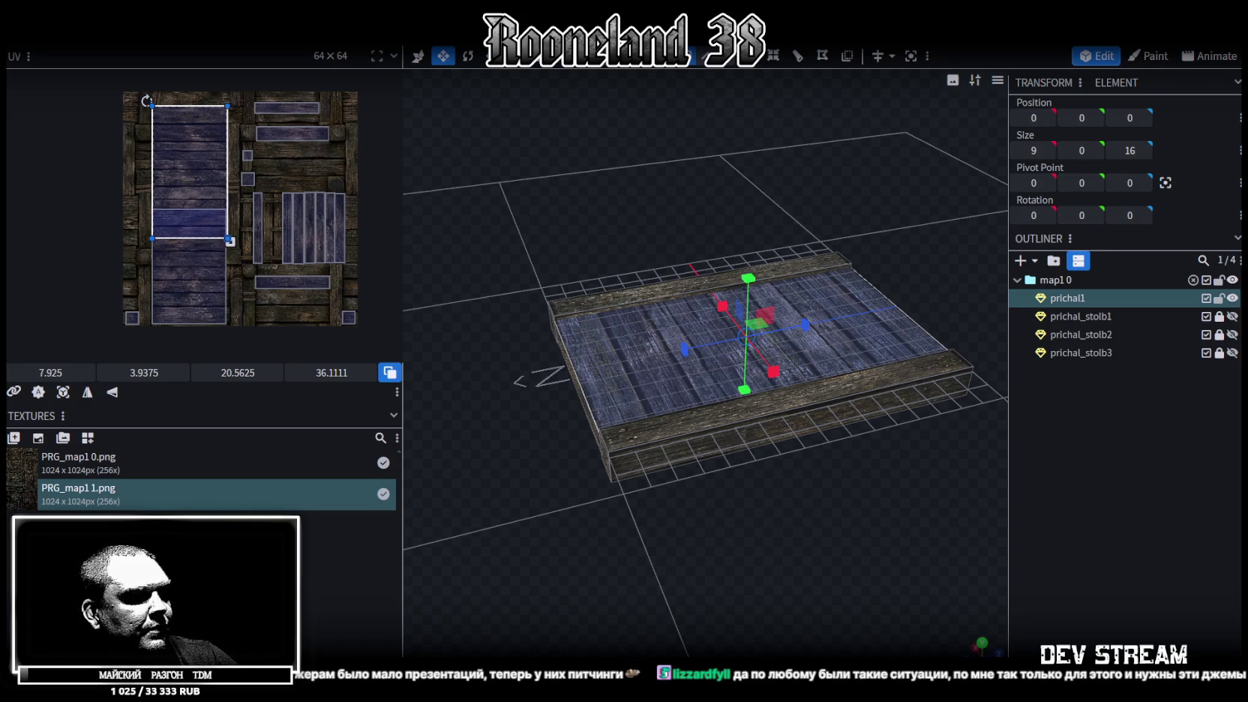
{"action": "key", "text": "alt+Tab"}
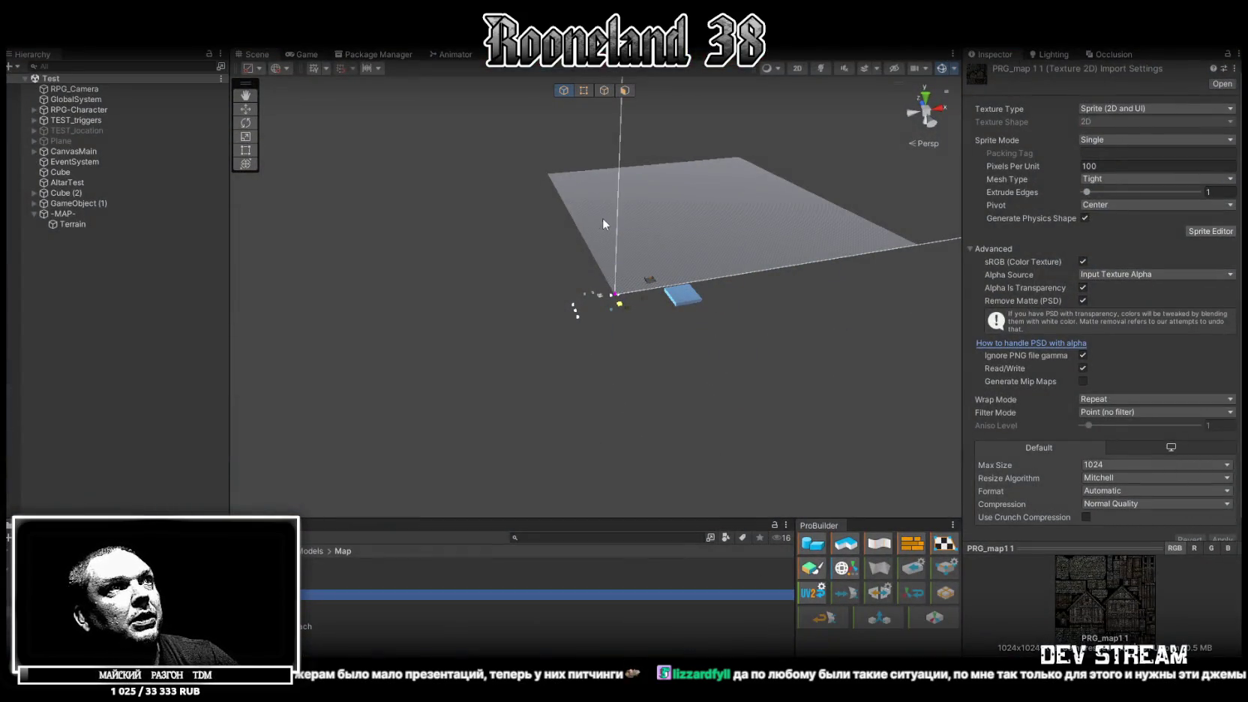
Step: Select the Terrain object and switch its terrain tool to Set Height
{"action": "left_click", "coordinate": [589, 214]}
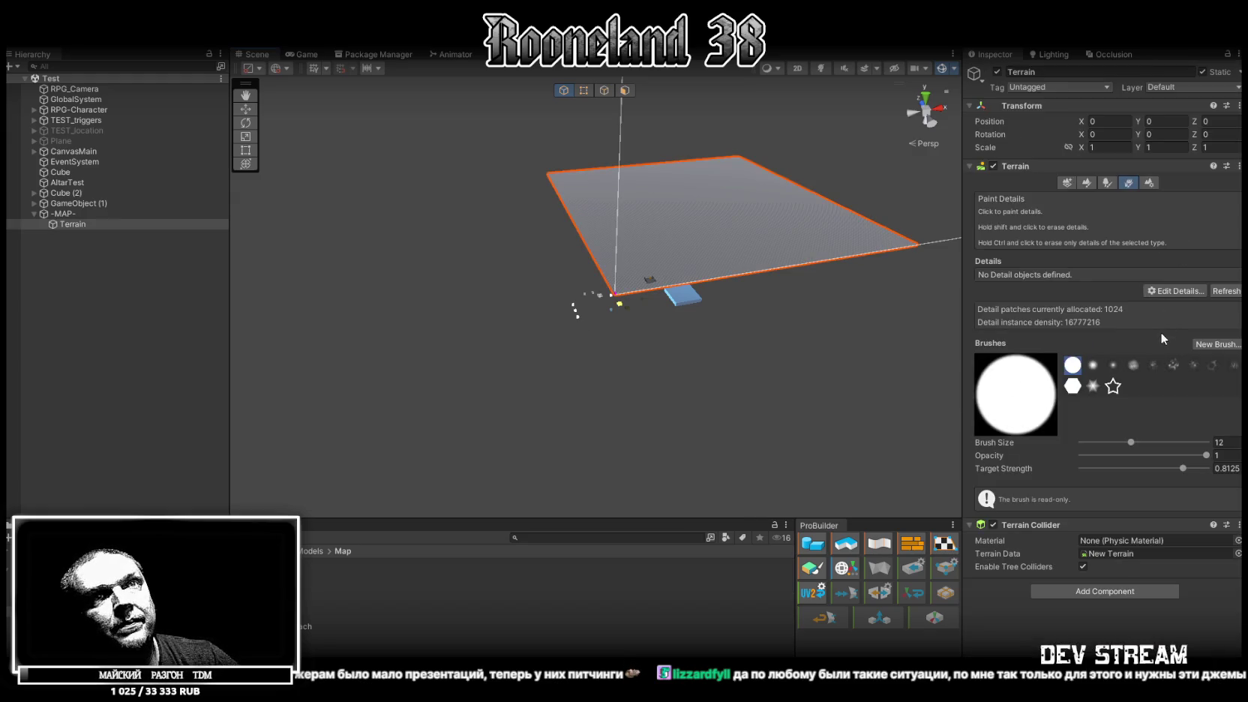
{"action": "left_click", "coordinate": [1168, 291]}
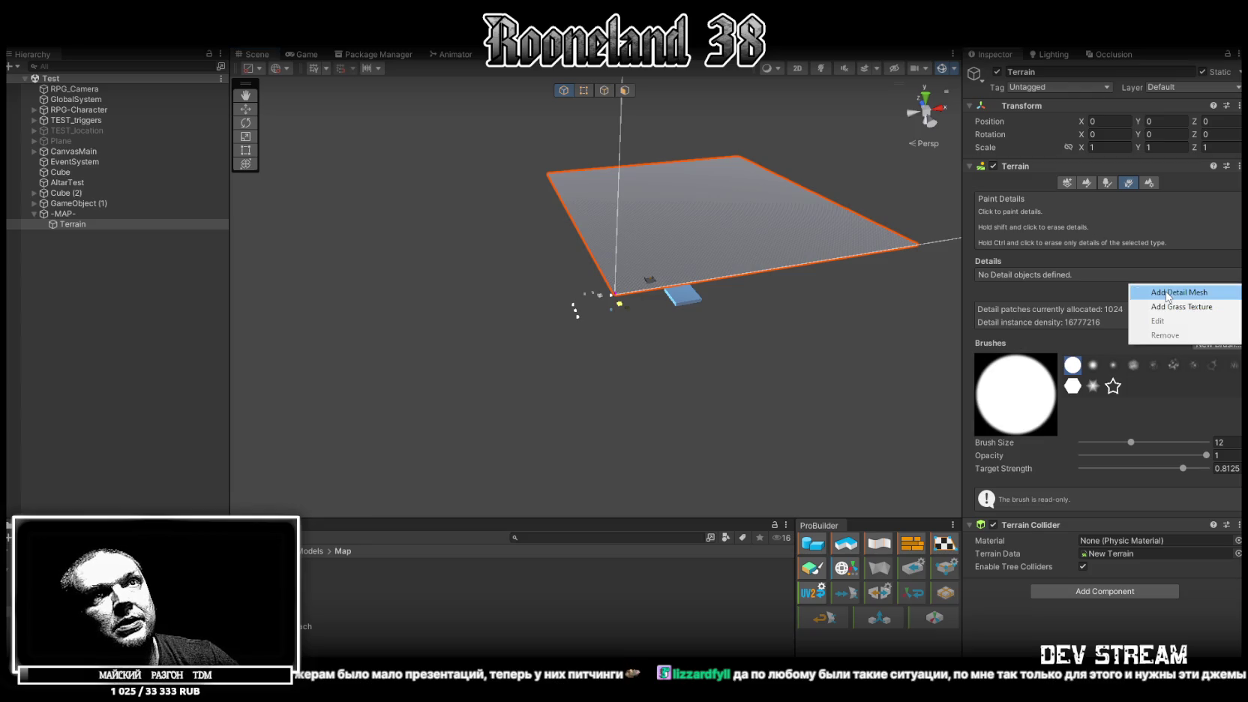
{"action": "left_click", "coordinate": [1155, 307]}
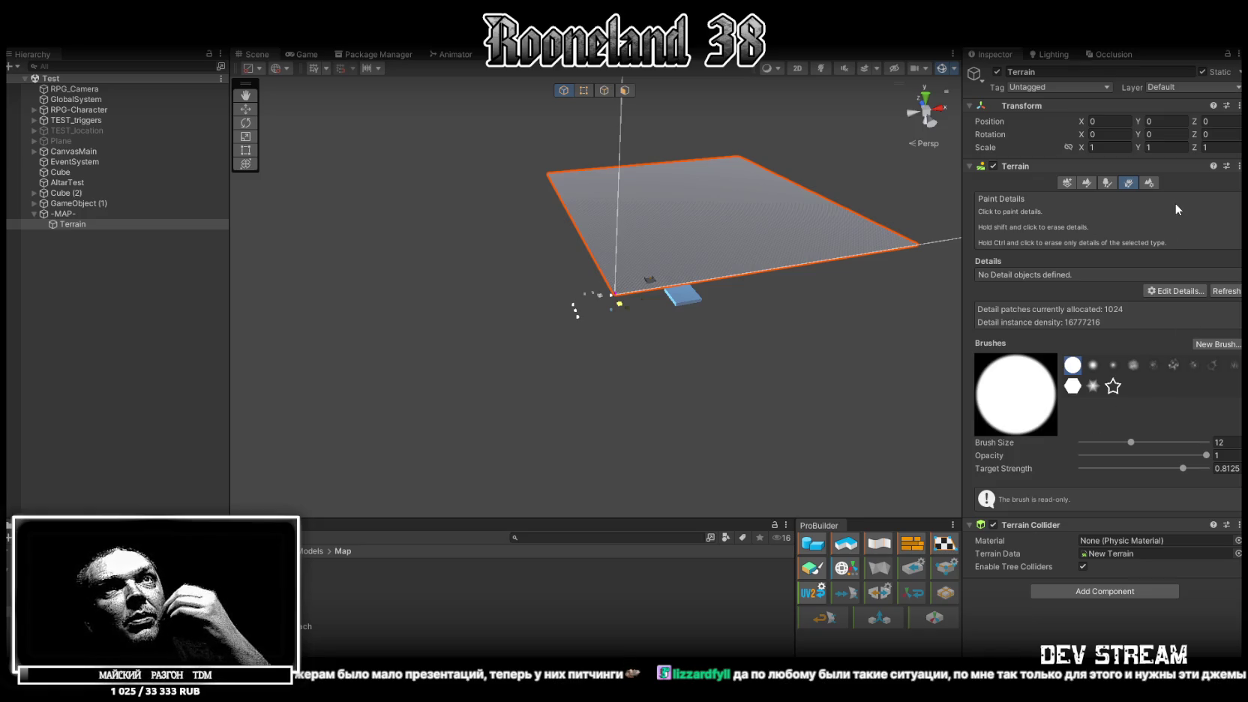
{"action": "left_click", "coordinate": [1085, 183]}
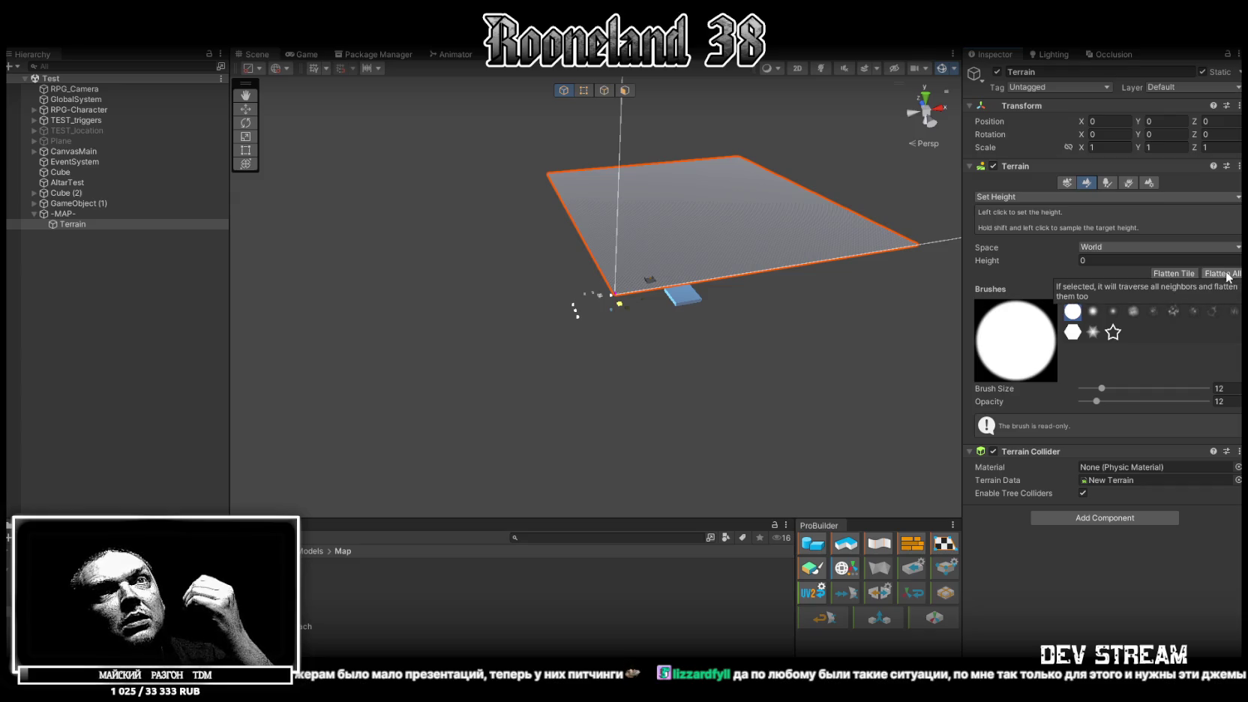
Step: Flatten the terrain tile, then cycle through the terrain tools to the general Terrain Settings
{"action": "left_click", "coordinate": [1172, 273]}
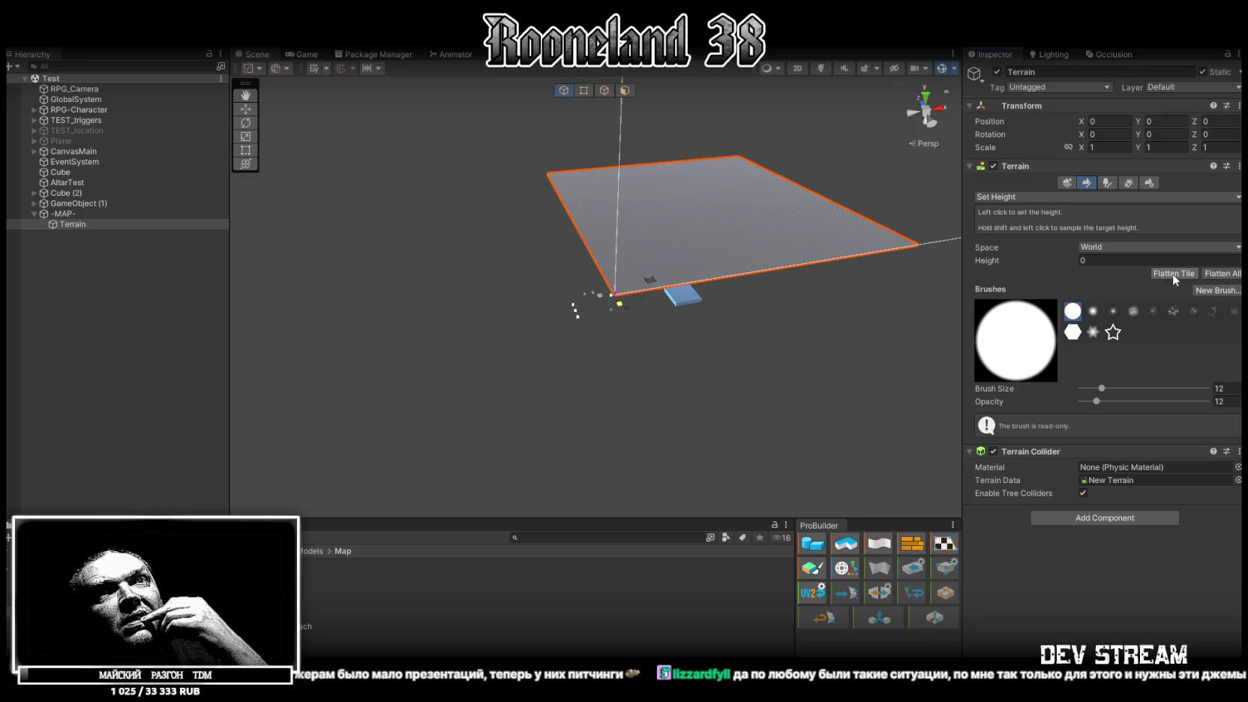
{"action": "left_click", "coordinate": [1216, 273]}
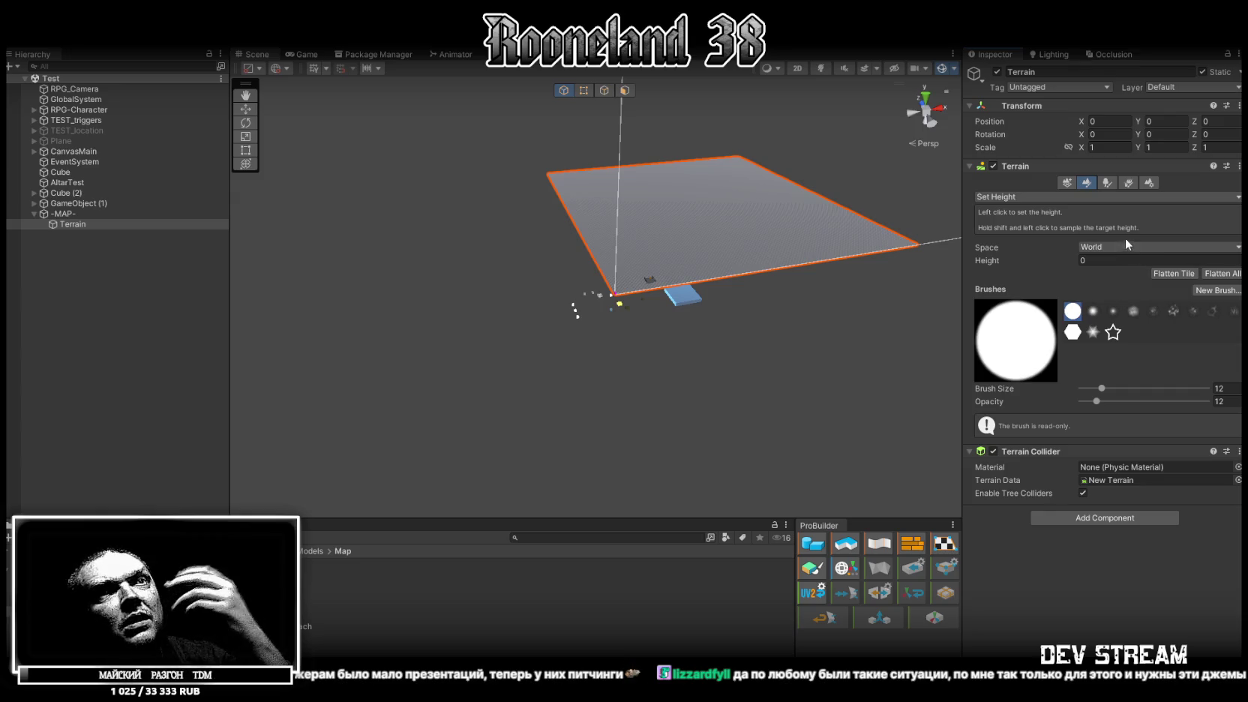
{"action": "left_click", "coordinate": [1067, 183]}
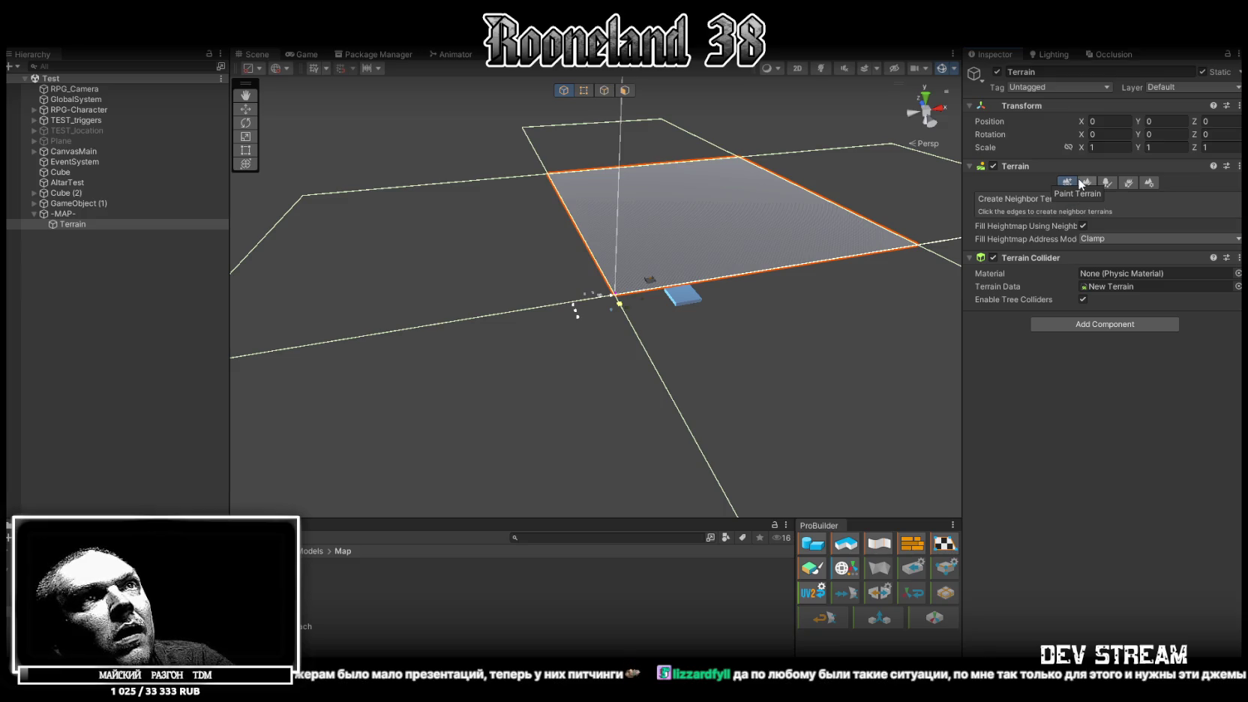
{"action": "left_click", "coordinate": [1086, 183]}
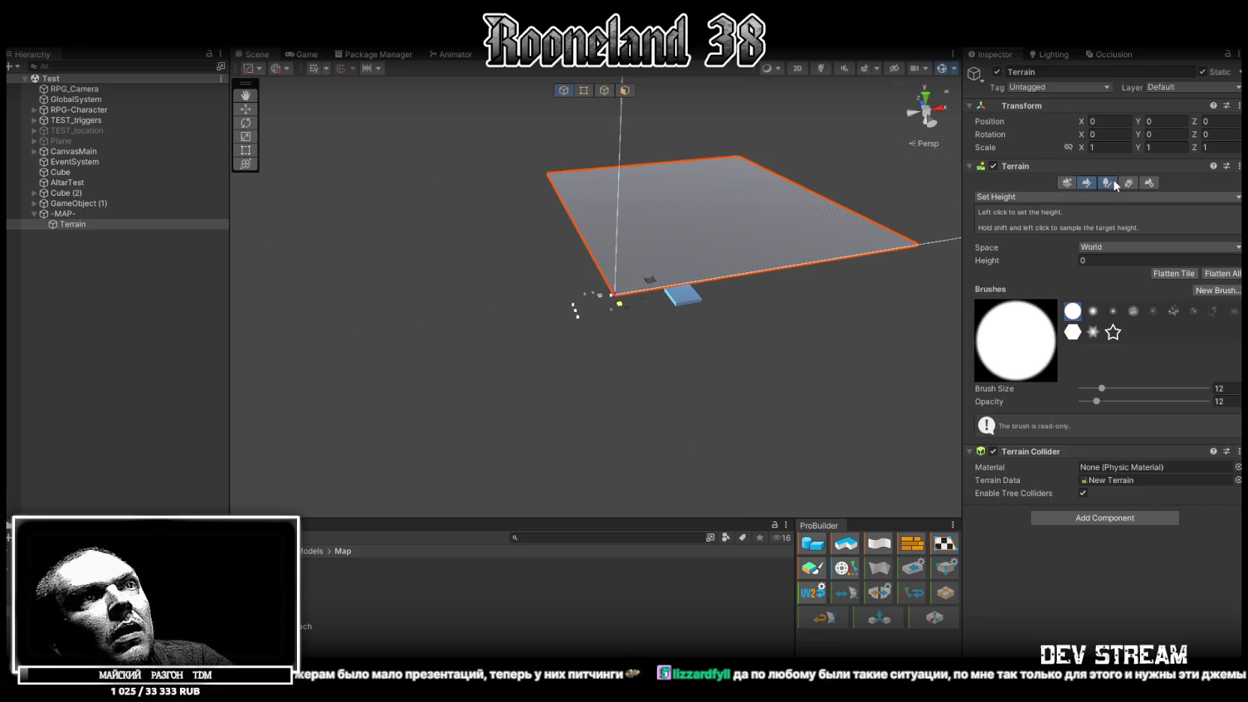
{"action": "left_click", "coordinate": [1113, 184]}
{"action": "left_click", "coordinate": [1129, 183]}
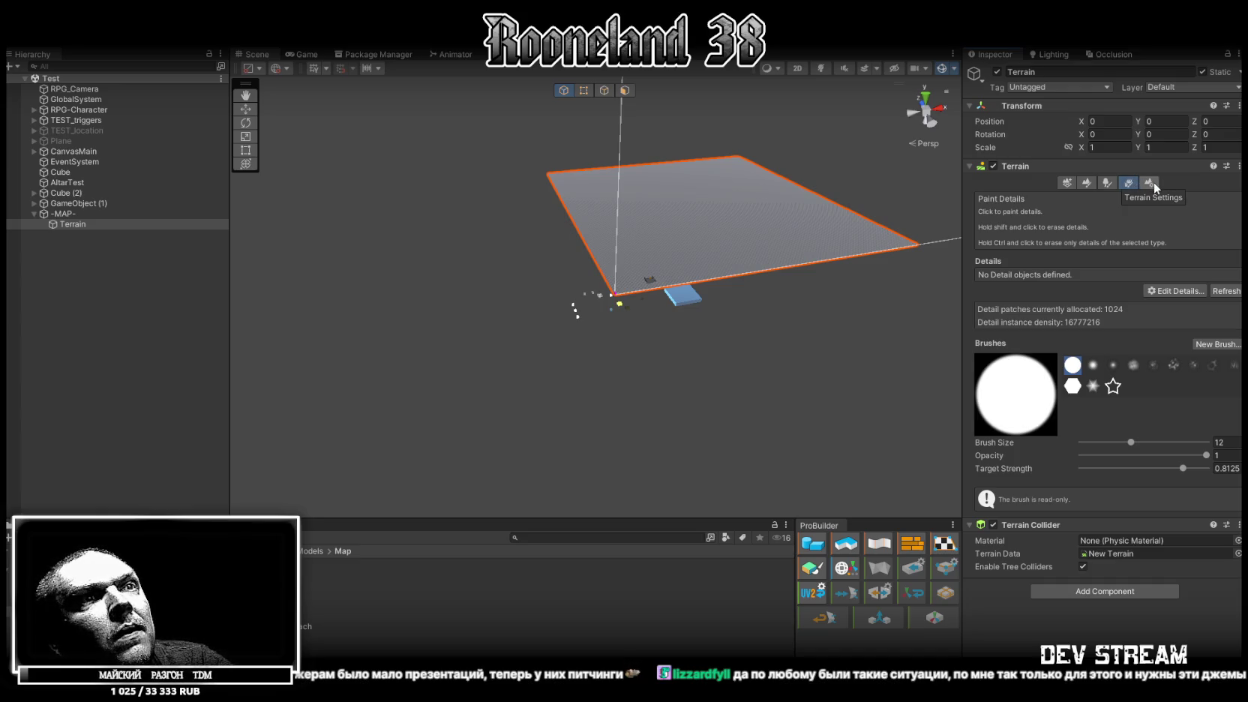
{"action": "left_click", "coordinate": [1148, 182]}
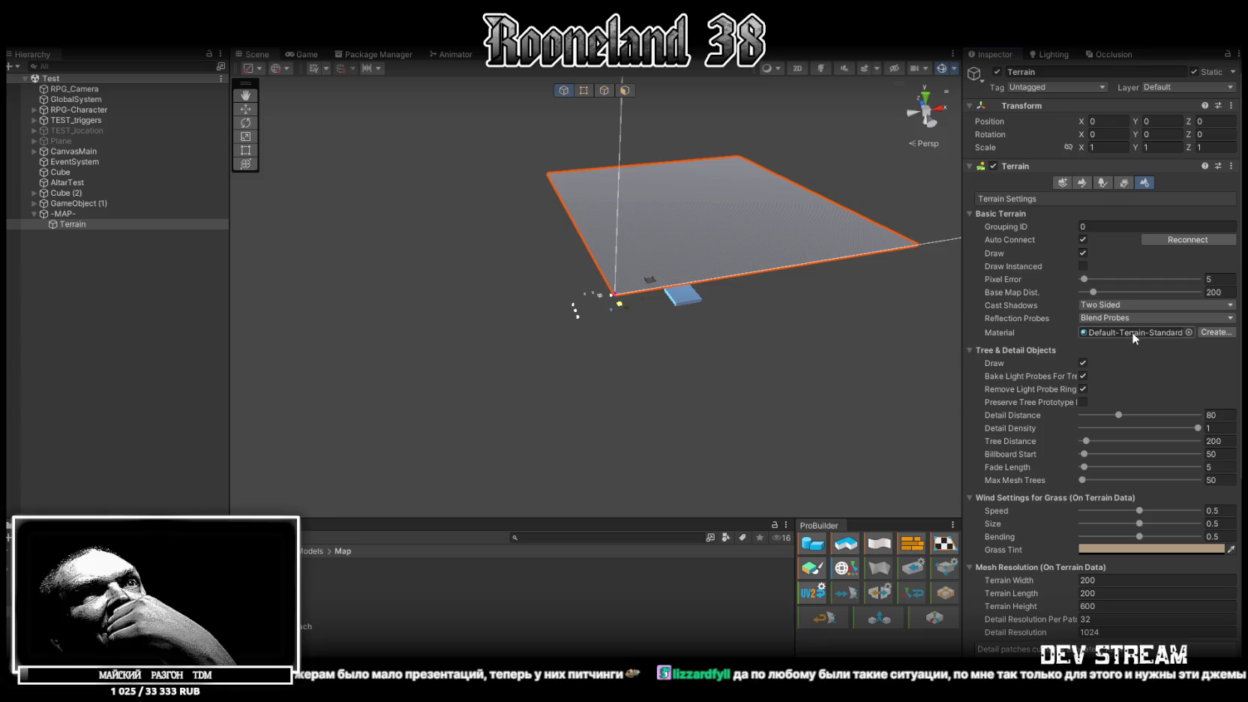
Step: Return to the Paint Details tool and bring up the detail brush's texture picker
{"action": "scroll", "coordinate": [1131, 331], "scroll_direction": "down", "scroll_amount": 3}
{"action": "scroll", "coordinate": [1111, 327], "scroll_direction": "down", "scroll_amount": 3}
{"action": "scroll", "coordinate": [1111, 327], "scroll_direction": "down", "scroll_amount": 1}
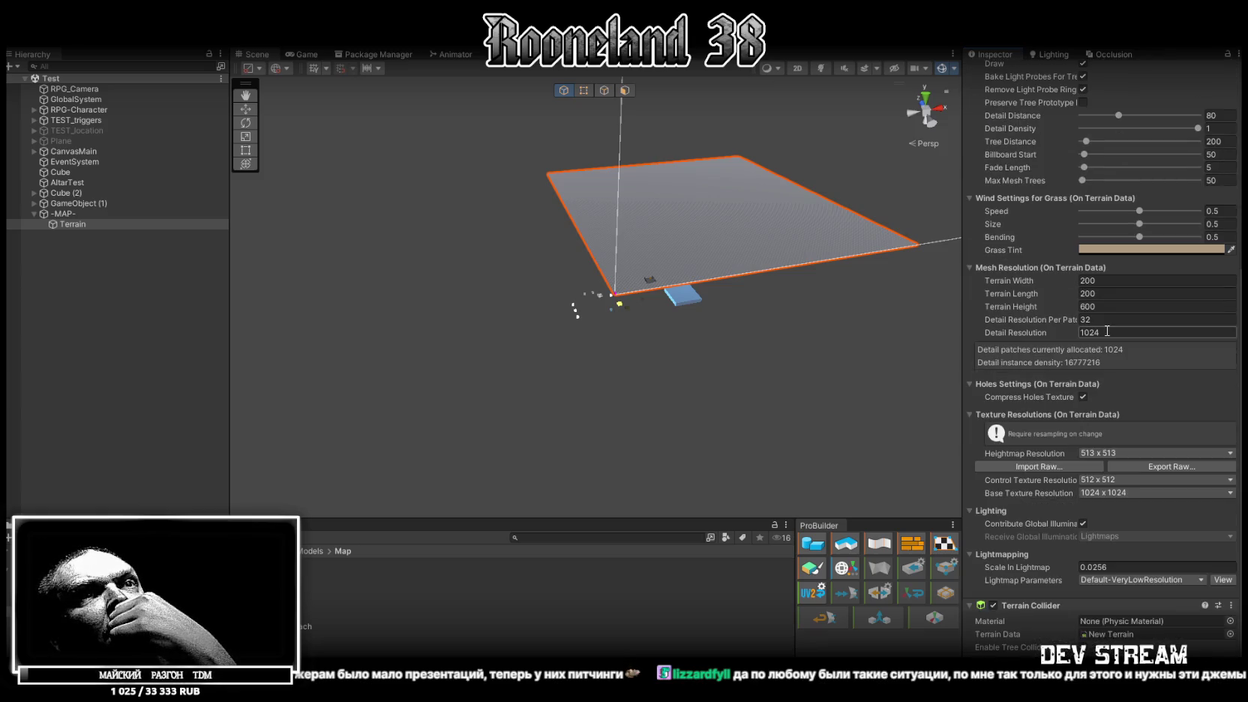
{"action": "scroll", "coordinate": [1125, 285], "scroll_direction": "up", "scroll_amount": 6}
{"action": "left_click", "coordinate": [1123, 182]}
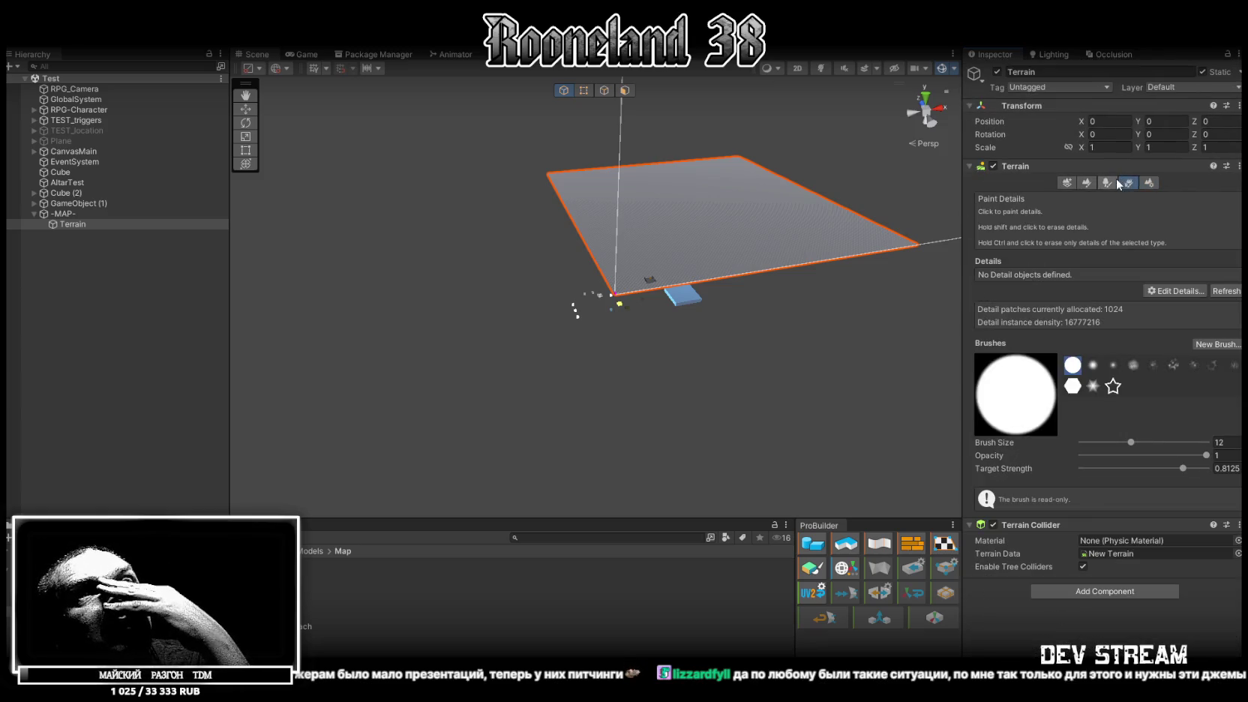
{"action": "left_click", "coordinate": [1105, 183]}
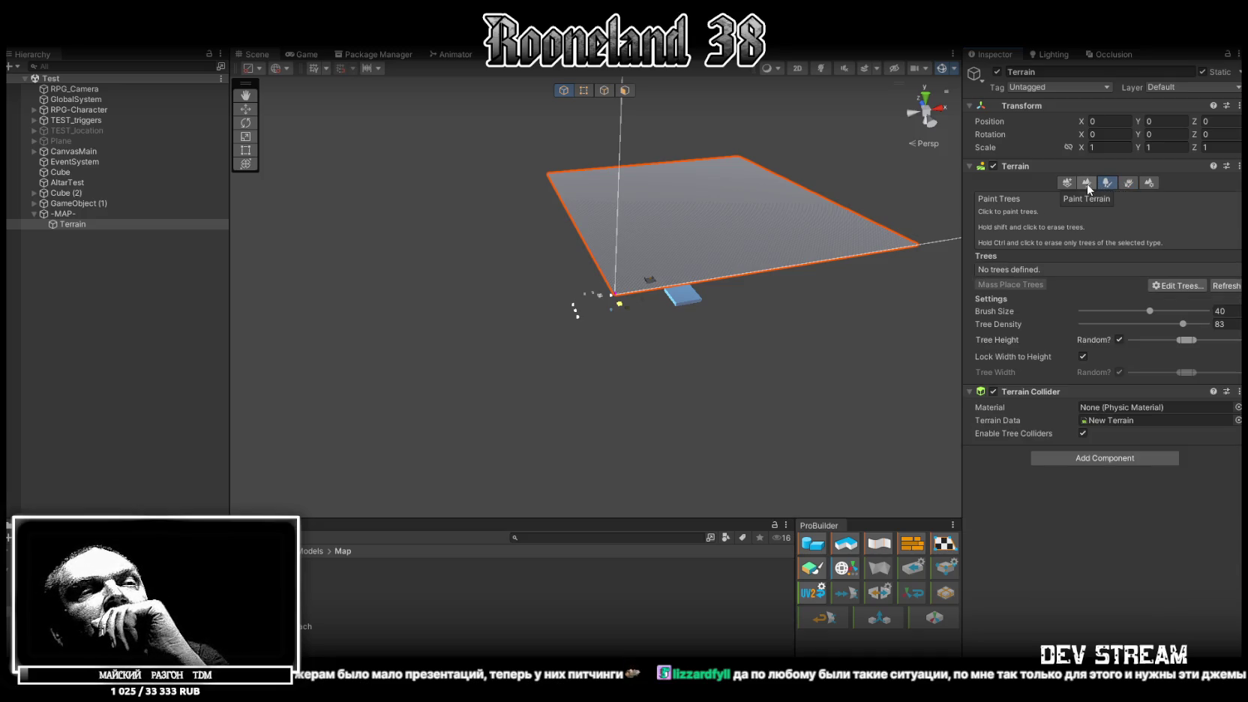
{"action": "left_click", "coordinate": [1088, 183]}
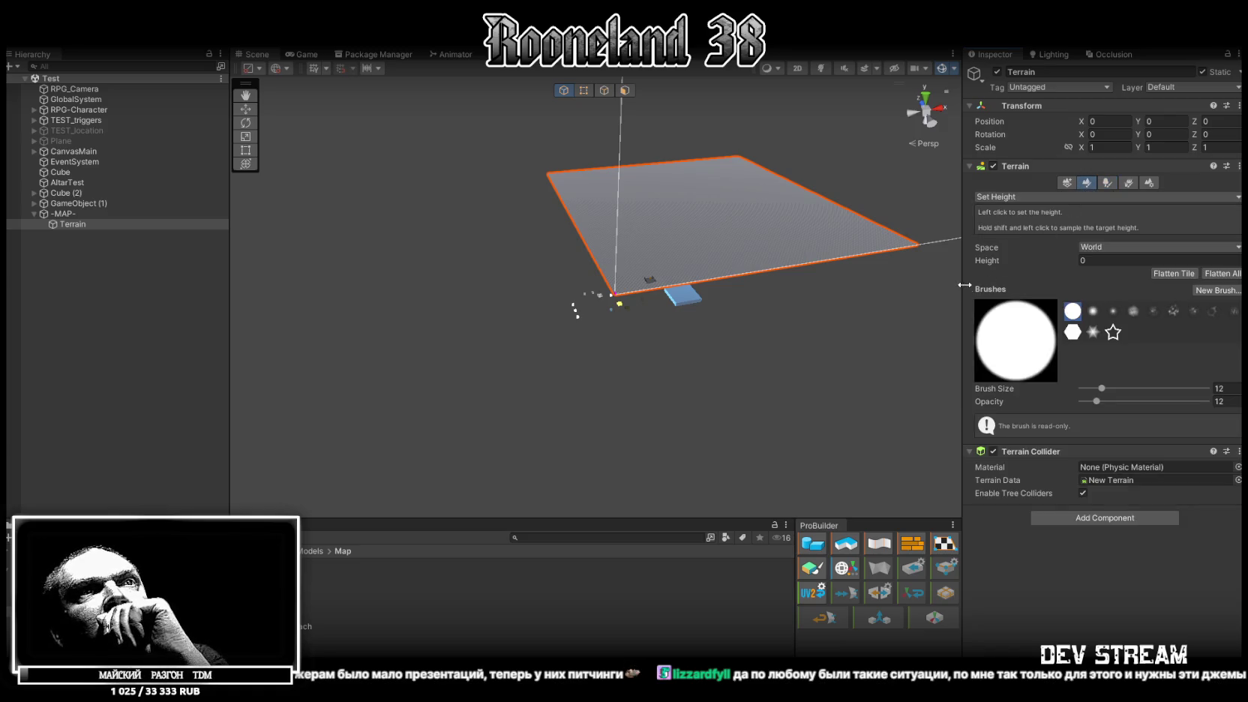
{"action": "left_click", "coordinate": [1111, 183]}
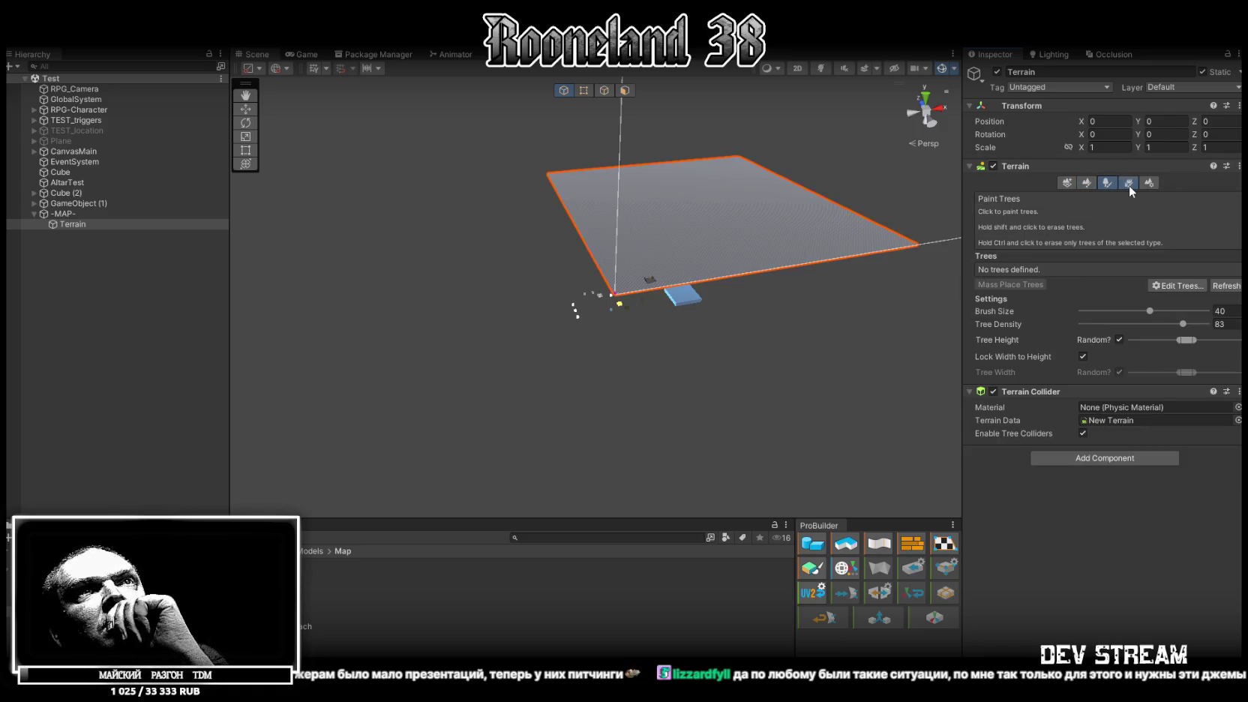
{"action": "left_click", "coordinate": [1129, 183]}
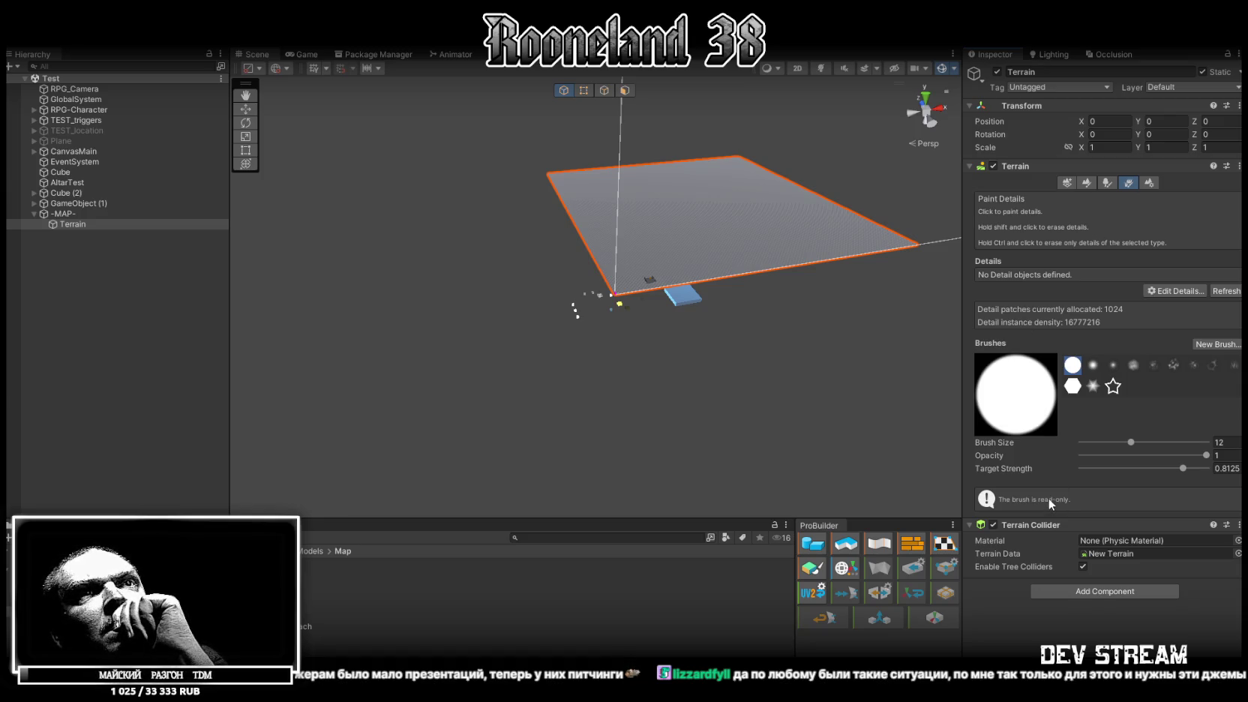
{"action": "left_click", "coordinate": [1222, 347]}
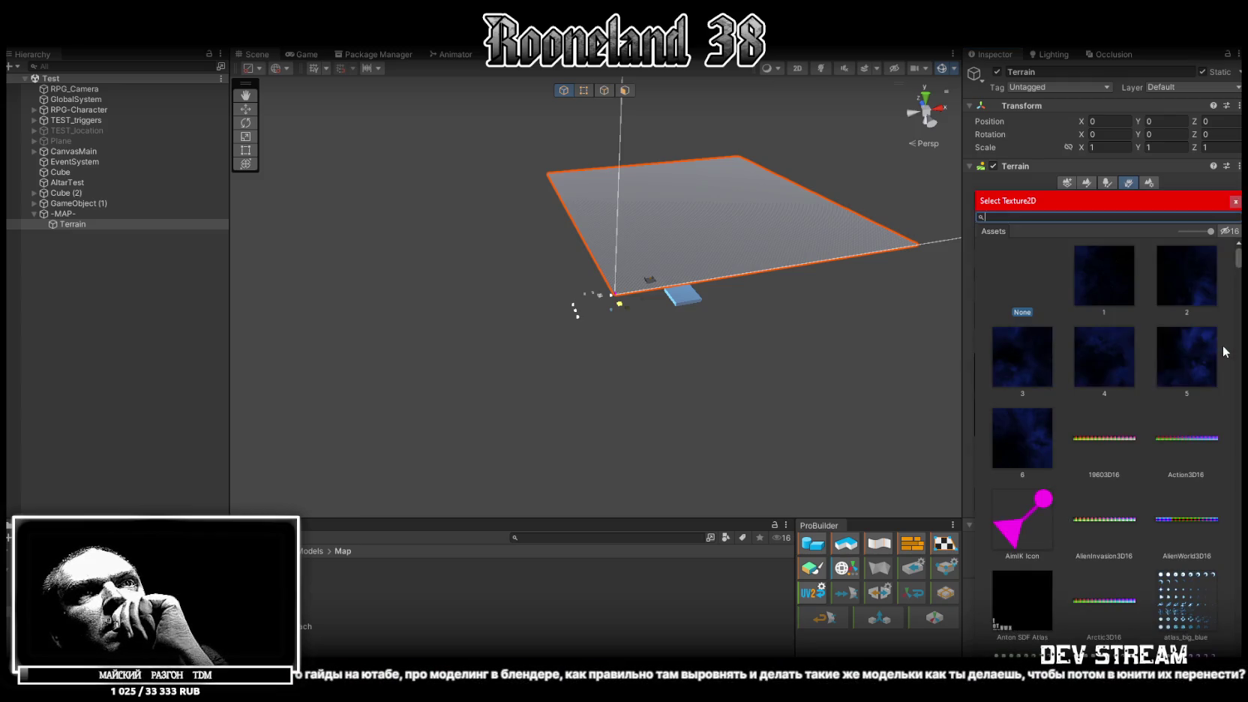
Step: Dismiss the Select Texture2D picker without choosing a texture
{"action": "left_click", "coordinate": [1234, 201]}
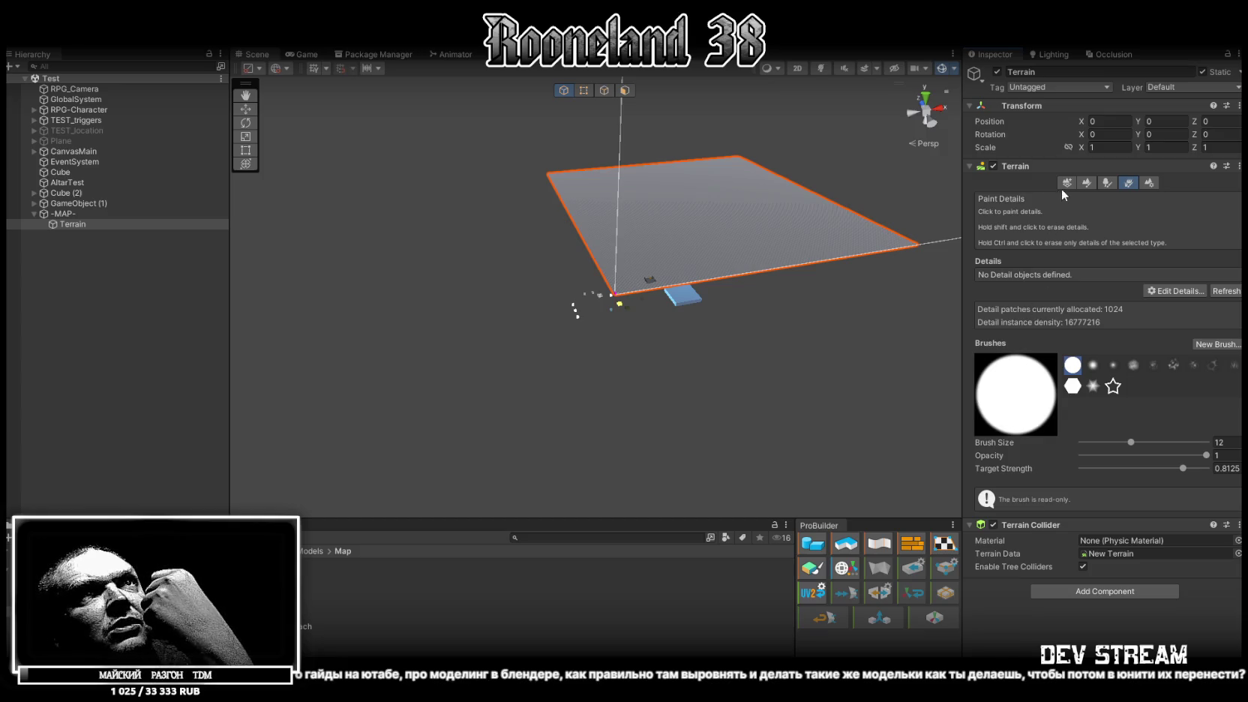
Step: Step through Set Height, Paint Trees and Paint Details, ending on Terrain Settings (Detail Distance 80, Tree Distance 200)
{"action": "left_click", "coordinate": [1086, 183]}
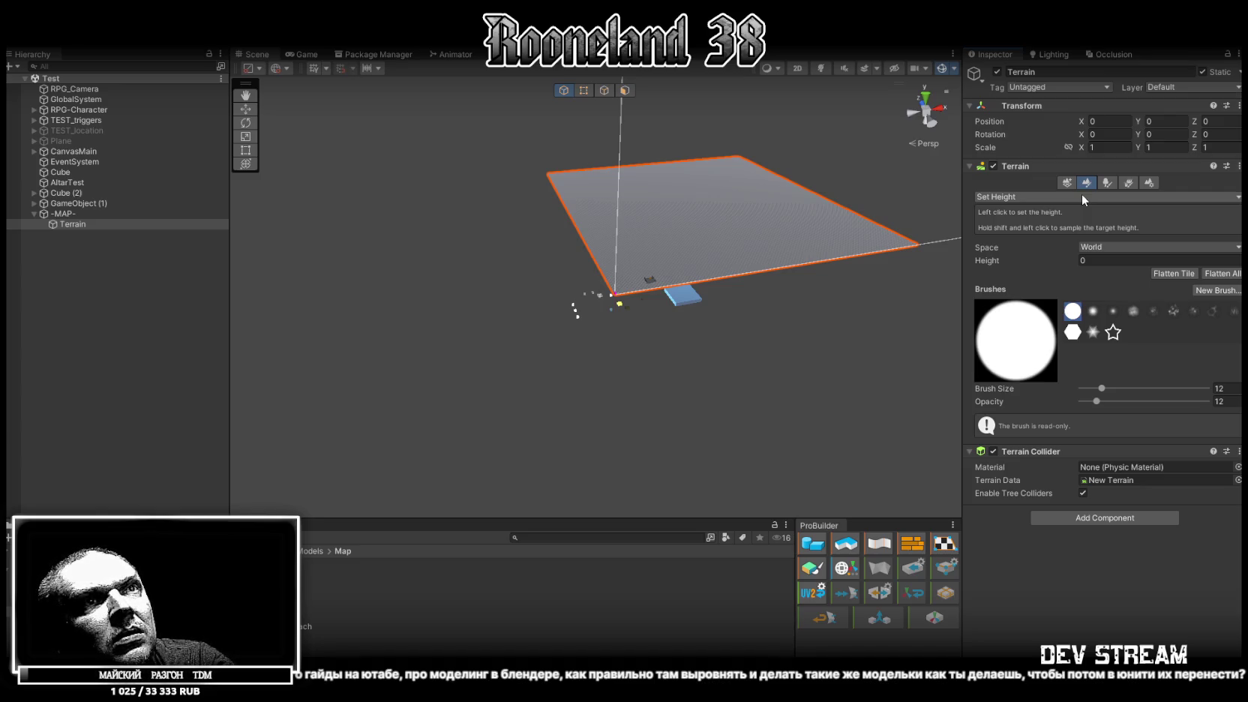
{"action": "left_click", "coordinate": [1107, 183]}
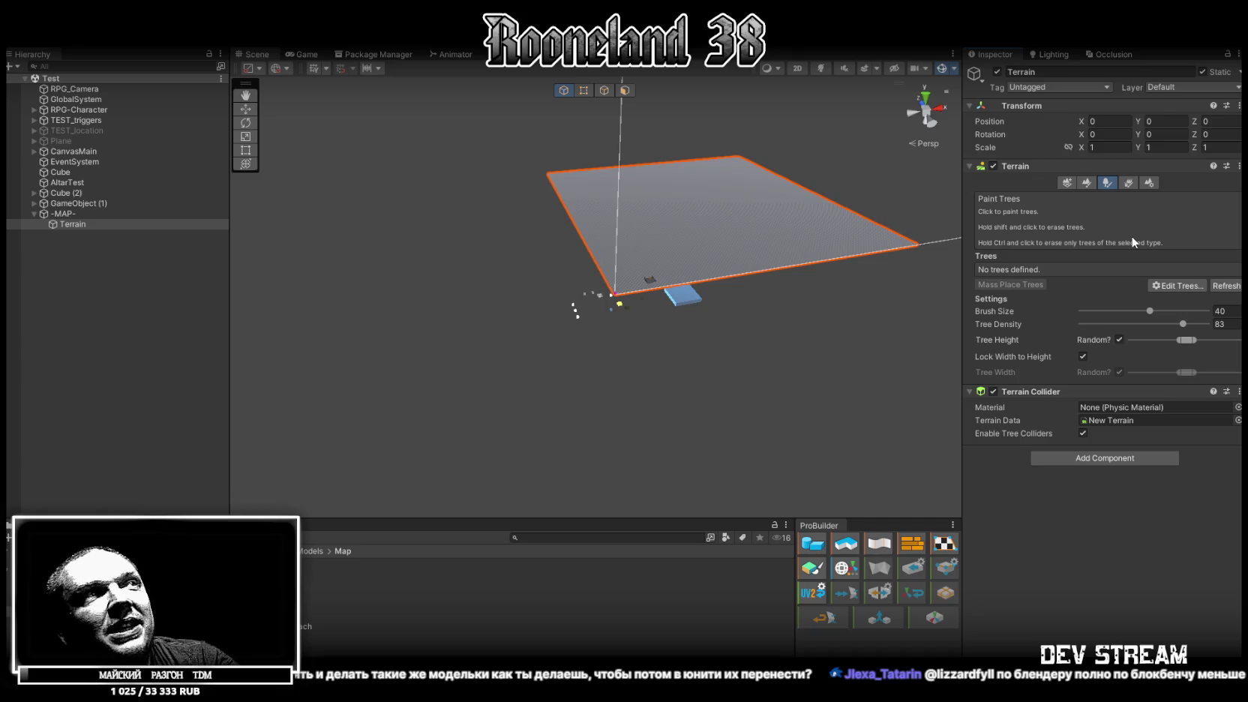
{"action": "left_click", "coordinate": [1127, 184]}
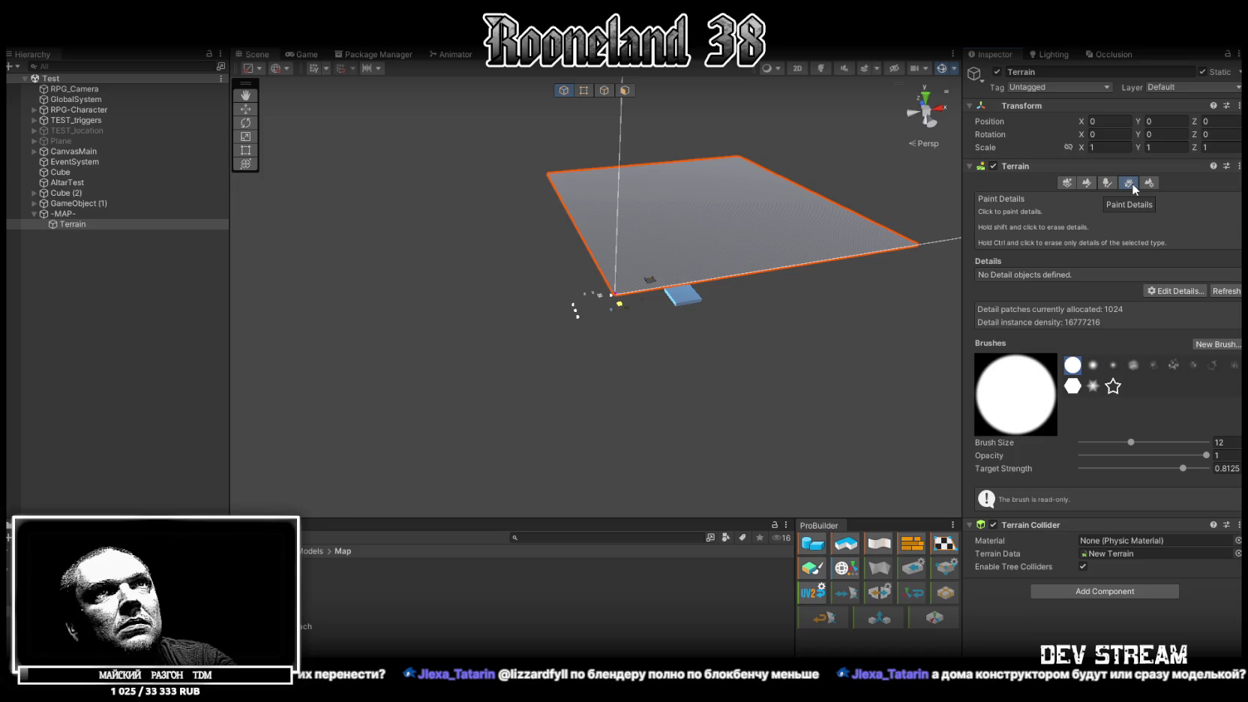
{"action": "left_click", "coordinate": [1152, 184]}
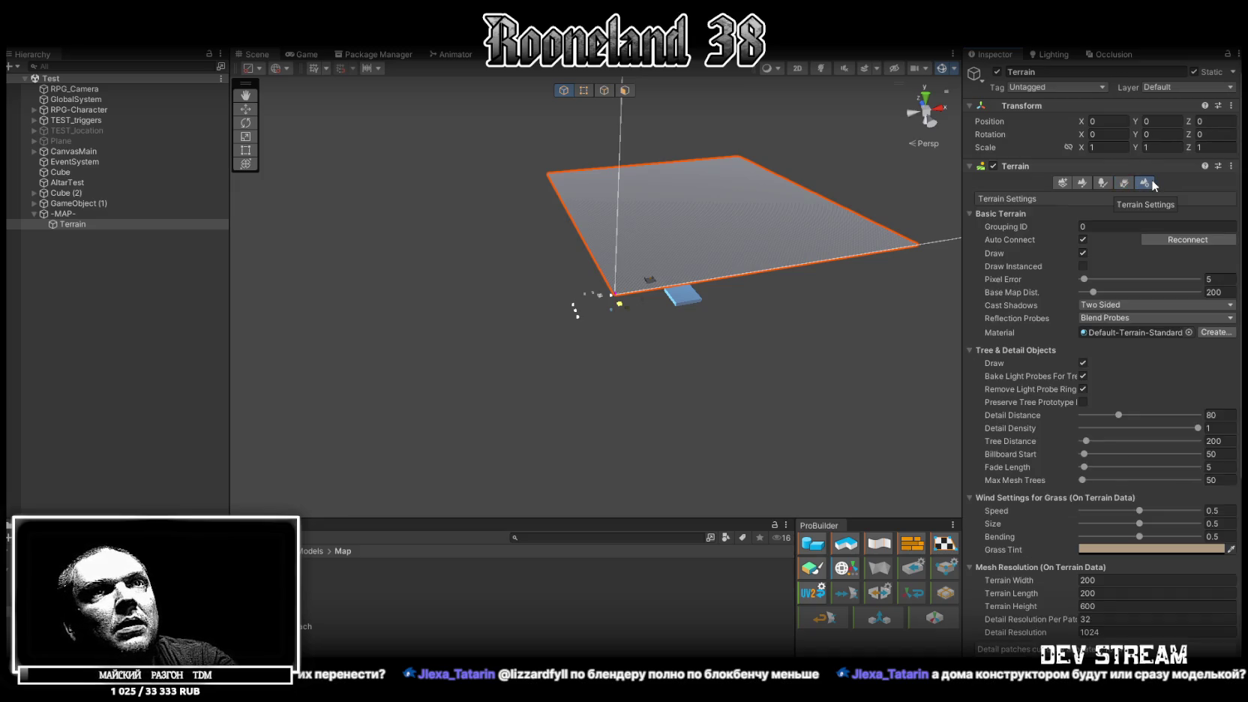
Step: Return the terrain to Paint Details mode, then switch back to the pier in Blockbench
{"action": "scroll", "coordinate": [1152, 367], "scroll_direction": "down", "scroll_amount": 2}
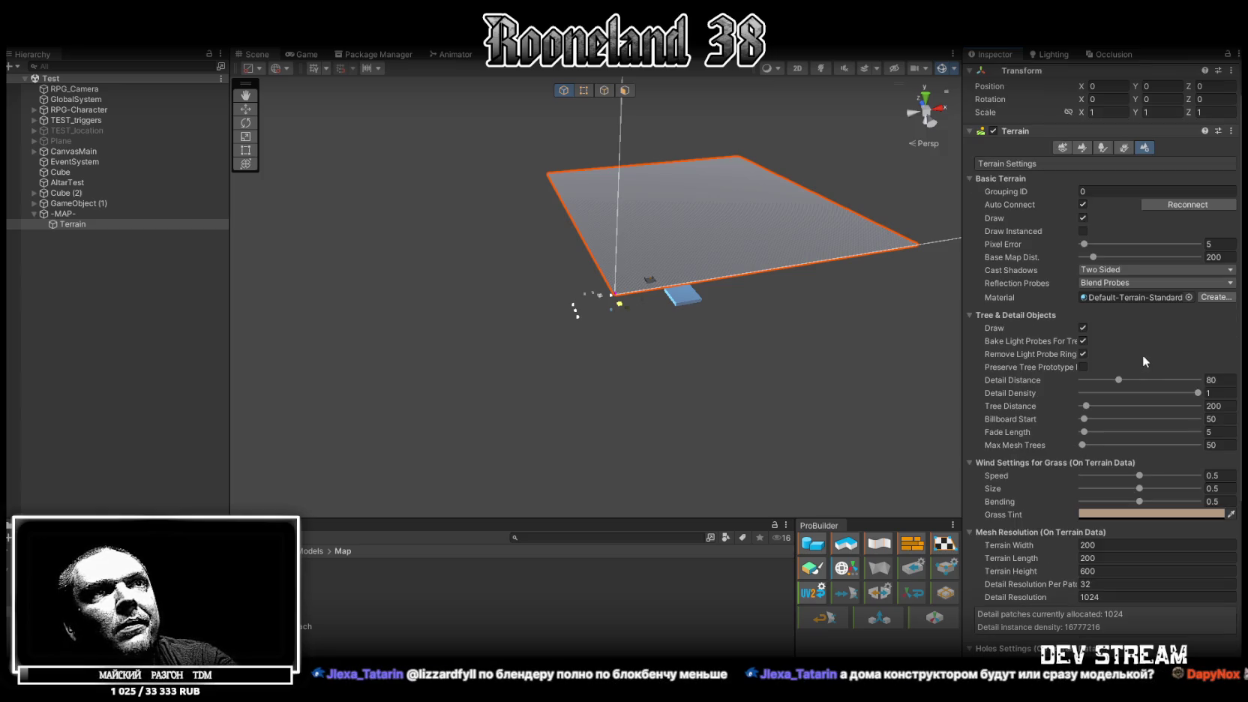
{"action": "scroll", "coordinate": [1102, 330], "scroll_direction": "up", "scroll_amount": 2}
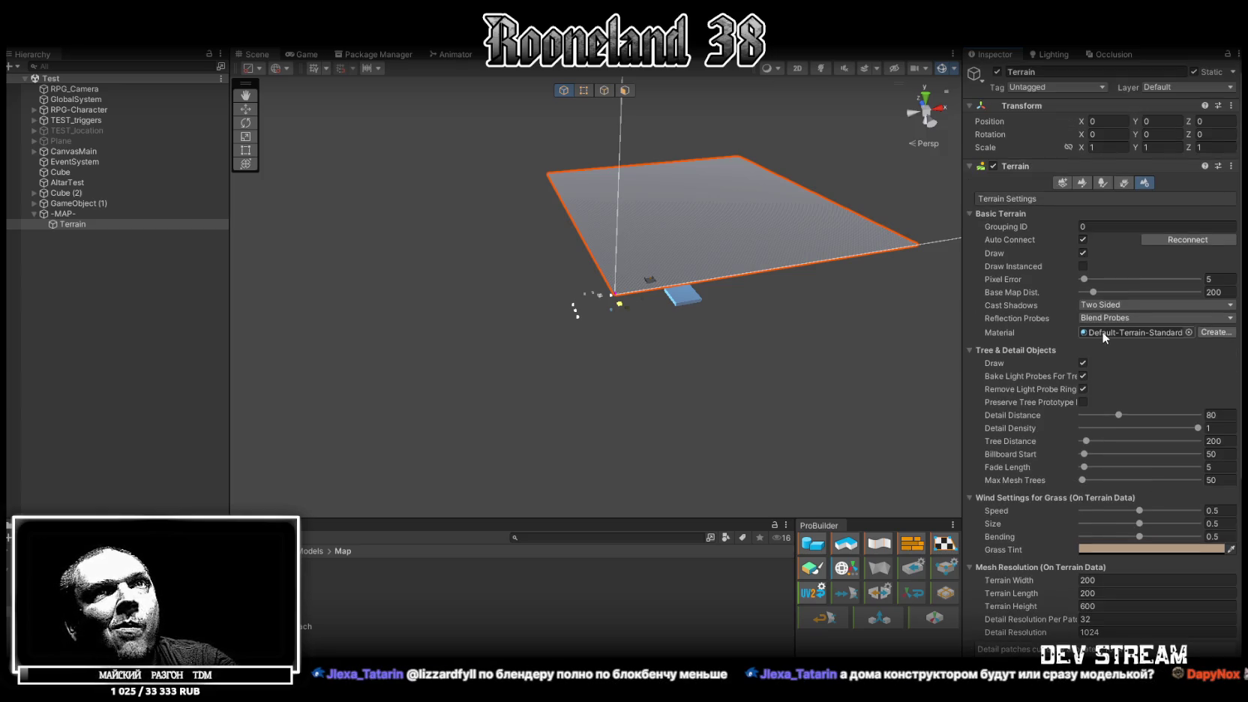
{"action": "left_click", "coordinate": [1122, 183]}
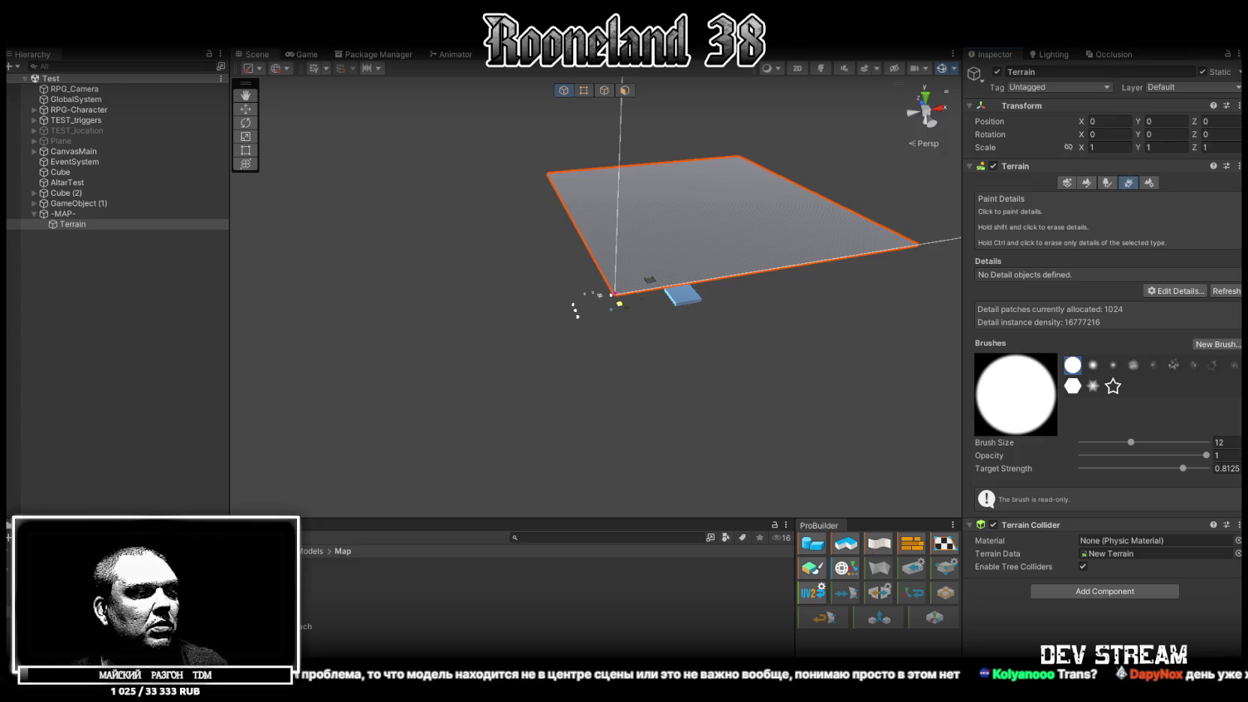
{"action": "key", "text": "alt+Tab"}
Step: Select a corner face of the deck, try Center Pivot, then undo it
{"action": "scroll", "coordinate": [575, 207], "scroll_direction": "up", "scroll_amount": 3}
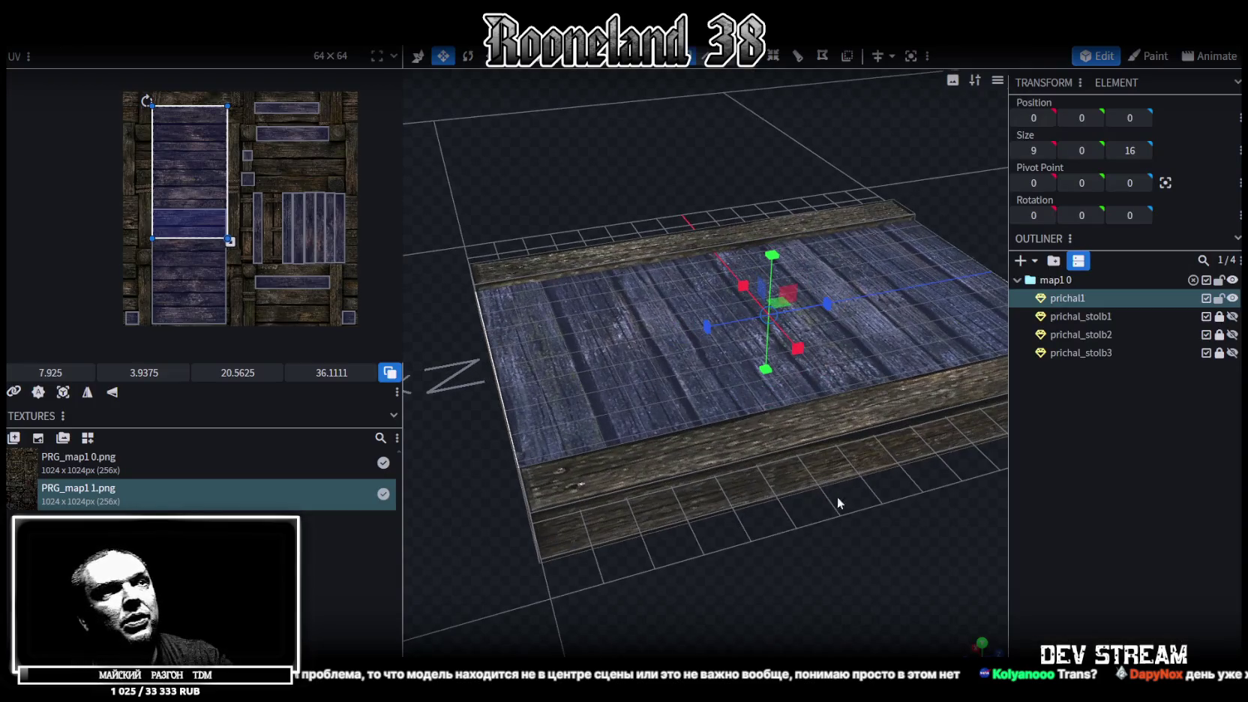
{"action": "scroll", "coordinate": [900, 511], "scroll_direction": "down", "scroll_amount": 3}
{"action": "left_click", "coordinate": [721, 351]}
{"action": "mouse_move", "coordinate": [851, 421]}
{"action": "left_mouse_down"}
{"action": "mouse_move", "coordinate": [819, 385]}
{"action": "mouse_move", "coordinate": [831, 434]}
{"action": "left_mouse_up"}
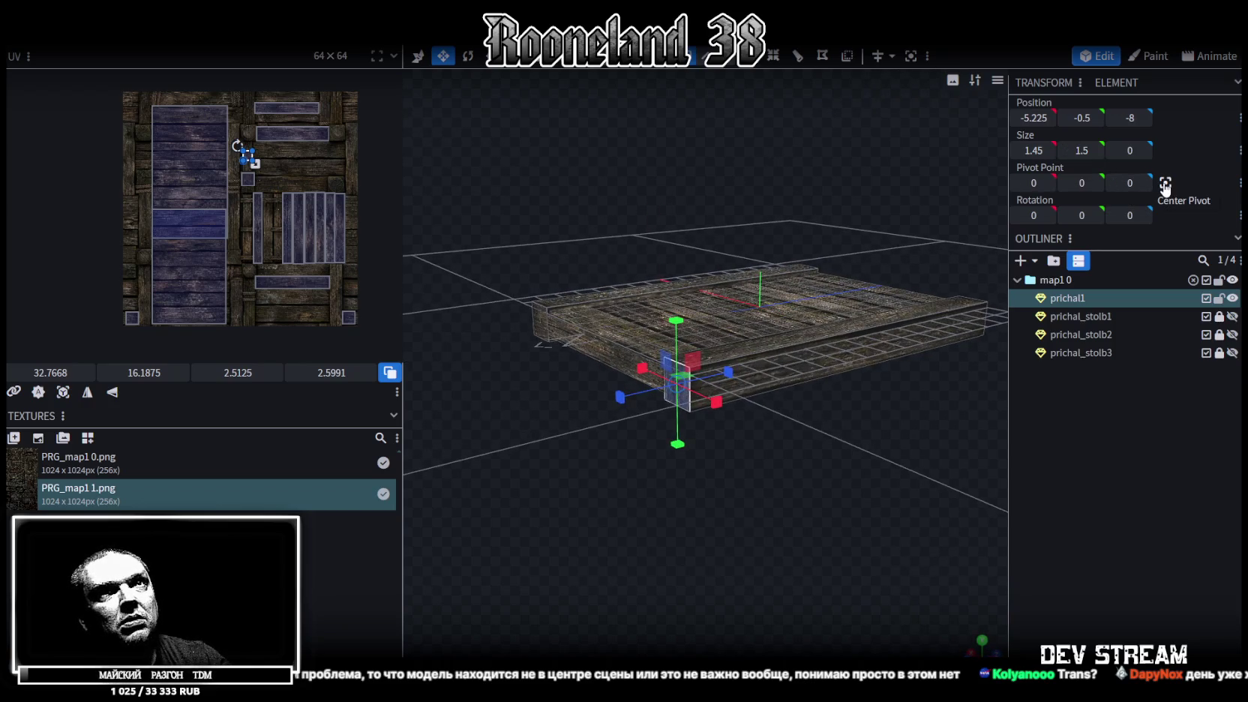
{"action": "left_click", "coordinate": [1165, 183]}
{"action": "scroll", "coordinate": [836, 510], "scroll_direction": "up", "scroll_amount": 3}
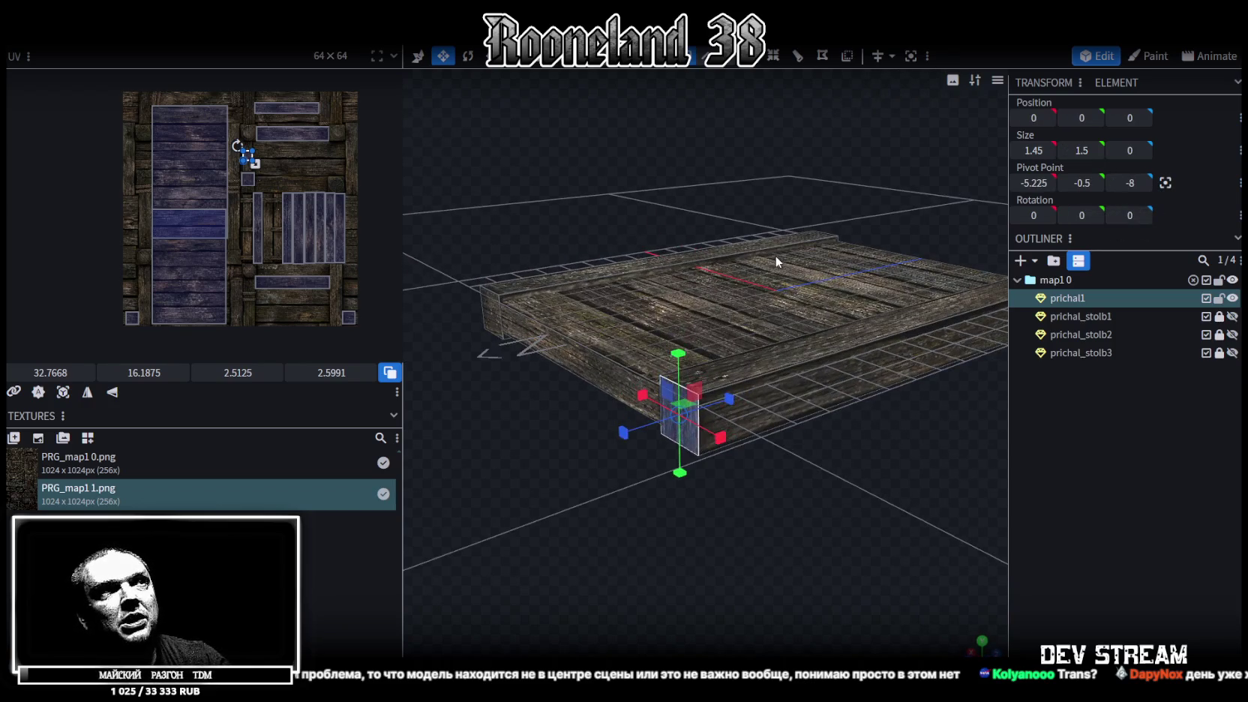
{"action": "scroll", "coordinate": [694, 510], "scroll_direction": "up", "scroll_amount": 5}
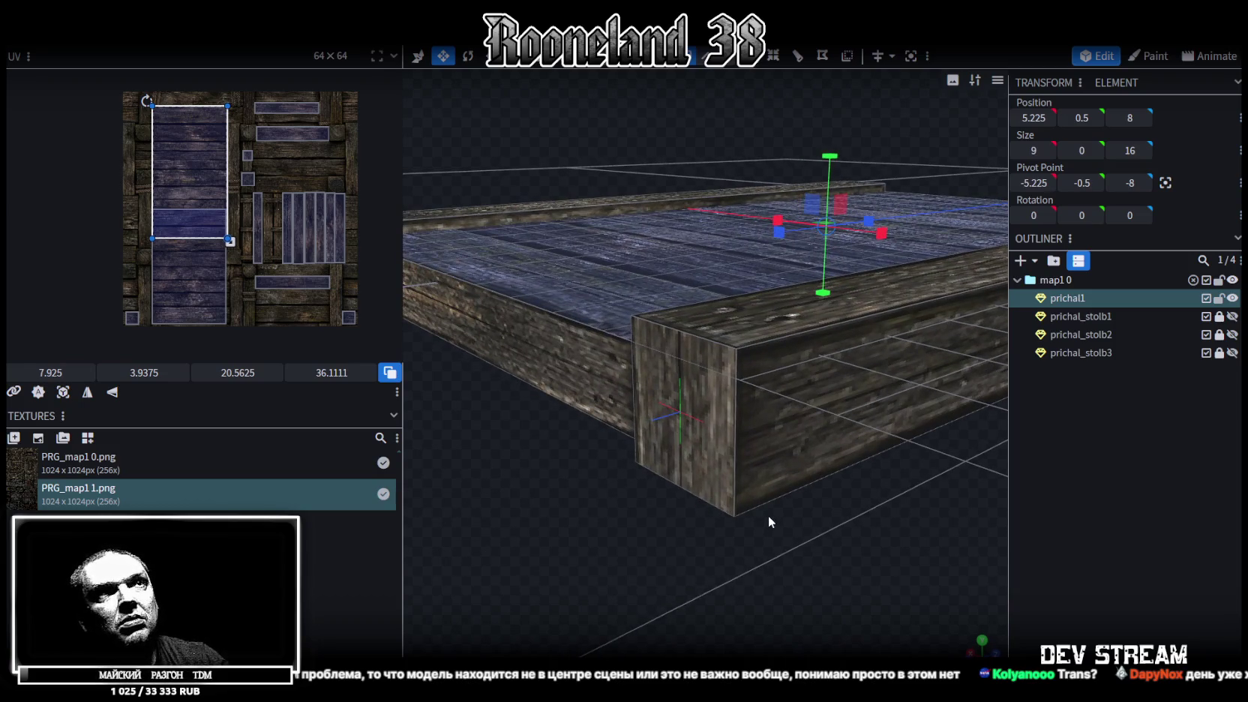
{"action": "key", "text": "ctrl+z"}
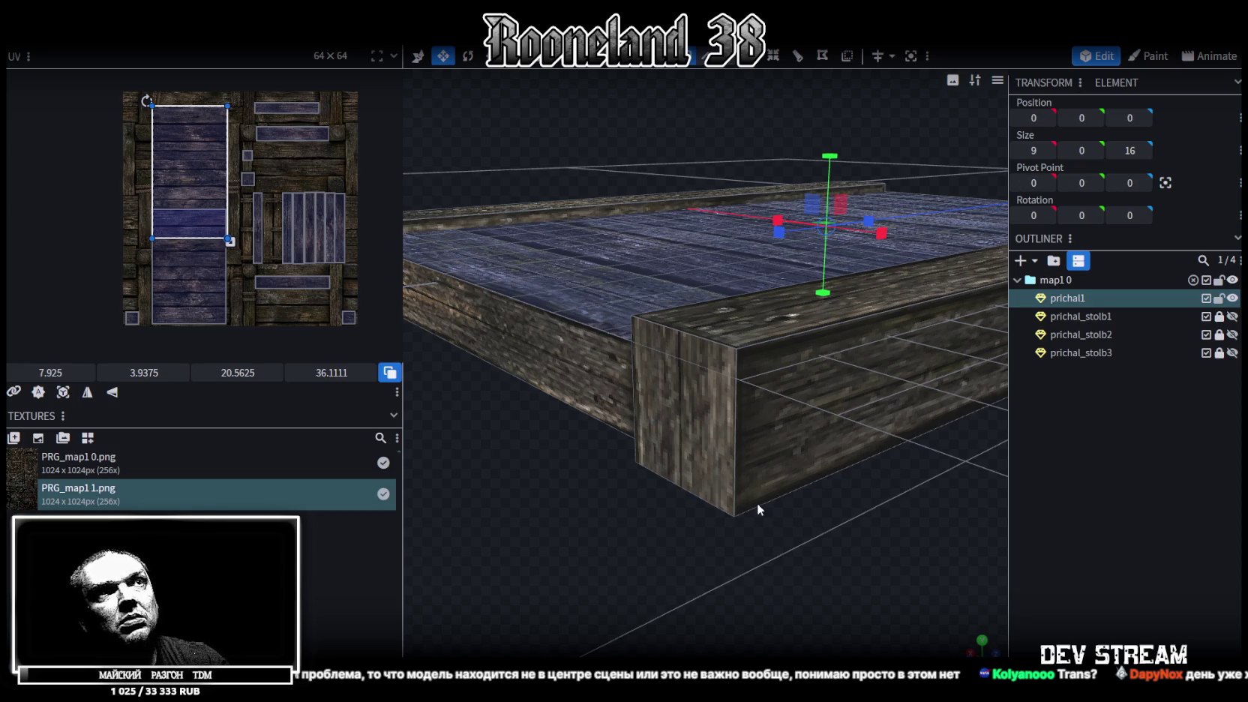
Step: Save the pier model as RPG_map1.bbmodel and orbit to review the deck
{"action": "scroll", "coordinate": [782, 501], "scroll_direction": "down", "scroll_amount": 3}
{"action": "scroll", "coordinate": [802, 532], "scroll_direction": "up", "scroll_amount": 3}
{"action": "scroll", "coordinate": [802, 532], "scroll_direction": "down", "scroll_amount": 2}
{"action": "key", "text": "ctrl+s"}
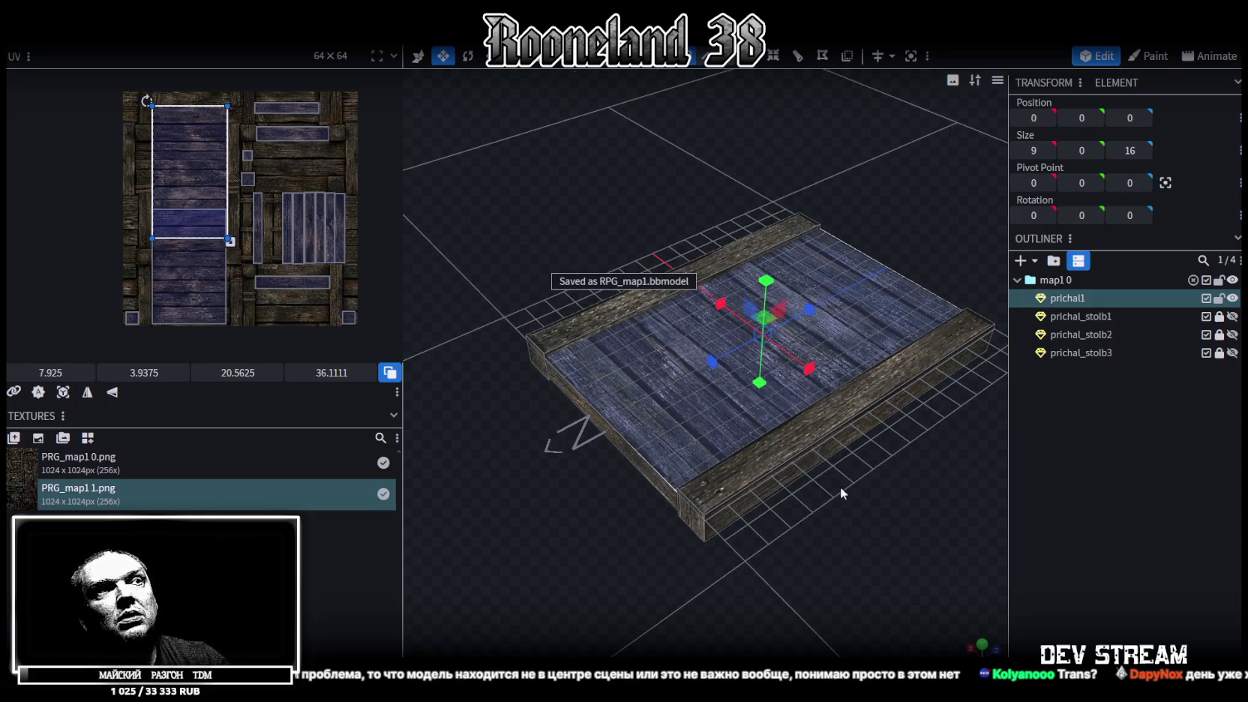
{"action": "left_click_drag", "start_coordinate": [840, 487], "coordinate": [806, 481]}
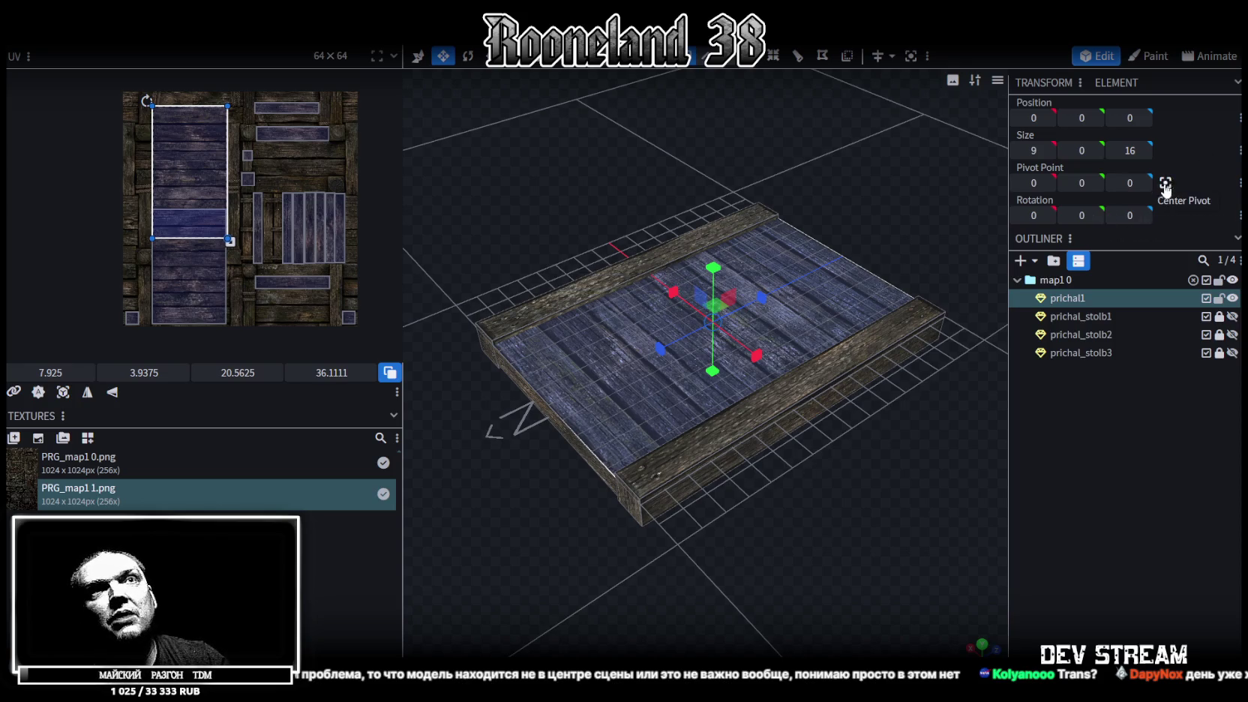
{"action": "scroll", "coordinate": [814, 251], "scroll_direction": "down", "scroll_amount": 2}
{"action": "mouse_move", "coordinate": [765, 300]}
{"action": "left_mouse_down"}
{"action": "mouse_move", "coordinate": [834, 152]}
{"action": "mouse_move", "coordinate": [807, 183]}
{"action": "left_mouse_up"}
{"action": "scroll", "coordinate": [809, 184], "scroll_direction": "up", "scroll_amount": 2}
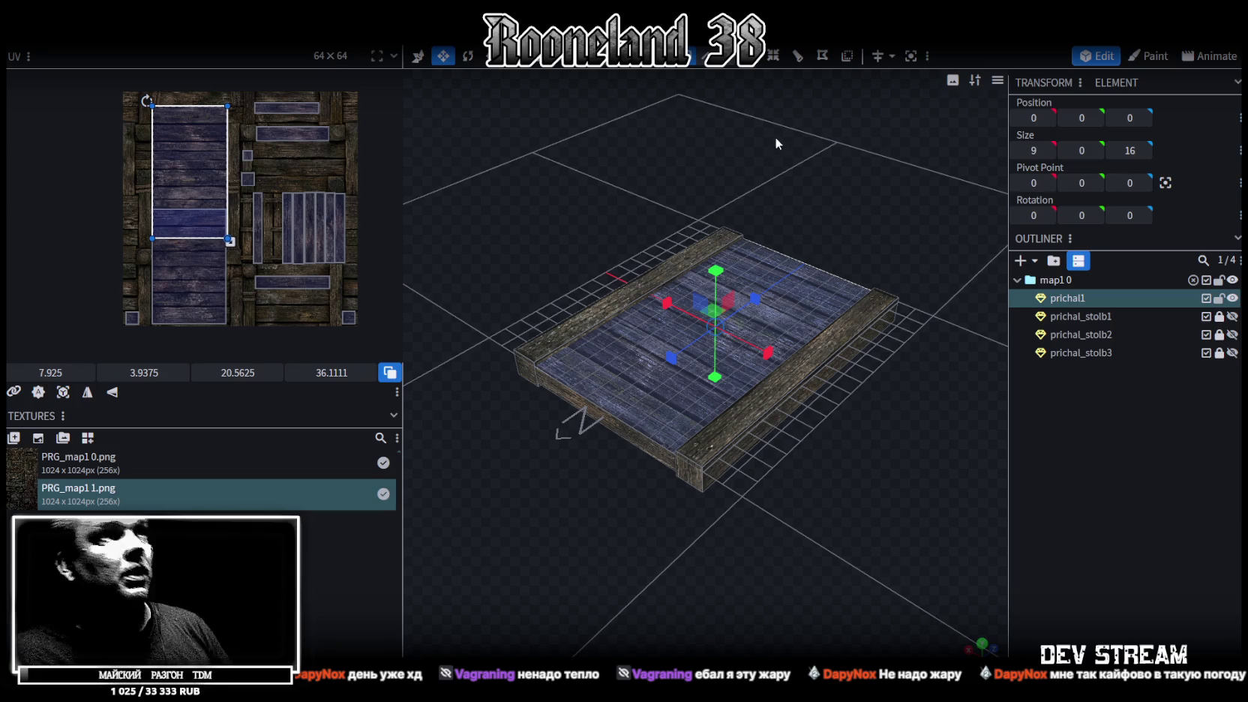
{"action": "mouse_move", "coordinate": [839, 219]}
{"action": "left_mouse_down"}
{"action": "mouse_move", "coordinate": [778, 225]}
{"action": "mouse_move", "coordinate": [795, 241]}
{"action": "mouse_move", "coordinate": [775, 216]}
{"action": "mouse_move", "coordinate": [814, 210]}
{"action": "mouse_move", "coordinate": [975, 299]}
{"action": "left_mouse_up"}
Step: Duplicate the deck into prichal2 and prichal3, sliding prichal3 along X to -10.4917
{"action": "key", "text": "ctrl+d"}
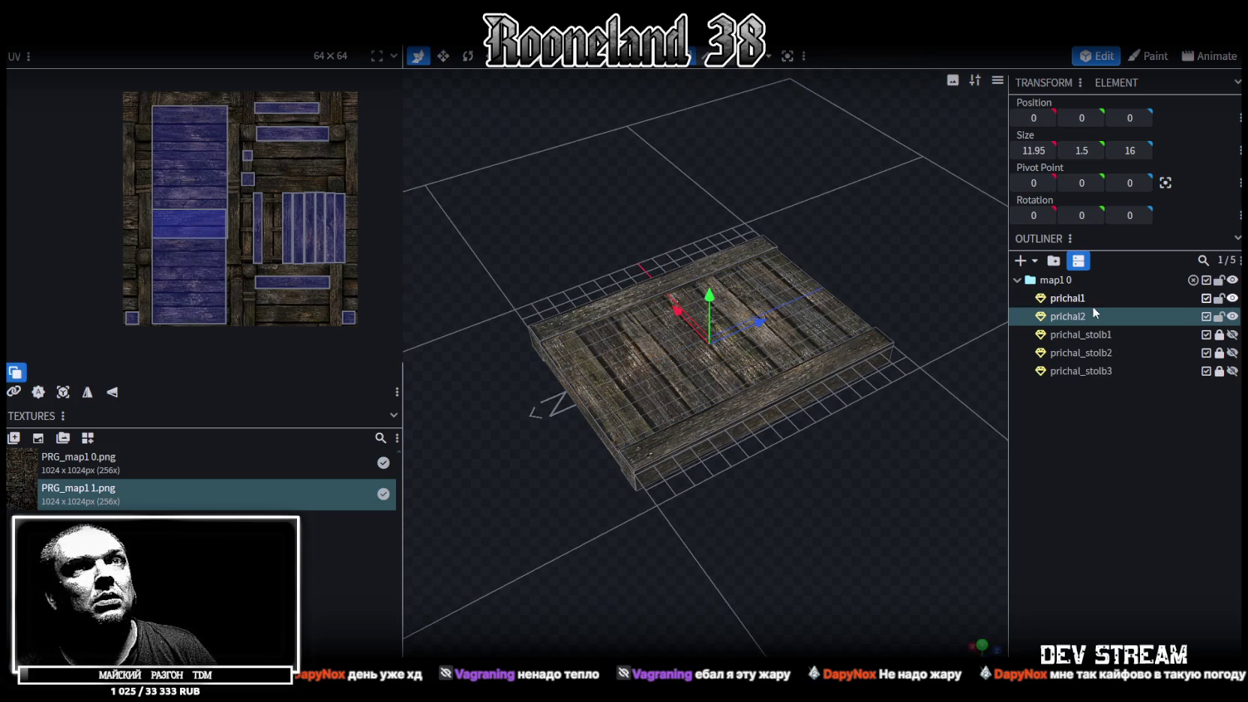
{"action": "left_click_drag", "start_coordinate": [831, 354], "coordinate": [882, 454]}
{"action": "left_click", "coordinate": [1095, 300]}
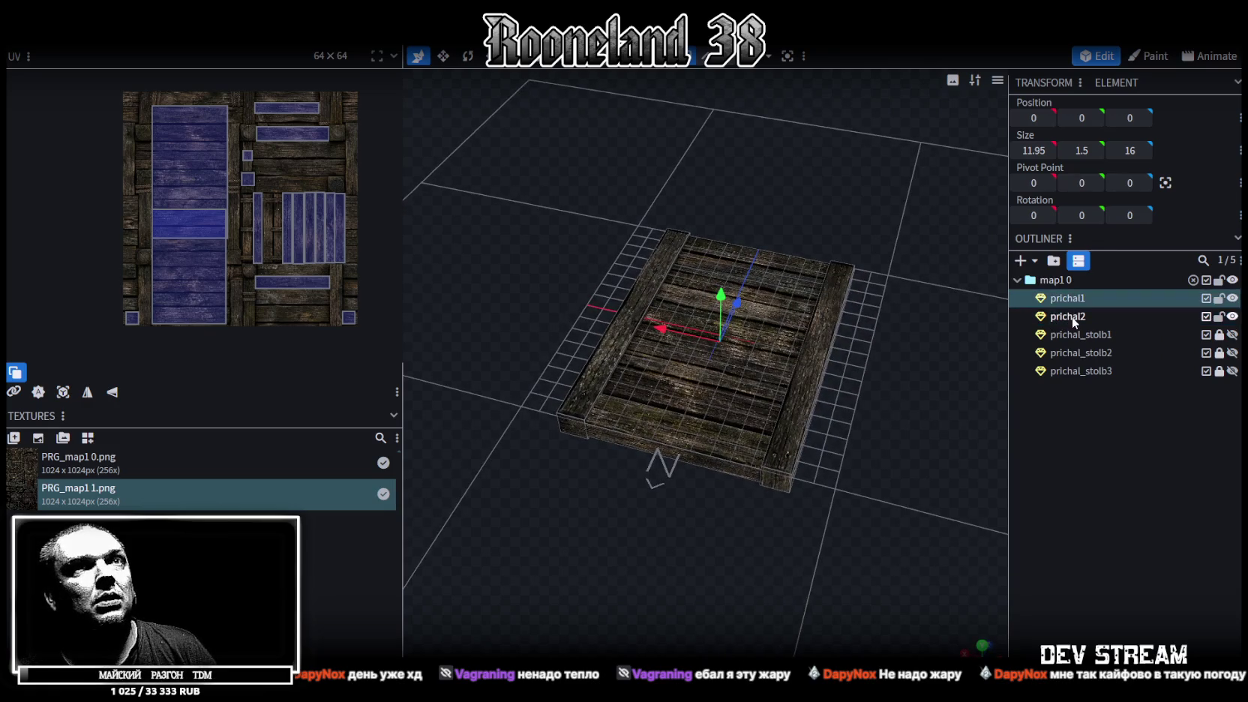
{"action": "left_click", "coordinate": [1071, 316]}
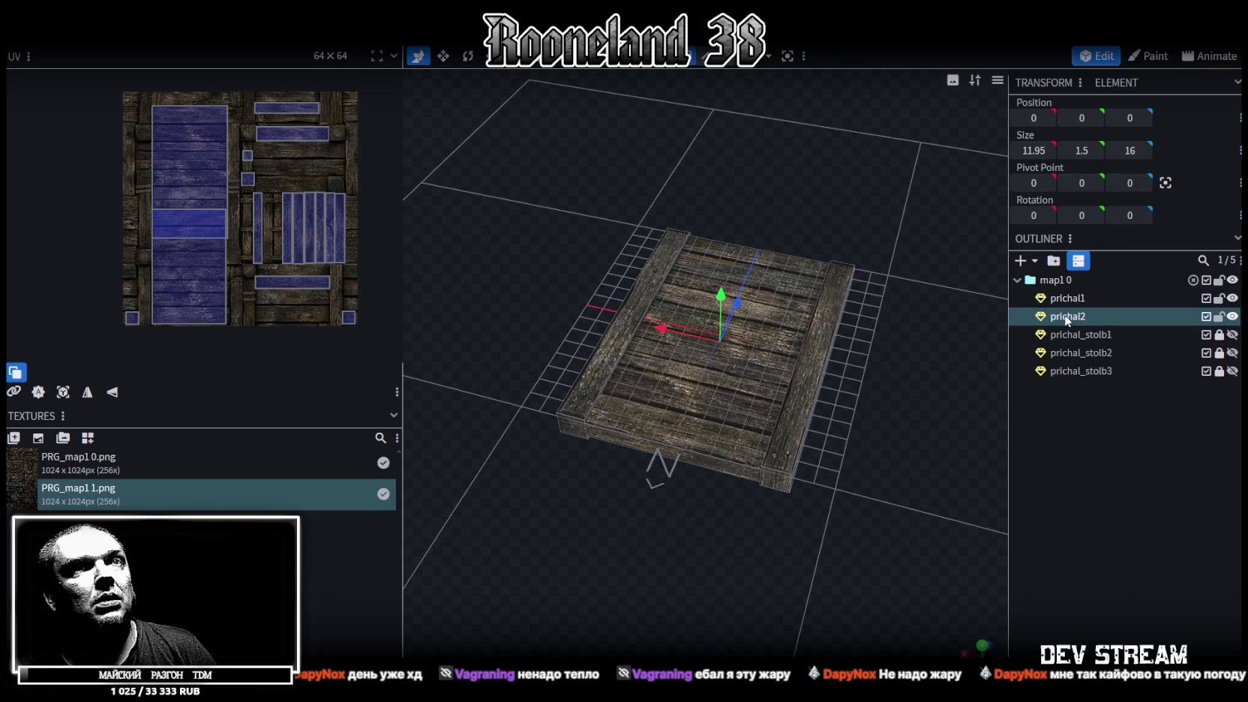
{"action": "key", "text": "ctrl+d"}
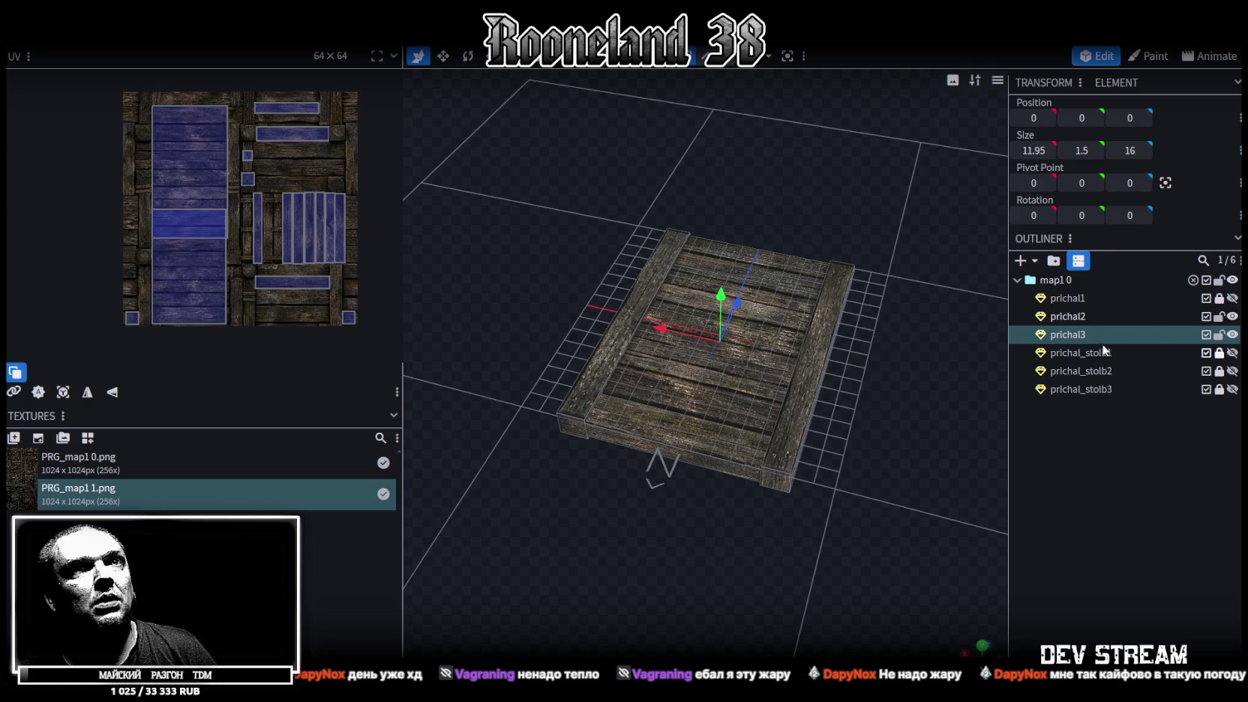
{"action": "mouse_move", "coordinate": [893, 387]}
{"action": "left_mouse_down"}
{"action": "mouse_move", "coordinate": [641, 308]}
{"action": "mouse_move", "coordinate": [730, 339]}
{"action": "mouse_move", "coordinate": [799, 342]}
{"action": "left_mouse_up"}
Step: Rotate prichal3 by 90° so it lies crosswise to the deck
{"action": "key", "text": "r"}
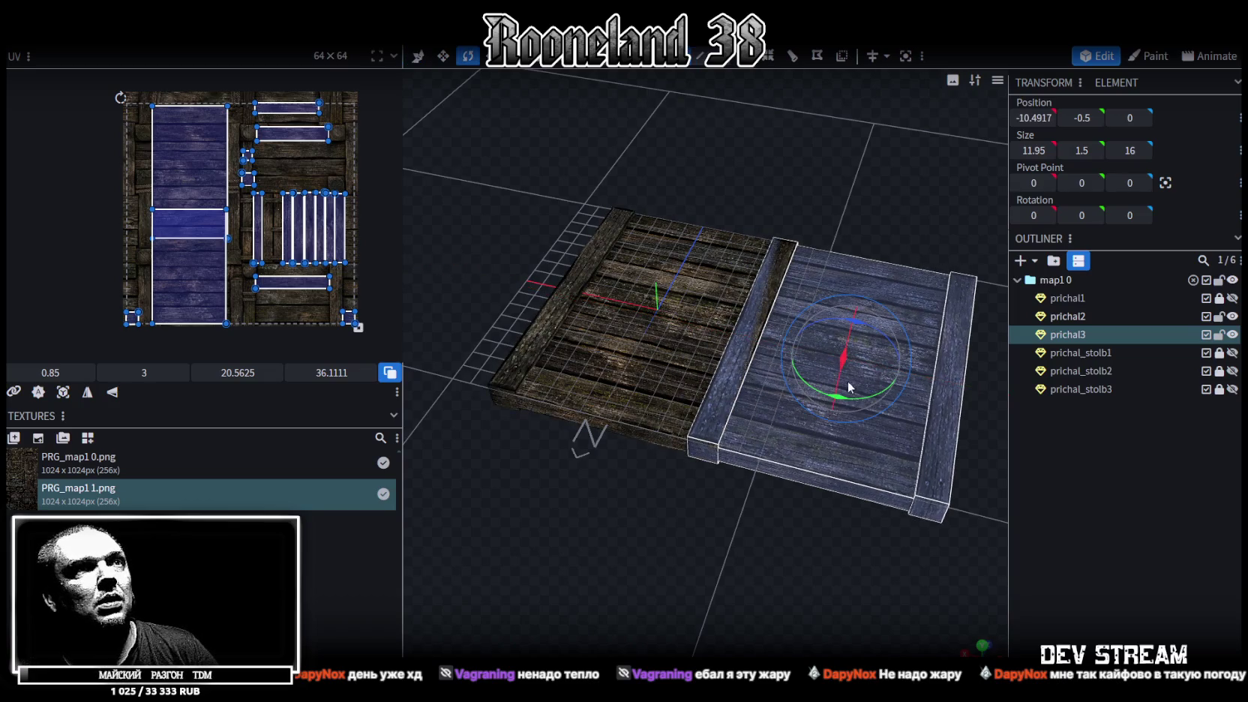
{"action": "left_click_drag", "start_coordinate": [827, 401], "coordinate": [905, 406]}
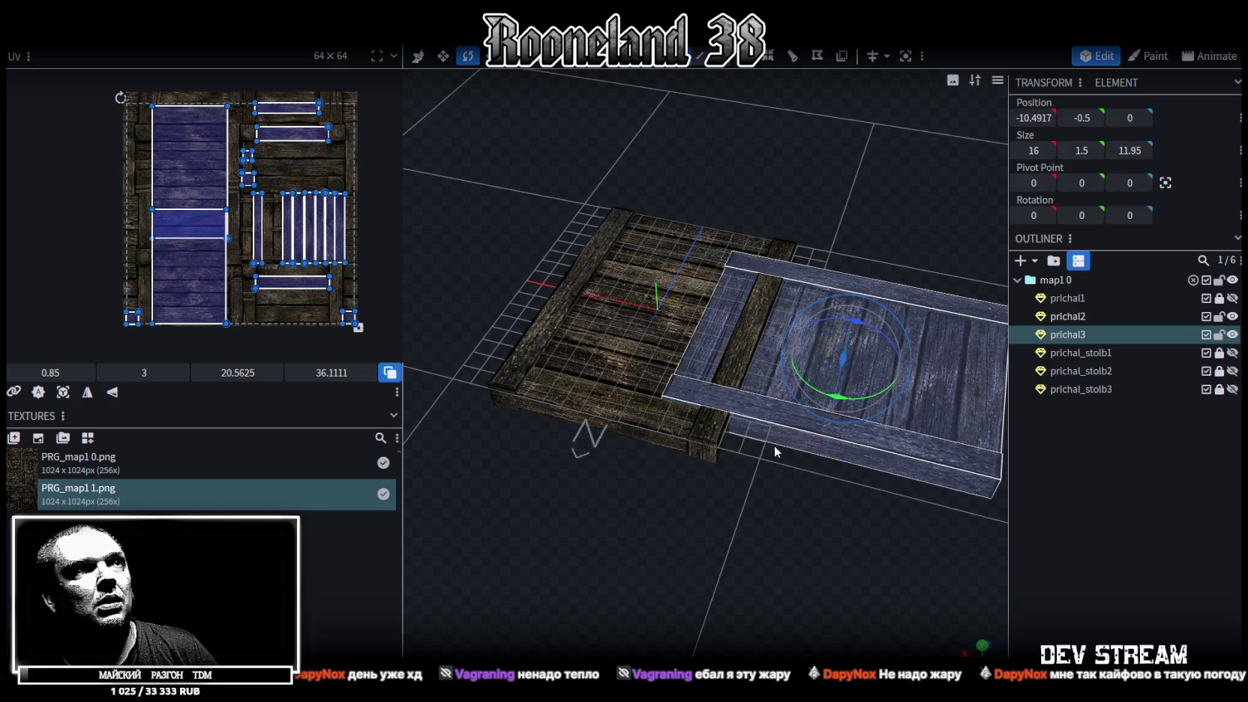
{"action": "left_click_drag", "start_coordinate": [885, 494], "coordinate": [836, 517]}
{"action": "scroll", "coordinate": [838, 518], "scroll_direction": "up", "scroll_amount": 3}
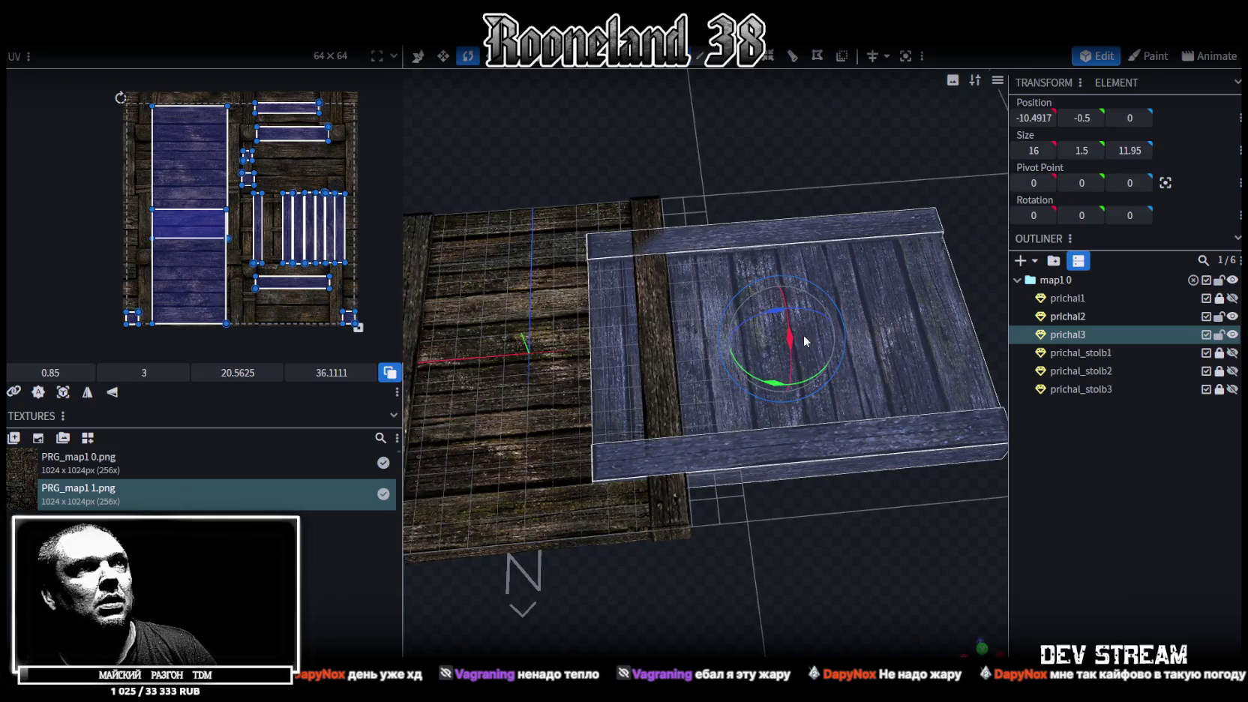
Step: Move prichal3 along X to -12.4917, butting it against the deck's end
{"action": "key", "text": "v"}
{"action": "left_click_drag", "start_coordinate": [718, 349], "coordinate": [764, 344]}
{"action": "mouse_move", "coordinate": [692, 567]}
{"action": "left_mouse_down"}
{"action": "mouse_move", "coordinate": [791, 552]}
{"action": "mouse_move", "coordinate": [723, 514]}
{"action": "left_mouse_up"}
{"action": "scroll", "coordinate": [724, 514], "scroll_direction": "up", "scroll_amount": 3}
{"action": "scroll", "coordinate": [721, 522], "scroll_direction": "up", "scroll_amount": 2}
{"action": "left_click_drag", "start_coordinate": [889, 221], "coordinate": [890, 222]}
{"action": "scroll", "coordinate": [863, 296], "scroll_direction": "down", "scroll_amount": 5}
Step: Select prichal2 and view the junction between the plank pieces
{"action": "mouse_move", "coordinate": [826, 431]}
{"action": "left_mouse_down"}
{"action": "mouse_move", "coordinate": [910, 552]}
{"action": "mouse_move", "coordinate": [849, 456]}
{"action": "left_mouse_up"}
{"action": "scroll", "coordinate": [658, 472], "scroll_direction": "up", "scroll_amount": 3}
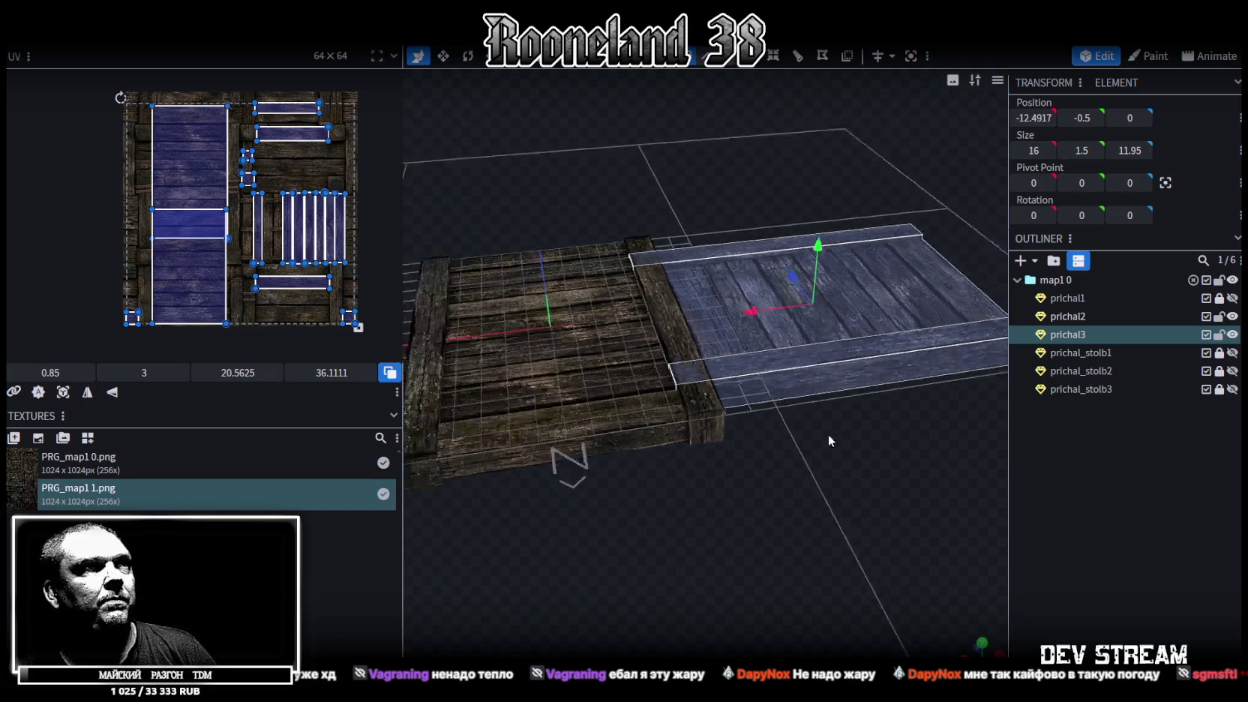
{"action": "left_click_drag", "start_coordinate": [658, 472], "coordinate": [587, 471]}
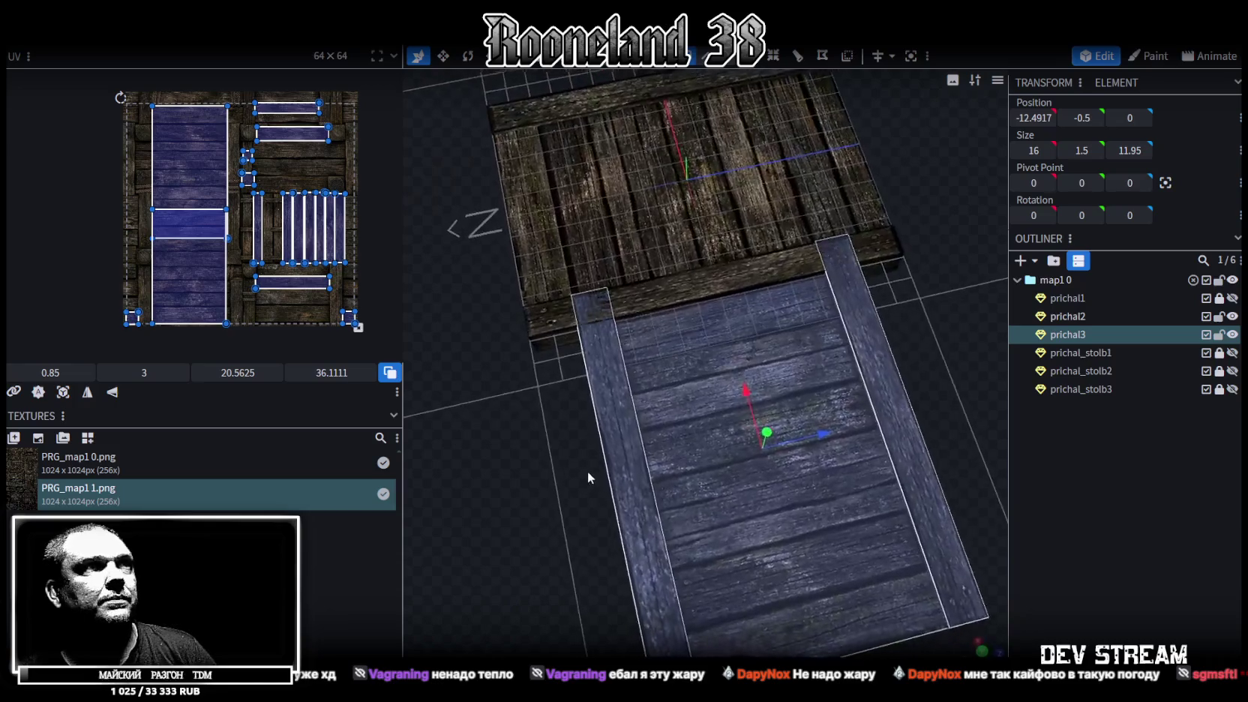
{"action": "left_click", "coordinate": [767, 186]}
{"action": "mouse_move", "coordinate": [767, 185]}
{"action": "left_mouse_down"}
{"action": "mouse_move", "coordinate": [562, 446]}
{"action": "mouse_move", "coordinate": [572, 397]}
{"action": "left_mouse_up"}
{"action": "scroll", "coordinate": [581, 417], "scroll_direction": "up", "scroll_amount": 3}
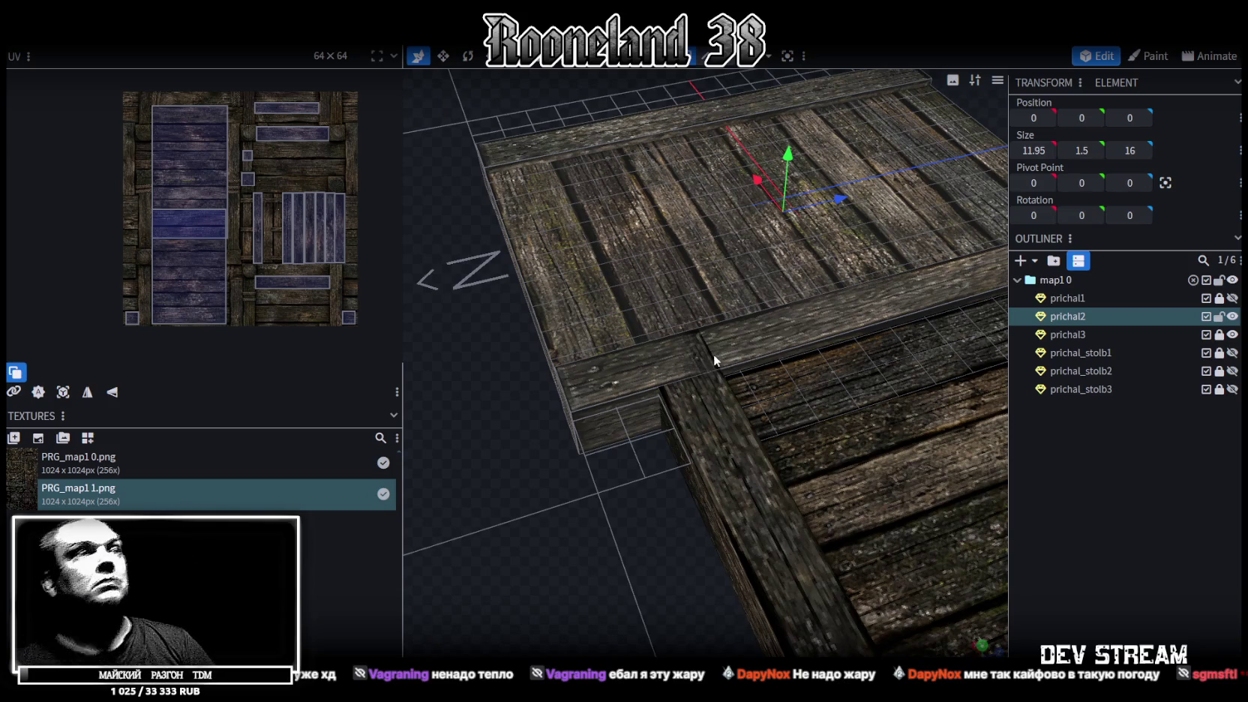
Step: In edge selection mode, add a loop cut across the plank and slide it toward the front
{"action": "scroll", "coordinate": [715, 356], "scroll_direction": "down", "scroll_amount": 1}
{"action": "mouse_move", "coordinate": [705, 375]}
{"action": "left_mouse_down"}
{"action": "mouse_move", "coordinate": [648, 517]}
{"action": "mouse_move", "coordinate": [635, 512]}
{"action": "mouse_move", "coordinate": [644, 451]}
{"action": "left_mouse_up"}
{"action": "scroll", "coordinate": [639, 495], "scroll_direction": "up", "scroll_amount": 2}
{"action": "scroll", "coordinate": [621, 490], "scroll_direction": "up", "scroll_amount": 2}
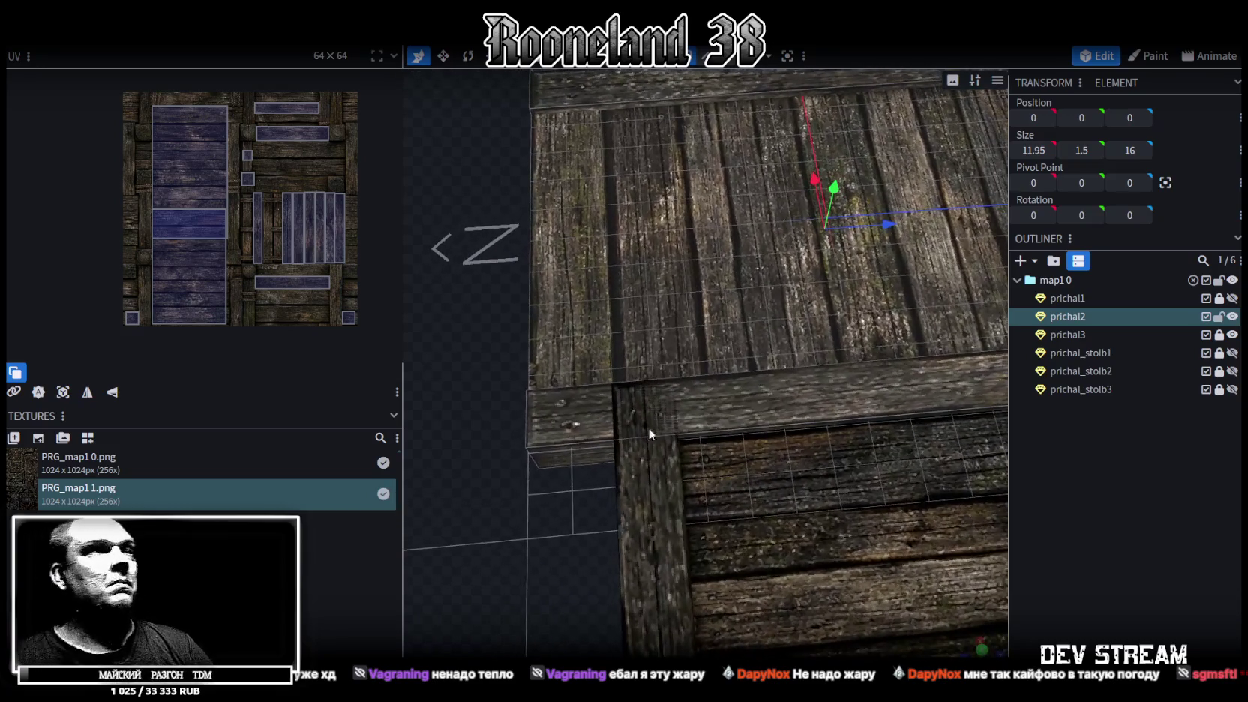
{"action": "left_click", "coordinate": [703, 57]}
{"action": "scroll", "coordinate": [644, 337], "scroll_direction": "down", "scroll_amount": 2}
{"action": "left_click", "coordinate": [617, 425]}
{"action": "left_click", "coordinate": [781, 62]}
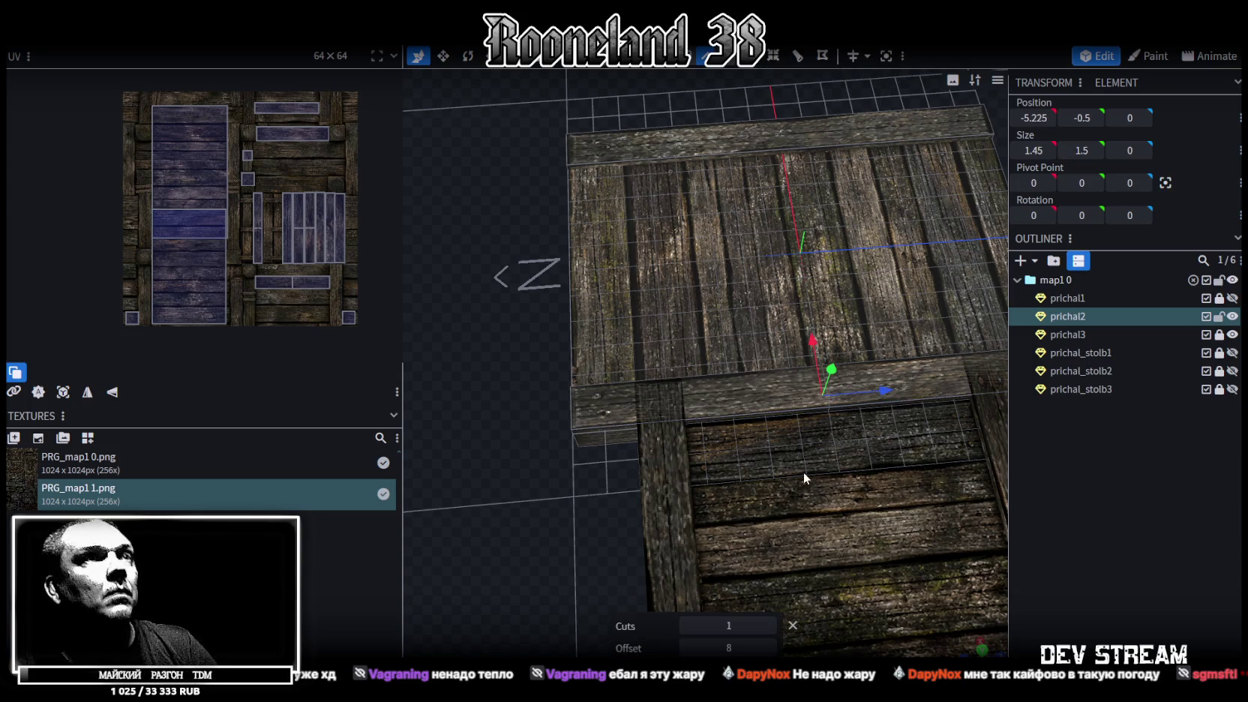
{"action": "left_click_drag", "start_coordinate": [729, 647], "coordinate": [686, 647]}
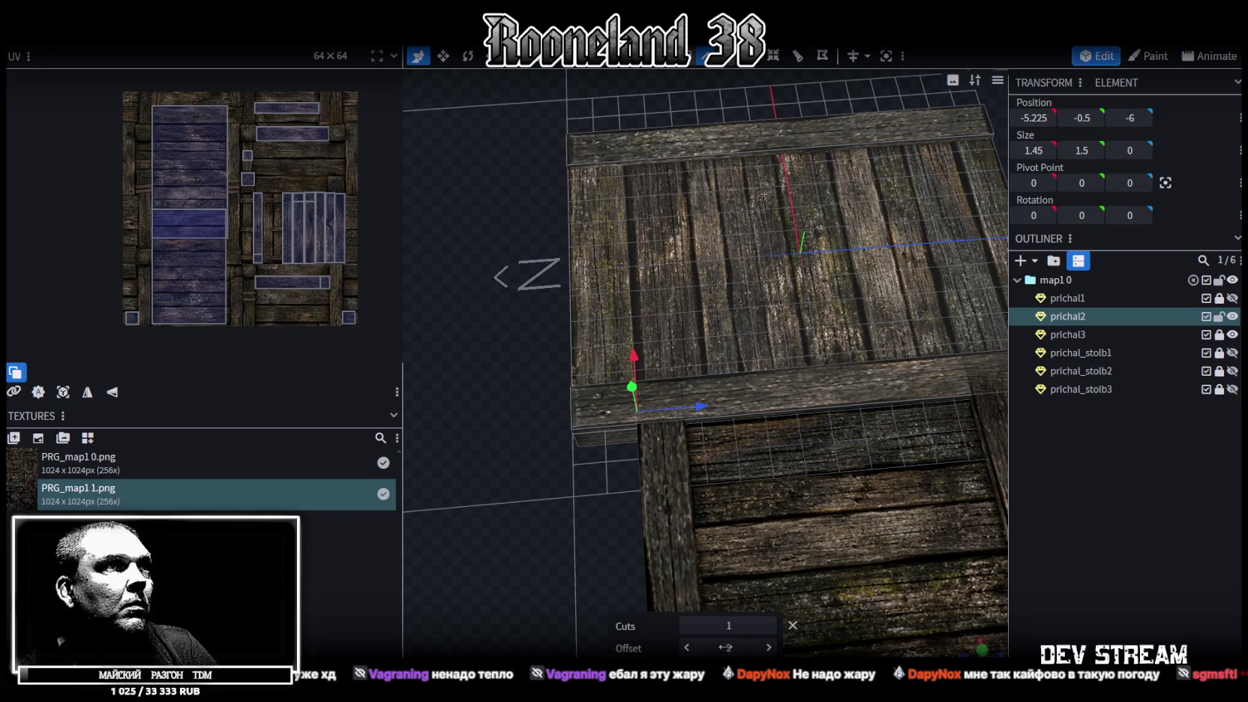
Step: Reselect the crossbeam and slide the loop cut's offset further, to about 12
{"action": "scroll", "coordinate": [628, 434], "scroll_direction": "up", "scroll_amount": 5}
{"action": "scroll", "coordinate": [628, 433], "scroll_direction": "up", "scroll_amount": 2}
{"action": "scroll", "coordinate": [643, 436], "scroll_direction": "down", "scroll_amount": 2}
{"action": "scroll", "coordinate": [651, 435], "scroll_direction": "down", "scroll_amount": 2}
{"action": "scroll", "coordinate": [656, 433], "scroll_direction": "down", "scroll_amount": 2}
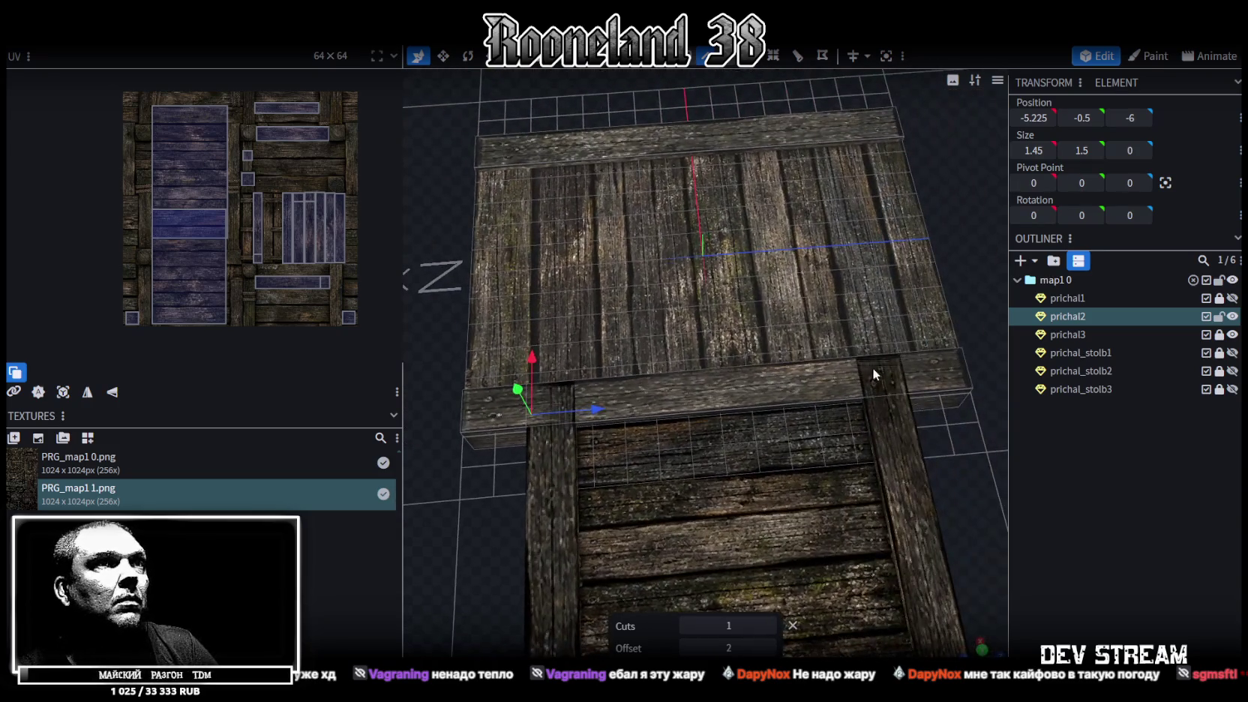
{"action": "left_click", "coordinate": [924, 393]}
{"action": "left_click", "coordinate": [790, 387]}
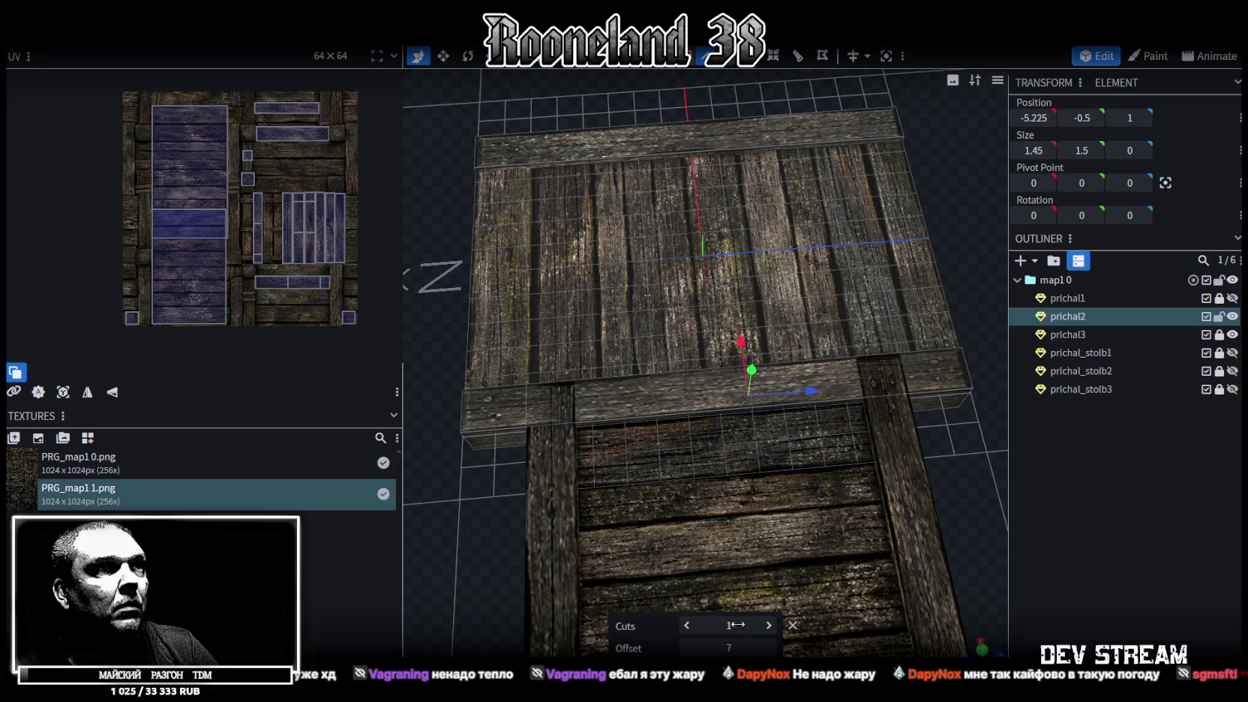
{"action": "left_click_drag", "start_coordinate": [728, 647], "coordinate": [757, 647]}
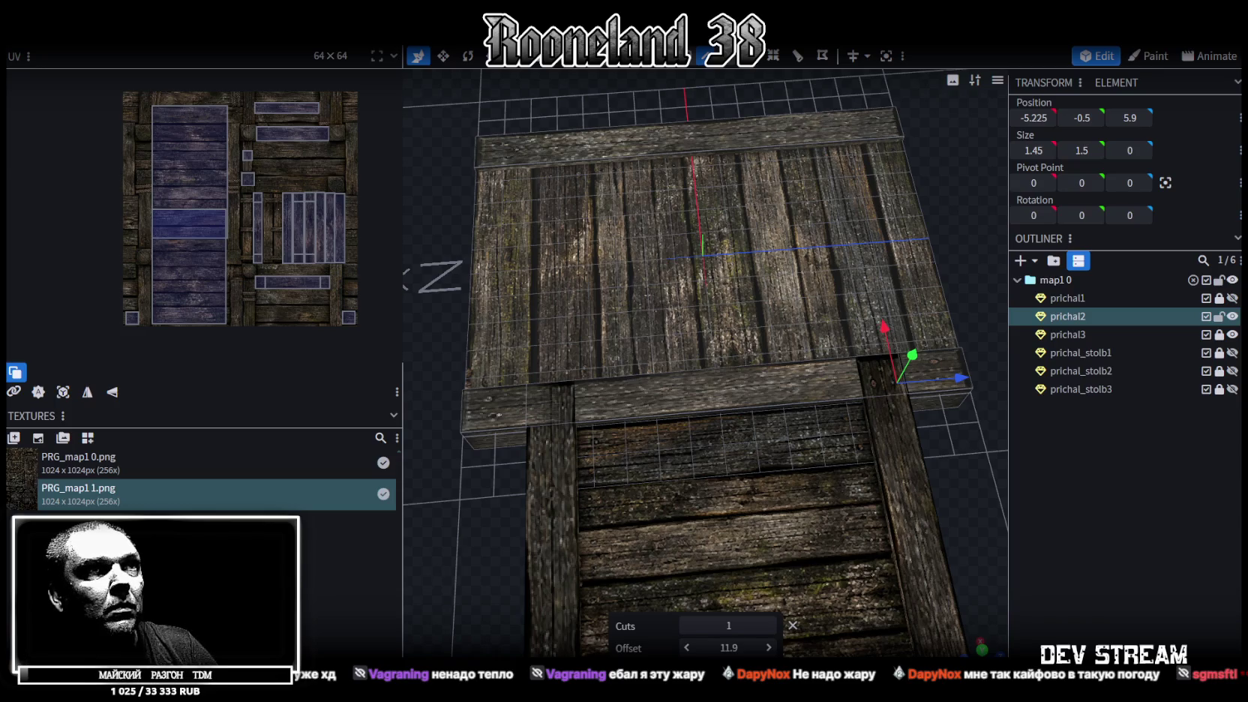
{"action": "scroll", "coordinate": [827, 539], "scroll_direction": "up", "scroll_amount": 3}
{"action": "scroll", "coordinate": [534, 513], "scroll_direction": "up", "scroll_amount": 3}
{"action": "scroll", "coordinate": [475, 529], "scroll_direction": "up", "scroll_amount": 2}
{"action": "scroll", "coordinate": [503, 530], "scroll_direction": "up", "scroll_amount": 2}
{"action": "scroll", "coordinate": [510, 525], "scroll_direction": "down", "scroll_amount": 3}
{"action": "scroll", "coordinate": [585, 494], "scroll_direction": "down", "scroll_amount": 2}
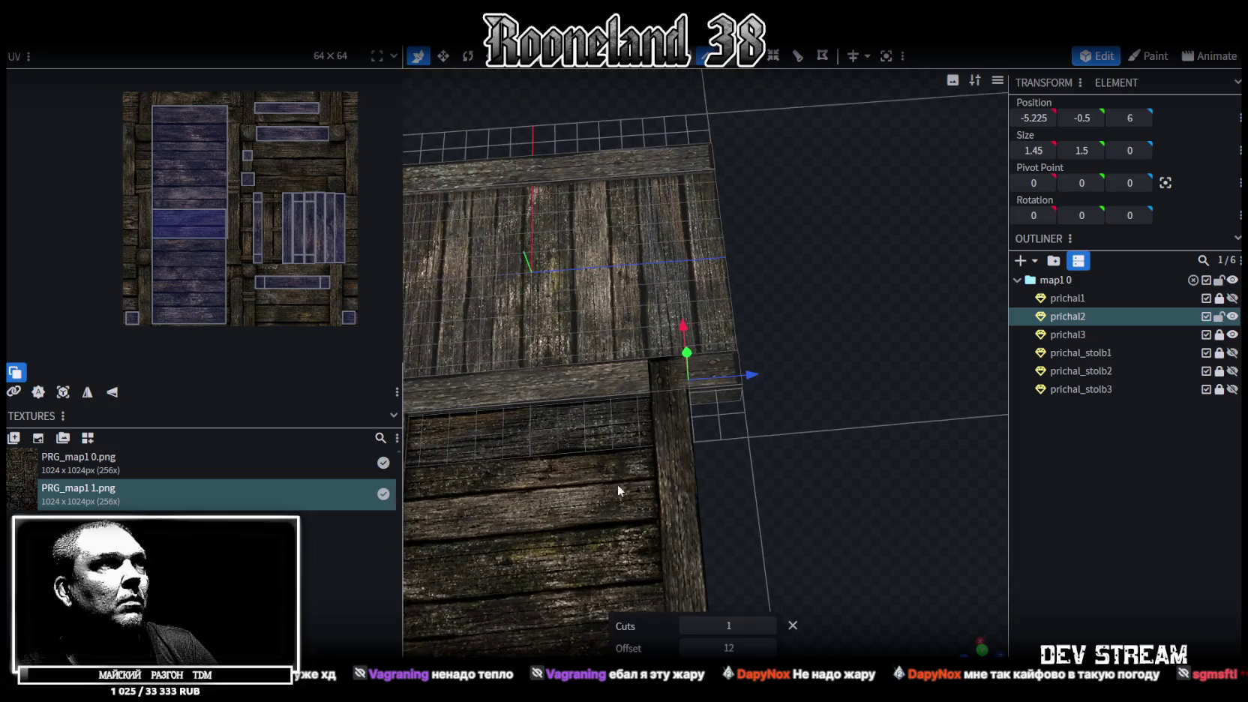
Step: Inspect the crossbeam, then select and delete the prichal3 plank floor
{"action": "left_click_drag", "start_coordinate": [611, 485], "coordinate": [778, 447]}
{"action": "mouse_move", "coordinate": [444, 463]}
{"action": "left_mouse_down"}
{"action": "mouse_move", "coordinate": [414, 567]}
{"action": "mouse_move", "coordinate": [727, 499]}
{"action": "mouse_move", "coordinate": [685, 482]}
{"action": "mouse_move", "coordinate": [796, 477]}
{"action": "mouse_move", "coordinate": [850, 539]}
{"action": "mouse_move", "coordinate": [920, 512]}
{"action": "mouse_move", "coordinate": [927, 480]}
{"action": "mouse_move", "coordinate": [878, 540]}
{"action": "mouse_move", "coordinate": [806, 375]}
{"action": "left_mouse_up"}
{"action": "left_click", "coordinate": [653, 382]}
{"action": "left_click", "coordinate": [926, 480]}
{"action": "left_click", "coordinate": [797, 382]}
{"action": "mouse_move", "coordinate": [842, 531]}
{"action": "left_mouse_down"}
{"action": "mouse_move", "coordinate": [917, 517]}
{"action": "mouse_move", "coordinate": [710, 558]}
{"action": "mouse_move", "coordinate": [721, 517]}
{"action": "left_mouse_up"}
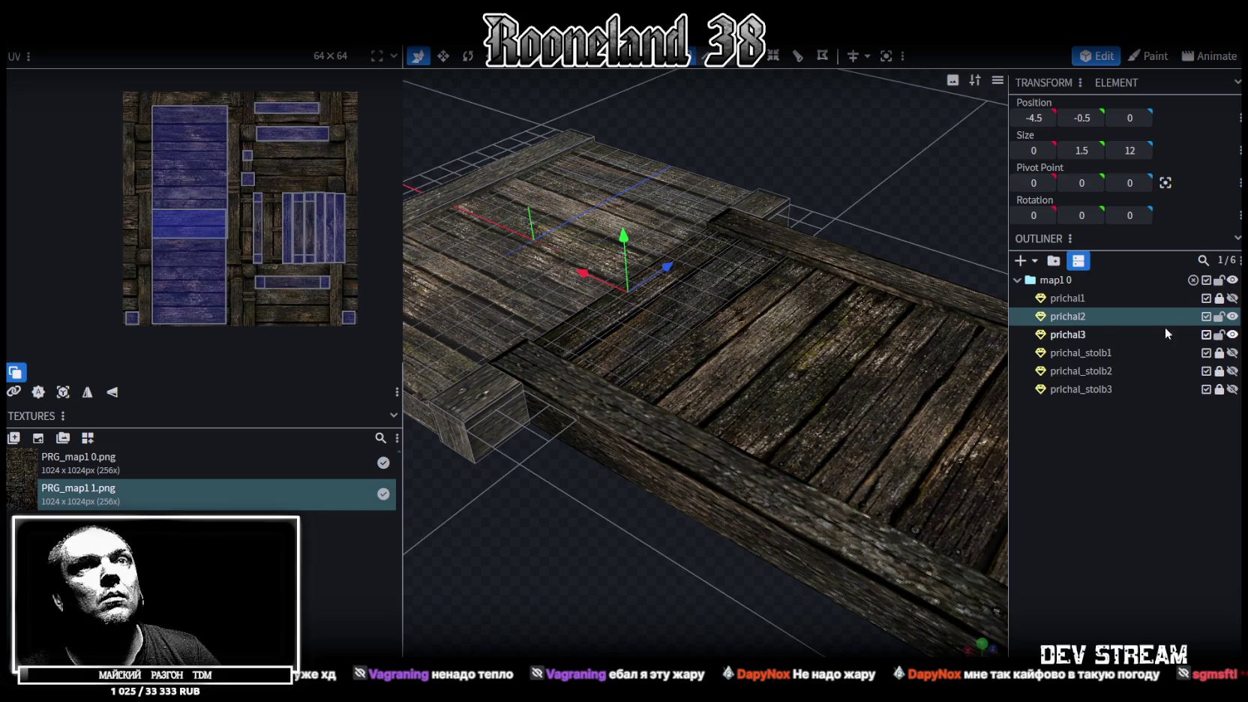
{"action": "left_click", "coordinate": [1182, 328]}
{"action": "key", "text": "Delete"}
Step: Select the small corner box and view it up close
{"action": "mouse_move", "coordinate": [751, 218]}
{"action": "left_mouse_down"}
{"action": "mouse_move", "coordinate": [822, 430]}
{"action": "mouse_move", "coordinate": [822, 412]}
{"action": "left_mouse_up"}
{"action": "scroll", "coordinate": [877, 408], "scroll_direction": "up", "scroll_amount": 2}
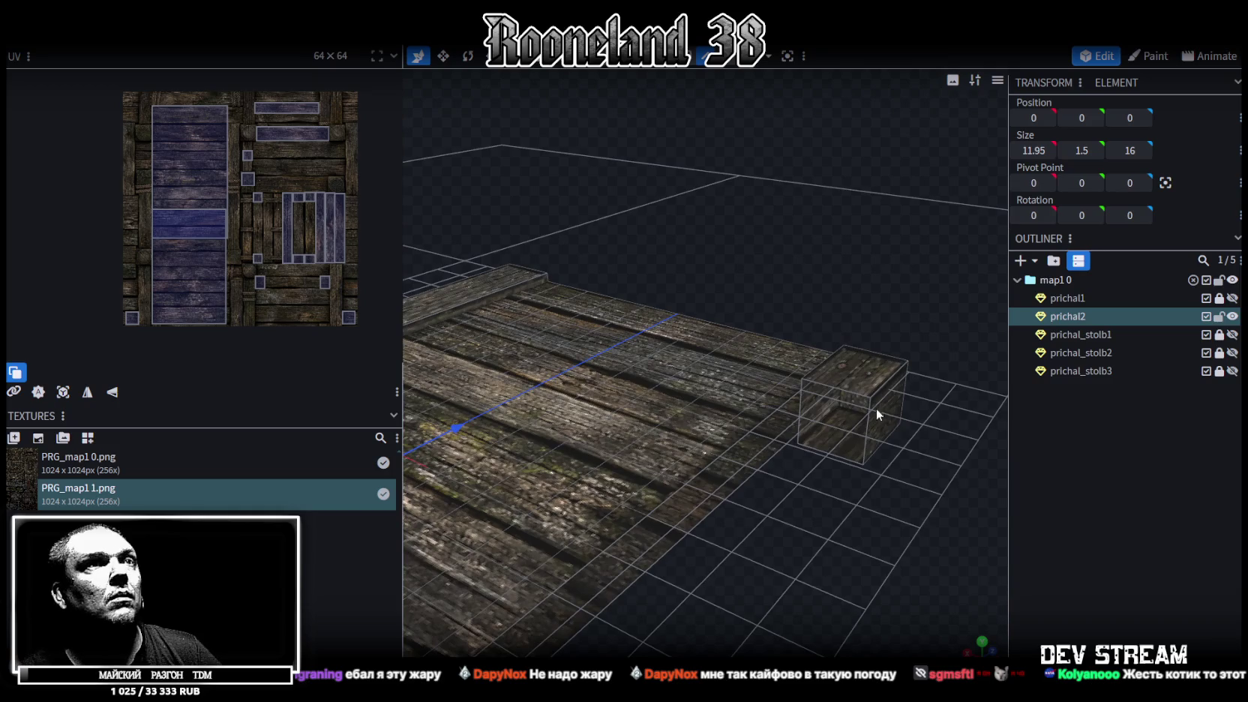
{"action": "left_click", "coordinate": [845, 392]}
{"action": "left_click_drag", "start_coordinate": [806, 483], "coordinate": [836, 413]}
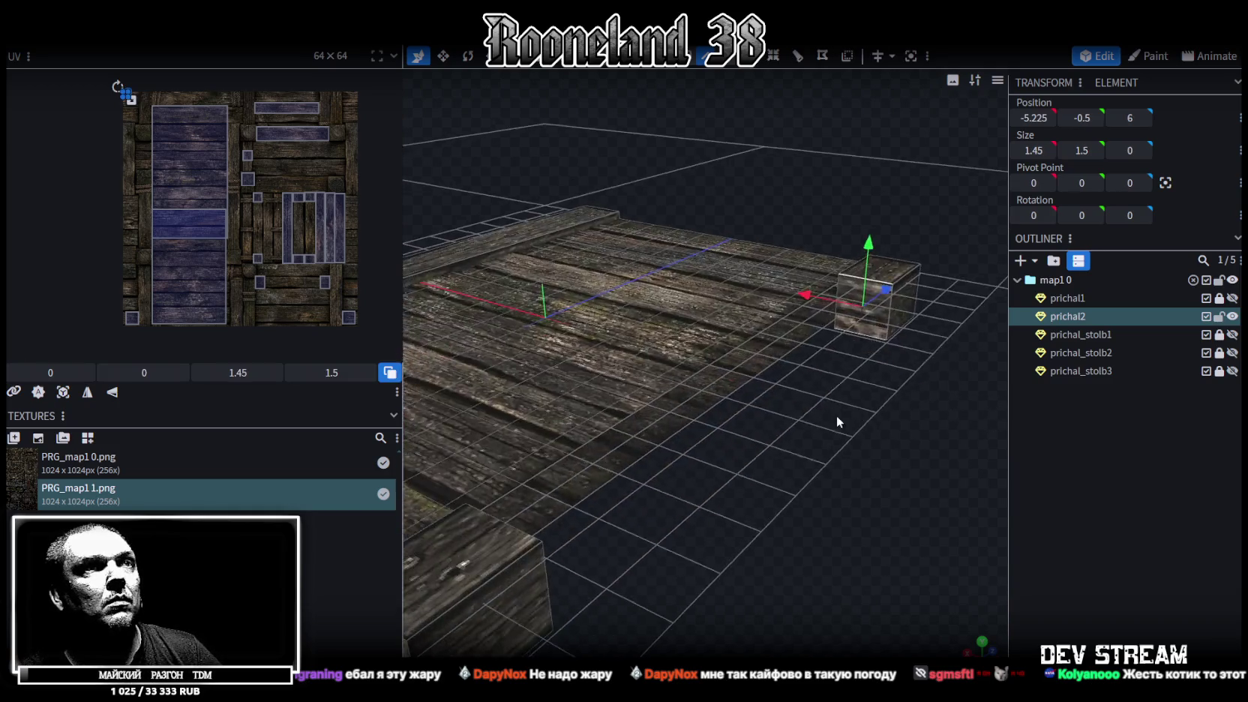
{"action": "scroll", "coordinate": [672, 465], "scroll_direction": "up", "scroll_amount": 3}
{"action": "scroll", "coordinate": [673, 465], "scroll_direction": "down", "scroll_amount": 3}
{"action": "left_click_drag", "start_coordinate": [673, 465], "coordinate": [667, 412]}
Step: Select the main plank floor, then reselect the corner box and pan across the dock
{"action": "left_click", "coordinate": [656, 293]}
{"action": "left_click", "coordinate": [660, 305]}
{"action": "mouse_move", "coordinate": [667, 293]}
{"action": "left_mouse_down"}
{"action": "mouse_move", "coordinate": [726, 376]}
{"action": "mouse_move", "coordinate": [651, 267]}
{"action": "mouse_move", "coordinate": [825, 428]}
{"action": "mouse_move", "coordinate": [865, 399]}
{"action": "mouse_move", "coordinate": [655, 275]}
{"action": "left_mouse_up"}
{"action": "left_click", "coordinate": [637, 253]}
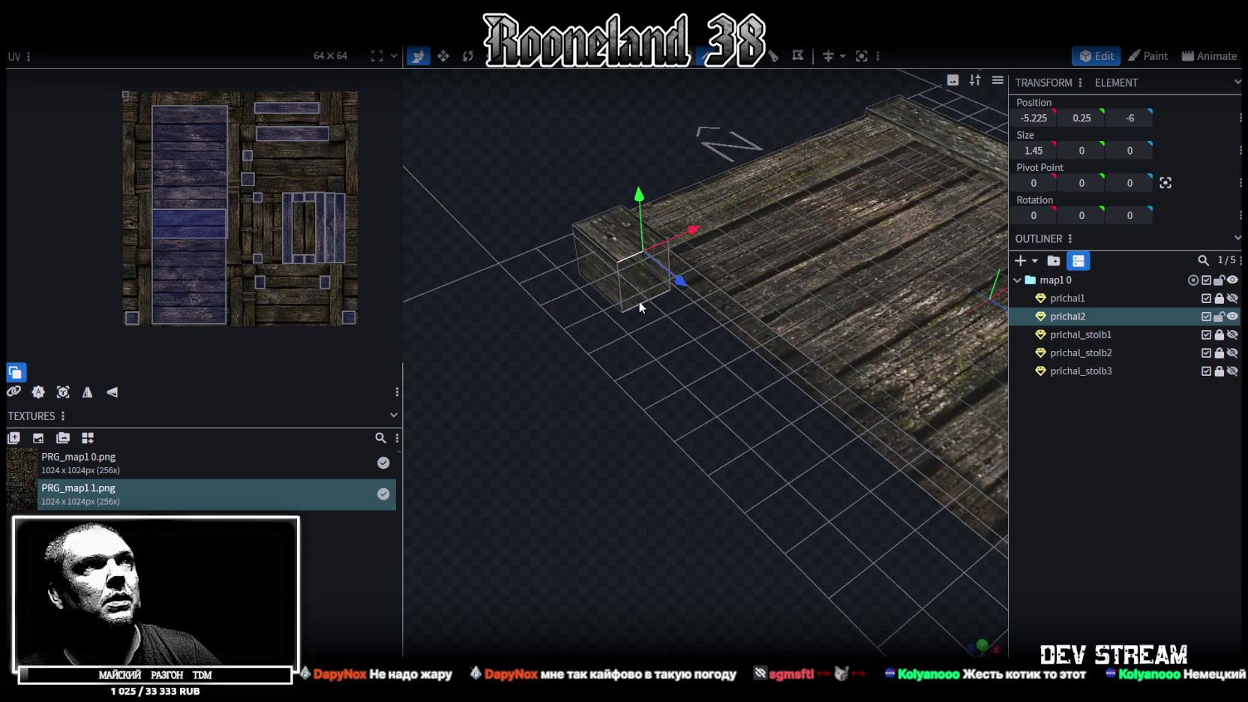
{"action": "left_click_drag", "start_coordinate": [628, 417], "coordinate": [674, 426]}
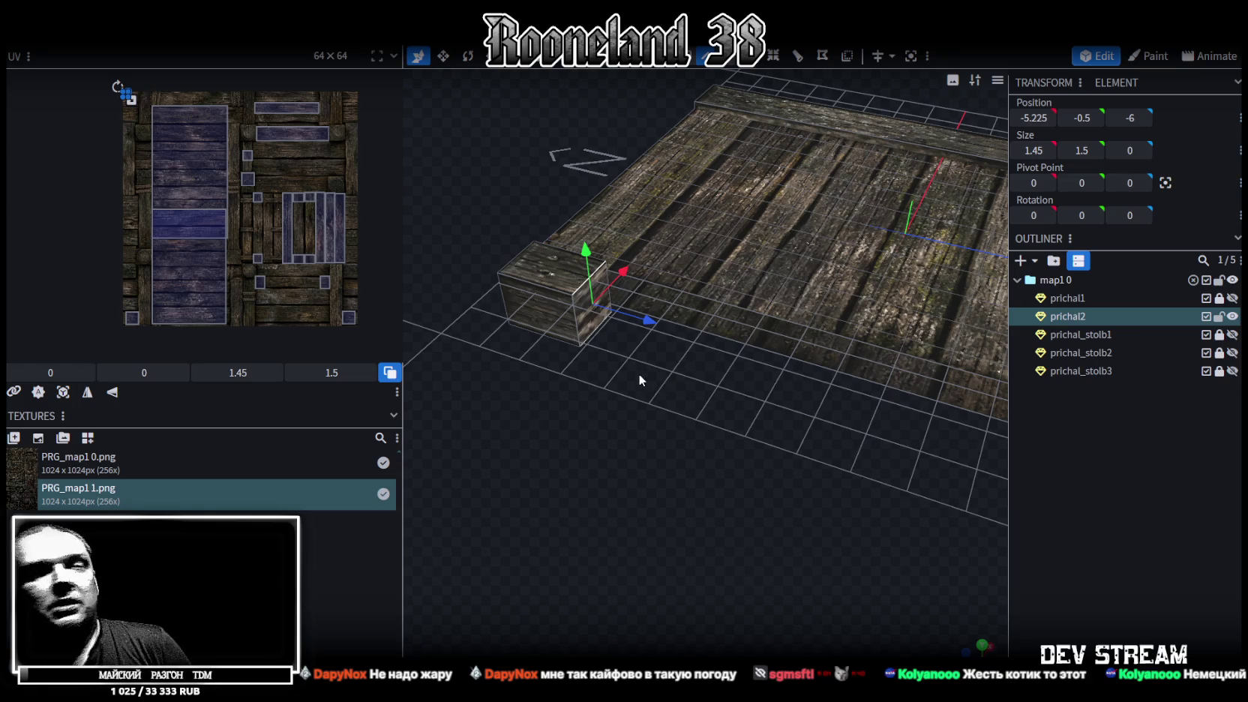
{"action": "right_click_drag", "start_coordinate": [709, 393], "coordinate": [852, 462]}
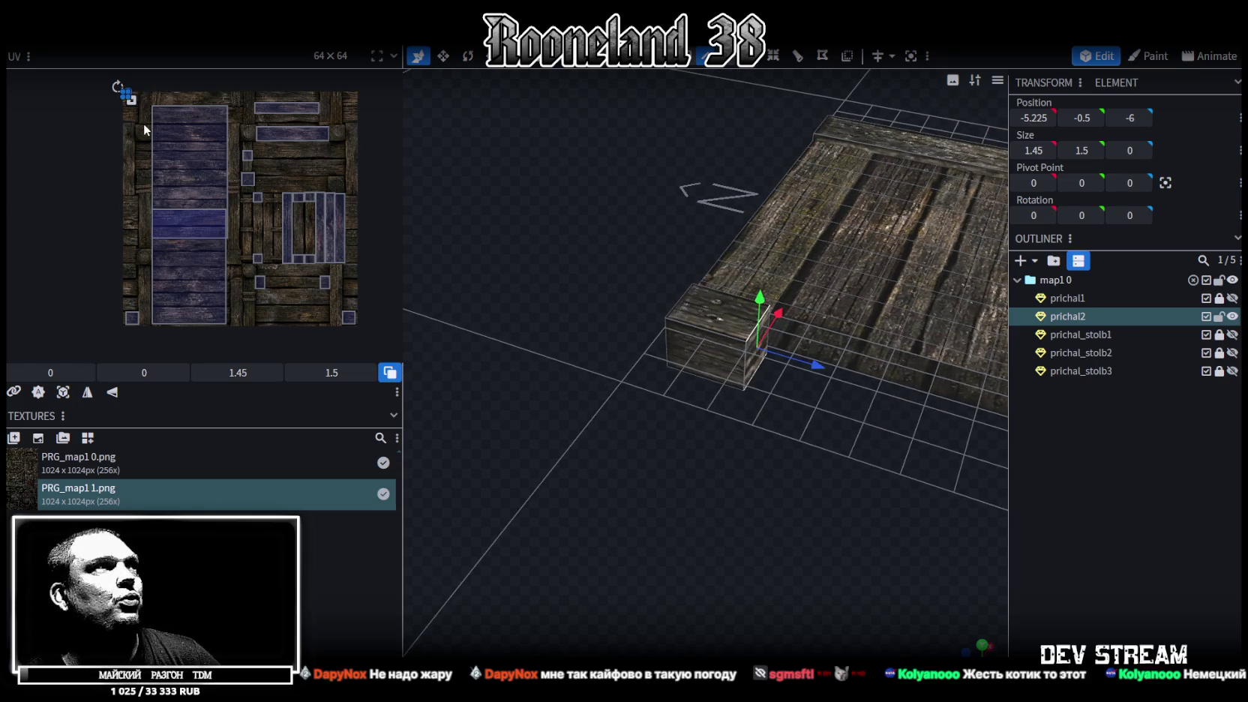
{"action": "scroll", "coordinate": [117, 93], "scroll_direction": "up", "scroll_amount": 5}
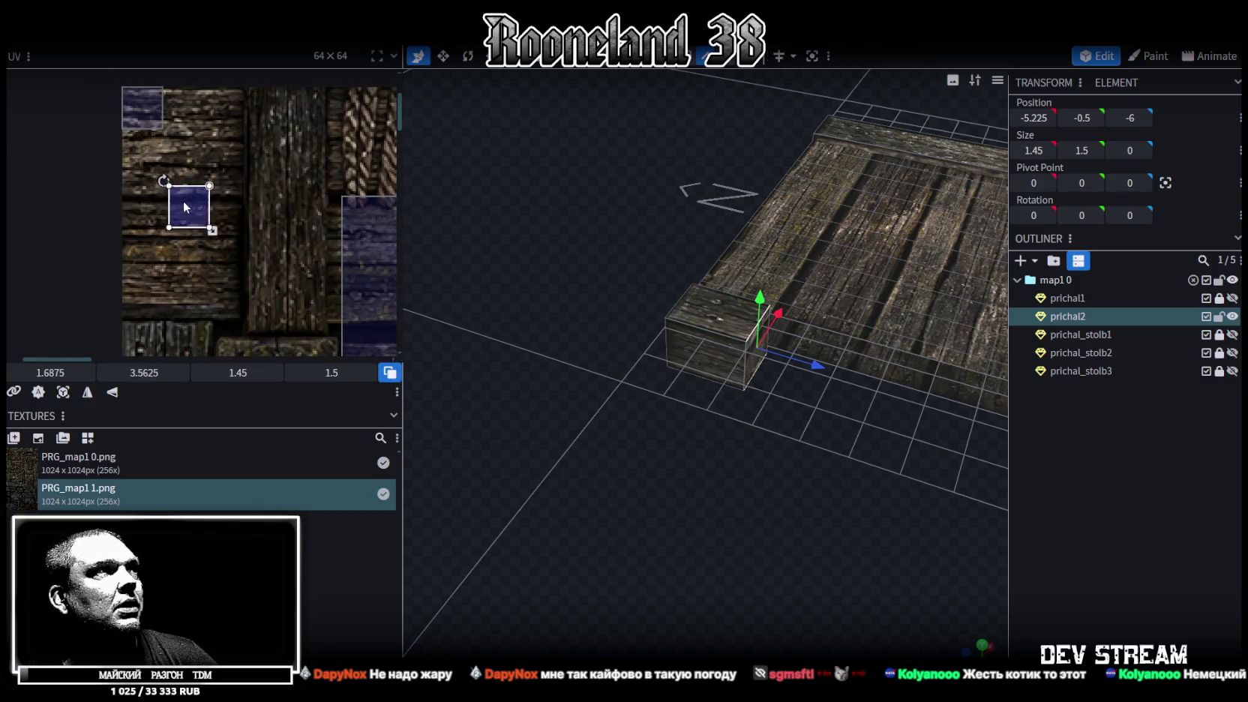
Step: Nudge the corner block face's UV box to the texture edge
{"action": "scroll", "coordinate": [137, 215], "scroll_direction": "up", "scroll_amount": 3}
{"action": "mouse_move", "coordinate": [167, 195]}
{"action": "left_mouse_down"}
{"action": "mouse_move", "coordinate": [137, 93]}
{"action": "mouse_move", "coordinate": [184, 201]}
{"action": "left_mouse_up"}
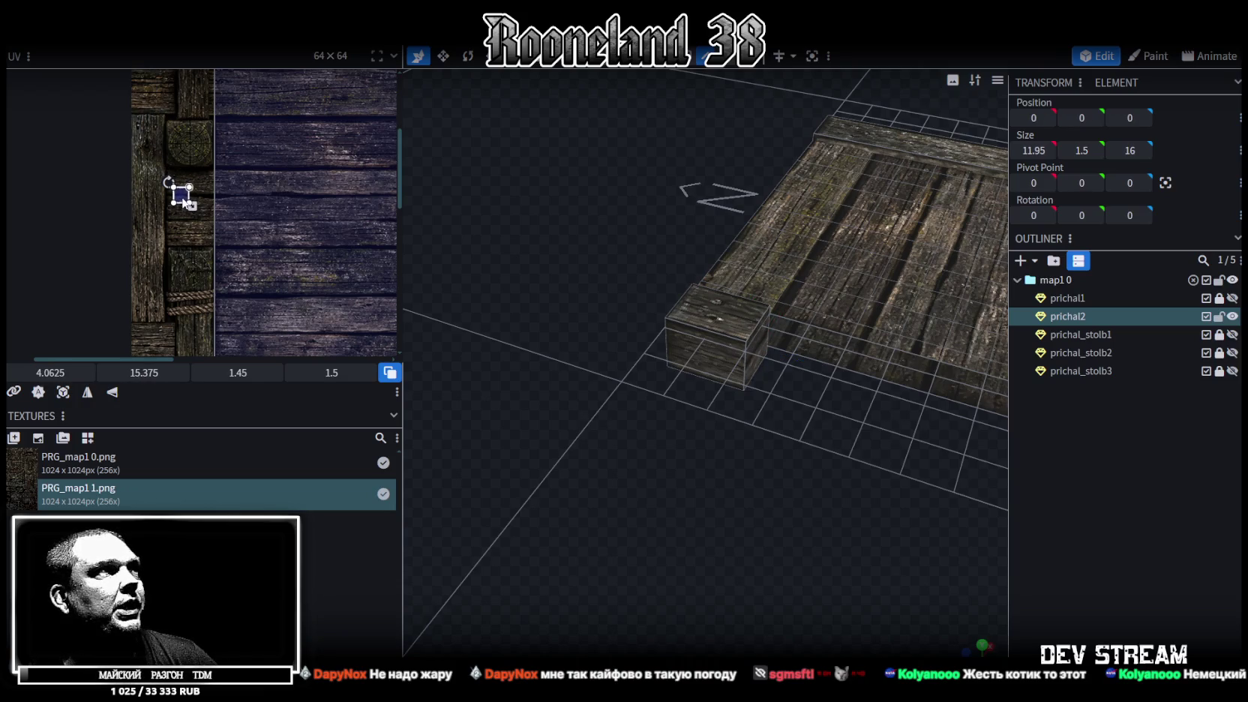
{"action": "scroll", "coordinate": [177, 200], "scroll_direction": "up", "scroll_amount": 2, "text": "ctrl"}
{"action": "scroll", "coordinate": [234, 188], "scroll_direction": "down", "scroll_amount": 3}
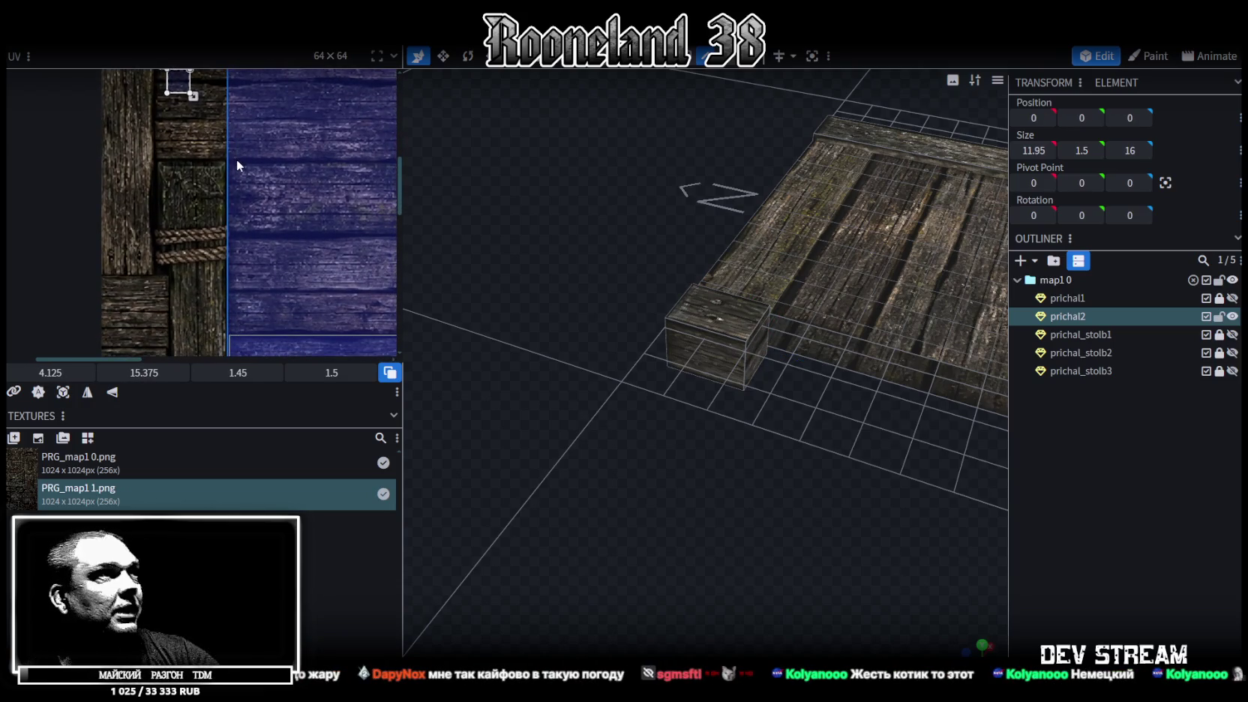
{"action": "scroll", "coordinate": [240, 180], "scroll_direction": "down", "scroll_amount": 2, "text": "ctrl"}
{"action": "mouse_move", "coordinate": [252, 216]}
{"action": "middle_mouse_down"}
{"action": "mouse_move", "coordinate": [266, 180]}
{"action": "mouse_move", "coordinate": [251, 147]}
{"action": "middle_mouse_up"}
{"action": "scroll", "coordinate": [237, 152], "scroll_direction": "down", "scroll_amount": 1, "text": "ctrl"}
{"action": "scroll", "coordinate": [209, 160], "scroll_direction": "up", "scroll_amount": 3}
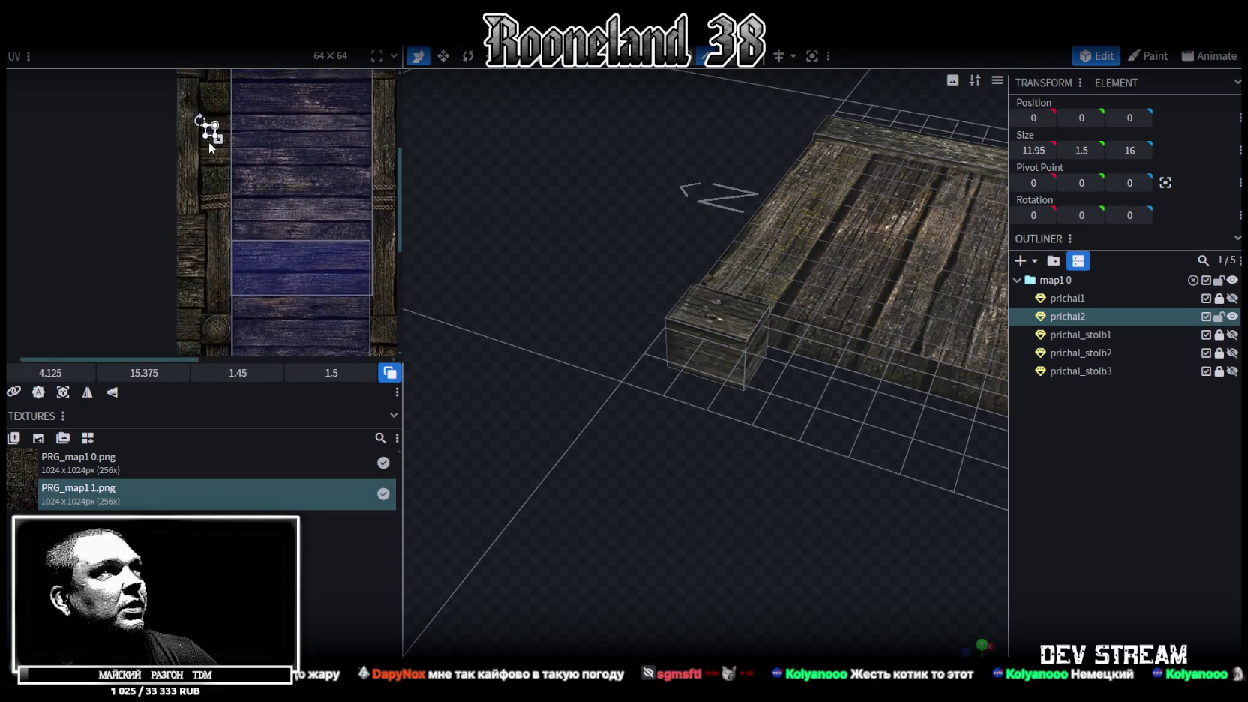
Step: Move that face's UV to the atlas's left edge and enlarge it to about double size
{"action": "left_click_drag", "start_coordinate": [325, 229], "coordinate": [172, 161]}
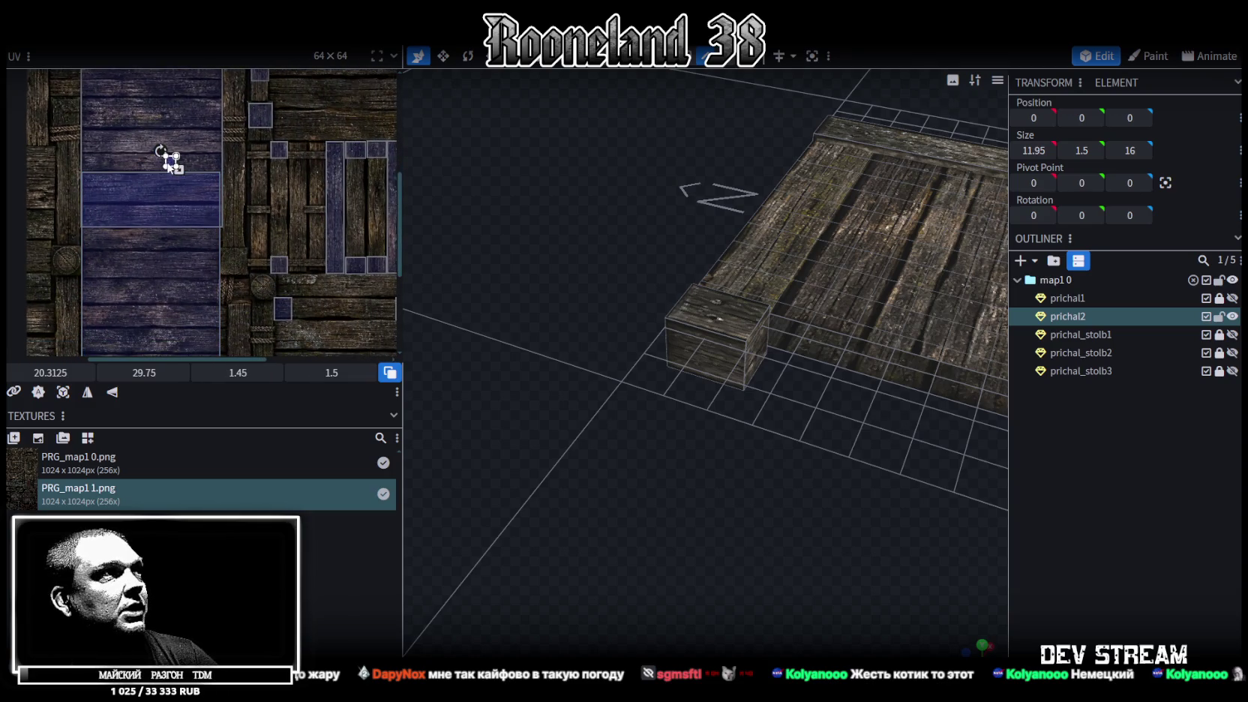
{"action": "left_click_drag", "start_coordinate": [250, 204], "coordinate": [319, 307]}
{"action": "mouse_move", "coordinate": [323, 308]}
{"action": "middle_mouse_down"}
{"action": "mouse_move", "coordinate": [313, 175]}
{"action": "mouse_move", "coordinate": [340, 177]}
{"action": "mouse_move", "coordinate": [373, 262]}
{"action": "middle_mouse_up"}
{"action": "mouse_move", "coordinate": [341, 256]}
{"action": "left_mouse_down"}
{"action": "mouse_move", "coordinate": [314, 281]}
{"action": "mouse_move", "coordinate": [72, 263]}
{"action": "mouse_move", "coordinate": [75, 238]}
{"action": "left_mouse_up"}
{"action": "scroll", "coordinate": [72, 229], "scroll_direction": "up", "scroll_amount": 5}
{"action": "scroll", "coordinate": [144, 256], "scroll_direction": "up", "scroll_amount": 3}
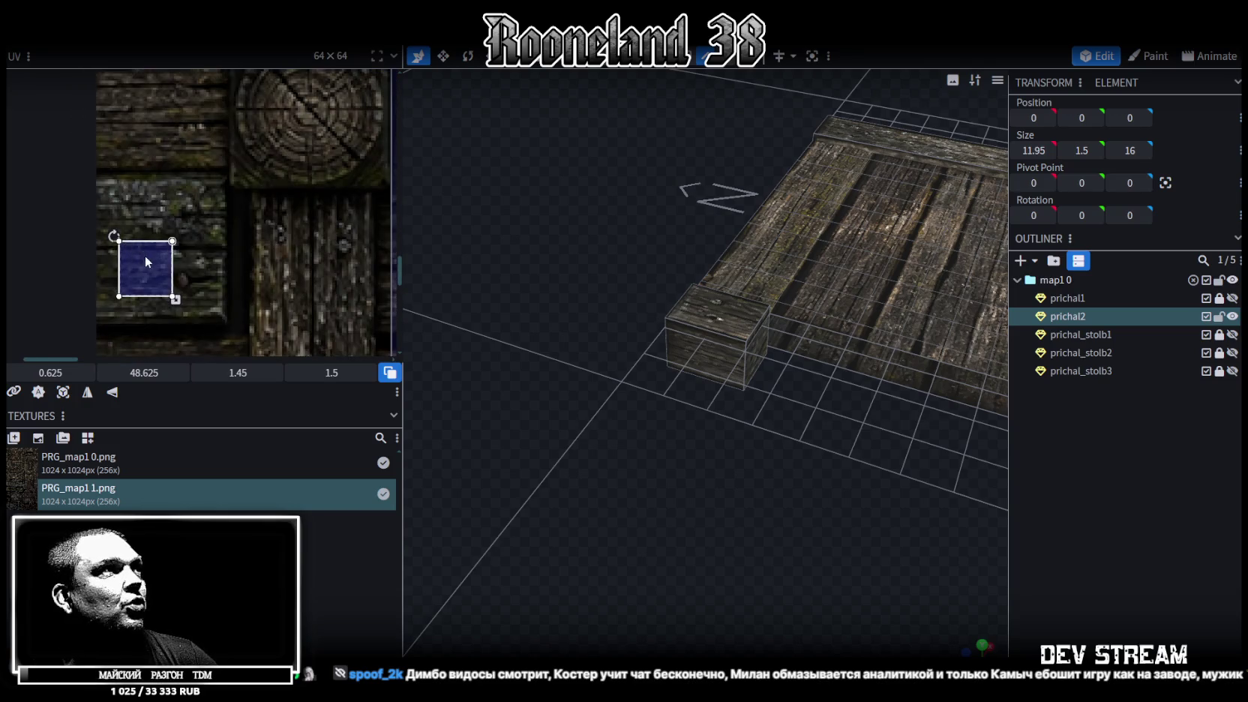
{"action": "left_click_drag", "start_coordinate": [117, 197], "coordinate": [117, 189]}
{"action": "left_click_drag", "start_coordinate": [153, 232], "coordinate": [229, 307]}
{"action": "left_click_drag", "start_coordinate": [166, 253], "coordinate": [169, 261]}
{"action": "scroll", "coordinate": [174, 252], "scroll_direction": "down", "scroll_amount": 2}
{"action": "scroll", "coordinate": [187, 247], "scroll_direction": "down", "scroll_amount": 2}
{"action": "scroll", "coordinate": [195, 237], "scroll_direction": "down", "scroll_amount": 1}
Step: Map another face onto the plank strip at 49.4062, 27.5813, sized 2.8875 × 2.4141
{"action": "left_click", "coordinate": [198, 203]}
{"action": "scroll", "coordinate": [199, 197], "scroll_direction": "up", "scroll_amount": 3}
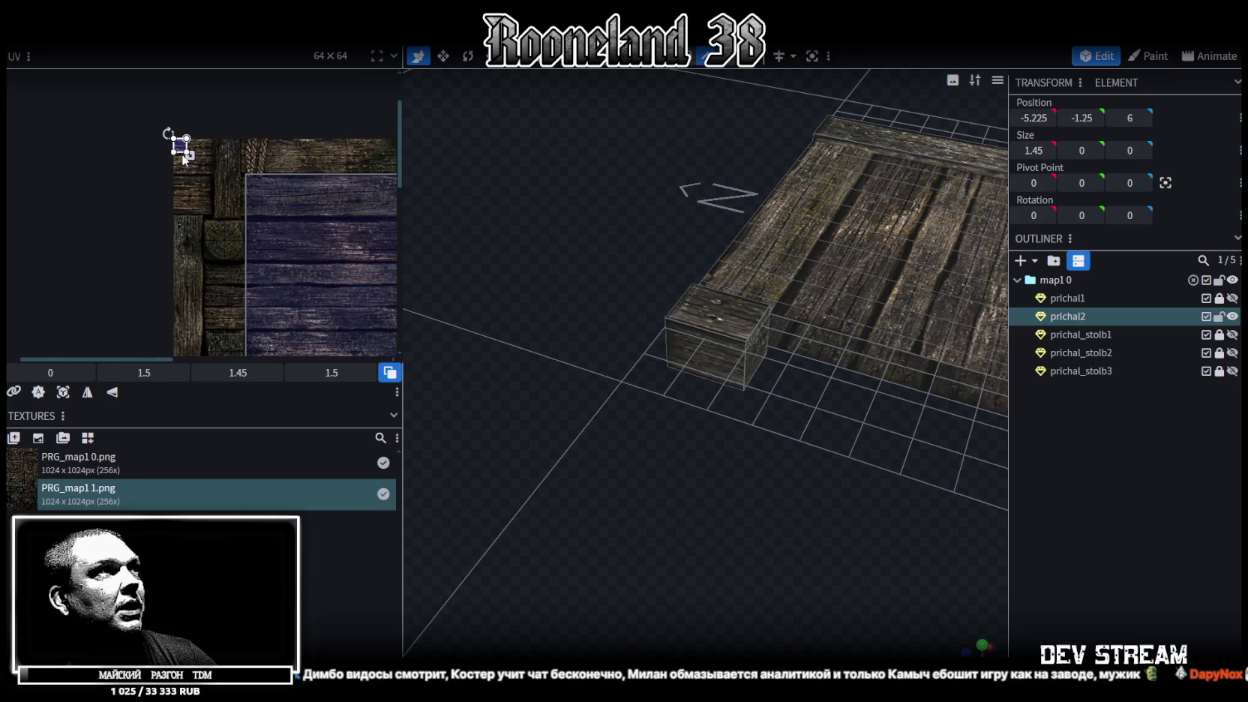
{"action": "middle_click_drag", "start_coordinate": [222, 344], "coordinate": [210, 99]}
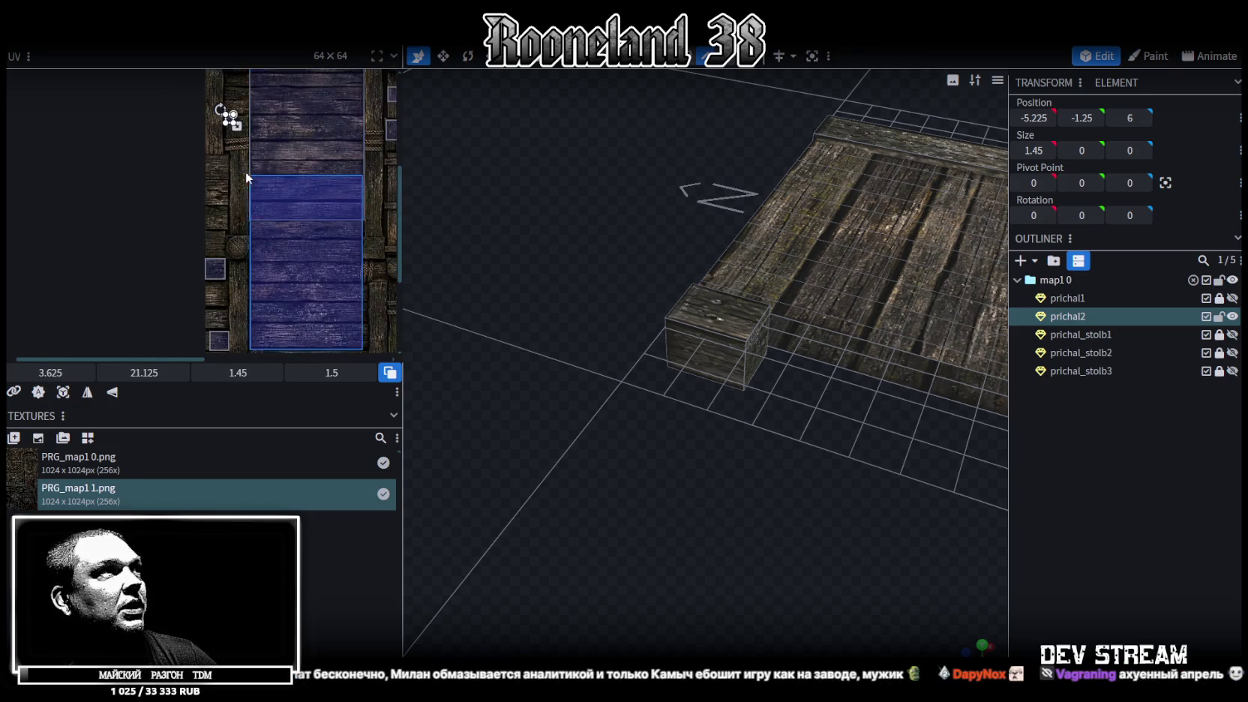
{"action": "left_click_drag", "start_coordinate": [213, 90], "coordinate": [202, 200]}
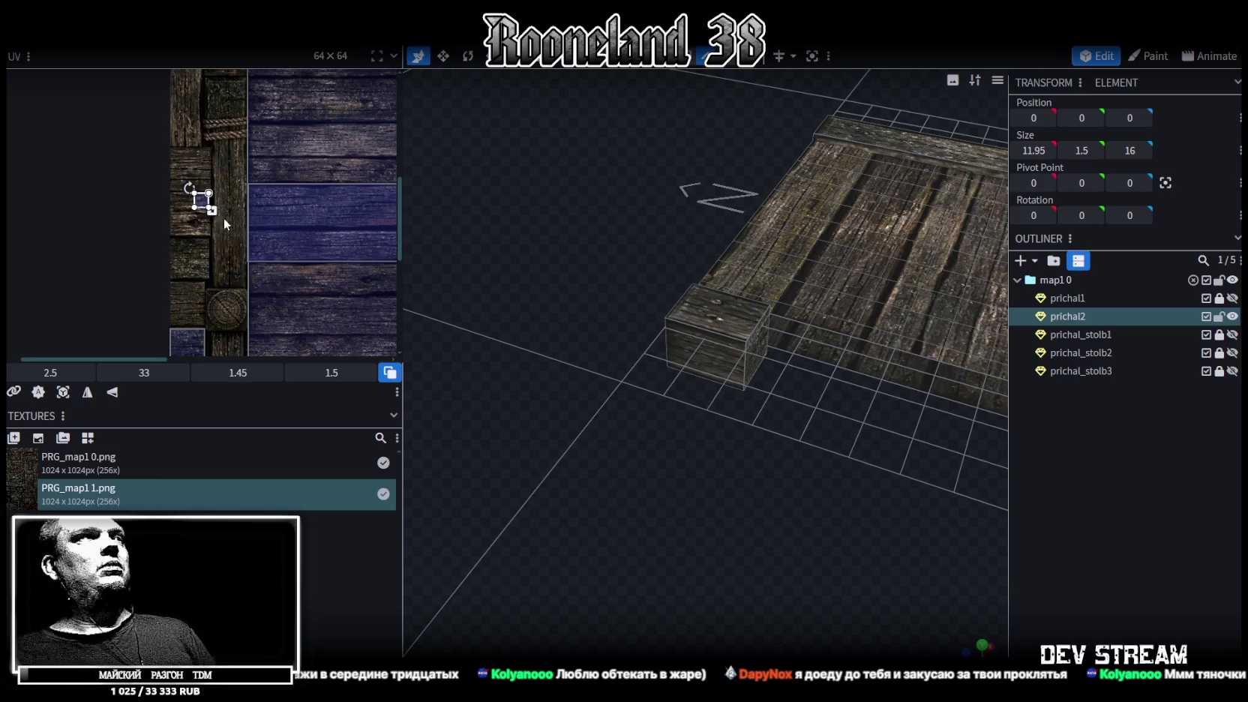
{"action": "scroll", "coordinate": [212, 209], "scroll_direction": "up", "scroll_amount": 2}
{"action": "scroll", "coordinate": [218, 208], "scroll_direction": "up", "scroll_amount": 2}
{"action": "mouse_move", "coordinate": [199, 147]}
{"action": "left_mouse_down"}
{"action": "mouse_move", "coordinate": [192, 137]}
{"action": "mouse_move", "coordinate": [274, 219]}
{"action": "left_mouse_up"}
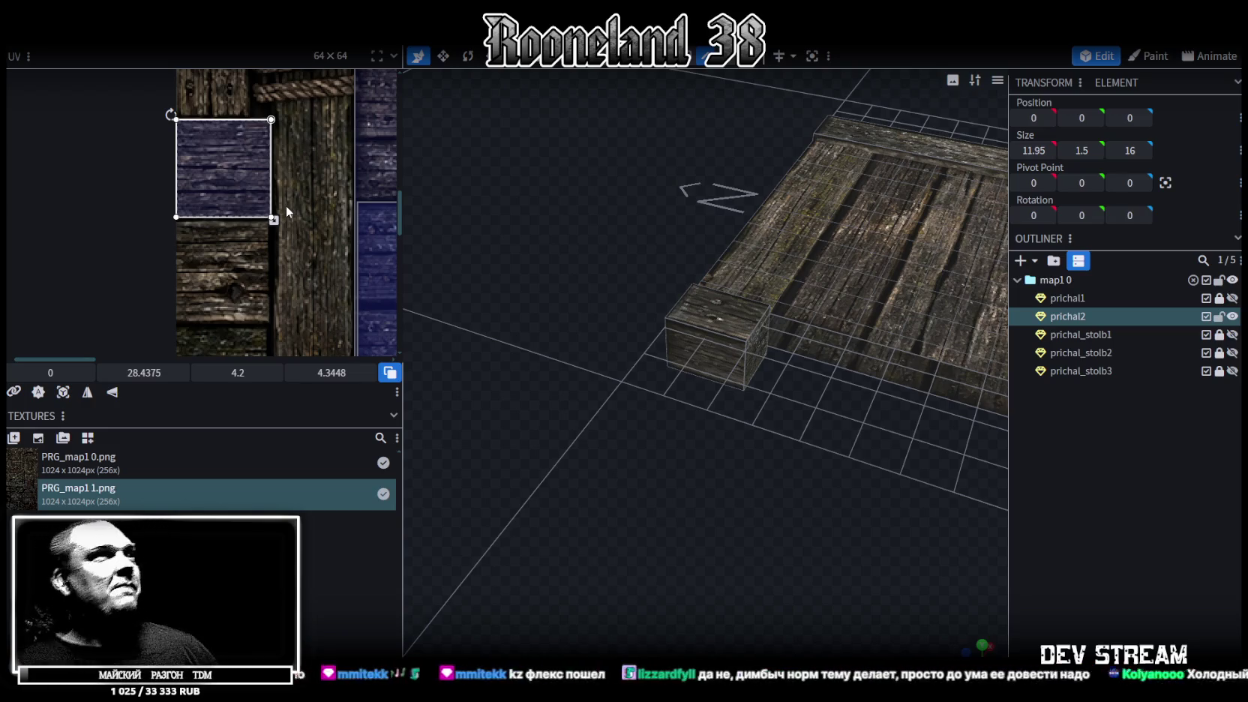
Step: View the corner block and dock up close, then reselect the corner block
{"action": "scroll", "coordinate": [483, 339], "scroll_direction": "up", "scroll_amount": 3}
{"action": "mouse_move", "coordinate": [499, 402]}
{"action": "left_mouse_down"}
{"action": "mouse_move", "coordinate": [580, 414]}
{"action": "mouse_move", "coordinate": [659, 315]}
{"action": "mouse_move", "coordinate": [648, 312]}
{"action": "left_mouse_up"}
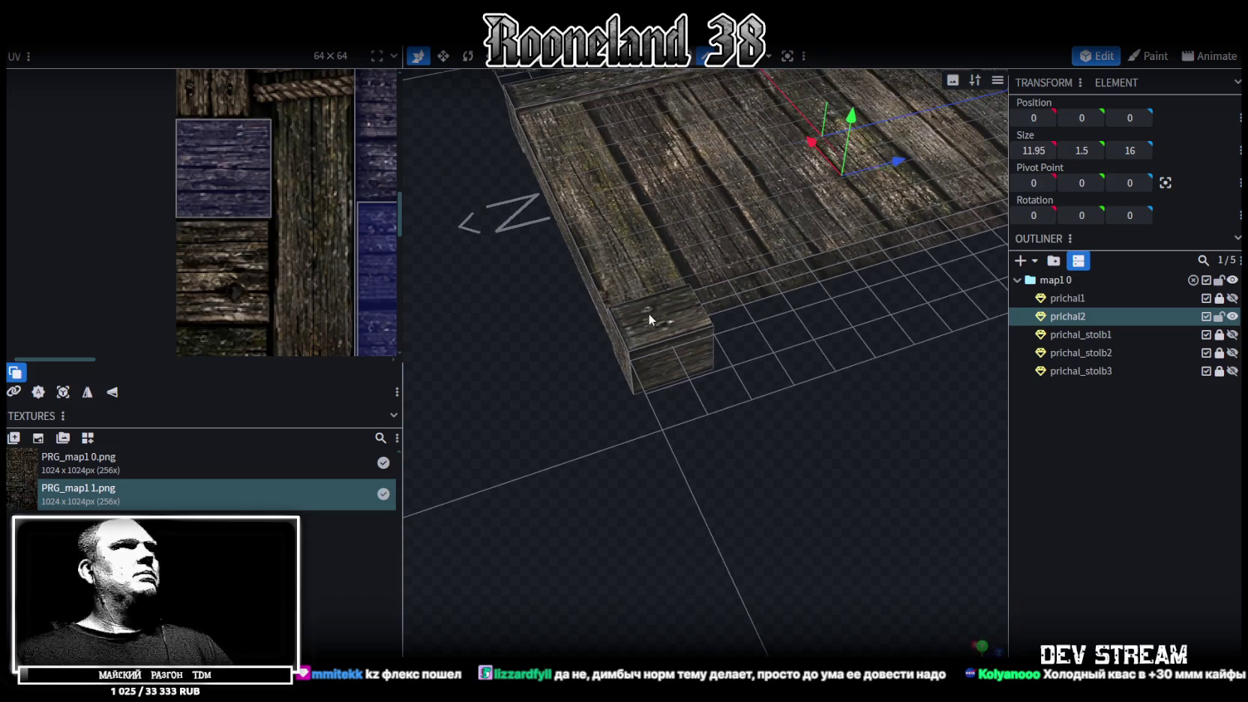
{"action": "scroll", "coordinate": [291, 256], "scroll_direction": "down", "scroll_amount": 3}
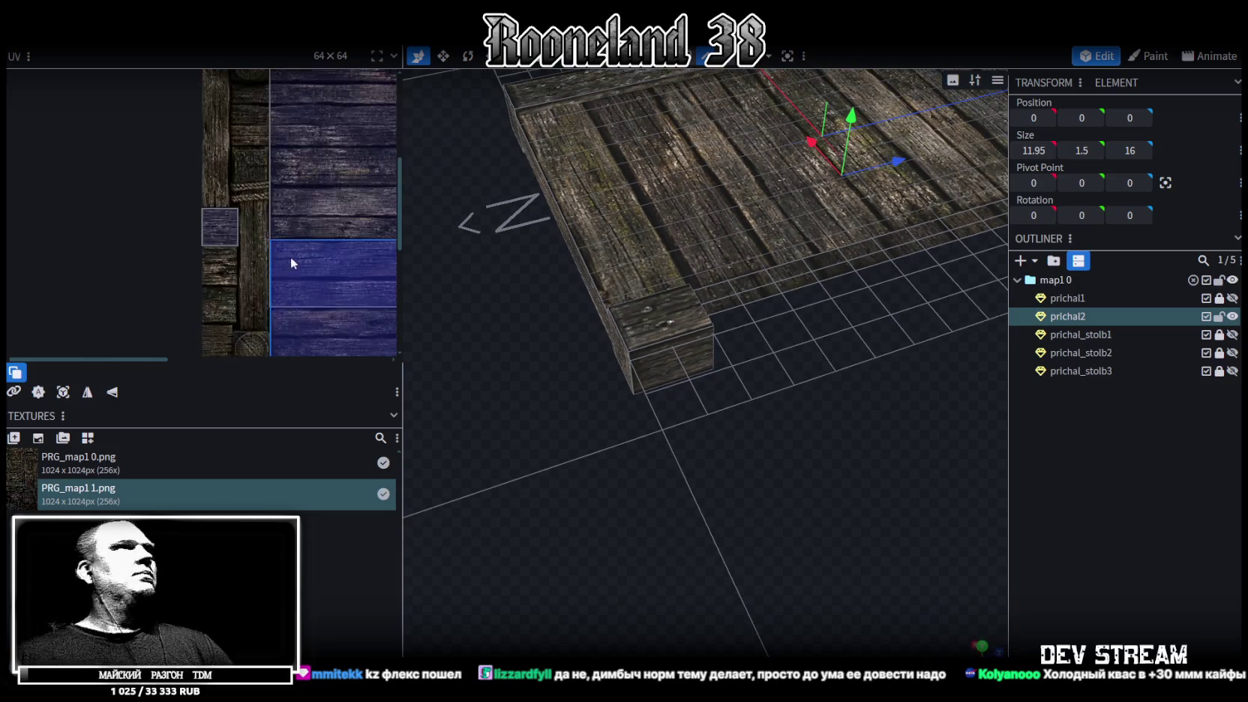
{"action": "scroll", "coordinate": [198, 253], "scroll_direction": "down", "scroll_amount": 2}
{"action": "scroll", "coordinate": [294, 298], "scroll_direction": "up", "scroll_amount": 3}
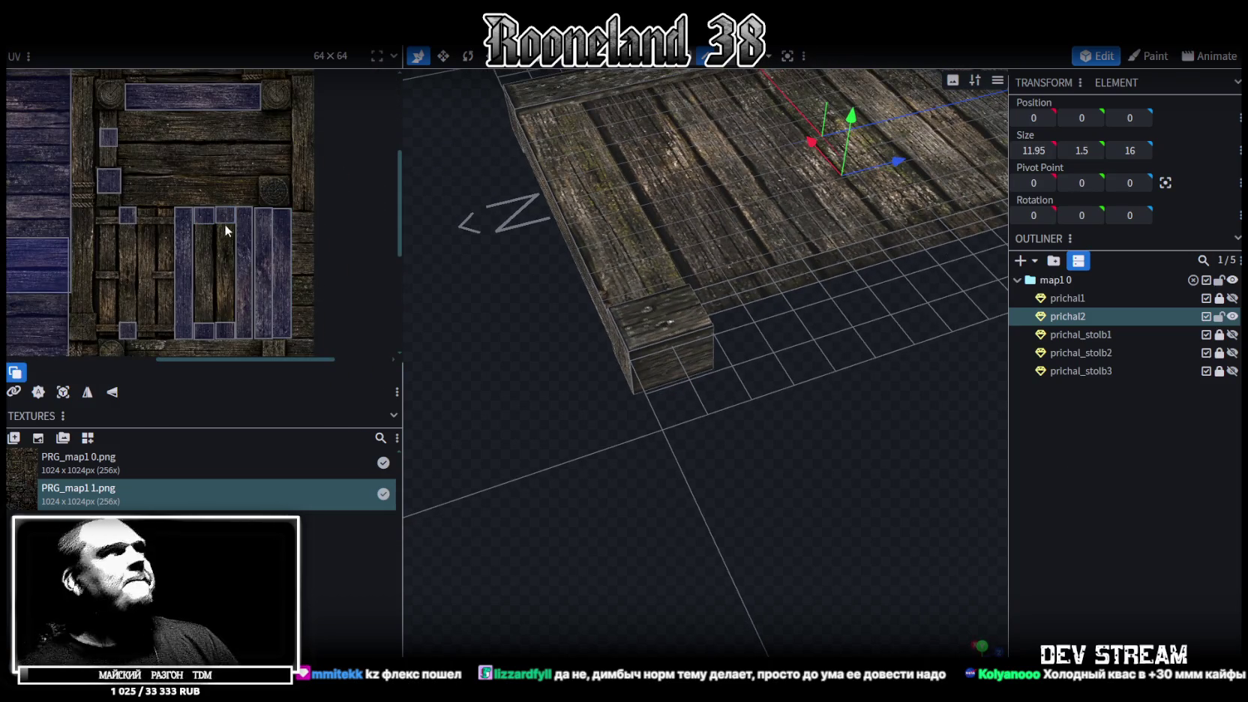
{"action": "scroll", "coordinate": [211, 213], "scroll_direction": "up", "scroll_amount": 1}
{"action": "scroll", "coordinate": [218, 220], "scroll_direction": "up", "scroll_amount": 2}
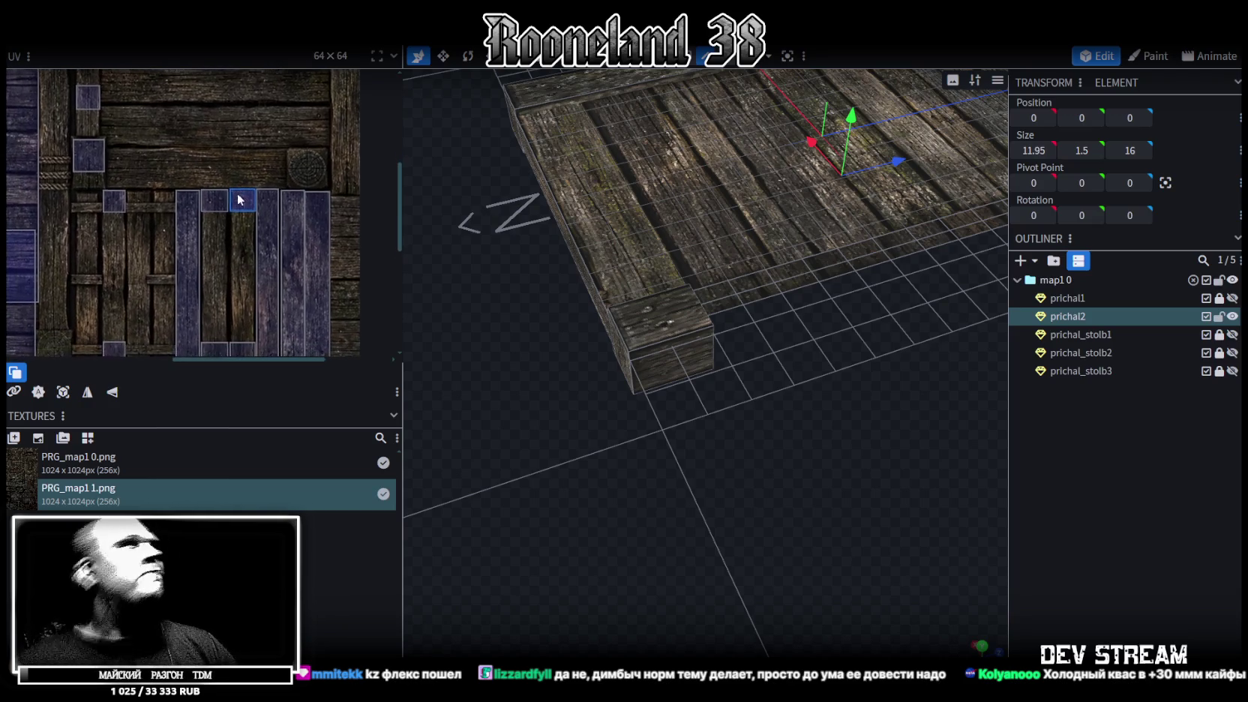
{"action": "left_click", "coordinate": [217, 197]}
{"action": "scroll", "coordinate": [141, 78], "scroll_direction": "down", "scroll_amount": 2}
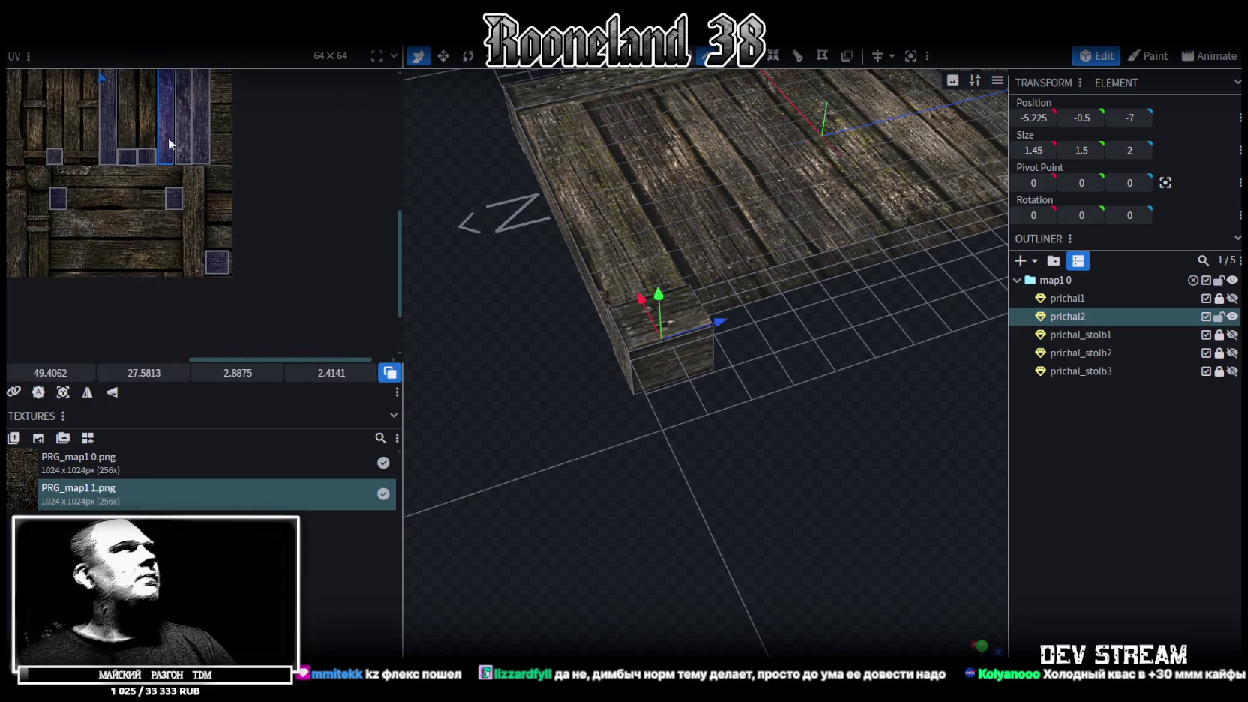
Step: Move the corner block's two face UVs onto the beam area of the atlas and enlarge them
{"action": "scroll", "coordinate": [221, 174], "scroll_direction": "down", "scroll_amount": 1}
{"action": "left_click_drag", "start_coordinate": [193, 122], "coordinate": [170, 298]}
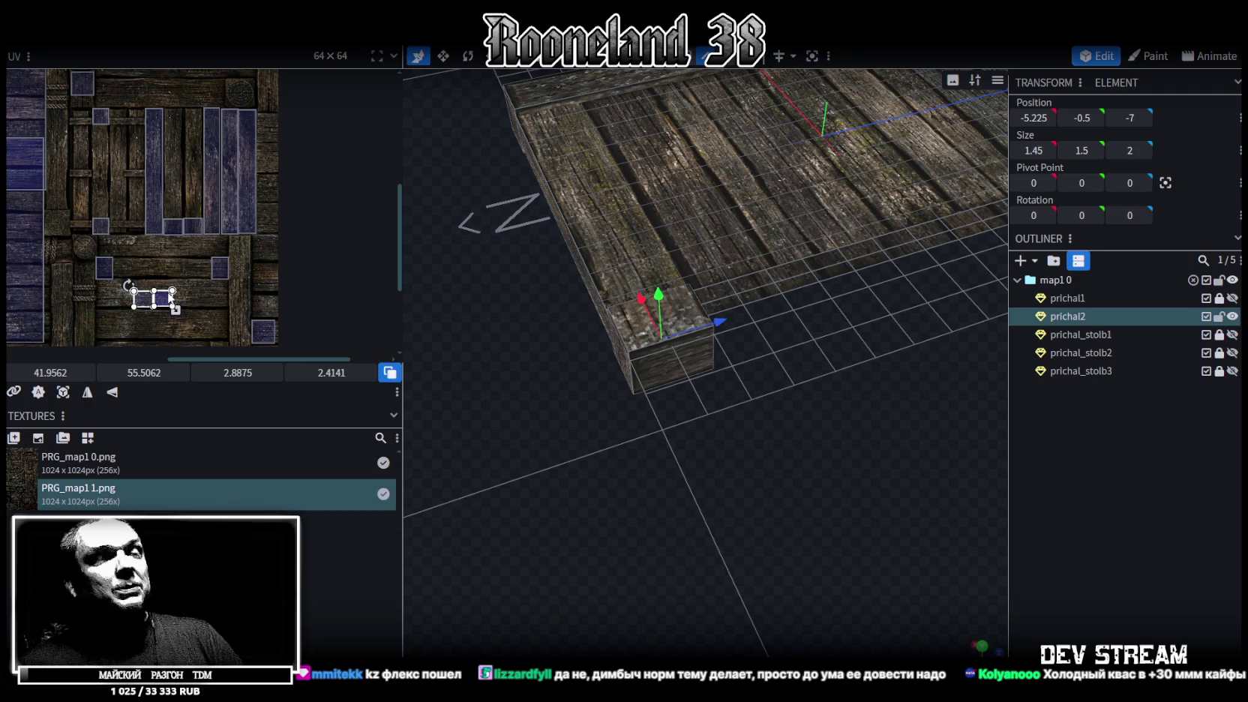
{"action": "scroll", "coordinate": [187, 292], "scroll_direction": "up", "scroll_amount": 2}
{"action": "middle_click_drag", "start_coordinate": [188, 298], "coordinate": [171, 229]}
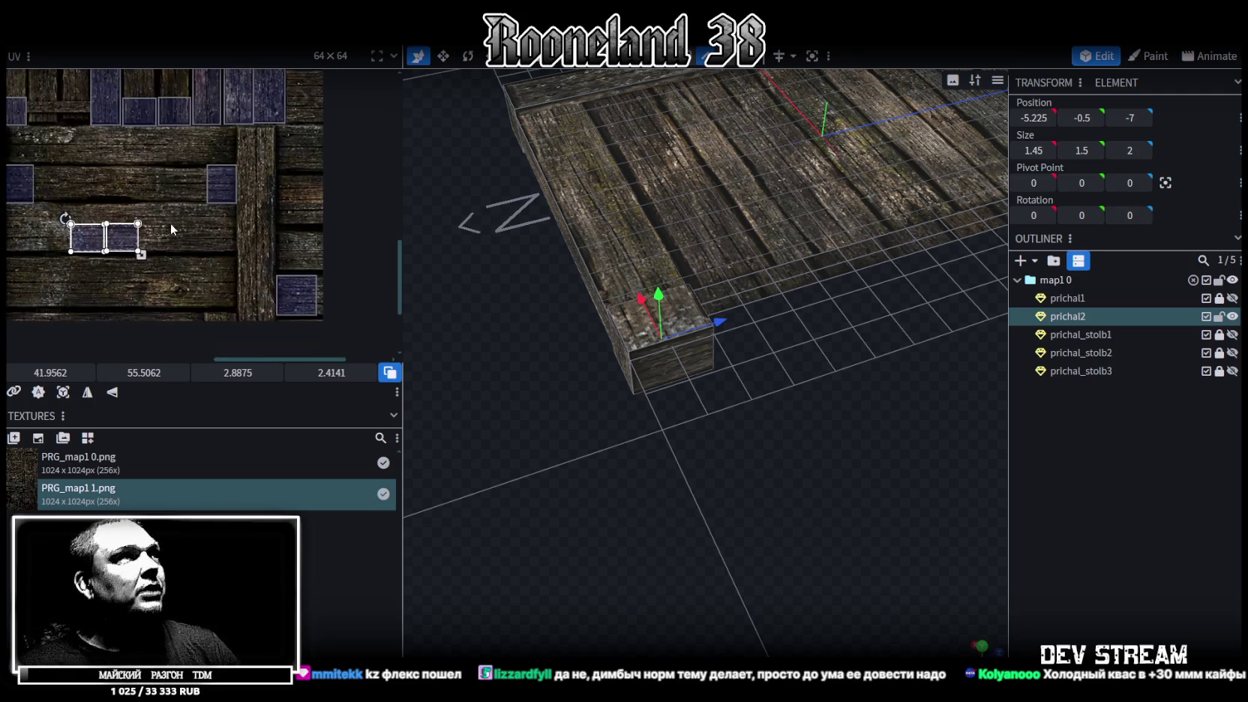
{"action": "left_click_drag", "start_coordinate": [113, 253], "coordinate": [278, 255]}
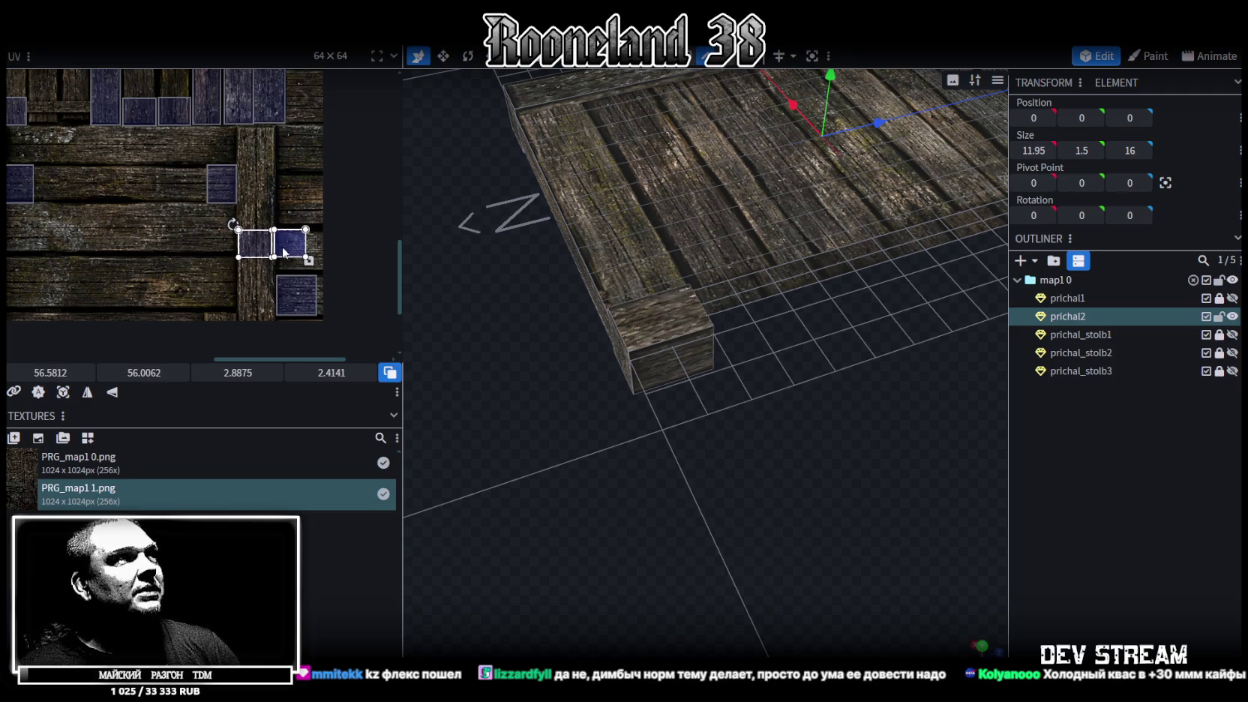
{"action": "scroll", "coordinate": [279, 249], "scroll_direction": "up", "scroll_amount": 2}
{"action": "mouse_move", "coordinate": [326, 265]}
{"action": "left_mouse_down"}
{"action": "mouse_move", "coordinate": [364, 281]}
{"action": "mouse_move", "coordinate": [239, 241]}
{"action": "mouse_move", "coordinate": [299, 274]}
{"action": "left_mouse_up"}
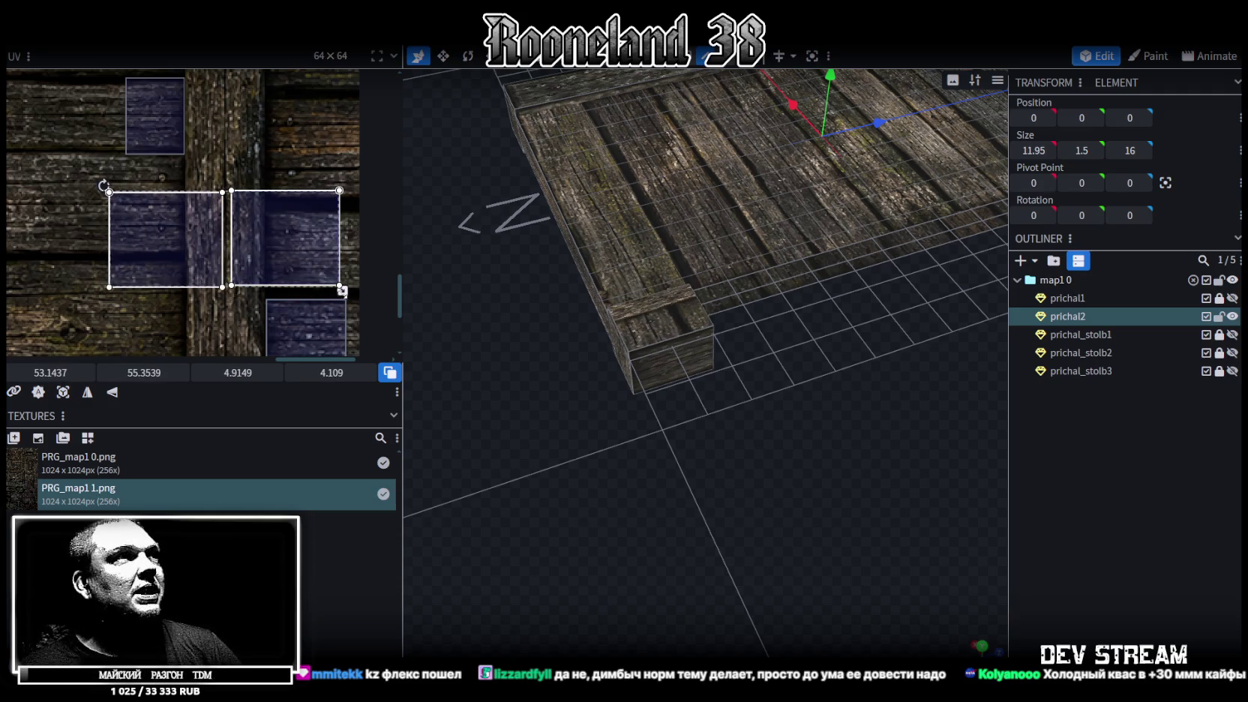
Step: Shift one face's UV right and up on its own, widening it slightly
{"action": "left_click_drag", "start_coordinate": [240, 229], "coordinate": [299, 253]}
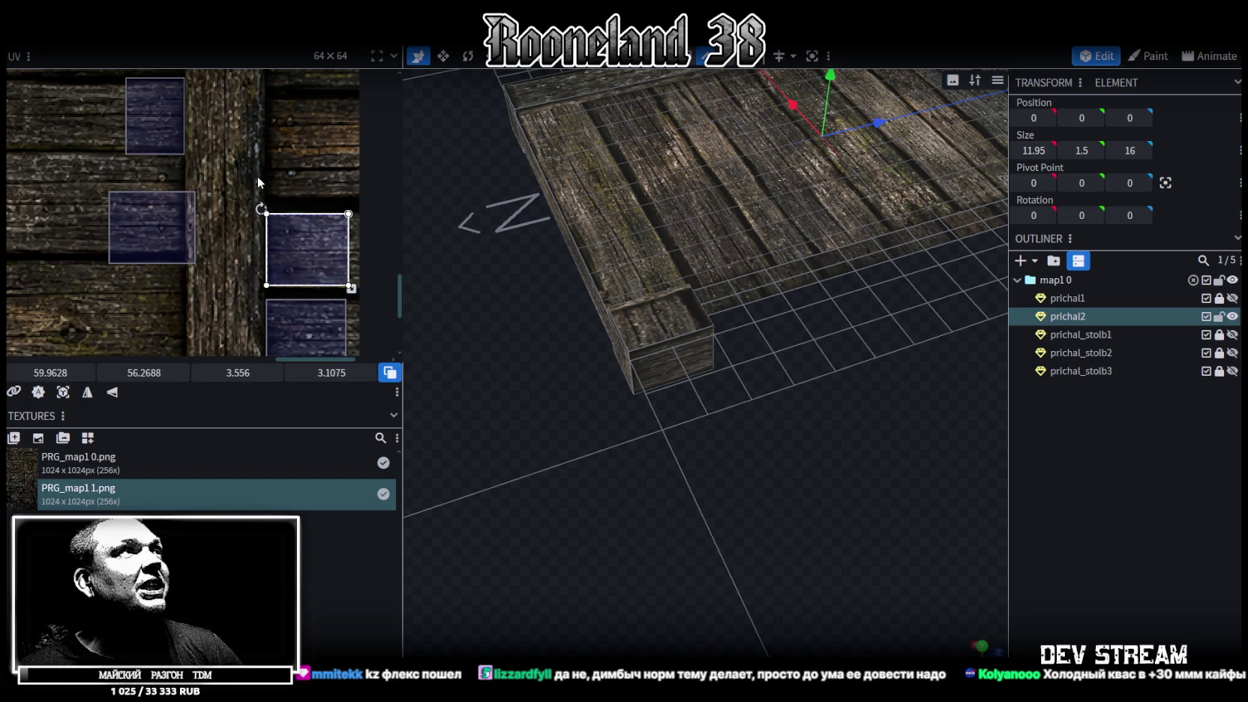
{"action": "scroll", "coordinate": [300, 253], "scroll_direction": "down", "scroll_amount": 2}
{"action": "mouse_move", "coordinate": [297, 299]}
{"action": "left_mouse_down"}
{"action": "mouse_move", "coordinate": [299, 172]}
{"action": "mouse_move", "coordinate": [280, 188]}
{"action": "left_mouse_up"}
{"action": "scroll", "coordinate": [299, 171], "scroll_direction": "up", "scroll_amount": 2}
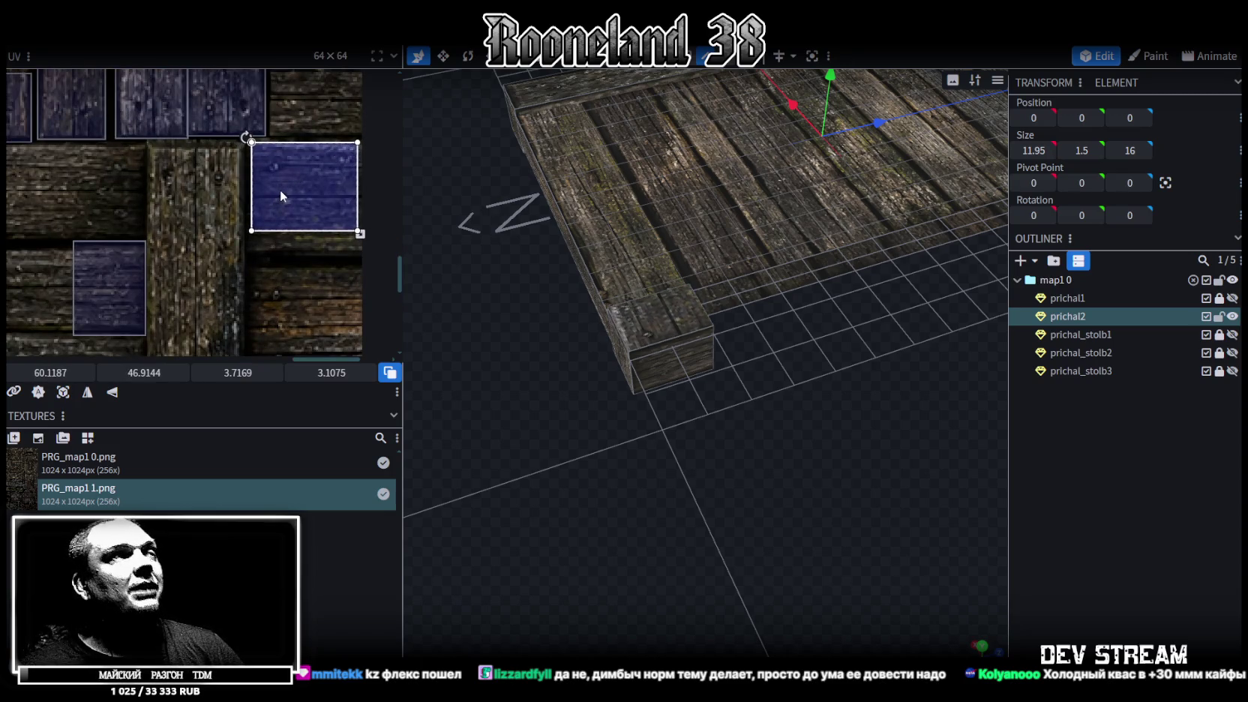
{"action": "scroll", "coordinate": [302, 162], "scroll_direction": "down", "scroll_amount": 2}
Step: Rotate the face UV a quarter turn and nudge it to 59.9422, 46.8346 at 3.3575 × 4.0159
{"action": "right_click_drag", "start_coordinate": [304, 169], "coordinate": [314, 283]}
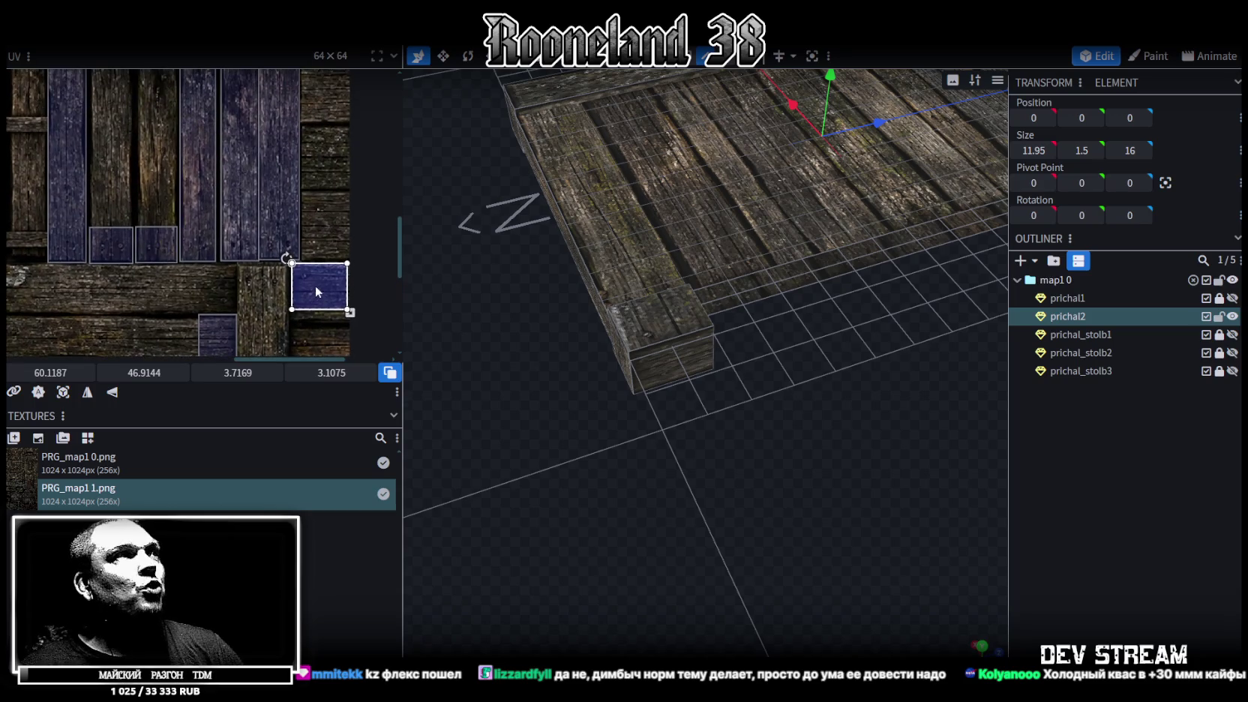
{"action": "left_click", "coordinate": [360, 518]}
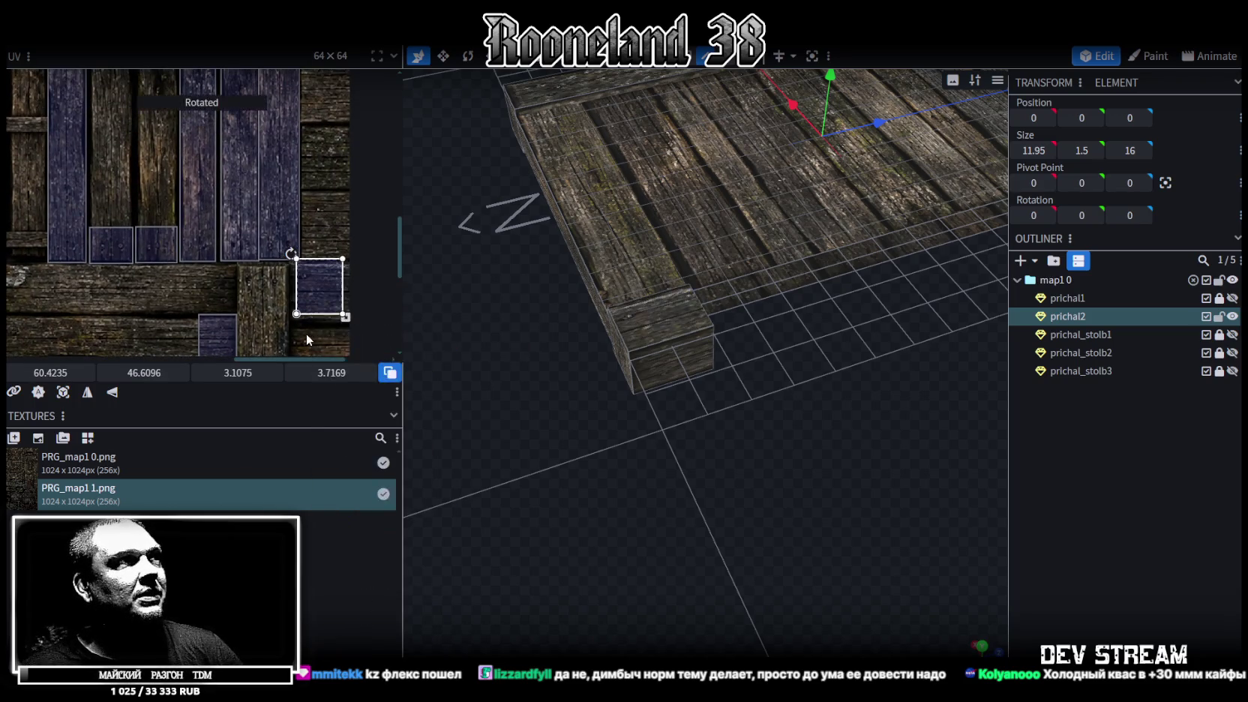
{"action": "scroll", "coordinate": [306, 334], "scroll_direction": "down", "scroll_amount": 1}
{"action": "mouse_move", "coordinate": [318, 272]}
{"action": "left_mouse_down"}
{"action": "mouse_move", "coordinate": [338, 287]}
{"action": "mouse_move", "coordinate": [301, 256]}
{"action": "left_mouse_up"}
{"action": "scroll", "coordinate": [314, 278], "scroll_direction": "up", "scroll_amount": 2}
{"action": "scroll", "coordinate": [318, 289], "scroll_direction": "up", "scroll_amount": 1}
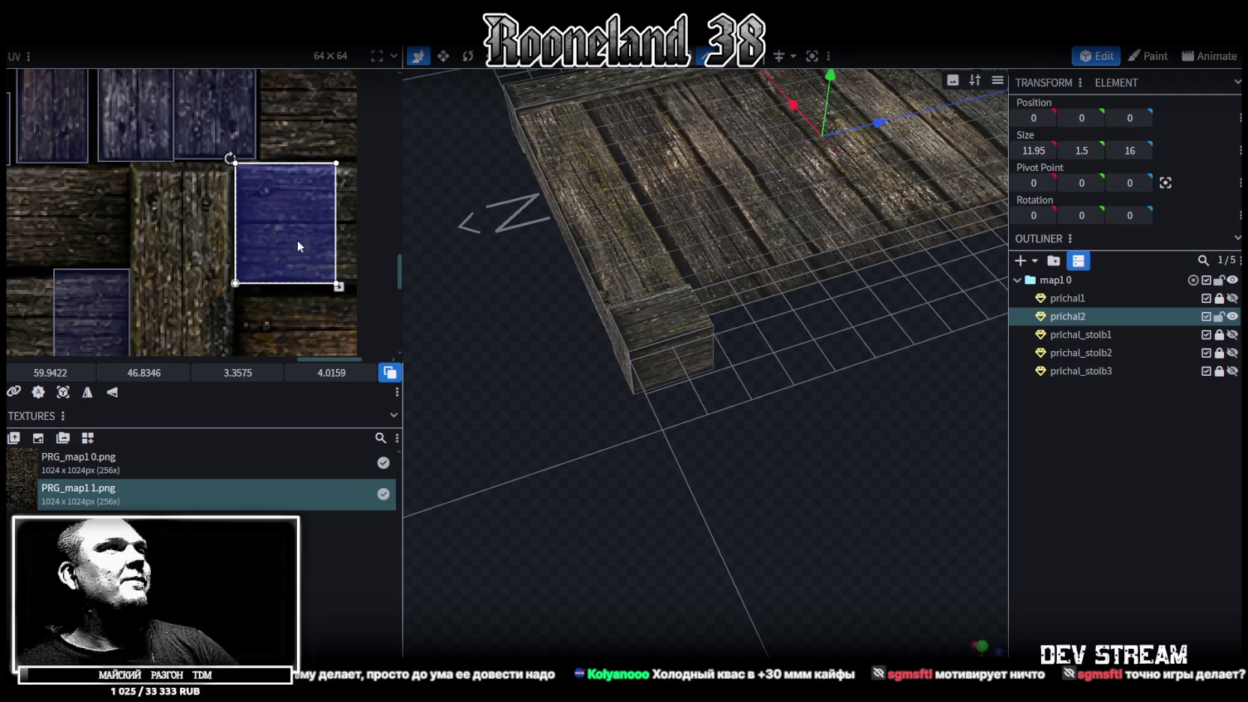
{"action": "scroll", "coordinate": [270, 247], "scroll_direction": "down", "scroll_amount": 1}
{"action": "scroll", "coordinate": [282, 258], "scroll_direction": "down", "scroll_amount": 2}
{"action": "scroll", "coordinate": [292, 270], "scroll_direction": "down", "scroll_amount": 2}
{"action": "scroll", "coordinate": [302, 280], "scroll_direction": "down", "scroll_amount": 1}
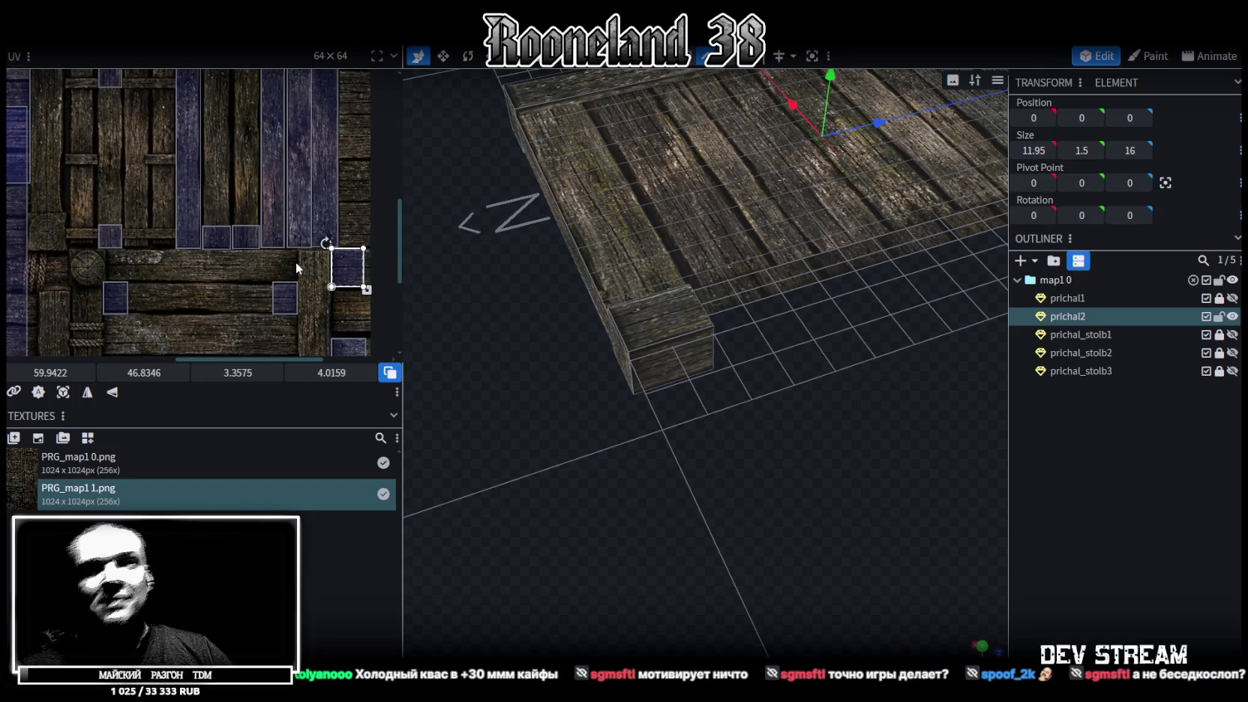
{"action": "scroll", "coordinate": [289, 292], "scroll_direction": "down", "scroll_amount": 1}
{"action": "scroll", "coordinate": [281, 255], "scroll_direction": "down", "scroll_amount": 1}
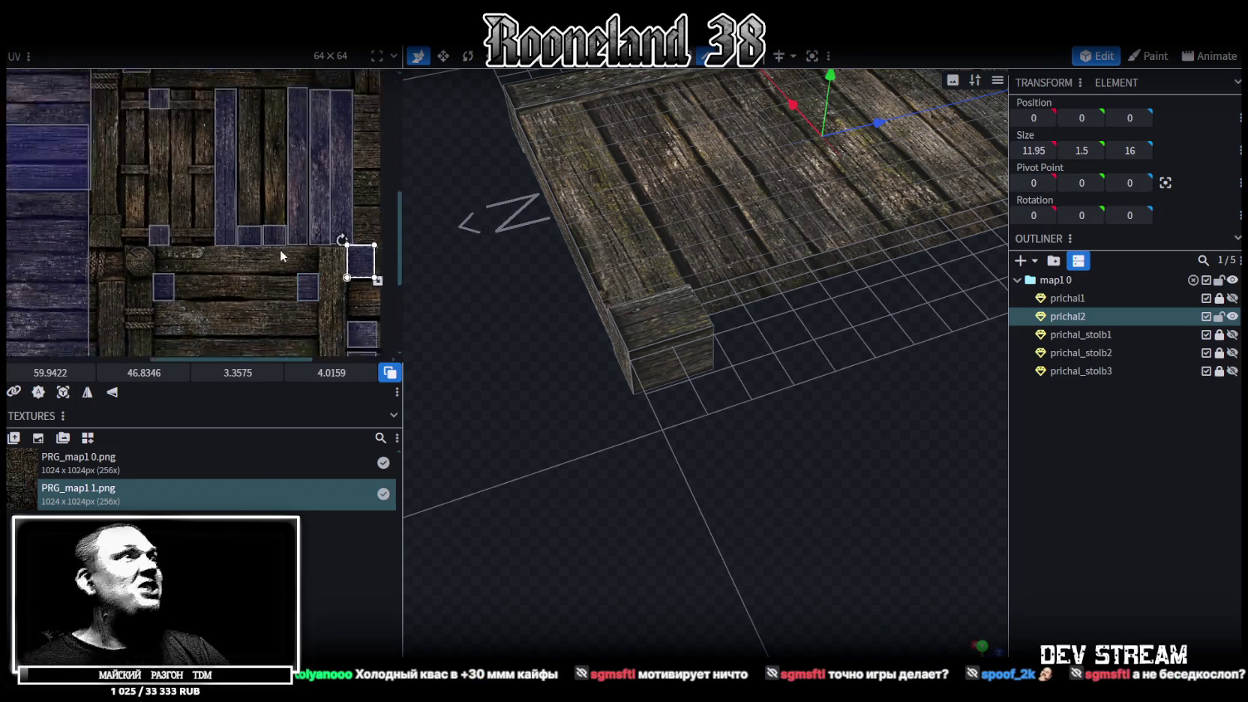
{"action": "scroll", "coordinate": [283, 253], "scroll_direction": "down", "scroll_amount": 1}
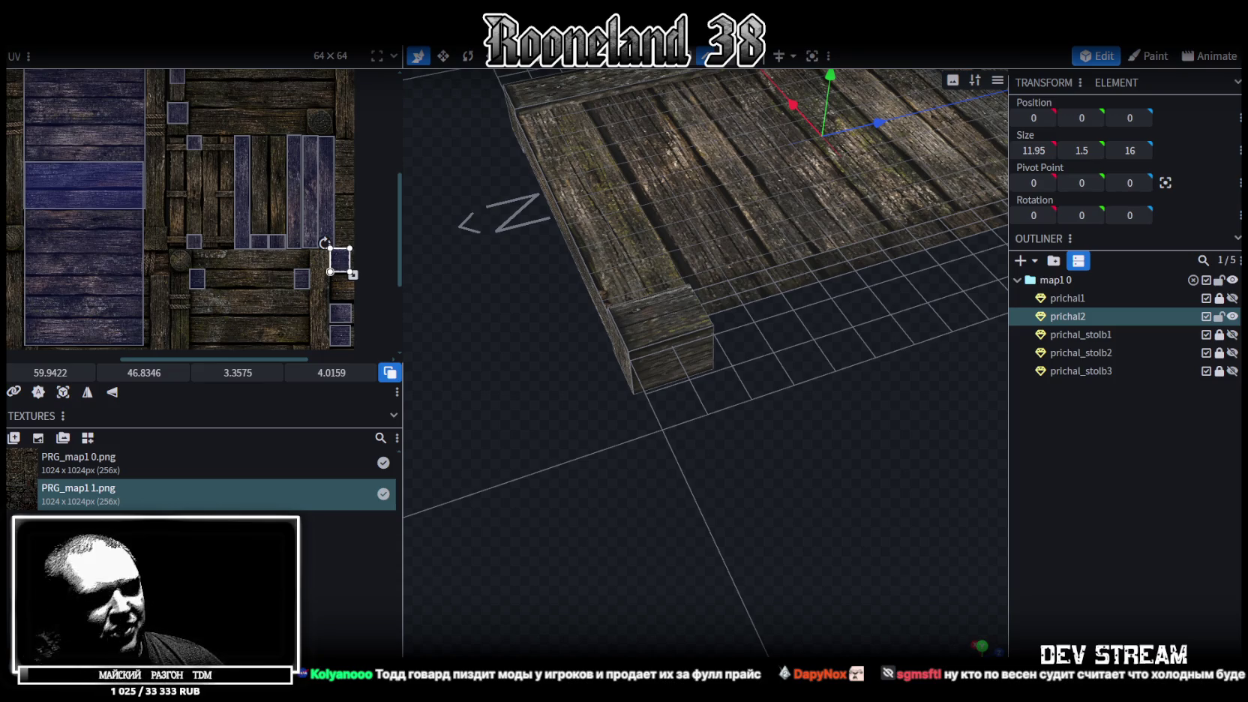
{"action": "key", "text": "ctrl+s"}
Step: Switch to the Unity editor, then minimize everything to reveal the bare desktop
{"action": "key", "text": "alt+Tab"}
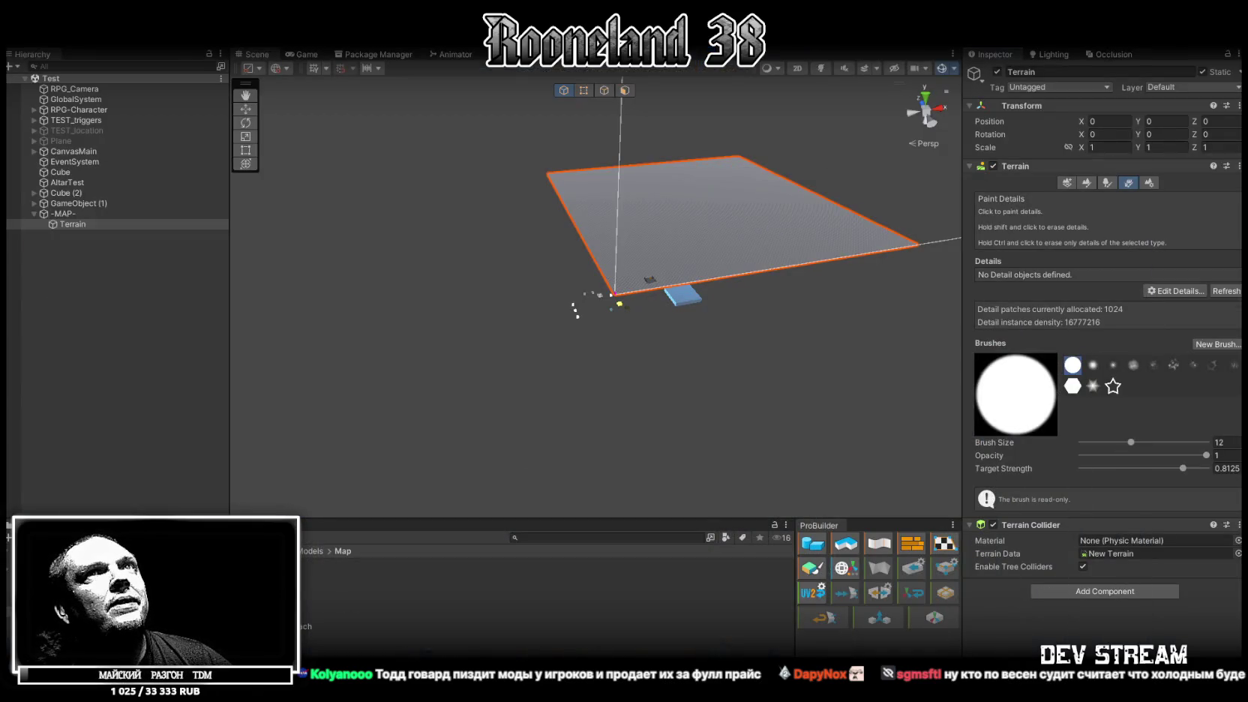
{"action": "key", "text": "super+d"}
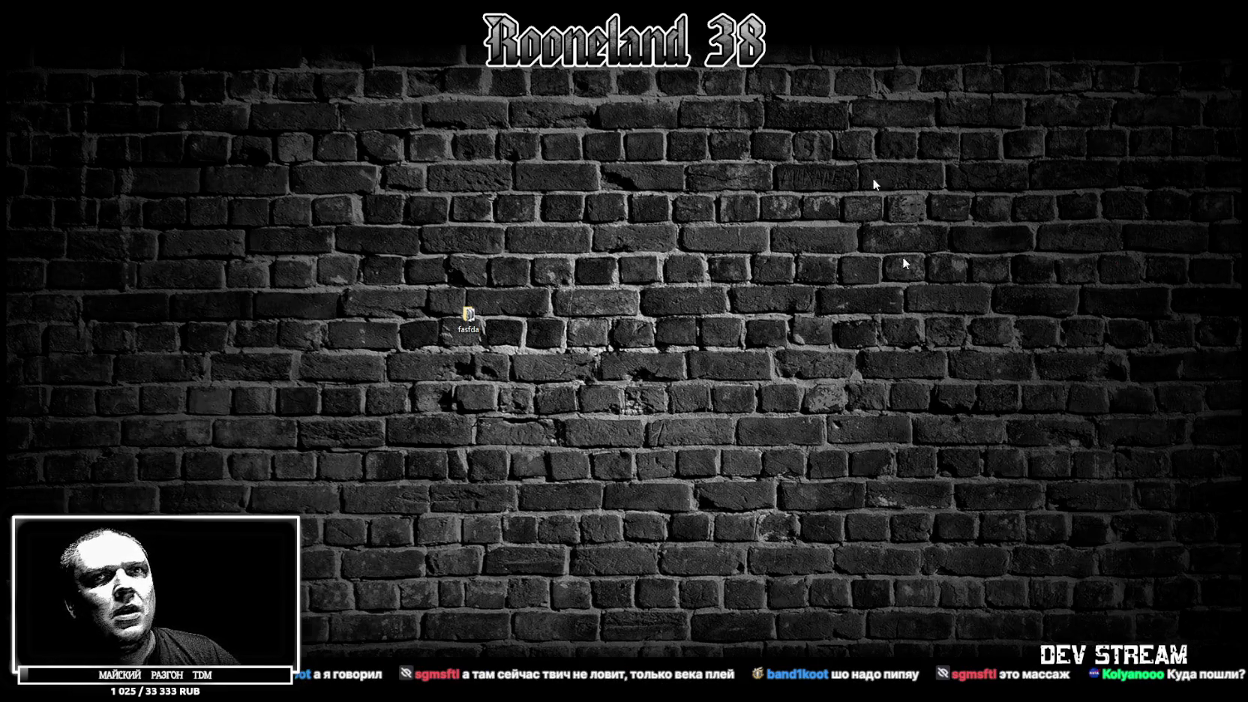
Step: Switch to the browser window with the Asset Store 'race' search results
{"action": "key", "text": "alt+Tab"}
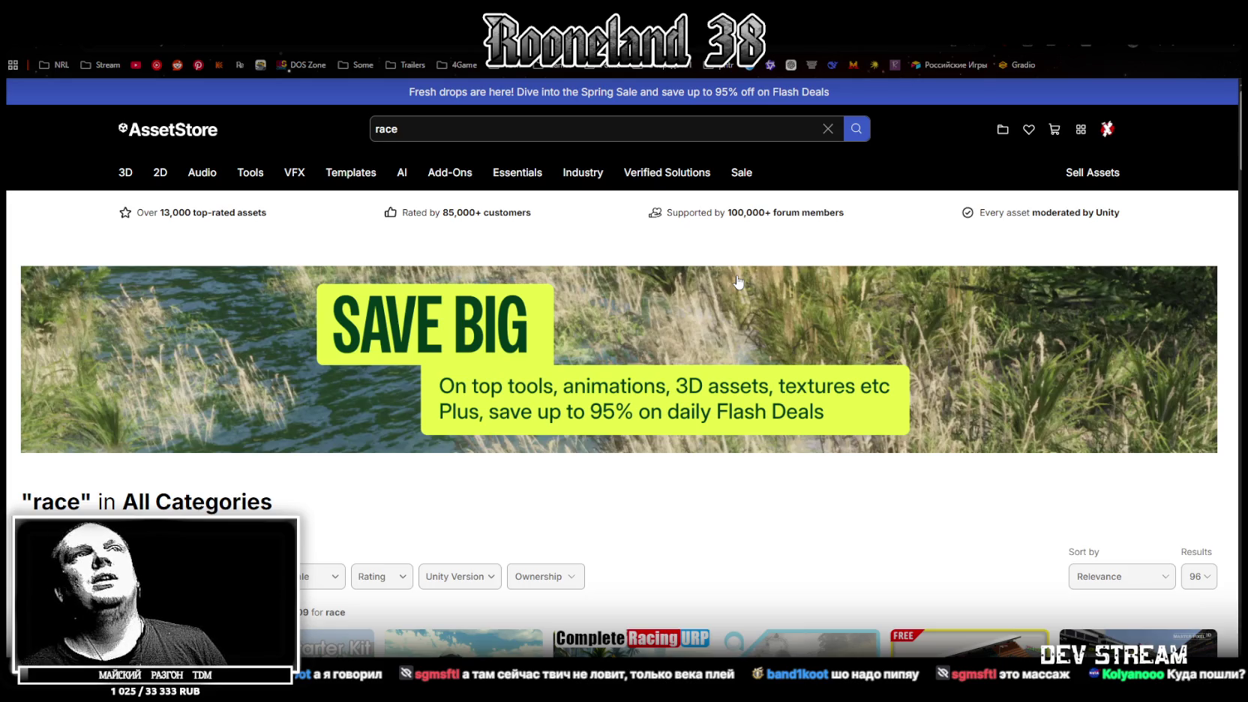
{"action": "mouse_move", "coordinate": [449, 173]}
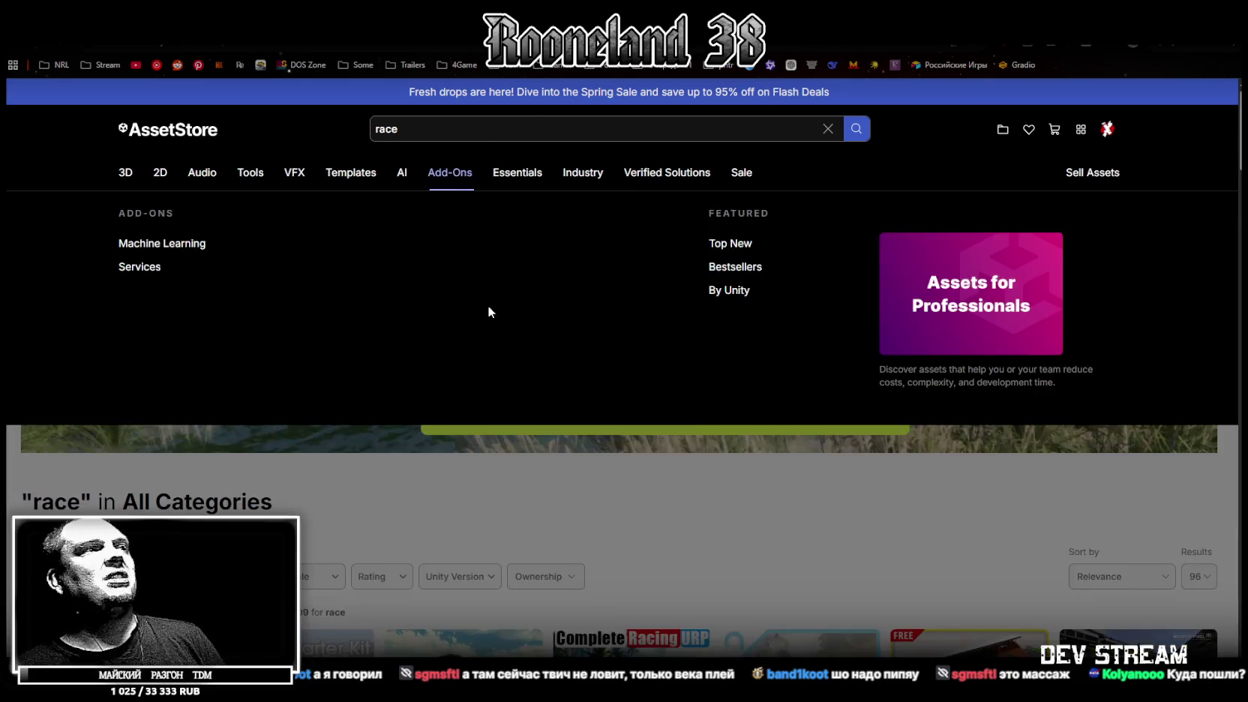
Step: Restrict the 'race' search results to Free assets through the Price filter
{"action": "scroll", "coordinate": [760, 523], "scroll_direction": "down", "scroll_amount": 3}
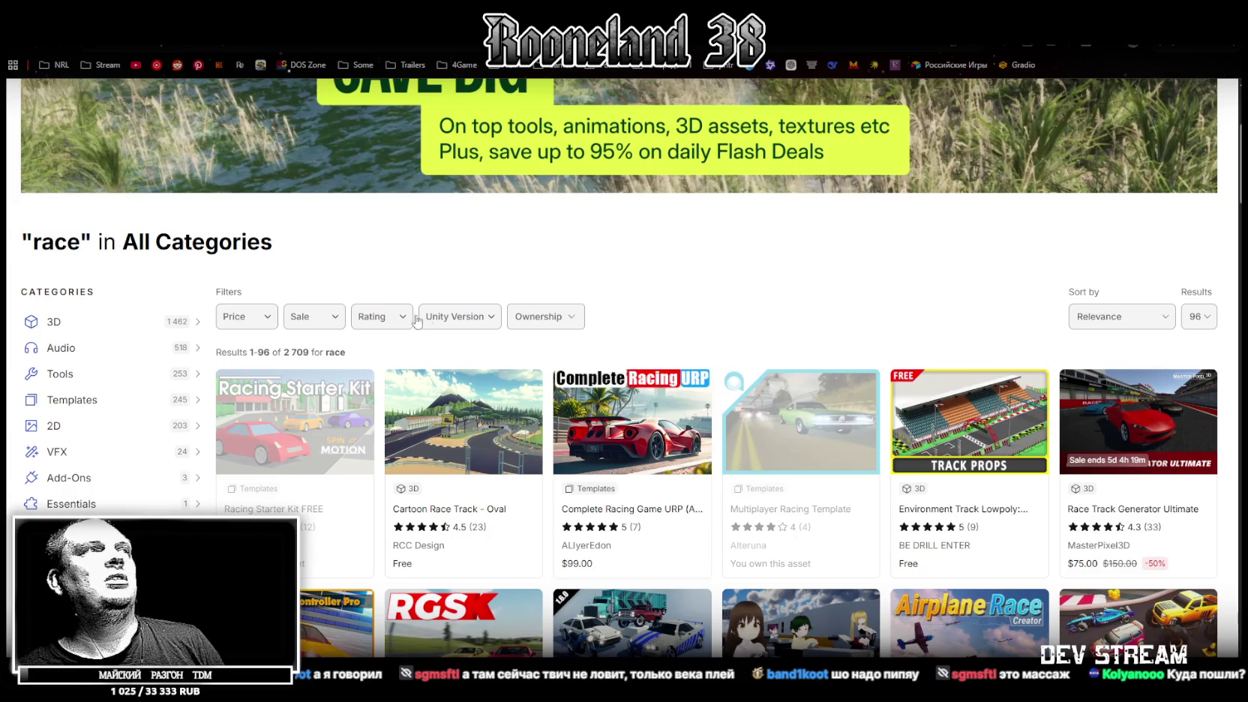
{"action": "left_click", "coordinate": [328, 321]}
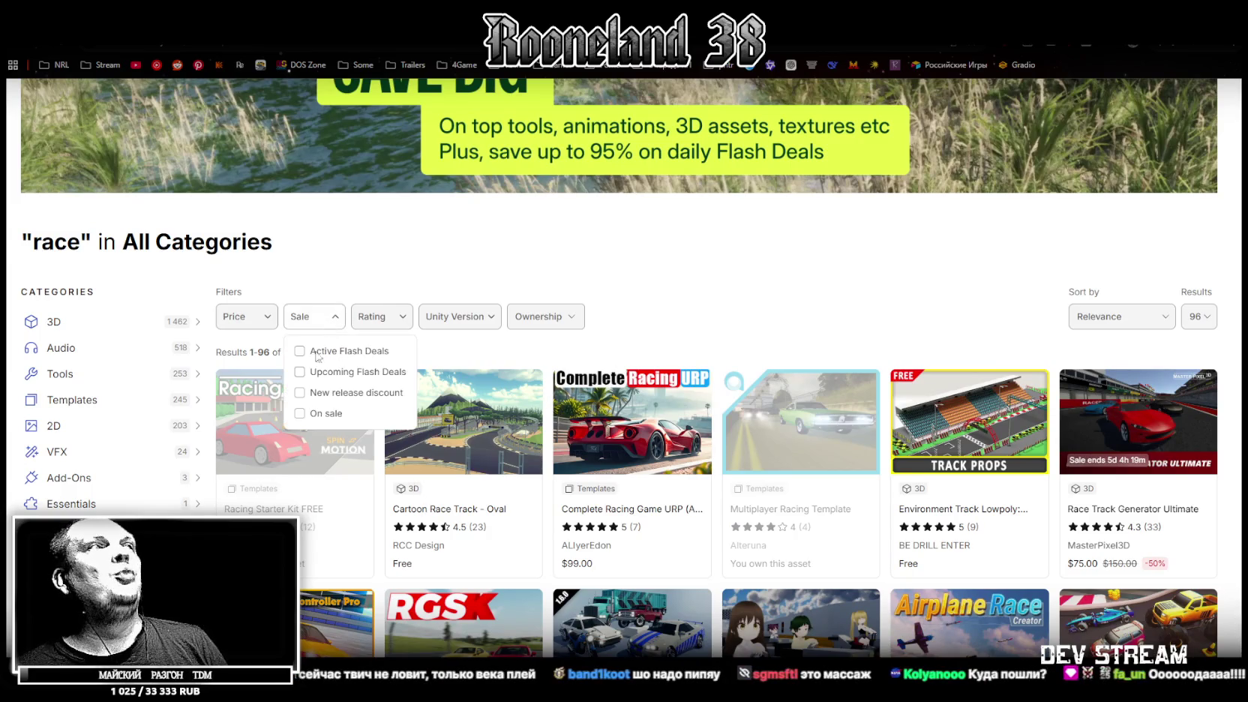
{"action": "left_click", "coordinate": [266, 321]}
{"action": "left_click", "coordinate": [264, 318]}
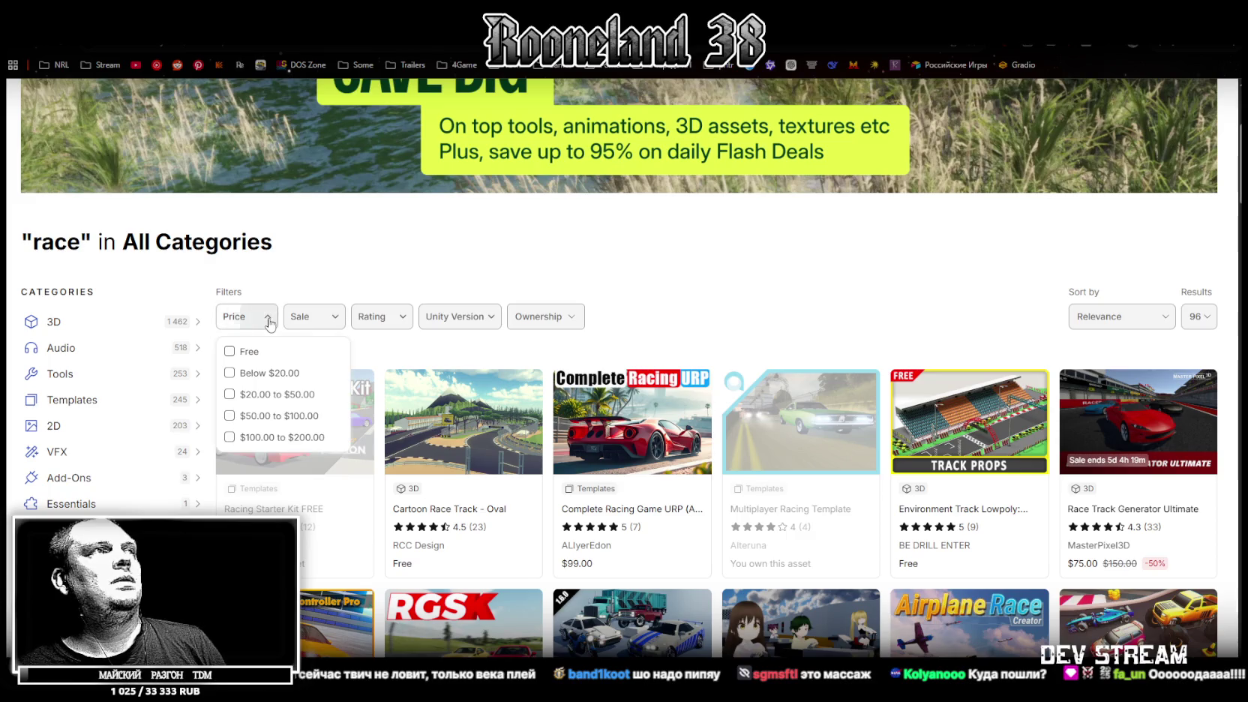
{"action": "left_click", "coordinate": [229, 351]}
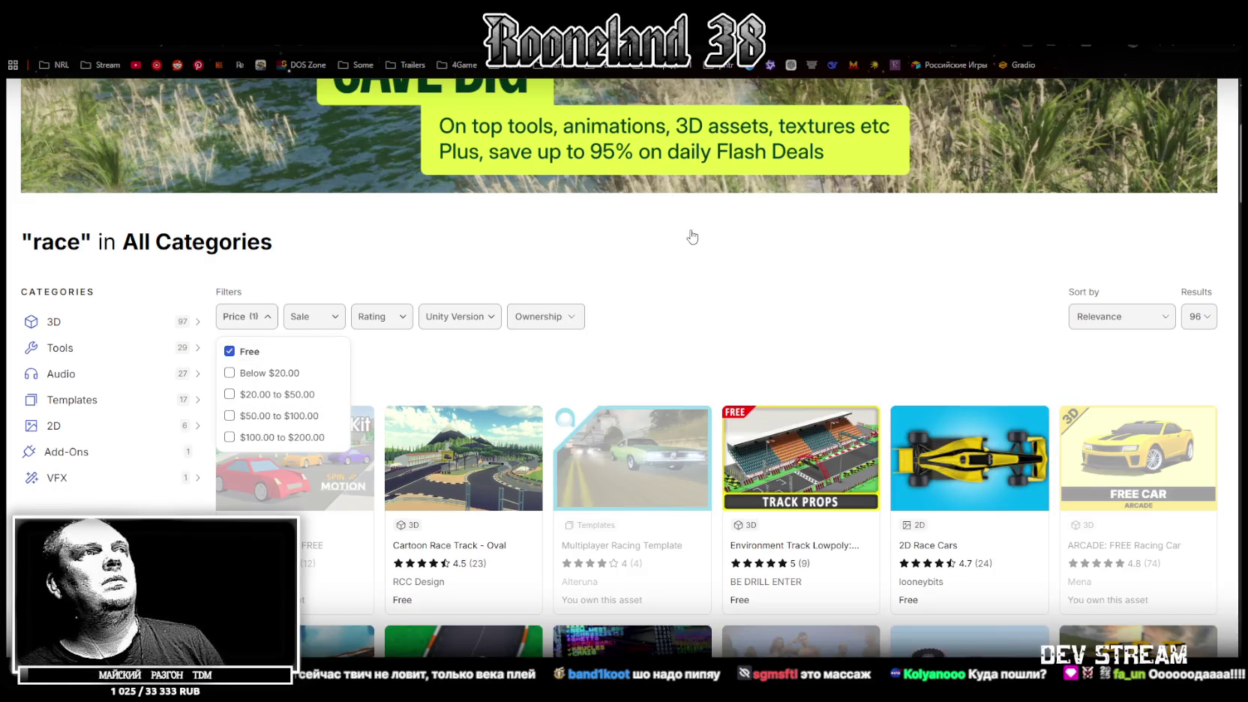
{"action": "left_click", "coordinate": [731, 271]}
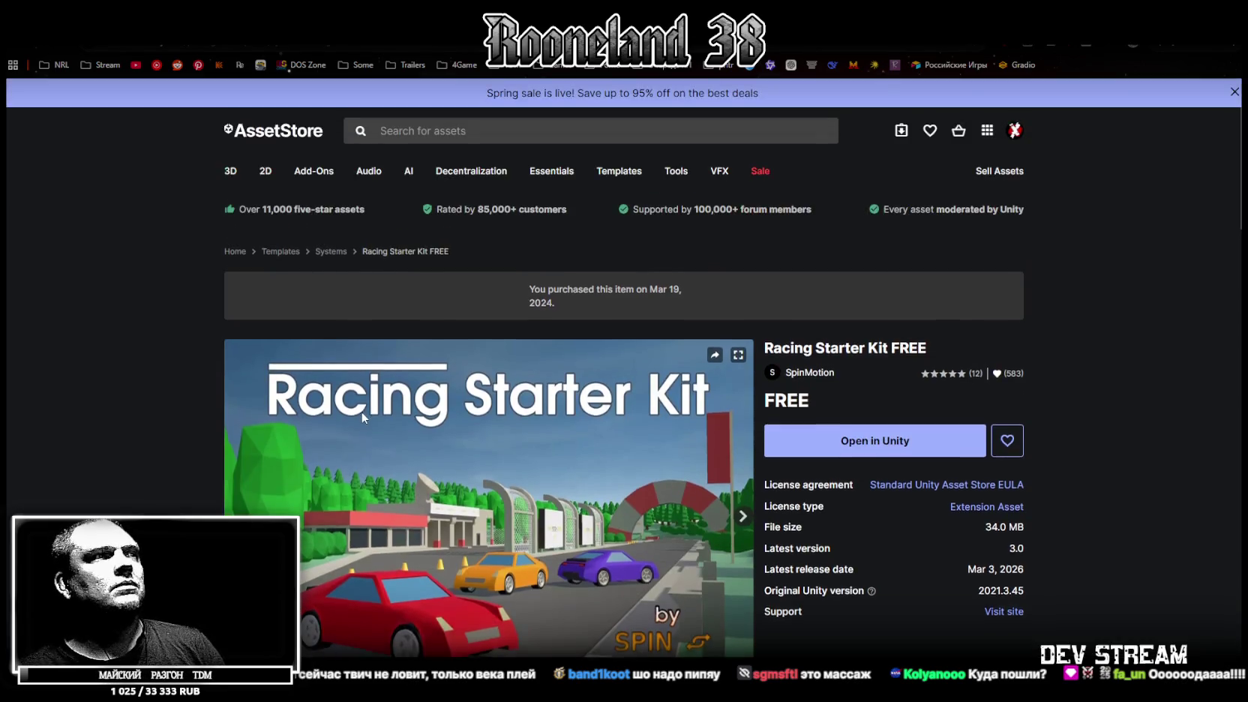
Step: Play the Racing Starter Kit trailer fullscreen, returning to the product page at 0:53
{"action": "scroll", "coordinate": [399, 460], "scroll_direction": "down", "scroll_amount": 3}
{"action": "left_click", "coordinate": [731, 525]}
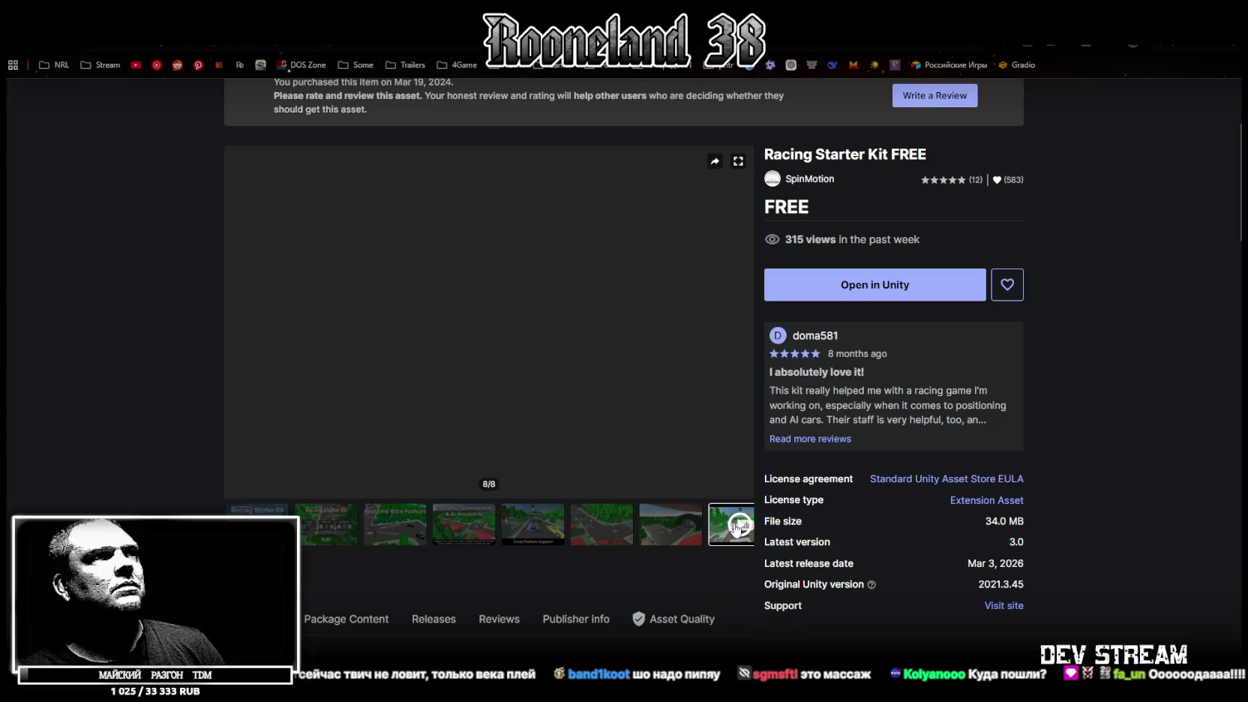
{"action": "left_click", "coordinate": [484, 324]}
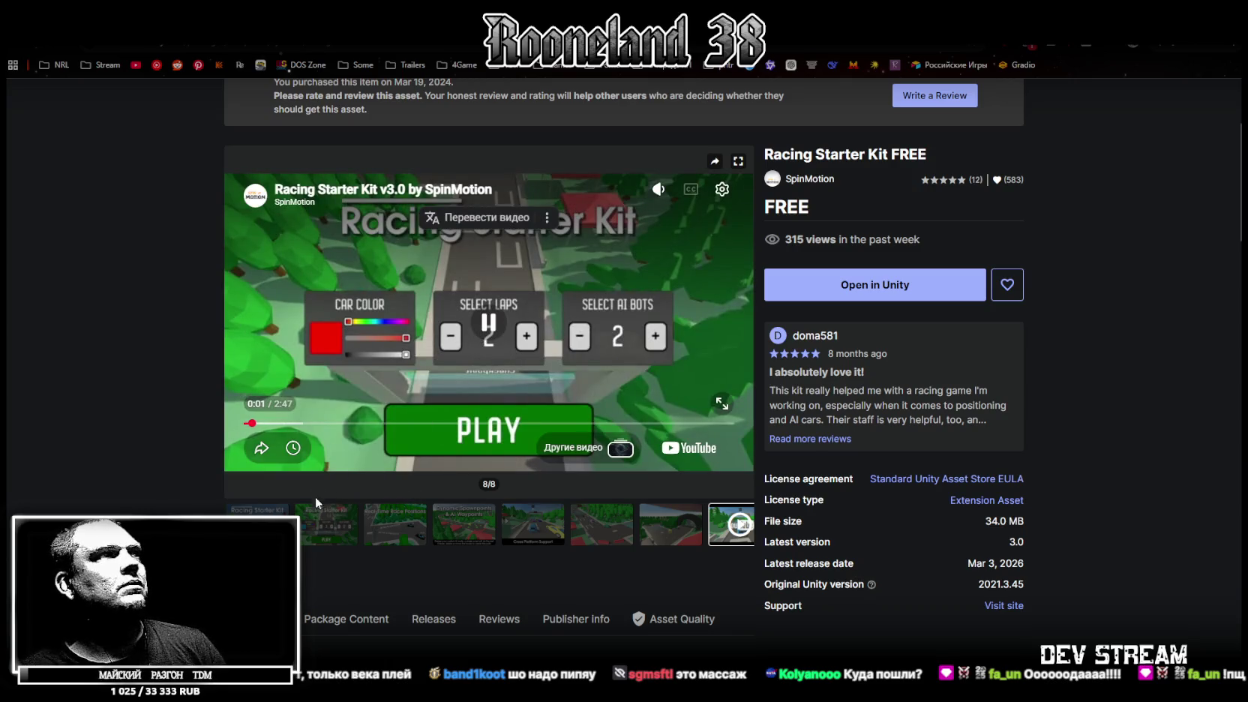
{"action": "left_click", "coordinate": [722, 405]}
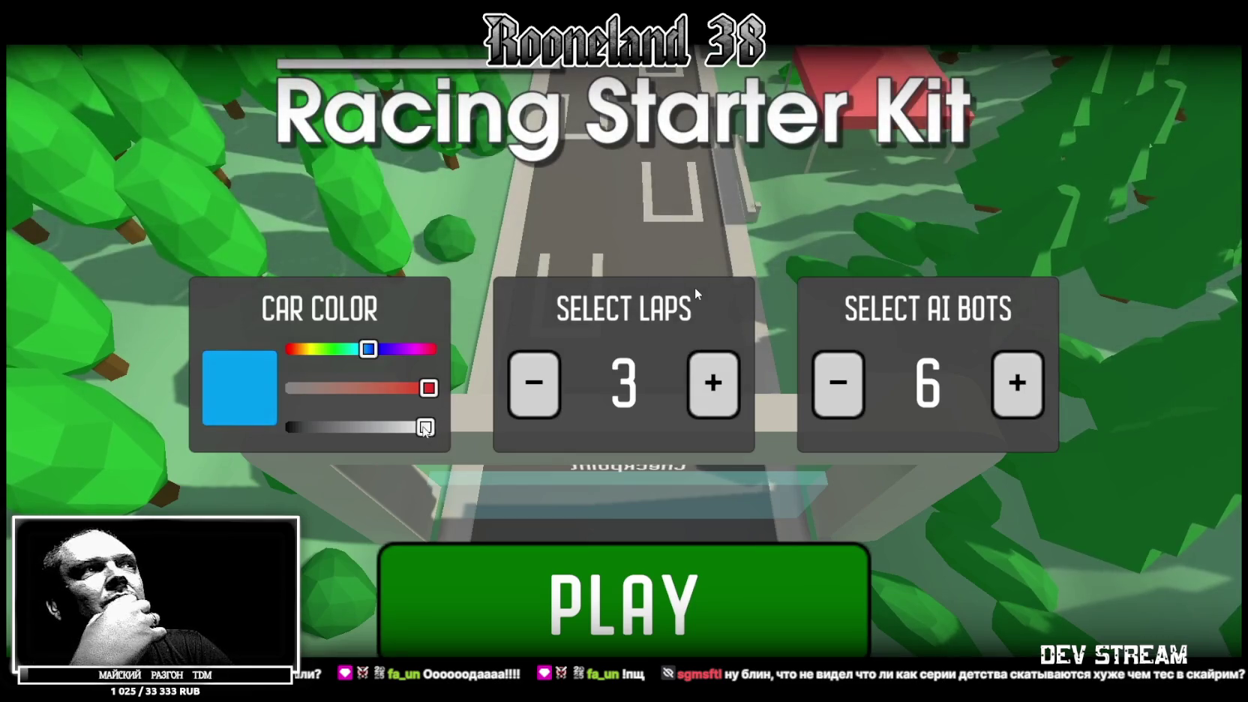
{"action": "key", "text": "Escape"}
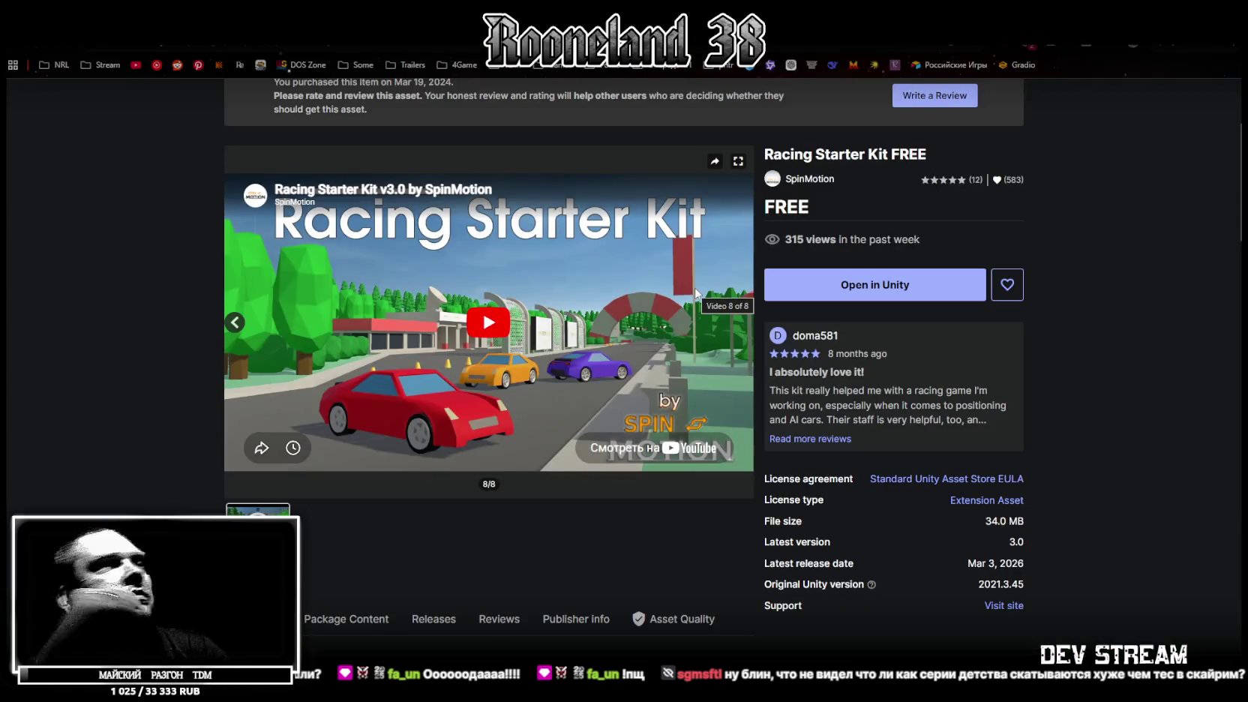
{"action": "left_click", "coordinate": [509, 307]}
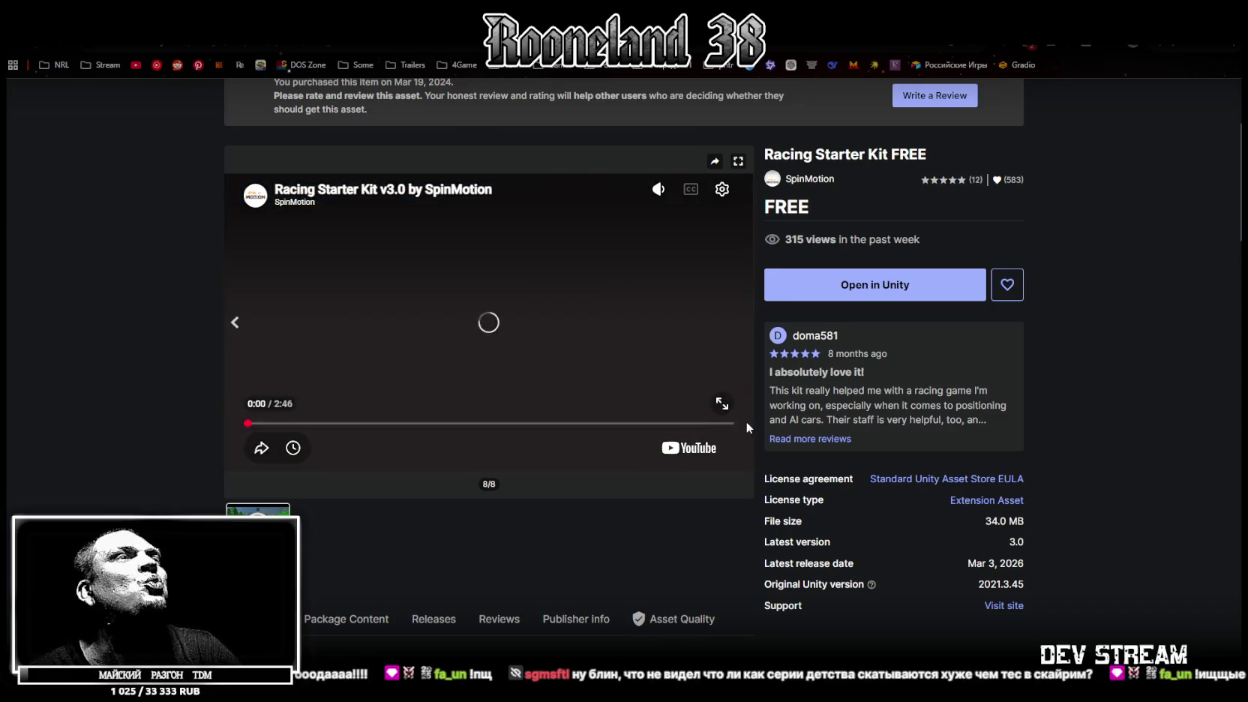
{"action": "double_click", "coordinate": [732, 414]}
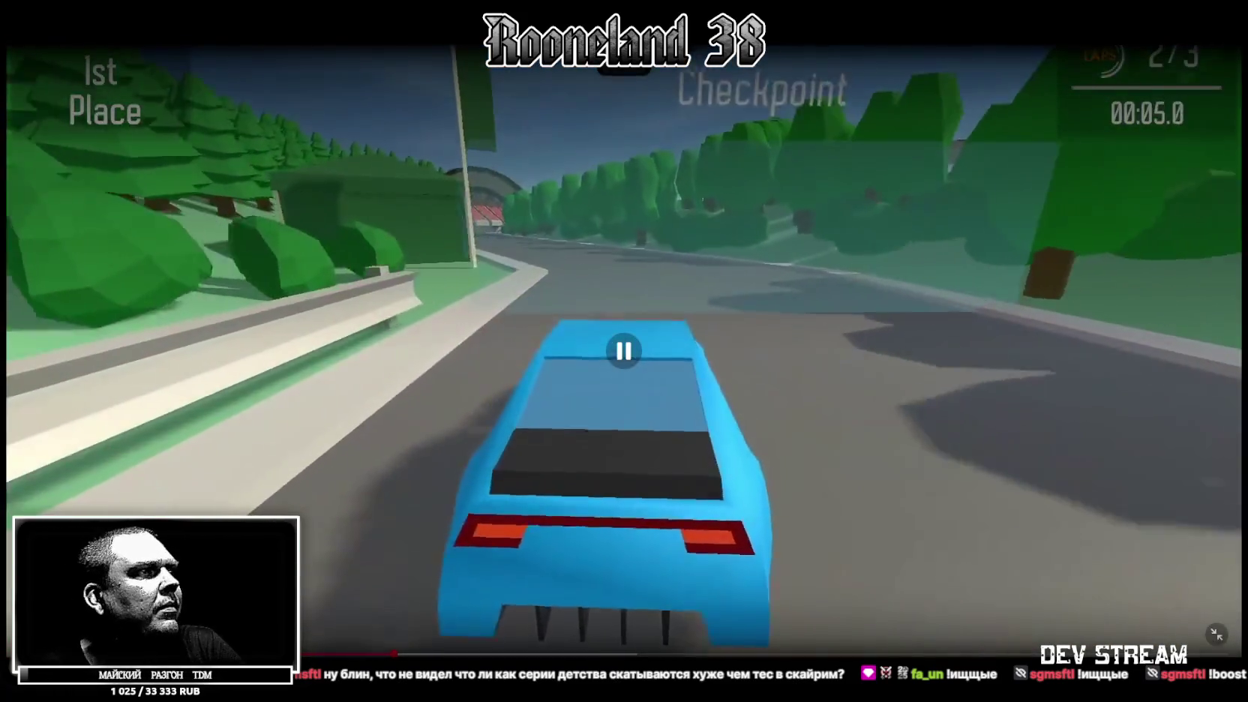
{"action": "key", "text": "Escape"}
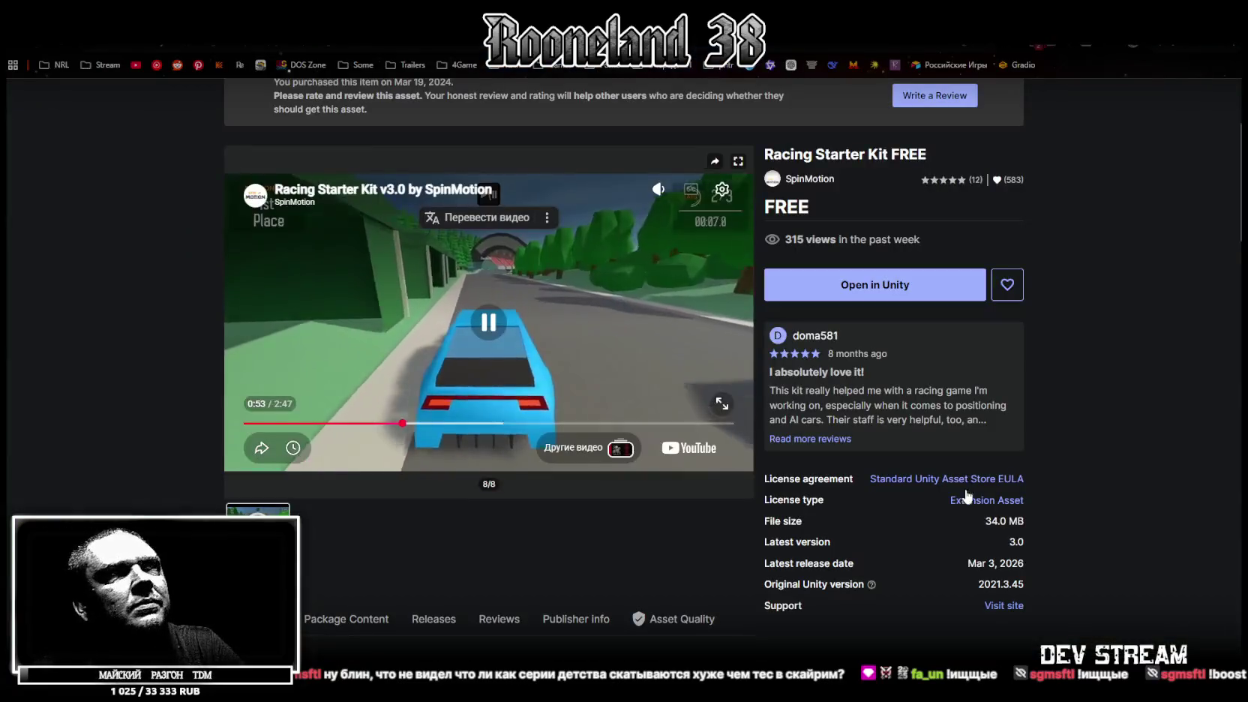
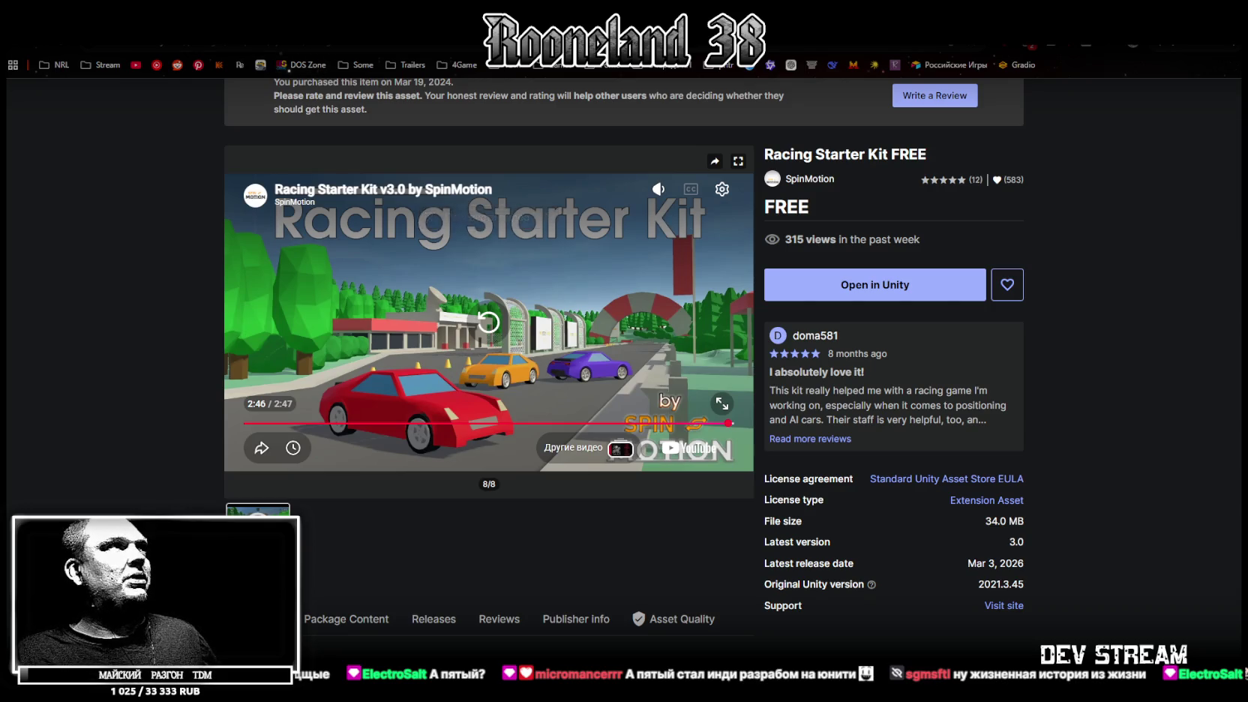
Step: Go back to the 178 free 'race' results and scroll down the listings
{"action": "key", "text": "alt+Left"}
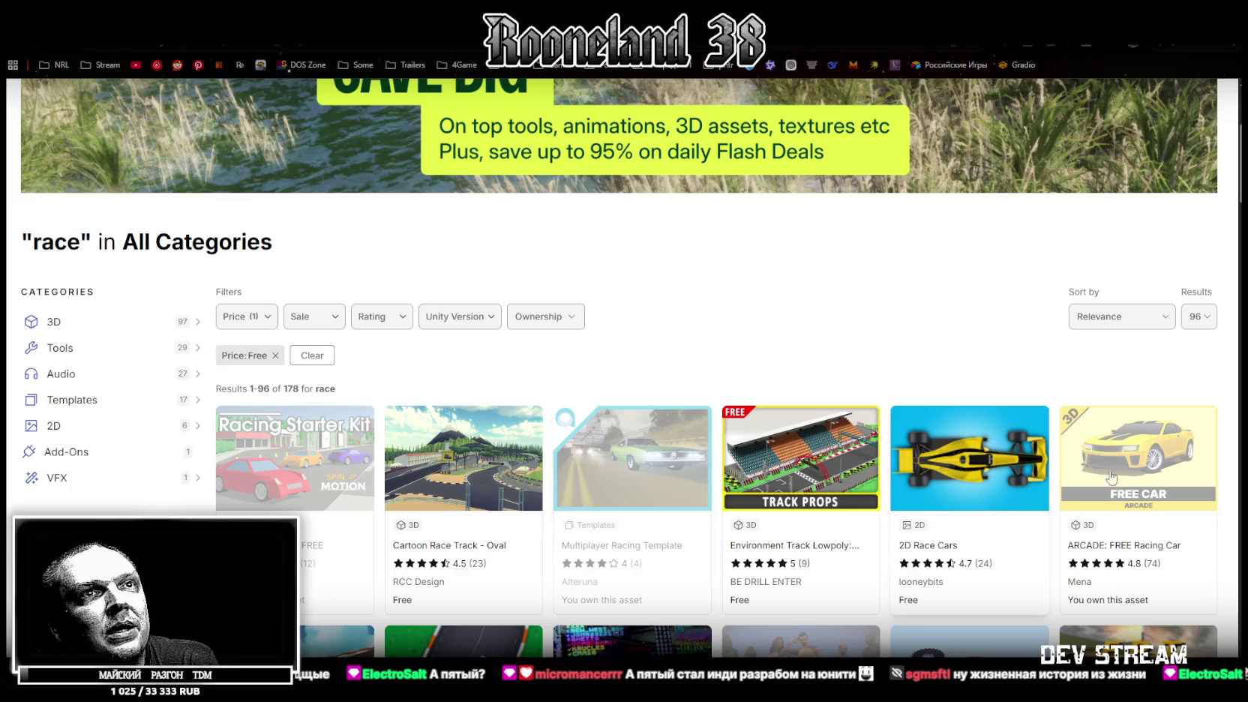
{"action": "scroll", "coordinate": [773, 538], "scroll_direction": "down", "scroll_amount": 3}
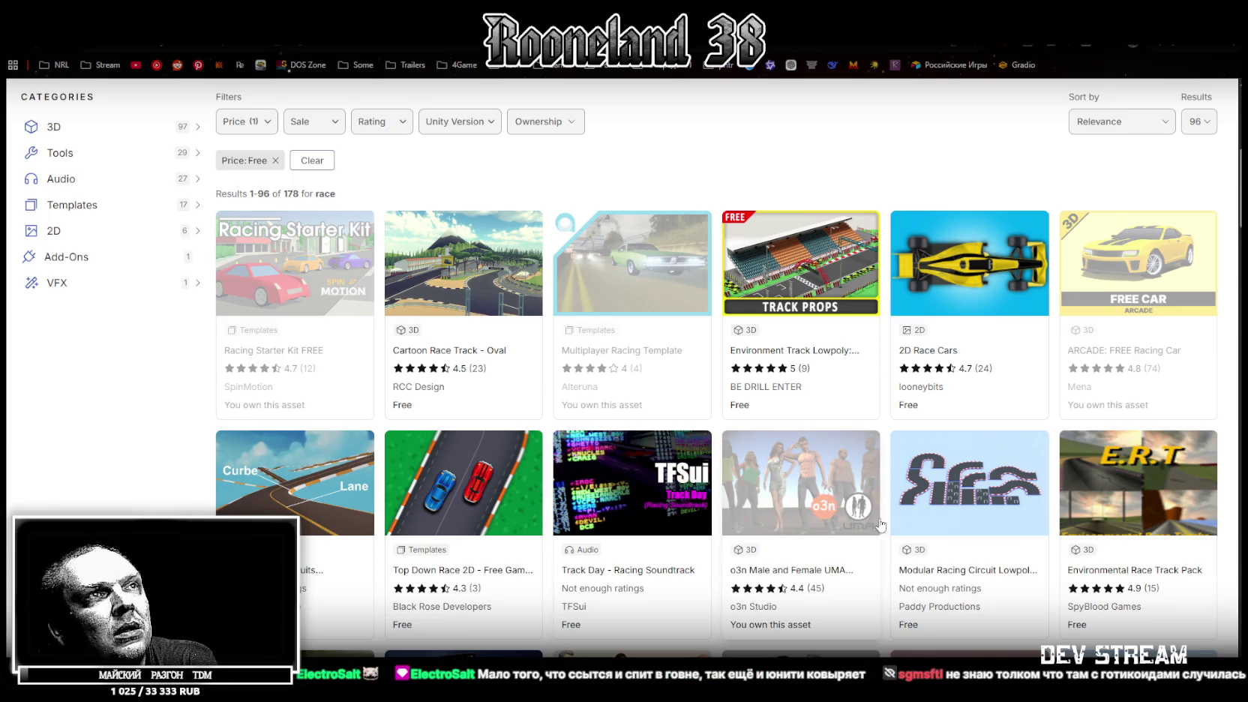
{"action": "scroll", "coordinate": [1031, 543], "scroll_direction": "down", "scroll_amount": 1}
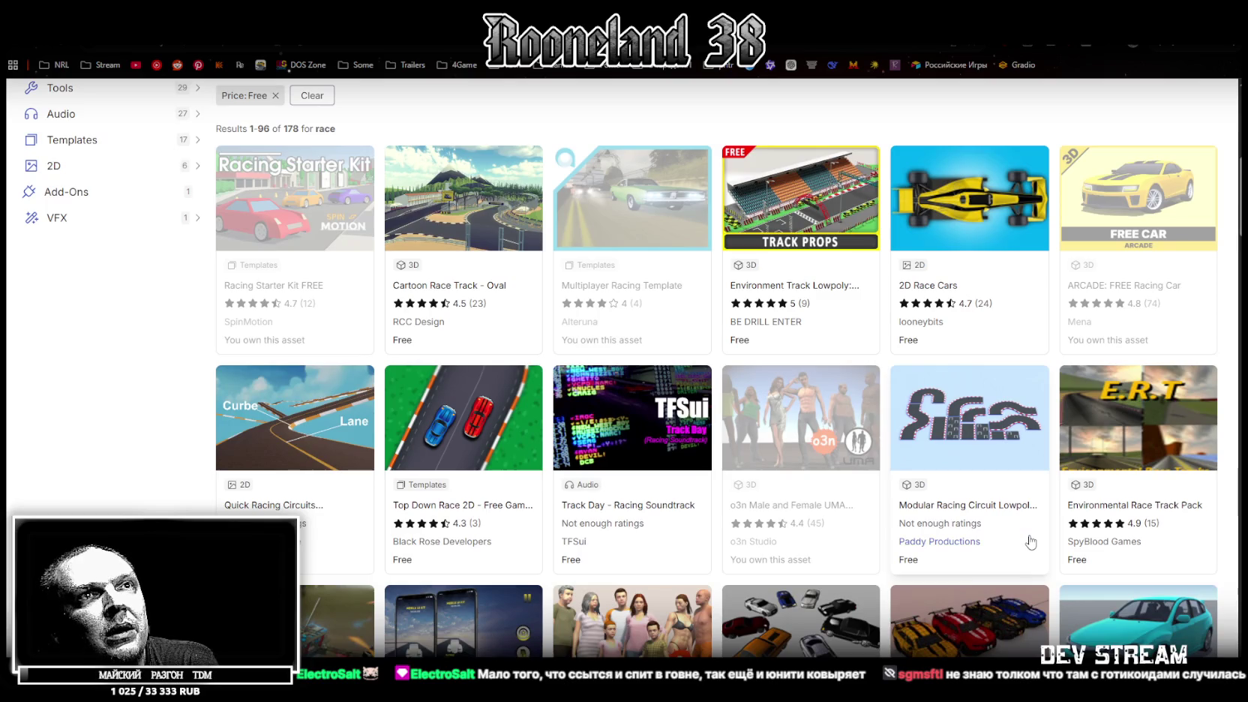
{"action": "scroll", "coordinate": [1068, 492], "scroll_direction": "down", "scroll_amount": 3}
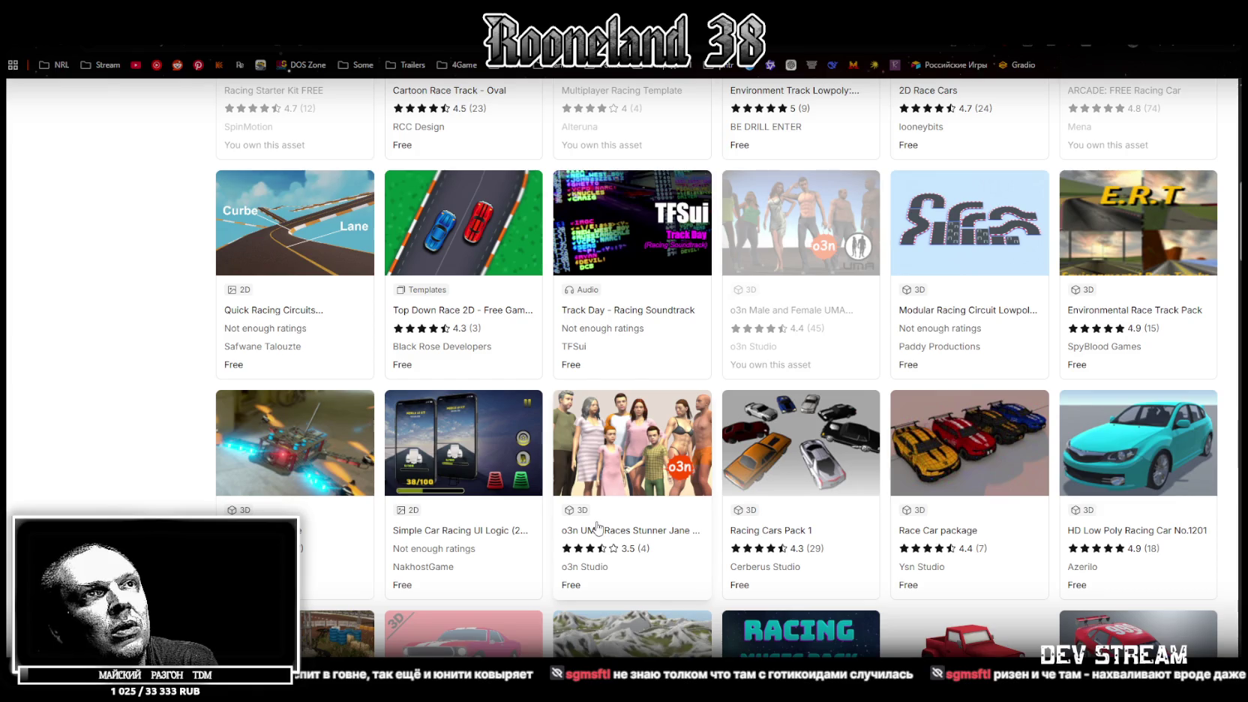
{"action": "scroll", "coordinate": [975, 474], "scroll_direction": "down", "scroll_amount": 2}
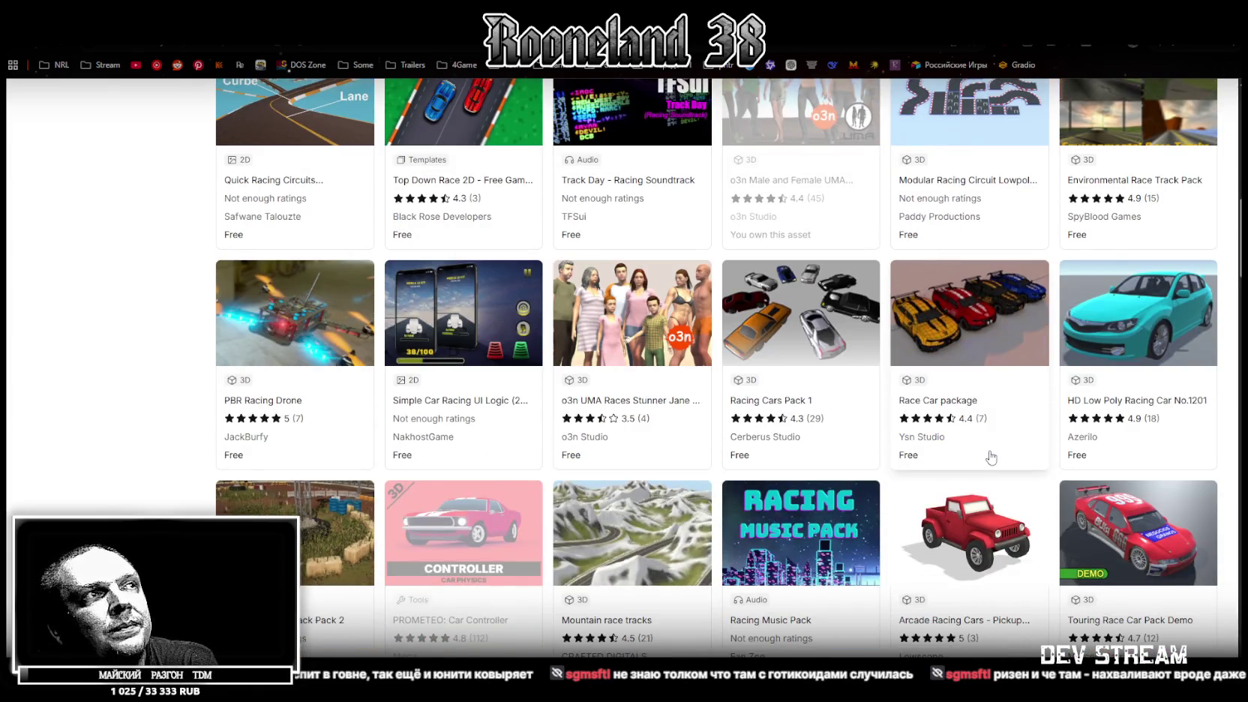
{"action": "scroll", "coordinate": [482, 533], "scroll_direction": "down", "scroll_amount": 3}
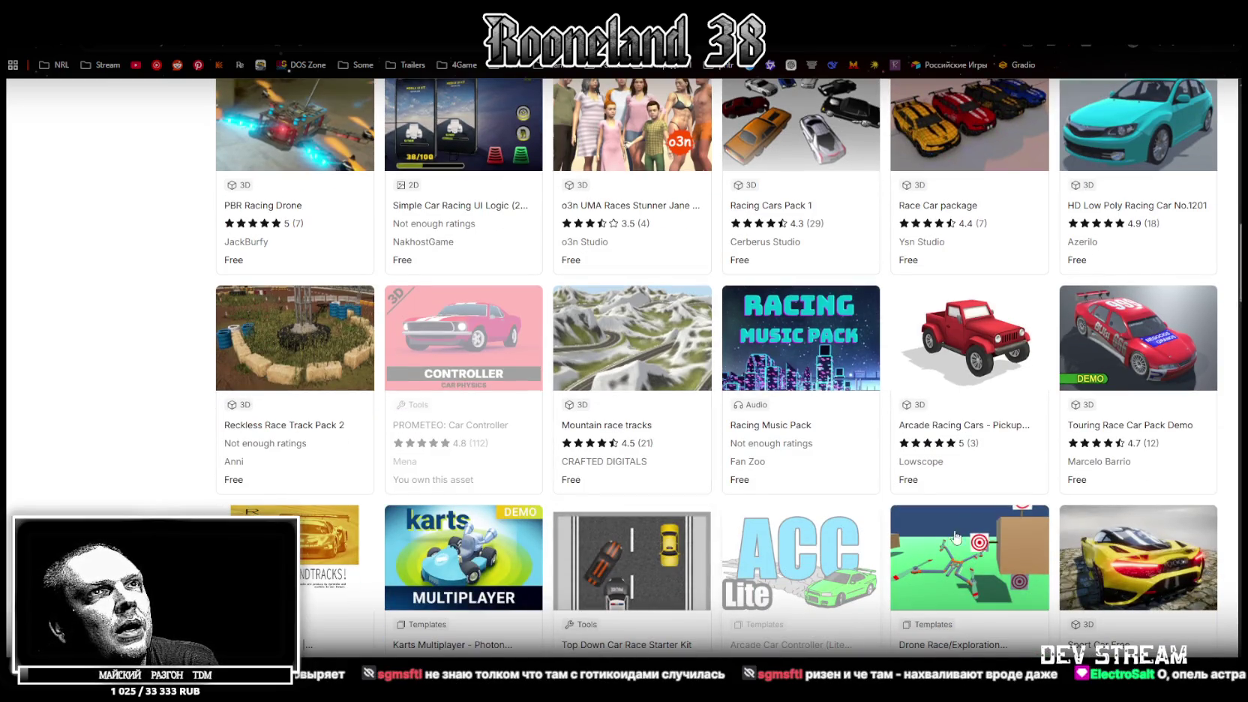
{"action": "scroll", "coordinate": [1030, 469], "scroll_direction": "down", "scroll_amount": 3}
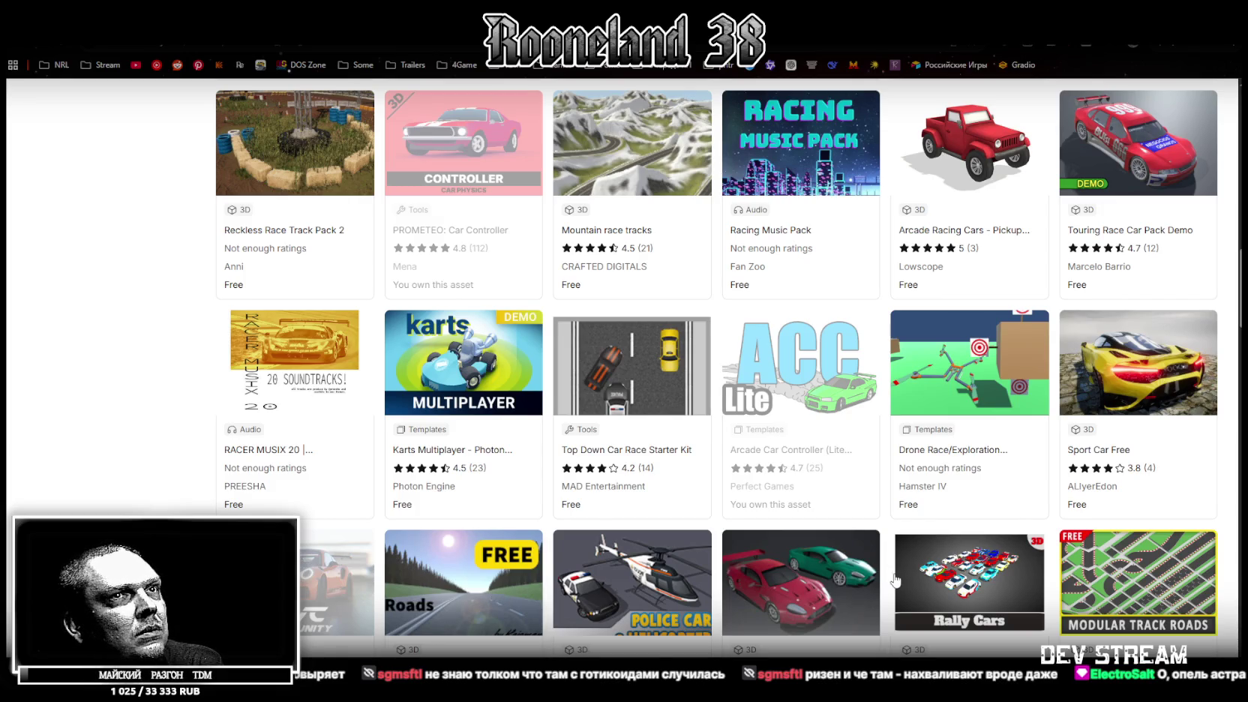
Step: Scroll through the free asset grid down to the page 1 and 2 pagination buttons
{"action": "scroll", "coordinate": [675, 585], "scroll_direction": "down", "scroll_amount": 1}
{"action": "scroll", "coordinate": [871, 569], "scroll_direction": "down", "scroll_amount": 3}
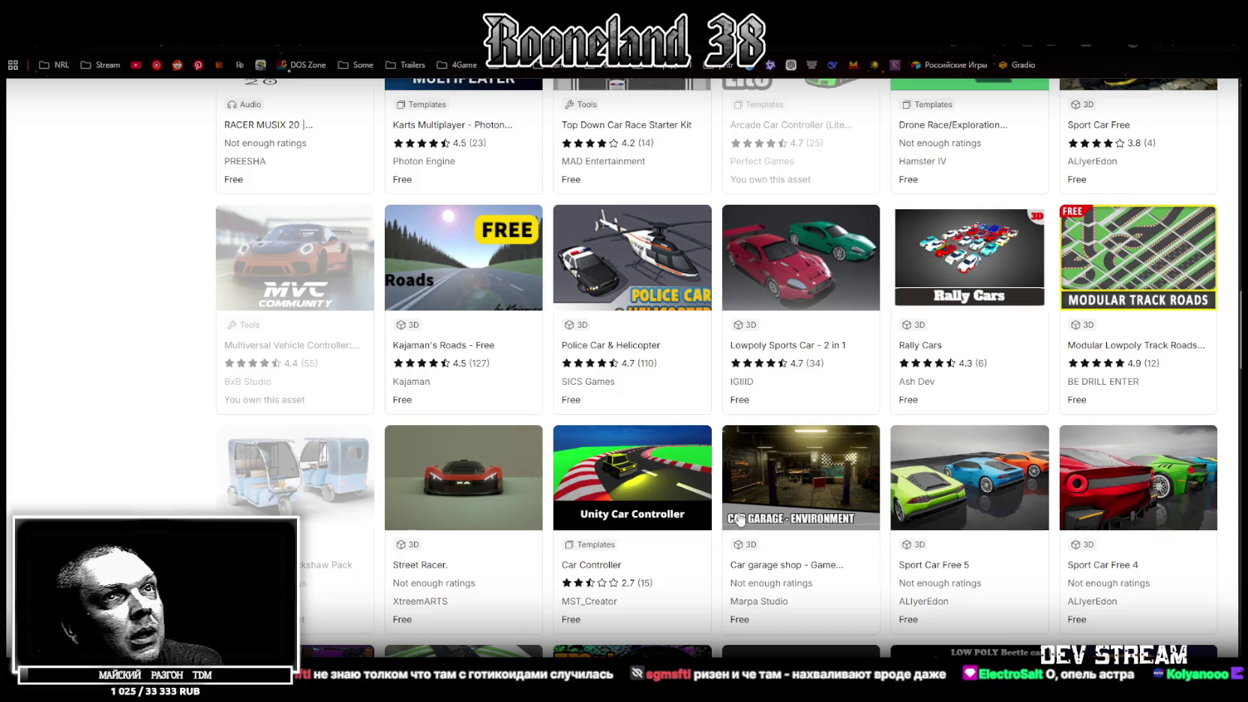
{"action": "scroll", "coordinate": [525, 503], "scroll_direction": "down", "scroll_amount": 2}
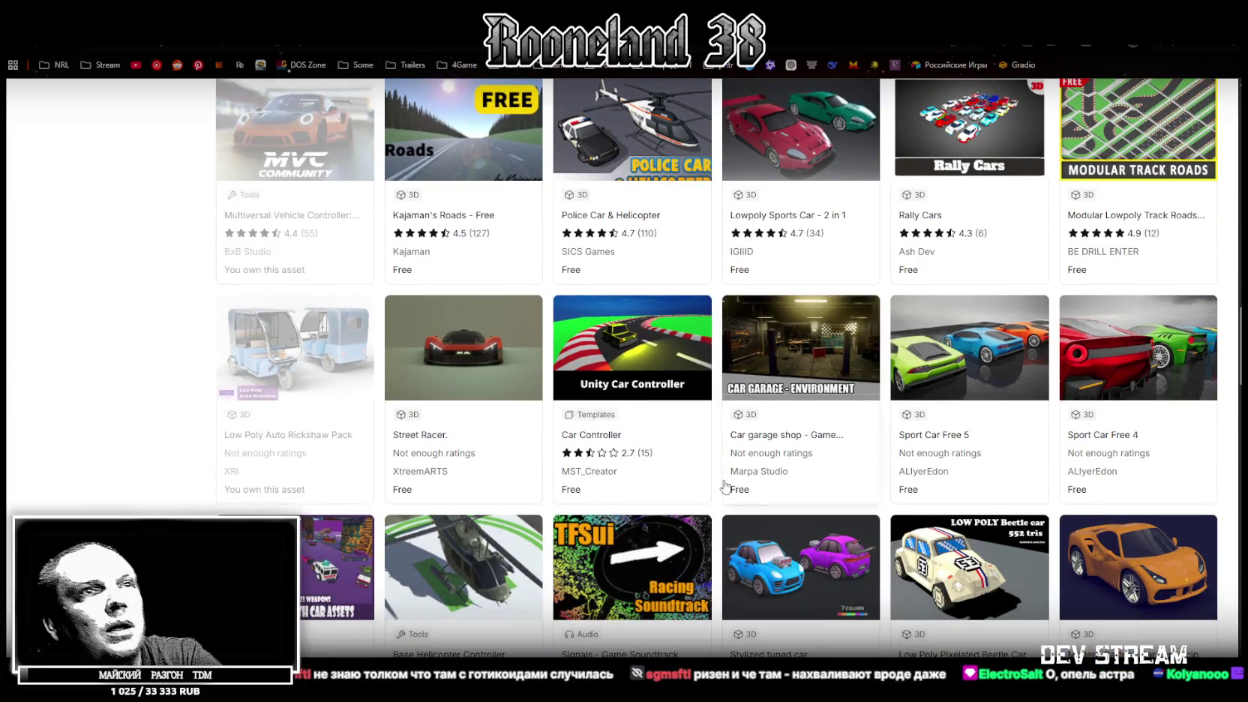
{"action": "scroll", "coordinate": [718, 480], "scroll_direction": "down", "scroll_amount": 1}
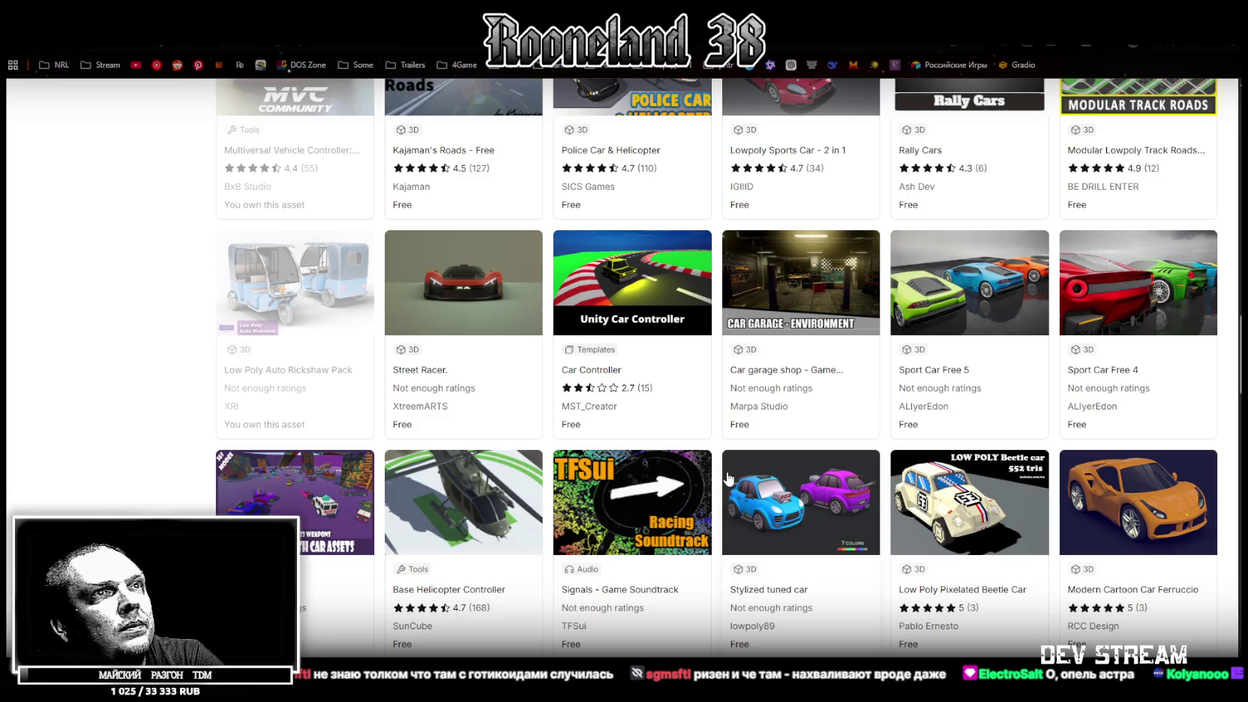
{"action": "scroll", "coordinate": [769, 479], "scroll_direction": "down", "scroll_amount": 2}
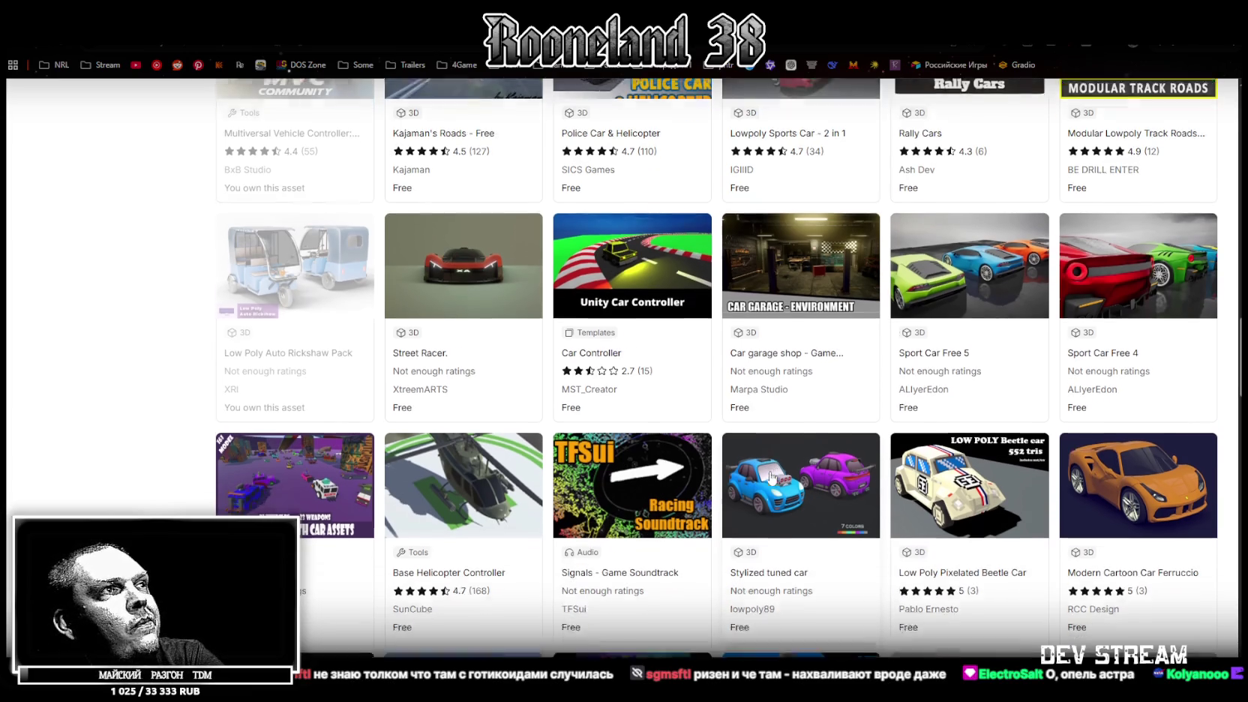
{"action": "scroll", "coordinate": [770, 474], "scroll_direction": "down", "scroll_amount": 2}
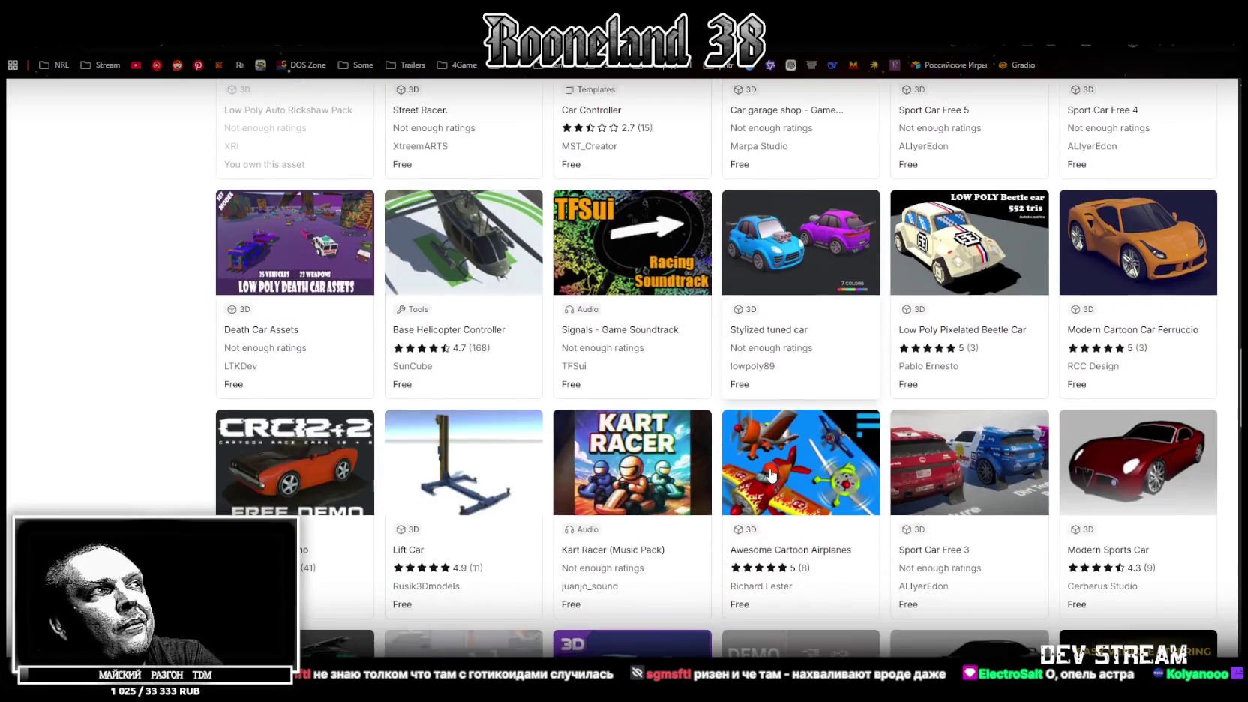
{"action": "scroll", "coordinate": [770, 474], "scroll_direction": "down", "scroll_amount": 1}
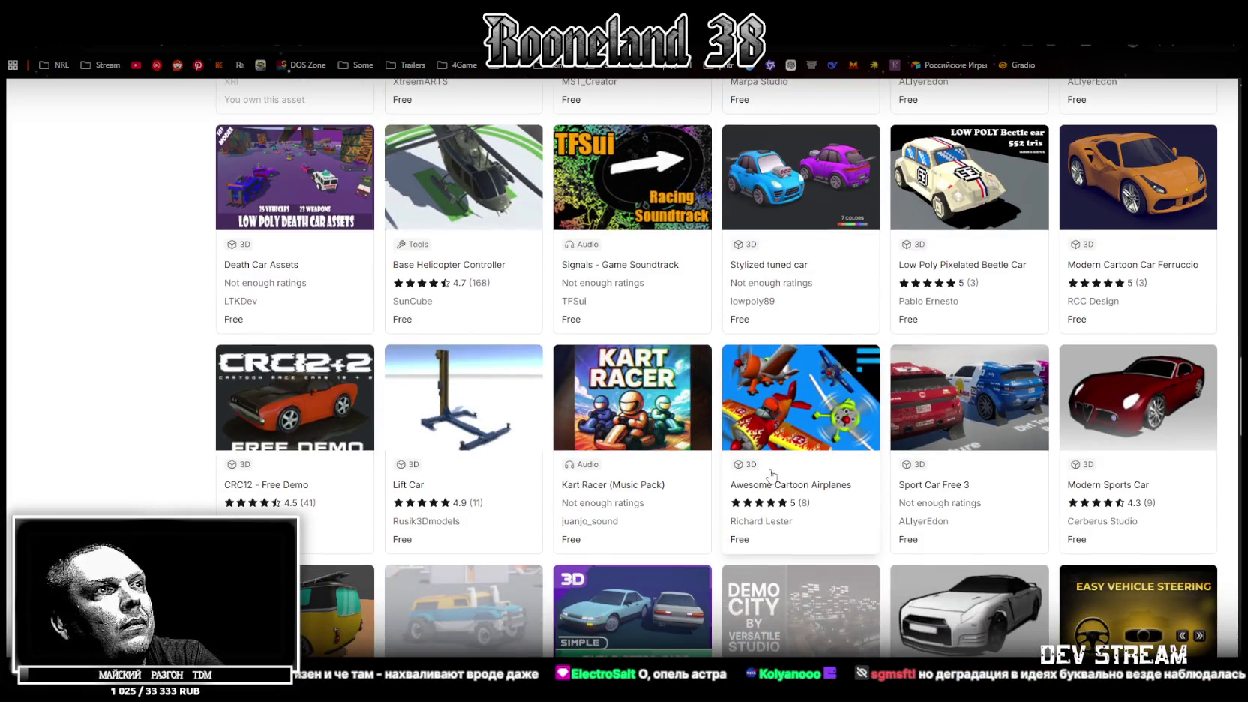
{"action": "scroll", "coordinate": [771, 474], "scroll_direction": "down", "scroll_amount": 1}
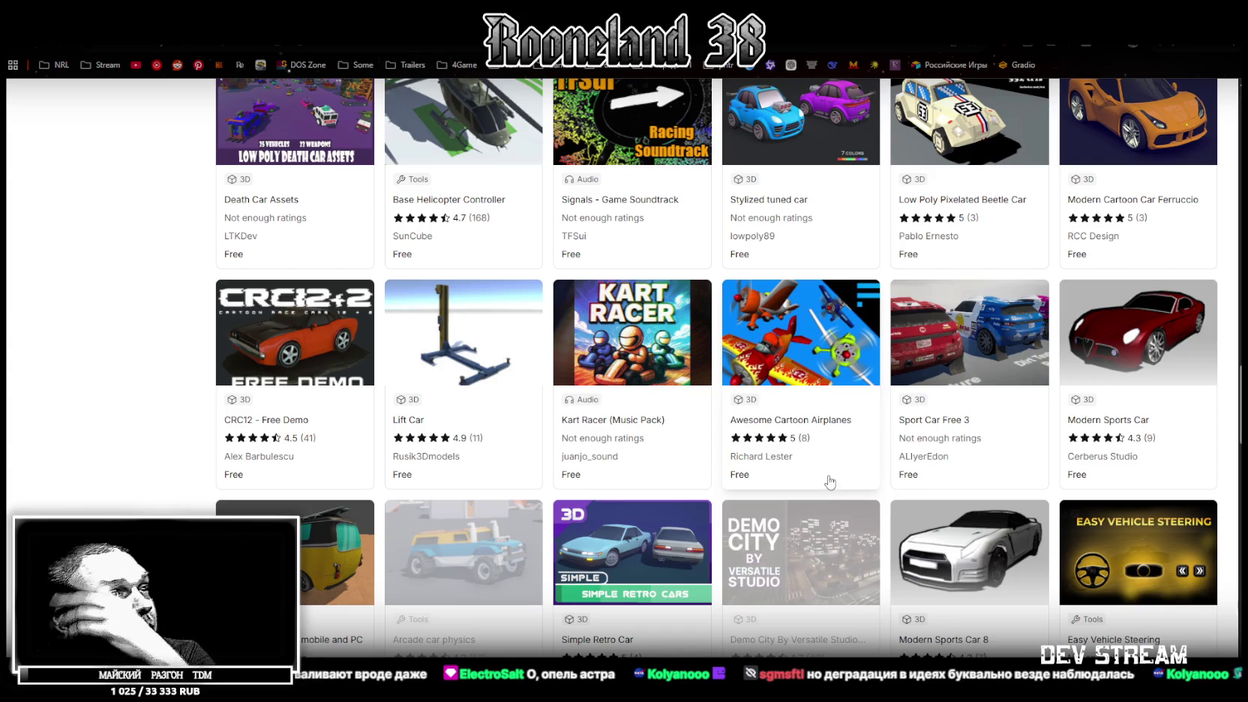
{"action": "scroll", "coordinate": [826, 483], "scroll_direction": "down", "scroll_amount": 2}
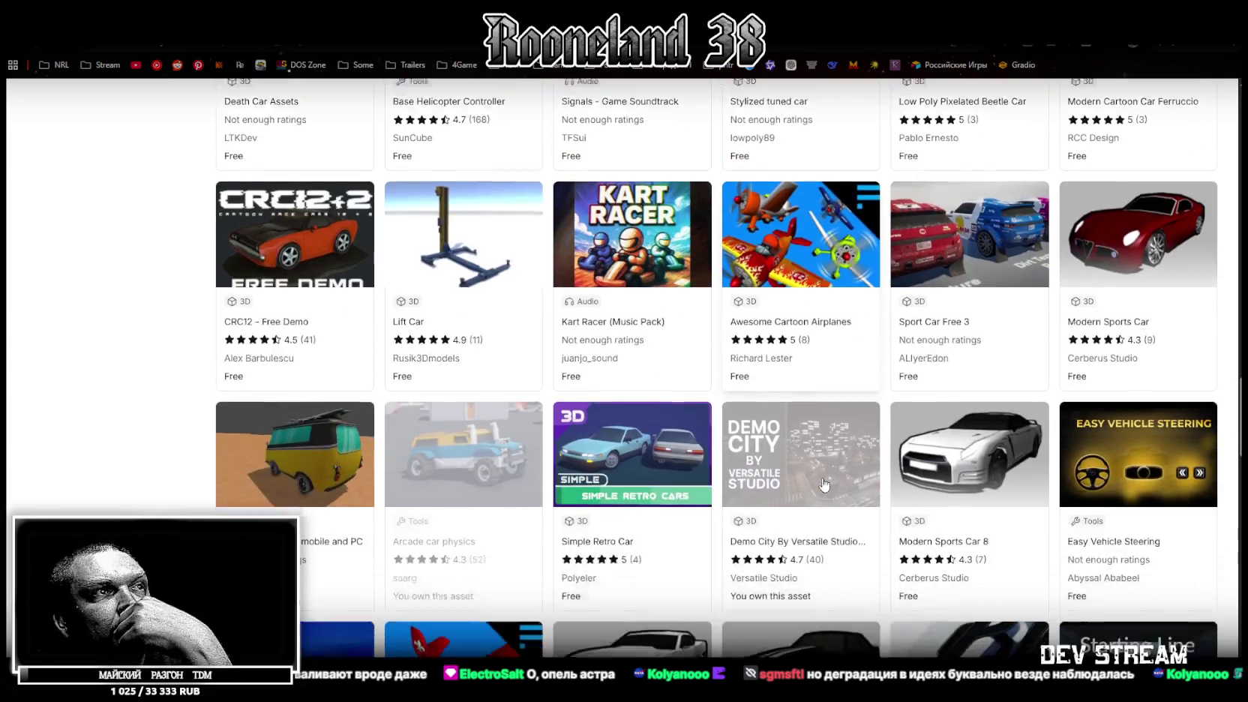
{"action": "scroll", "coordinate": [823, 483], "scroll_direction": "down", "scroll_amount": 2}
{"action": "scroll", "coordinate": [823, 484], "scroll_direction": "down", "scroll_amount": 2}
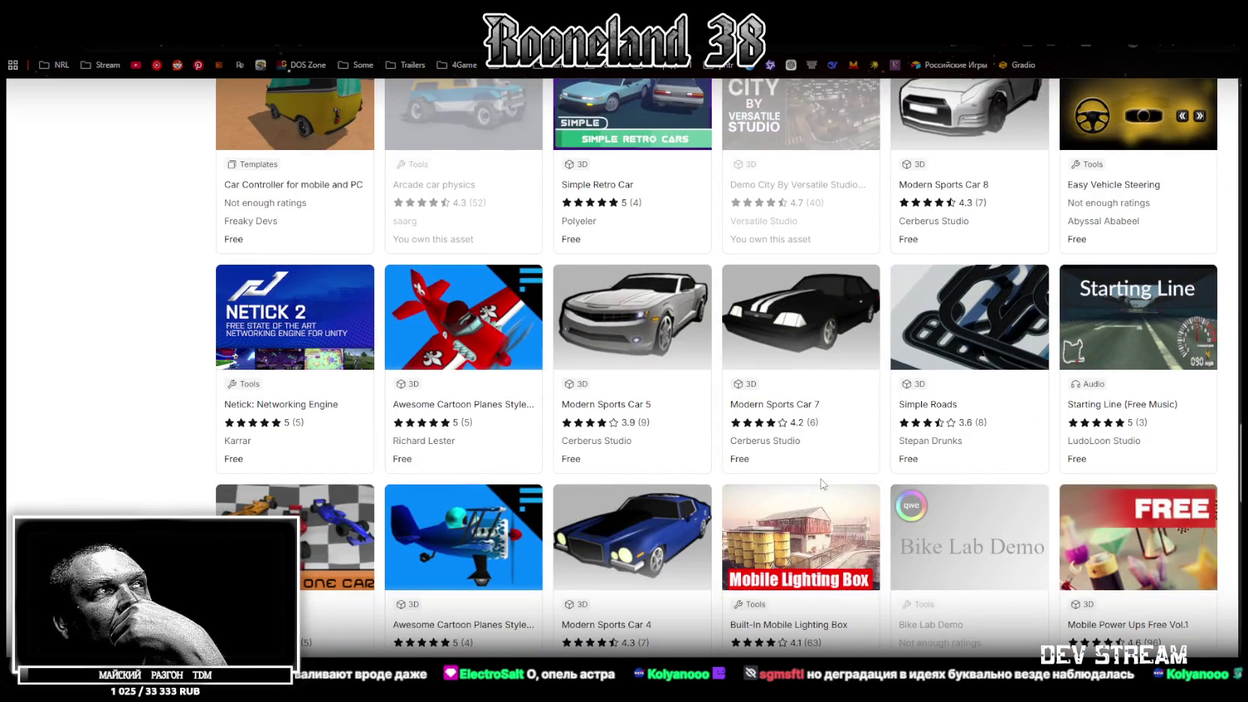
{"action": "scroll", "coordinate": [823, 484], "scroll_direction": "down", "scroll_amount": 3}
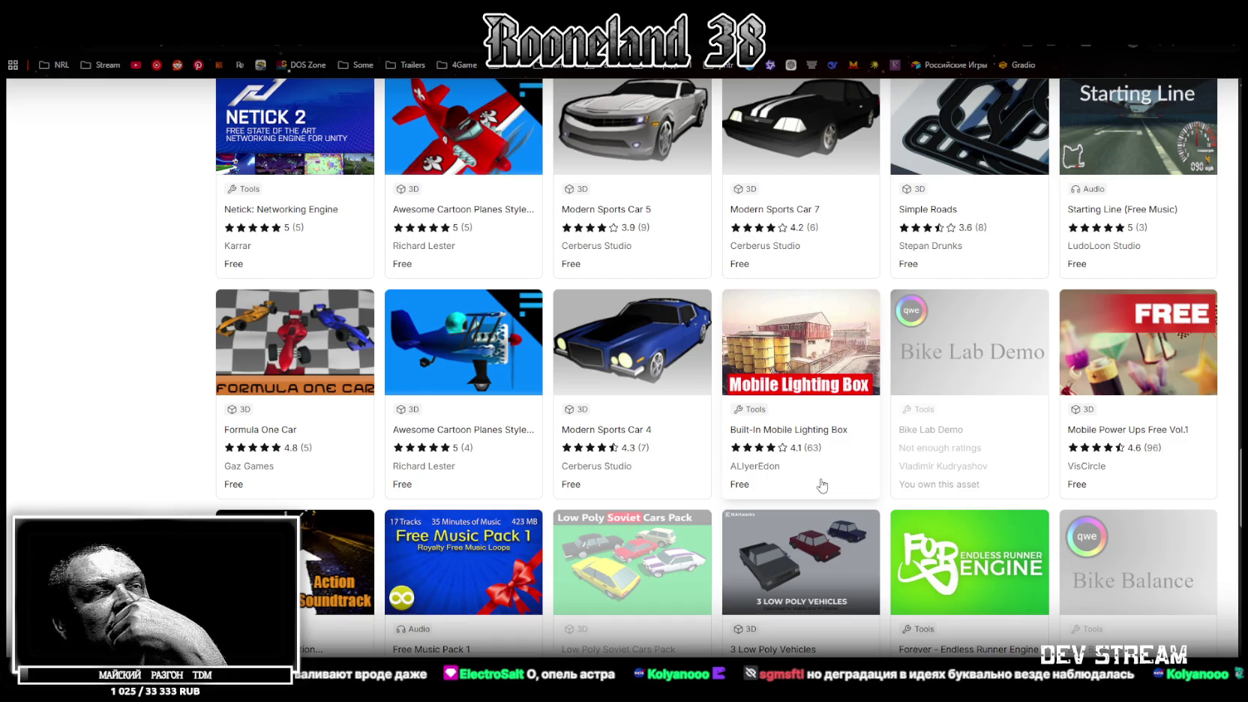
{"action": "scroll", "coordinate": [822, 485], "scroll_direction": "down", "scroll_amount": 3}
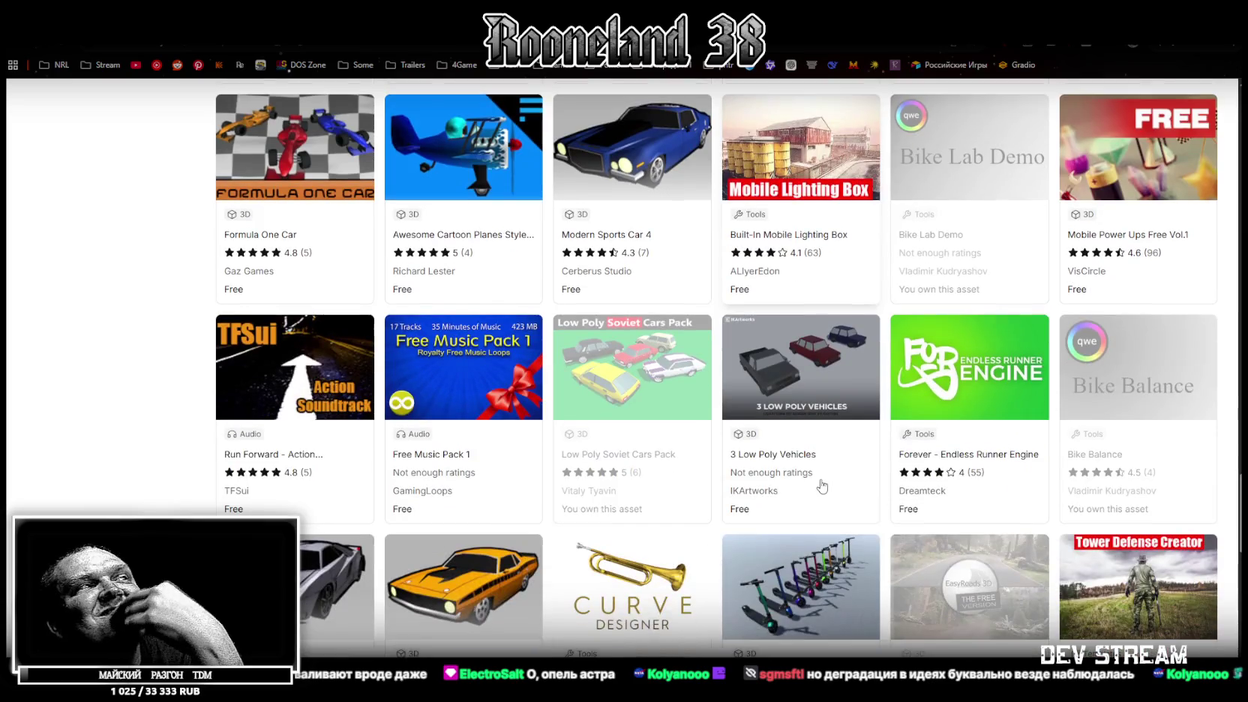
{"action": "scroll", "coordinate": [822, 485], "scroll_direction": "down", "scroll_amount": 2}
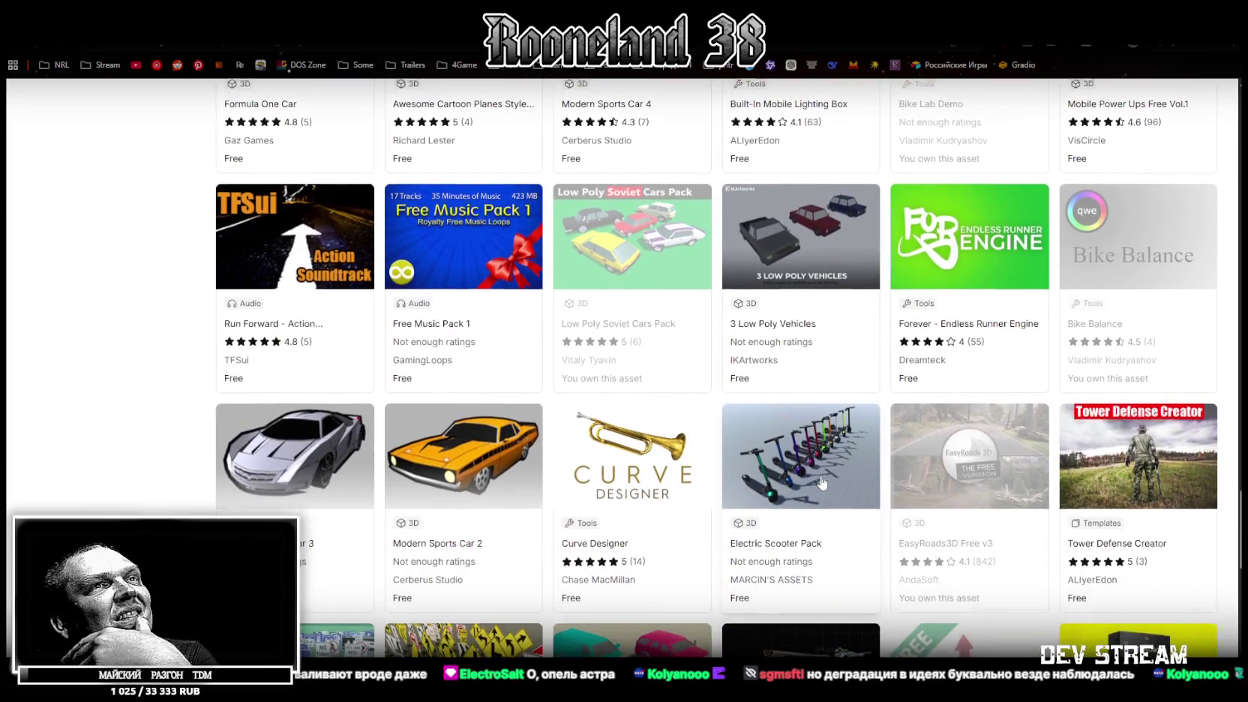
{"action": "scroll", "coordinate": [823, 484], "scroll_direction": "down", "scroll_amount": 3}
{"action": "scroll", "coordinate": [821, 484], "scroll_direction": "down", "scroll_amount": 4}
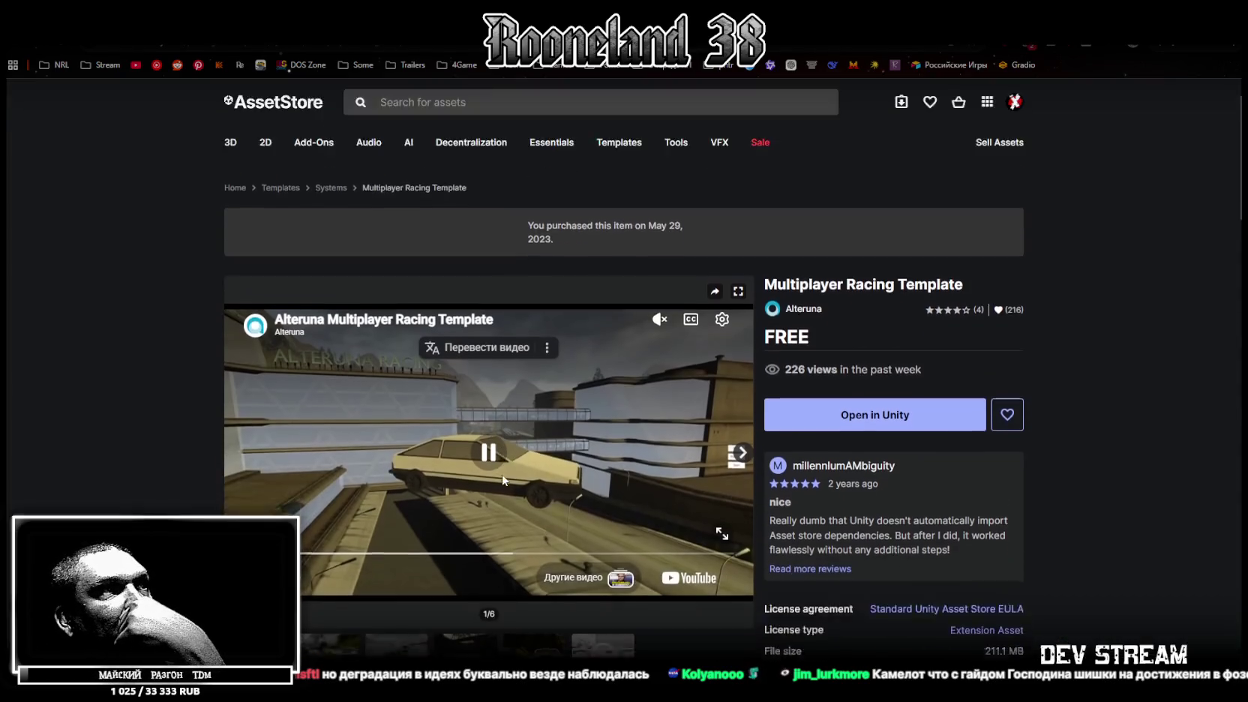
Step: Show the Multiplayer Racing Template page, Alteruna's free 211.1 MB asset at version 2.1.0
{"action": "scroll", "coordinate": [503, 480], "scroll_direction": "down", "scroll_amount": 1}
{"action": "mouse_move", "coordinate": [487, 390]}
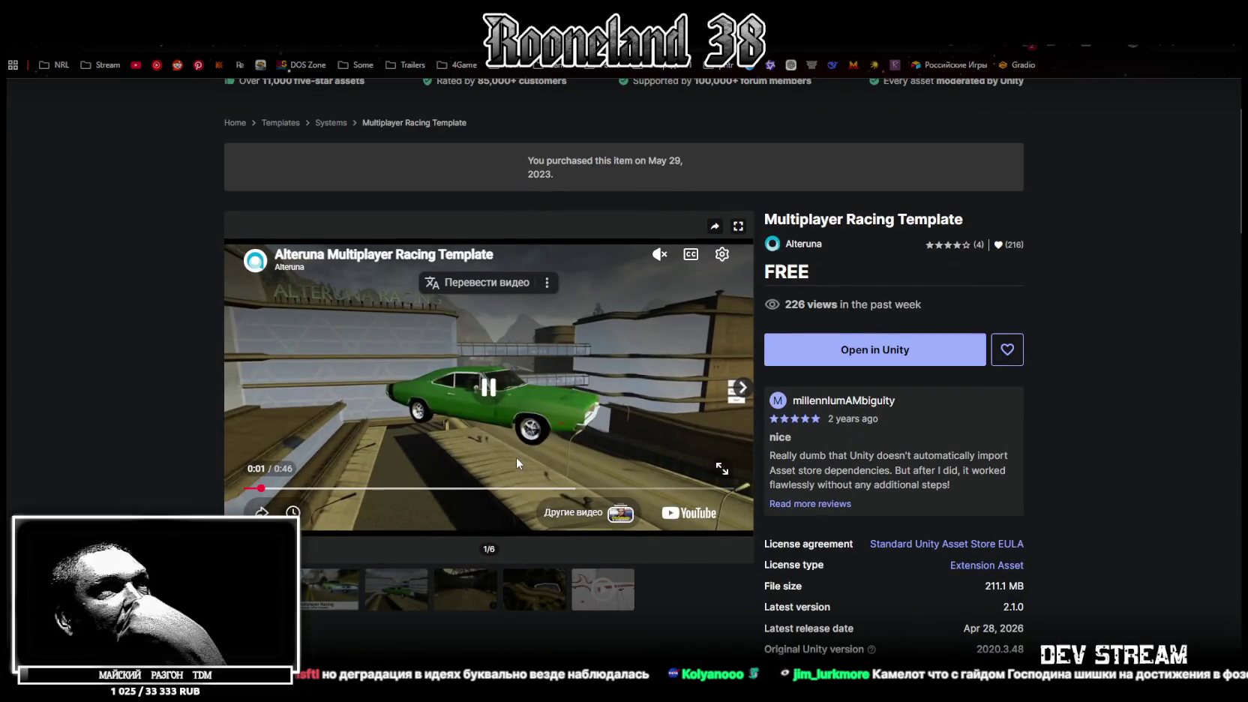
Step: Watch the Multiplayer Racing Template preview video full screen through to 0:46
{"action": "left_click", "coordinate": [721, 468]}
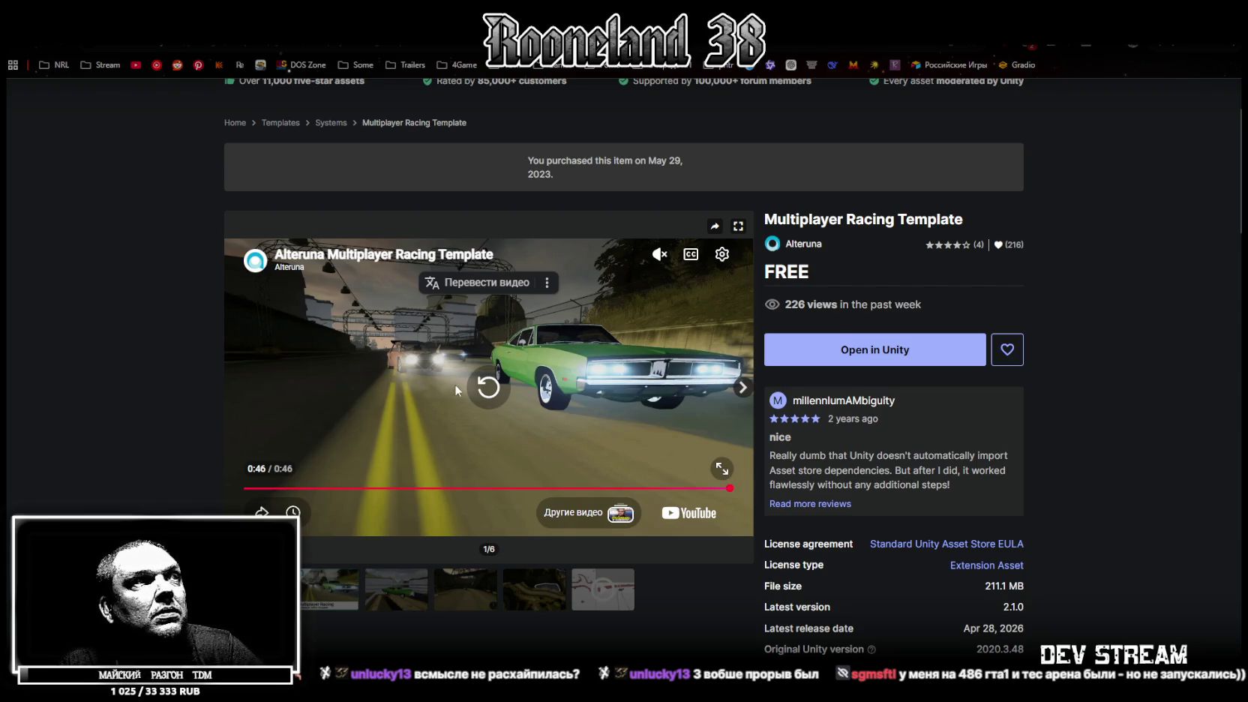
Step: Restart the finished template preview video and scroll back up the page
{"action": "left_click", "coordinate": [488, 390]}
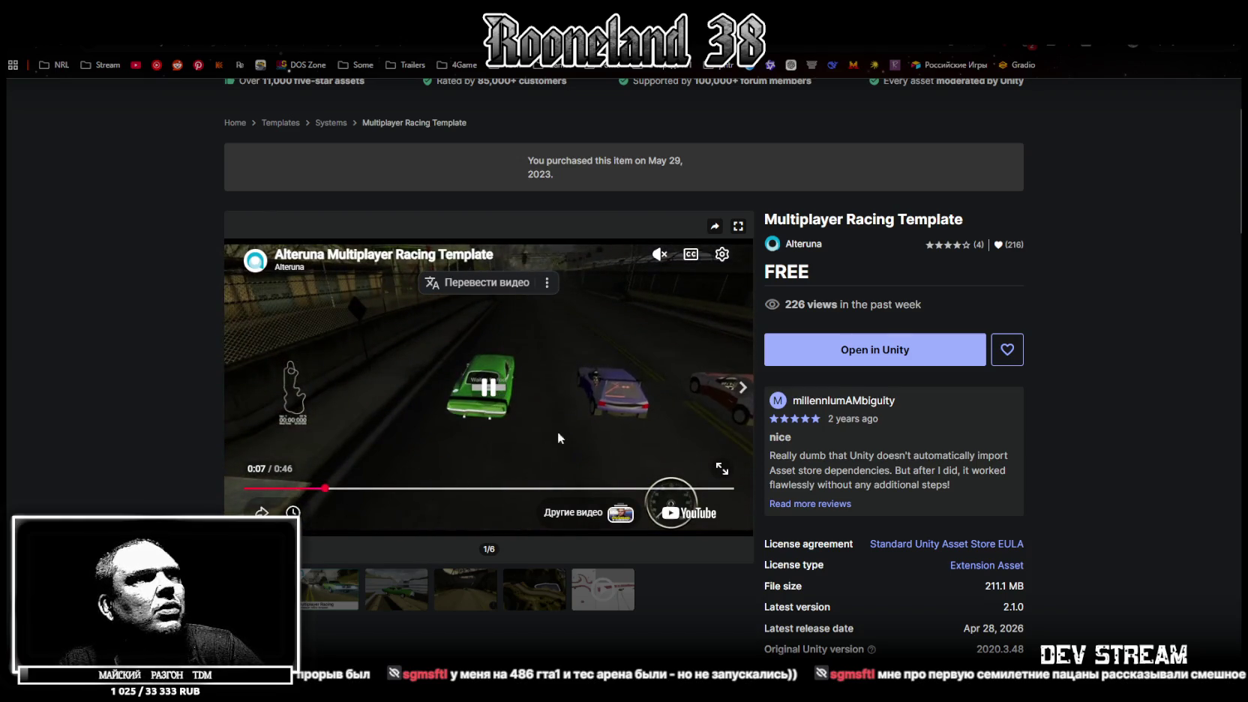
{"action": "scroll", "coordinate": [595, 486], "scroll_direction": "down", "scroll_amount": 2}
{"action": "scroll", "coordinate": [595, 485], "scroll_direction": "up", "scroll_amount": 4}
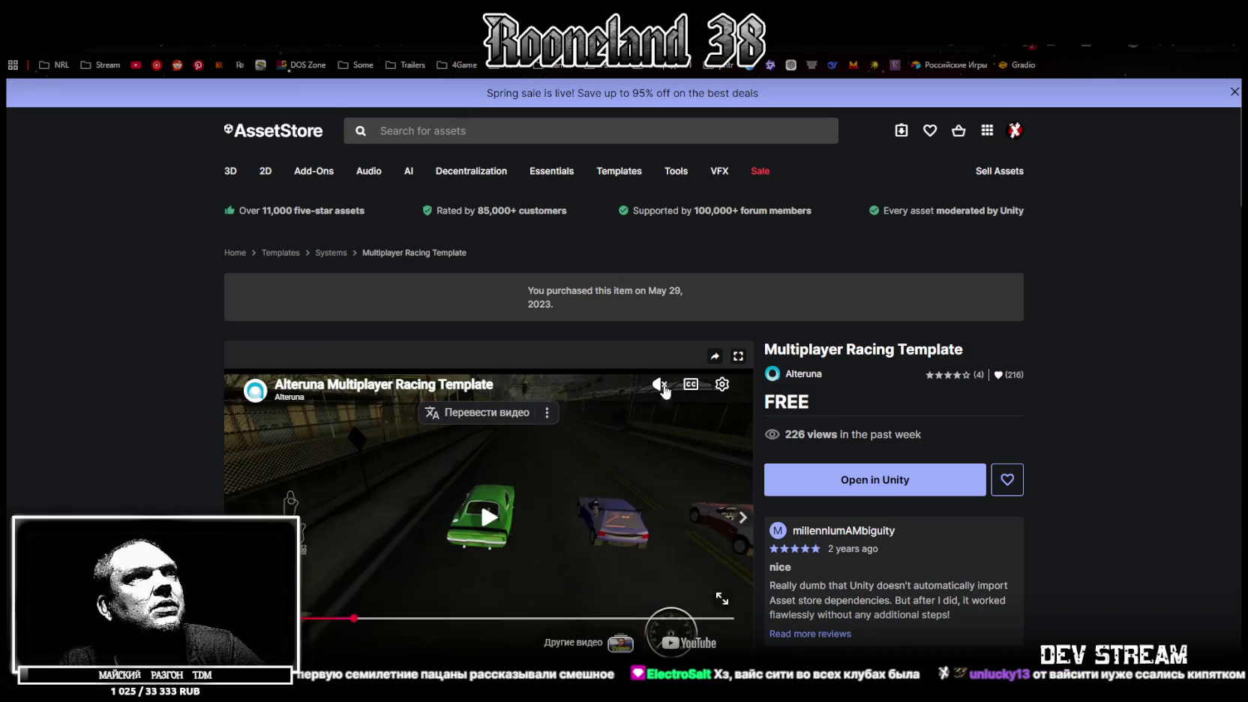
Step: Go back to PROMETEO: Car Controller and watch its preview video full screen to 0:57
{"action": "key", "text": "alt+Left"}
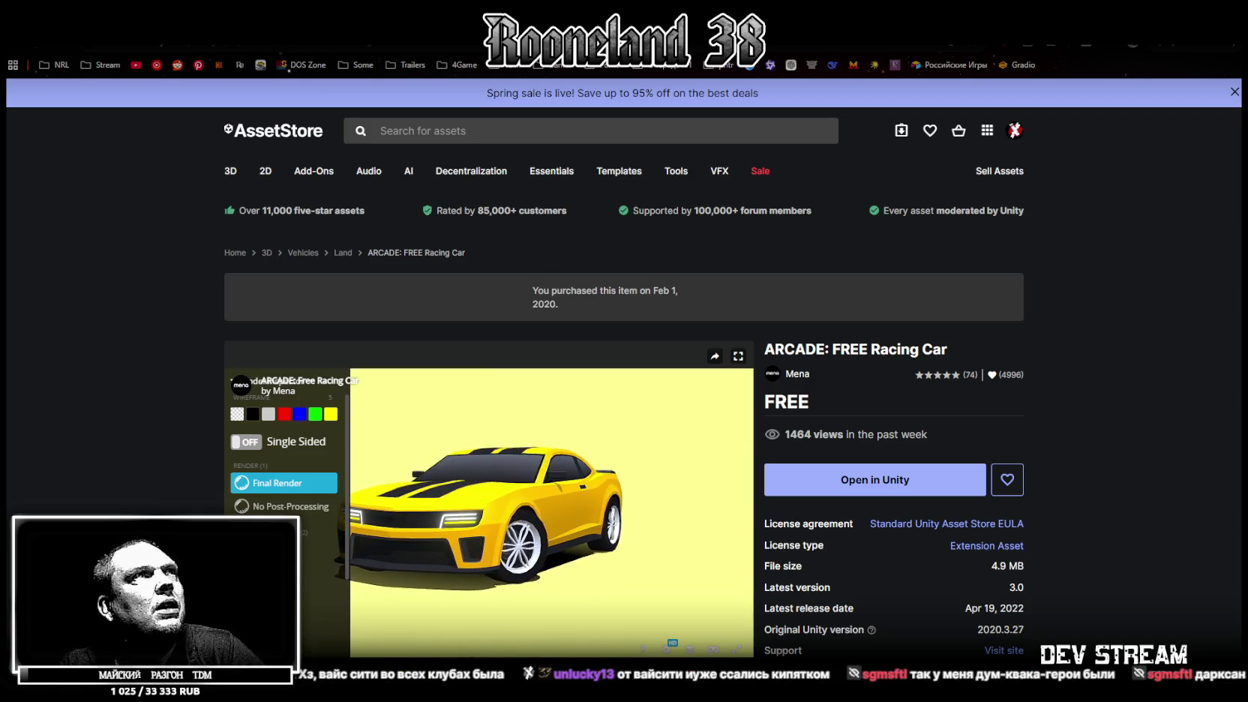
{"action": "key", "text": "alt+Left"}
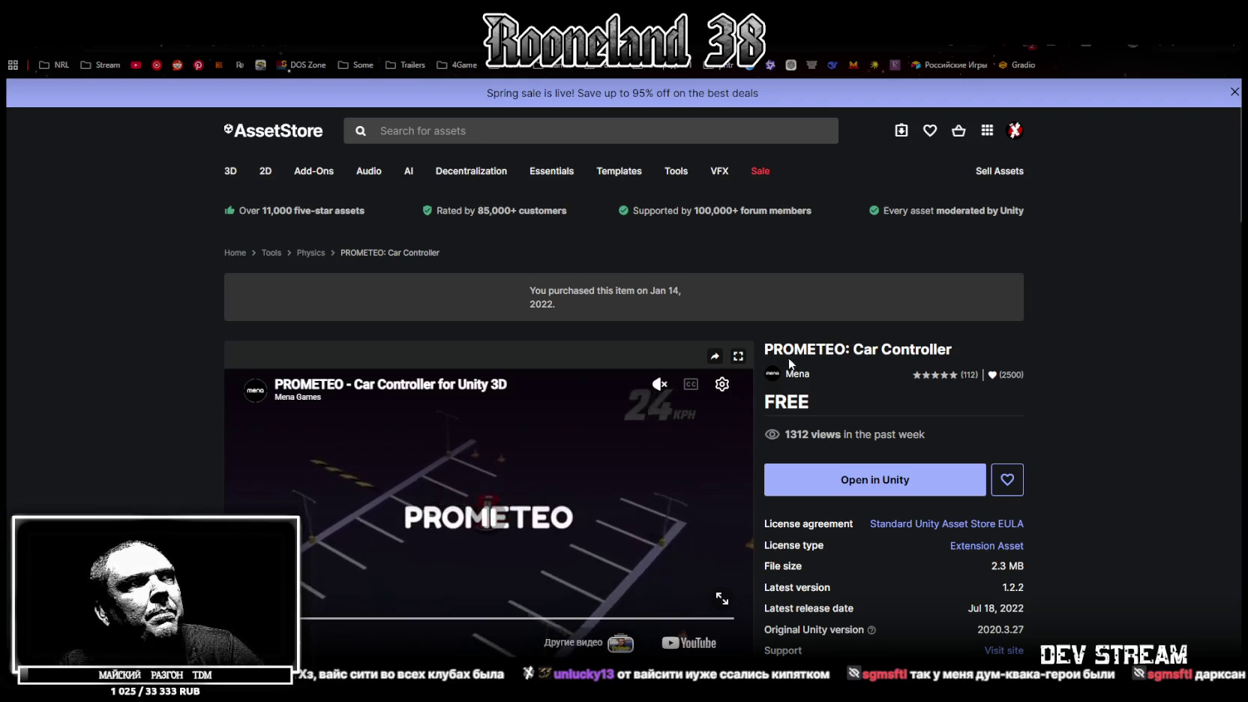
{"action": "double_click", "coordinate": [719, 596]}
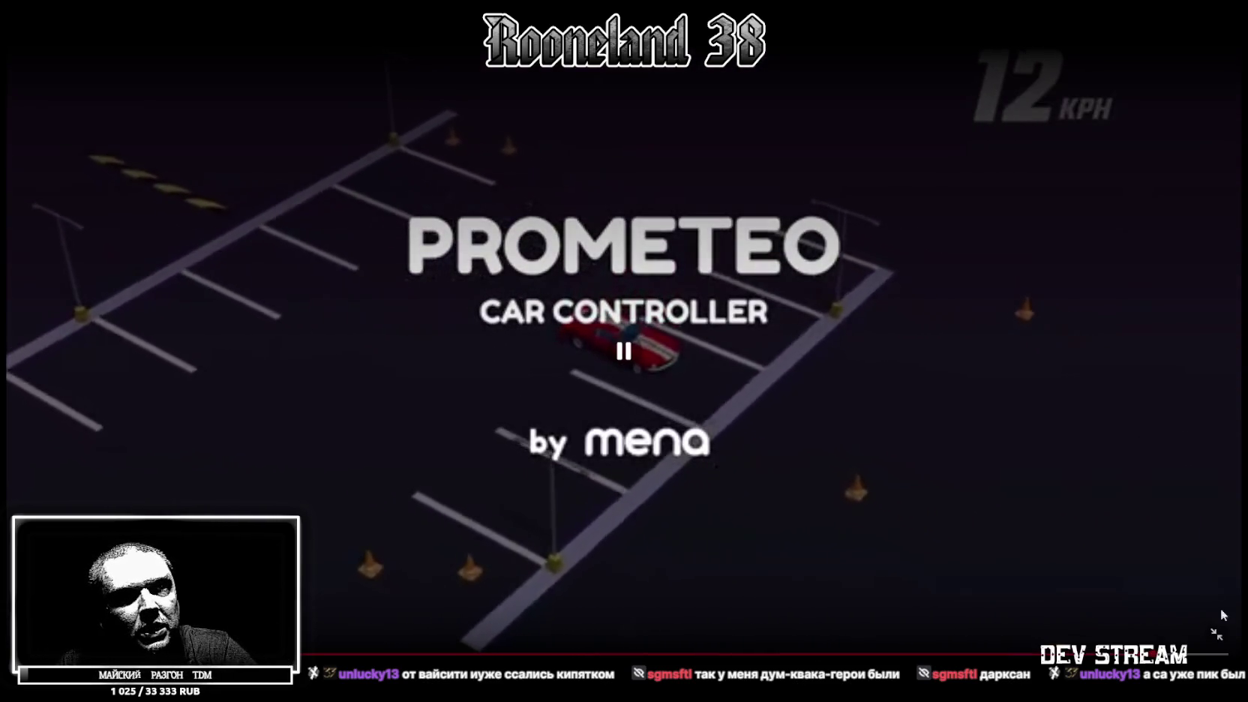
{"action": "left_click", "coordinate": [1216, 634]}
{"action": "scroll", "coordinate": [724, 236], "scroll_direction": "down", "scroll_amount": 4}
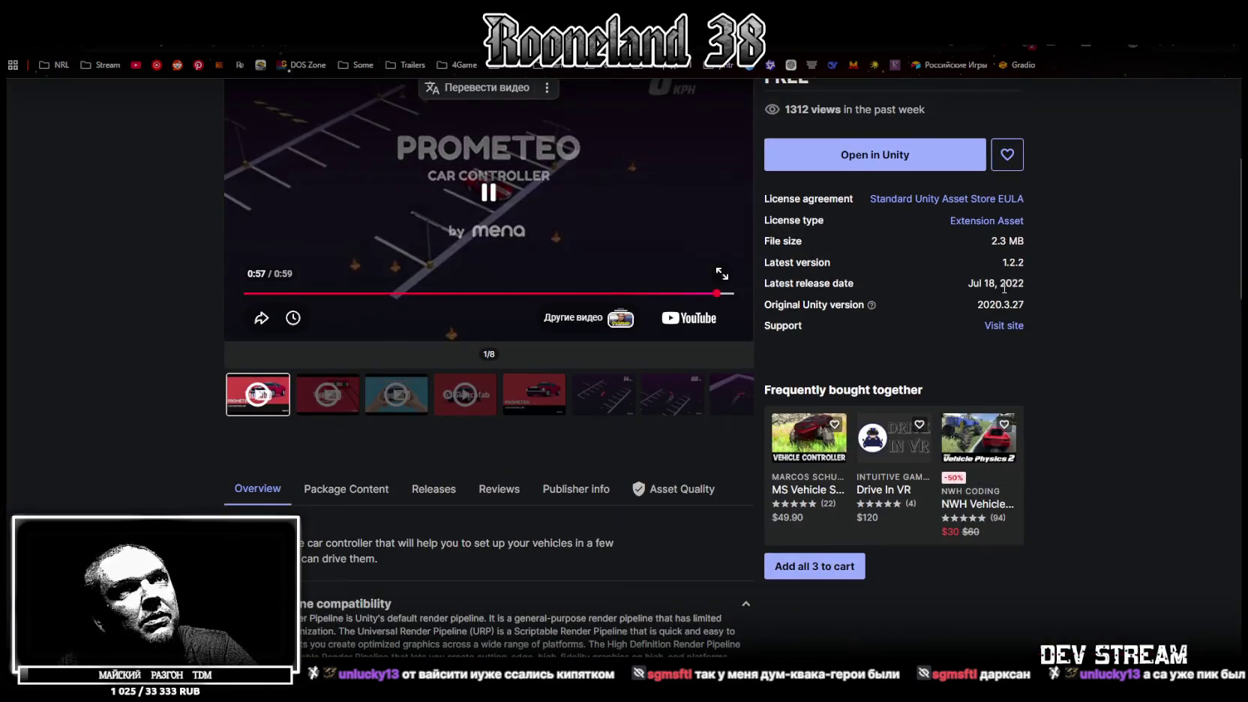
{"action": "scroll", "coordinate": [648, 264], "scroll_direction": "up", "scroll_amount": 4}
Step: Switch to the free 4.6 MB Arcade Car Controller (Lite version) page and watch its demo video full screen
{"action": "key", "text": "ctrl+Tab"}
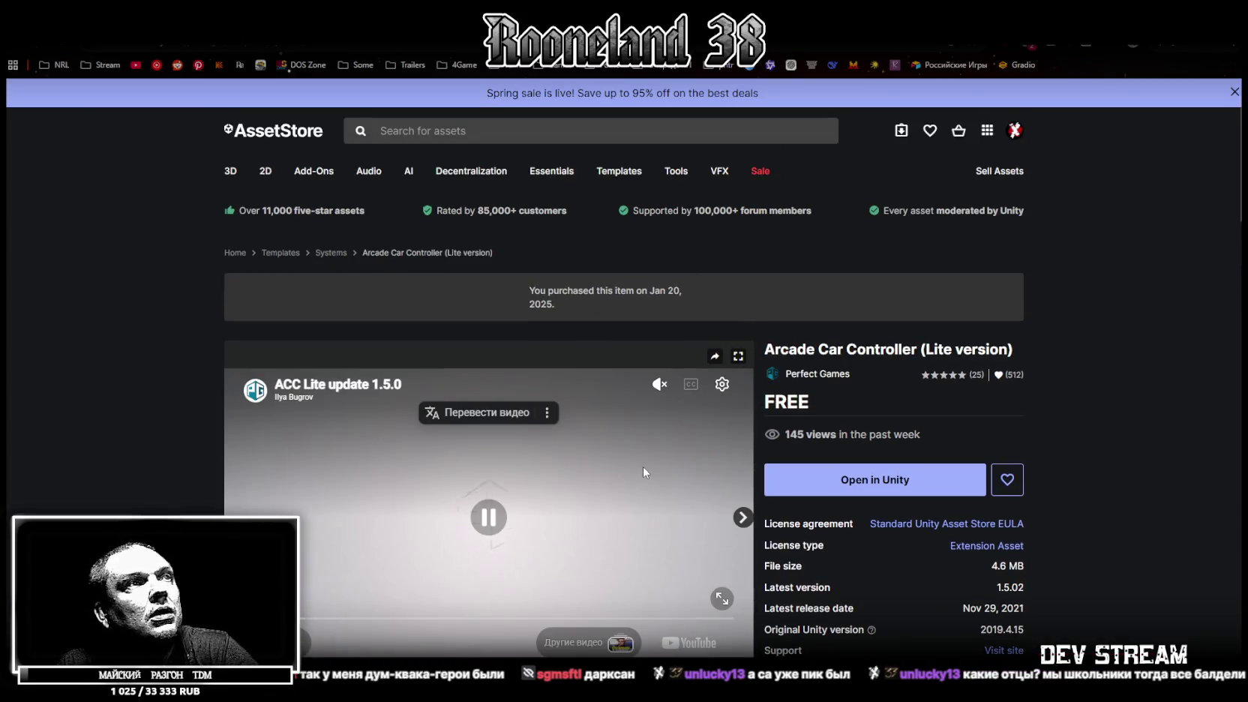
{"action": "scroll", "coordinate": [641, 466], "scroll_direction": "down", "scroll_amount": 1}
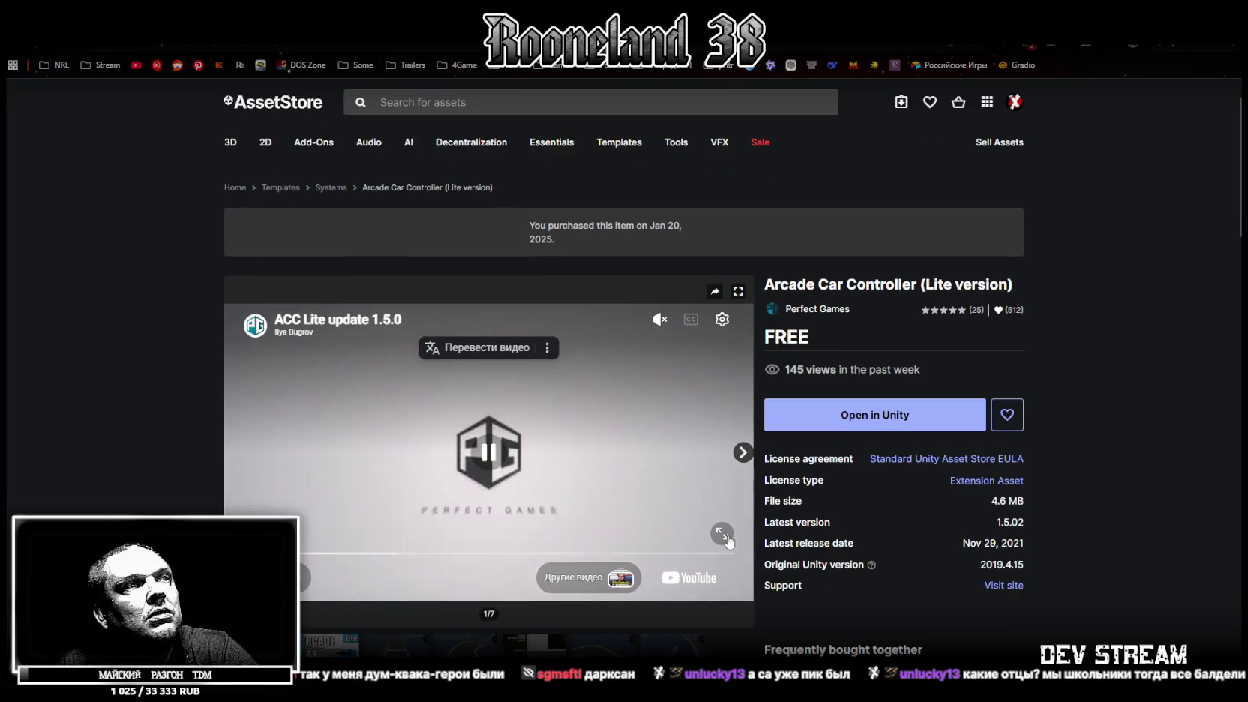
{"action": "left_click", "coordinate": [723, 537]}
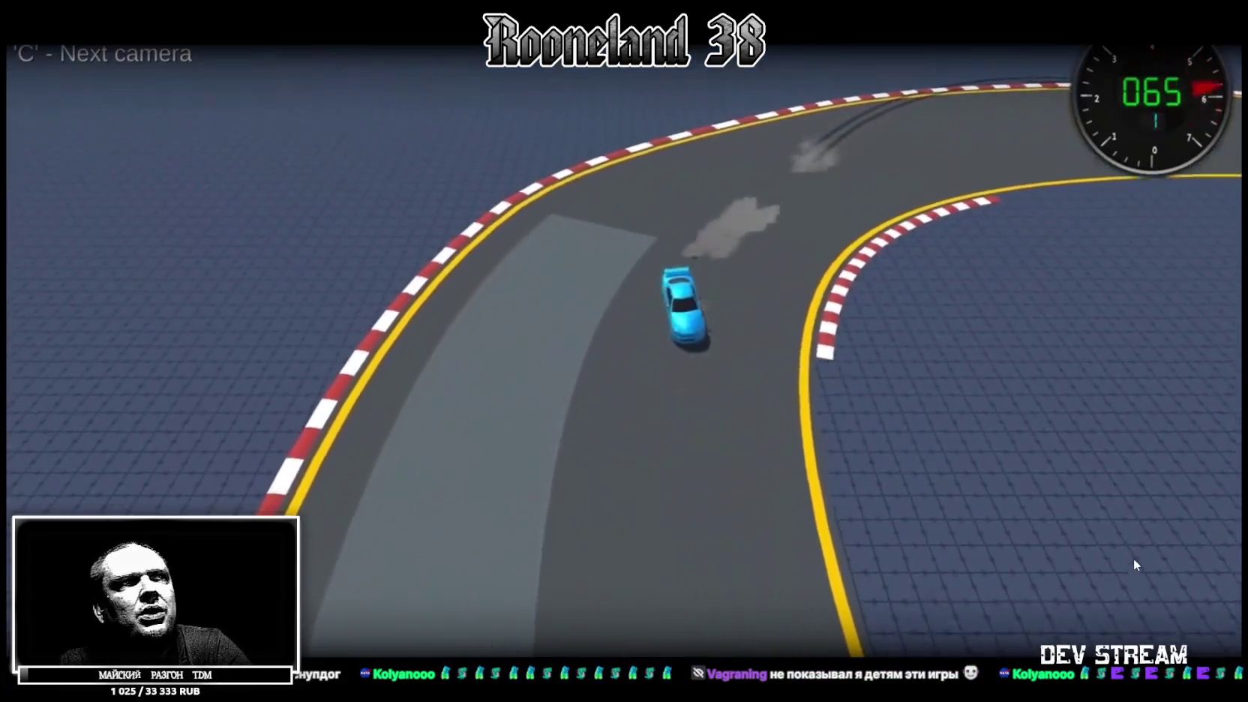
{"action": "key", "text": "Escape"}
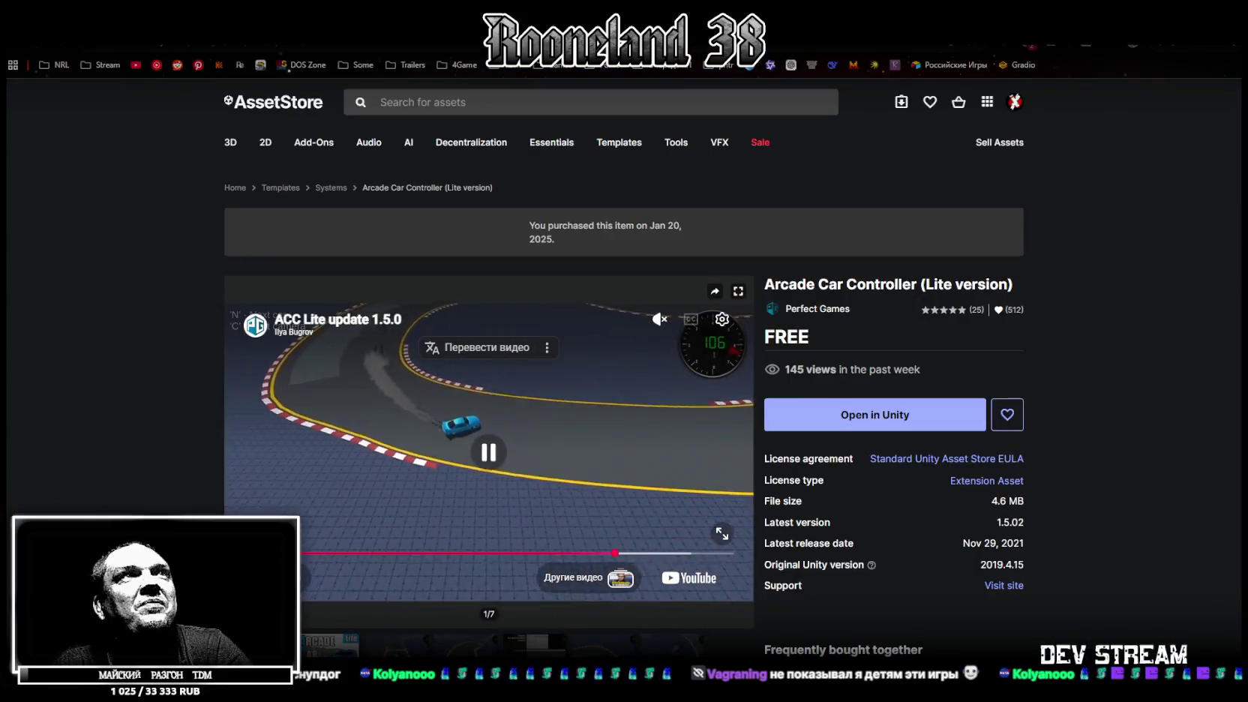
Step: Watch the launch trailer of the free 526.3 MB Multiversal Vehicle Controller: Community full screen
{"action": "key", "text": "ctrl+Tab"}
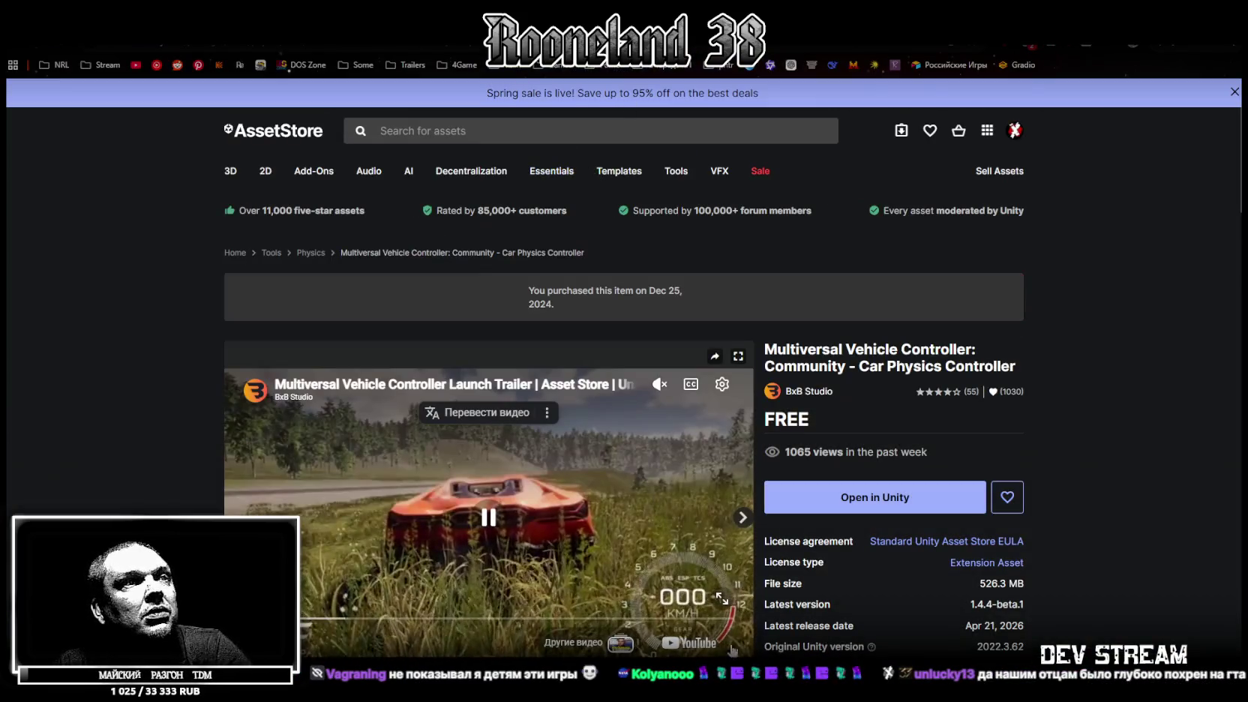
{"action": "left_click", "coordinate": [723, 600]}
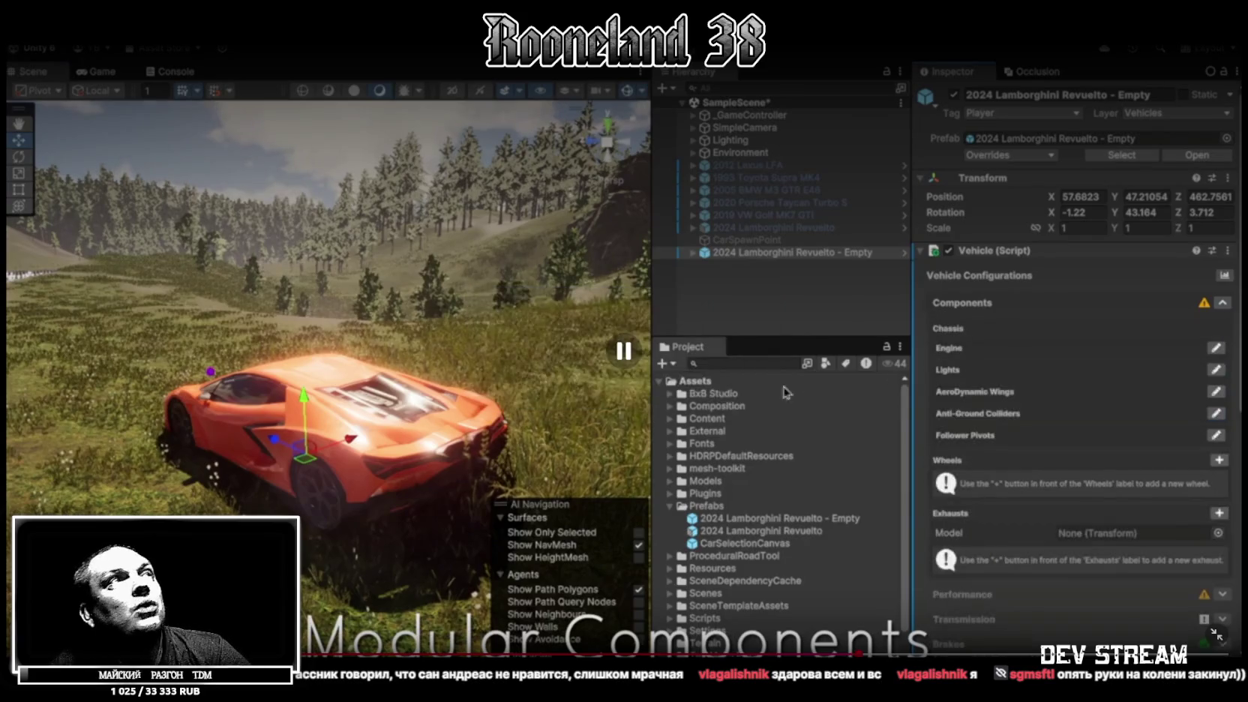
{"action": "key", "text": "Escape"}
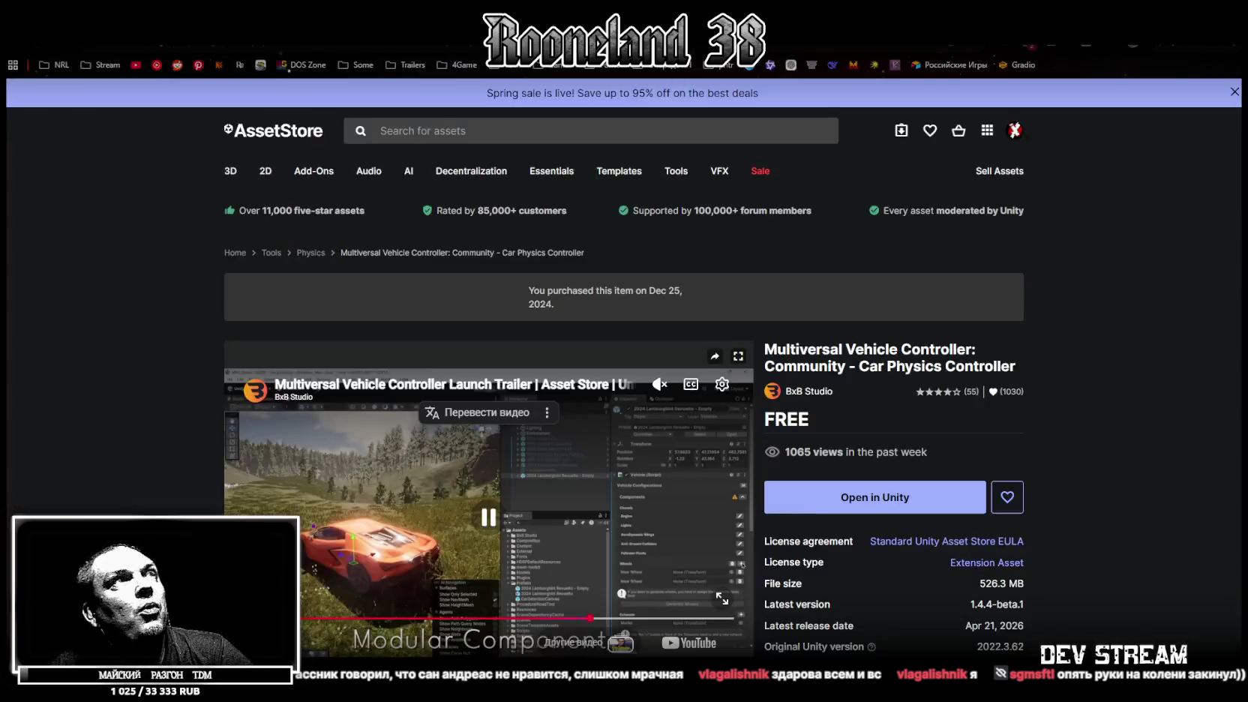
Step: On the Arcade car physics page, play the Arcade Car Physics 2.0 video full screen
{"action": "key", "text": "alt+Left"}
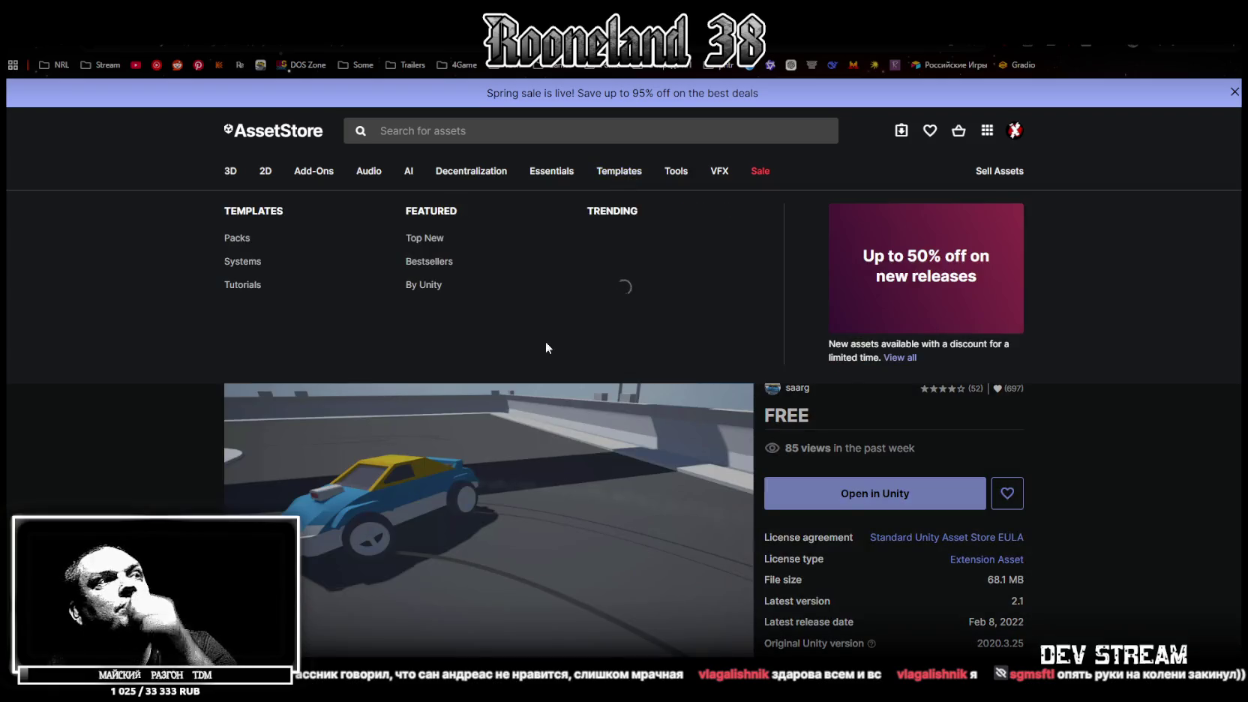
{"action": "scroll", "coordinate": [1086, 425], "scroll_direction": "down", "scroll_amount": 1}
{"action": "scroll", "coordinate": [1086, 424], "scroll_direction": "down", "scroll_amount": 2}
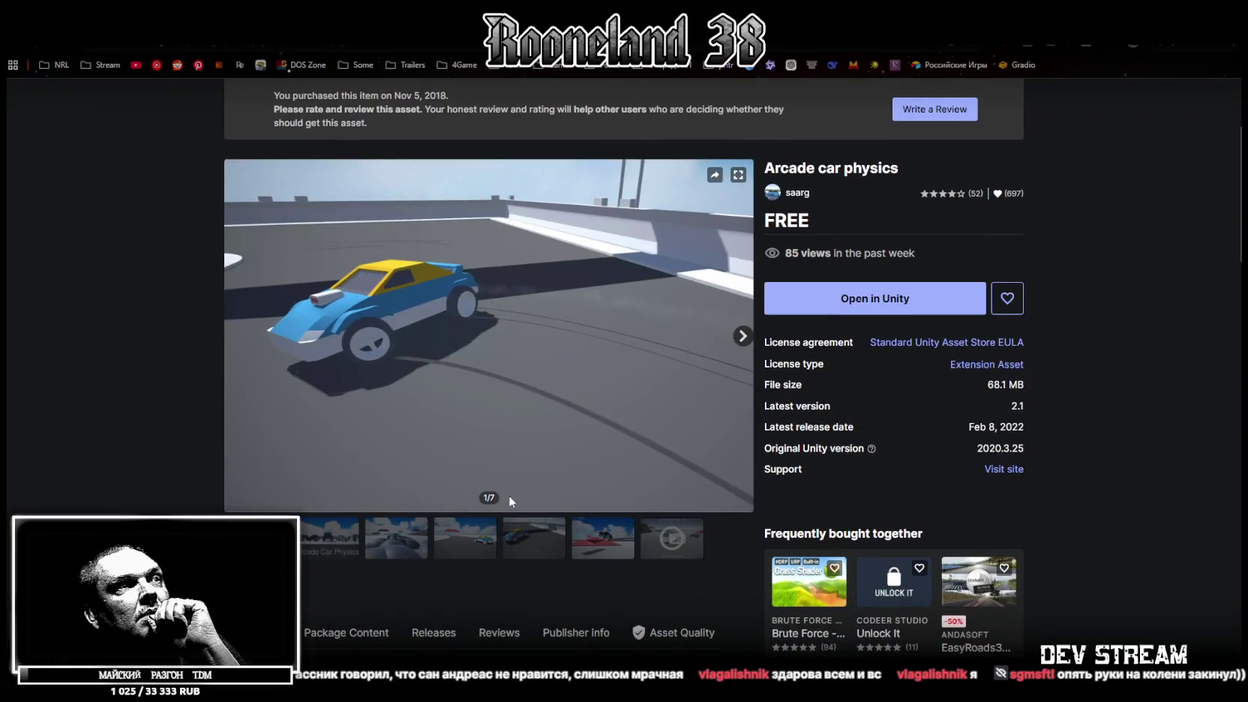
{"action": "left_click", "coordinate": [671, 538]}
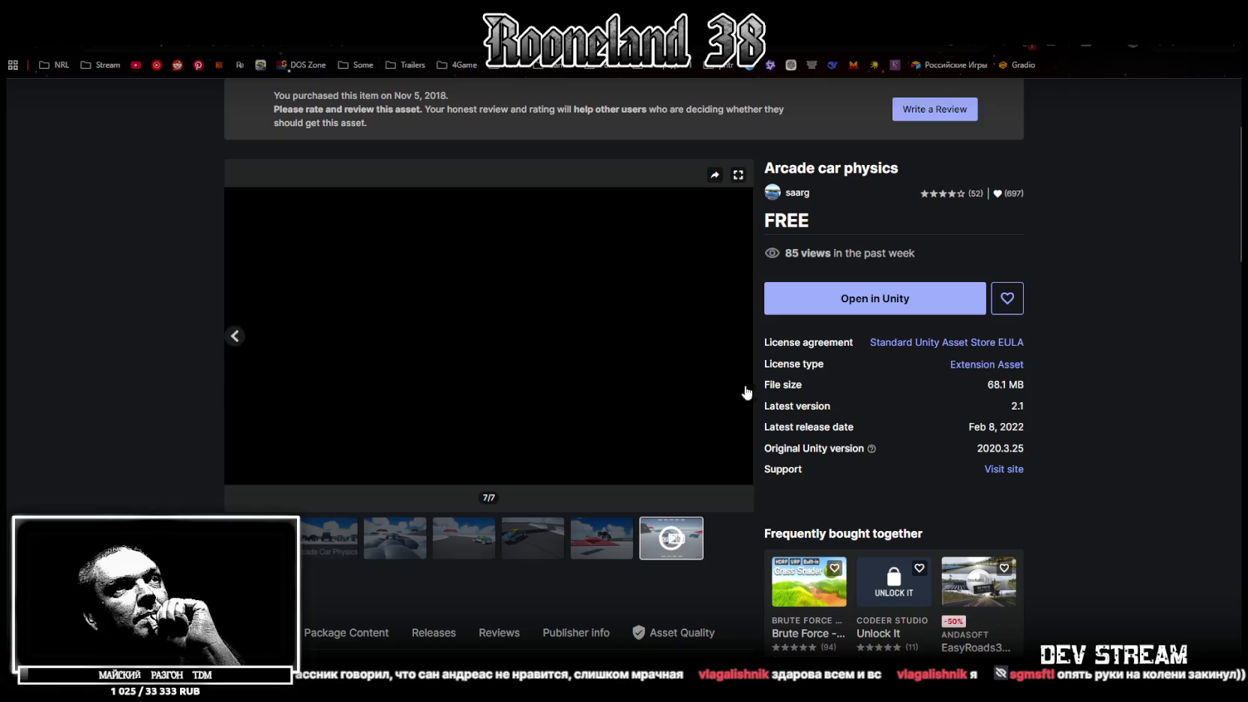
{"action": "left_click", "coordinate": [492, 341]}
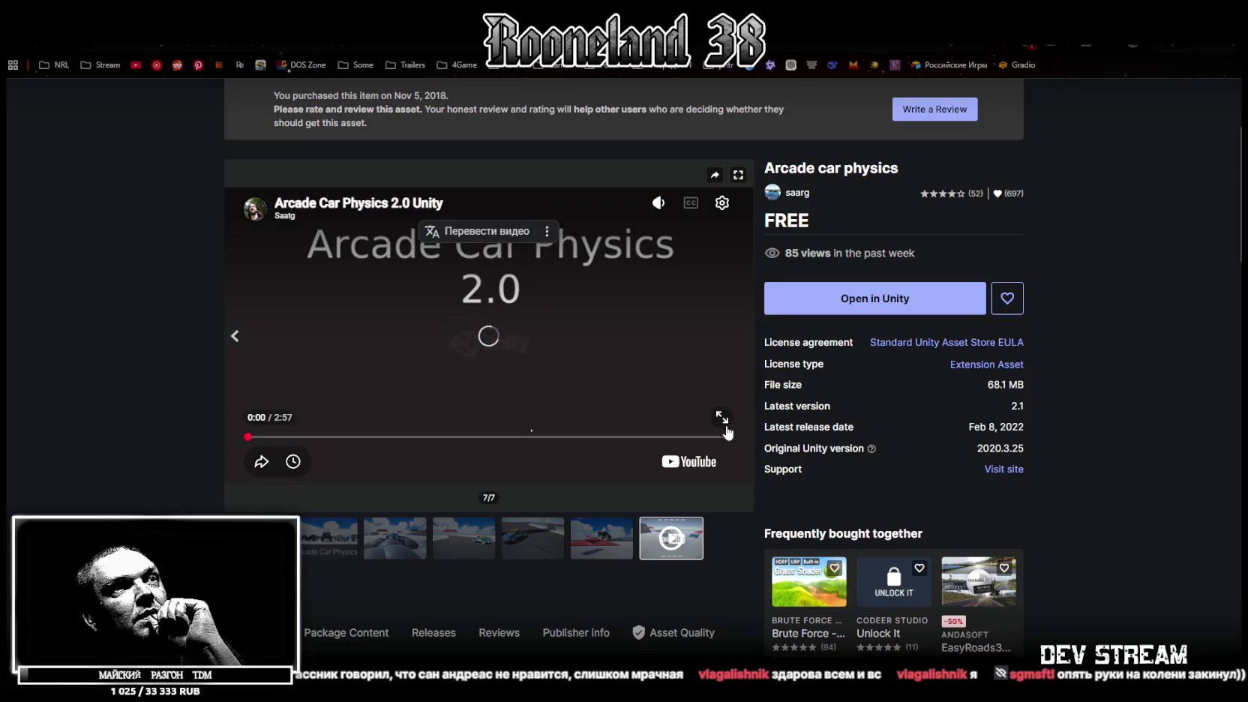
{"action": "left_click", "coordinate": [720, 417]}
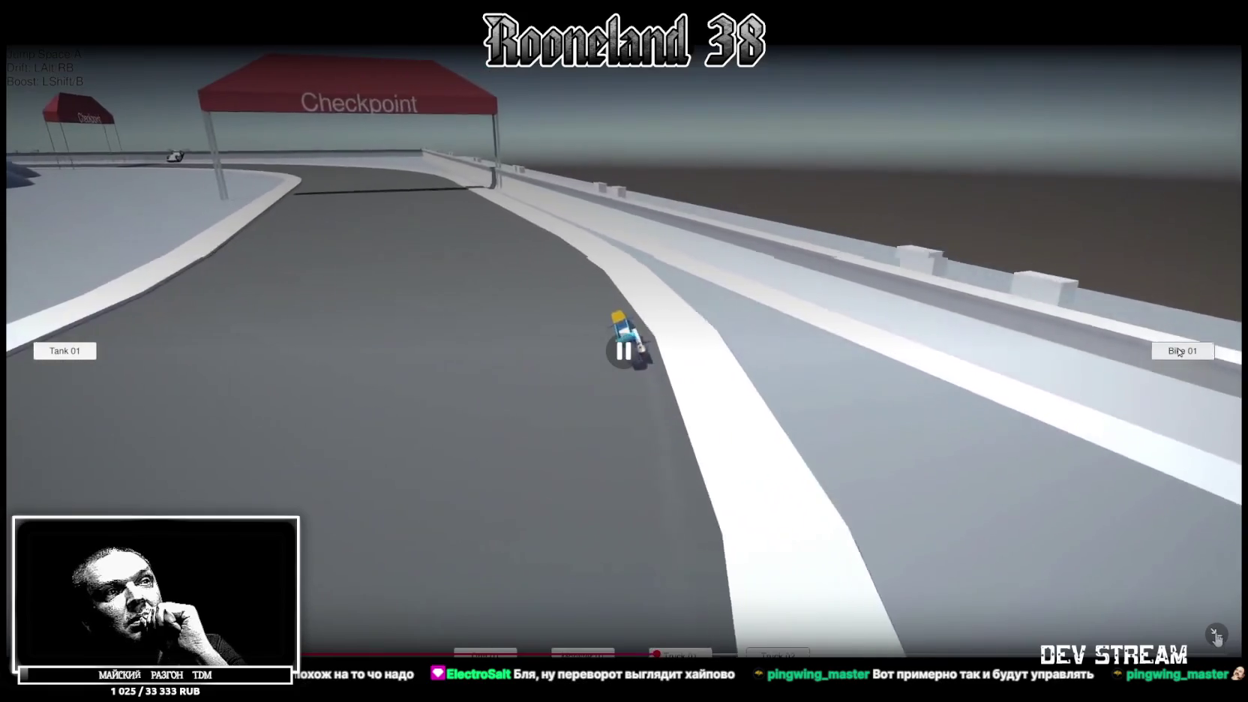
{"action": "key", "text": "Escape"}
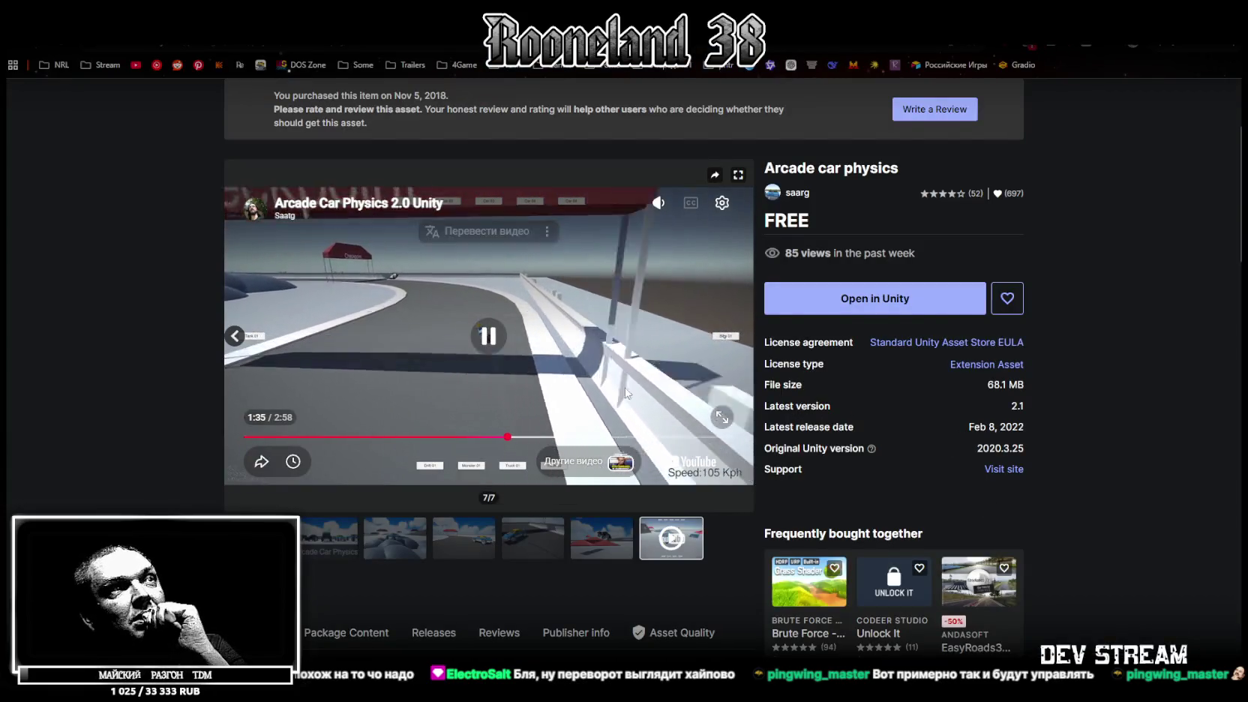
Step: Watch the Arcade Car Physics 2.0 video full screen to 2:57, then exit back to the page
{"action": "double_click", "coordinate": [590, 364]}
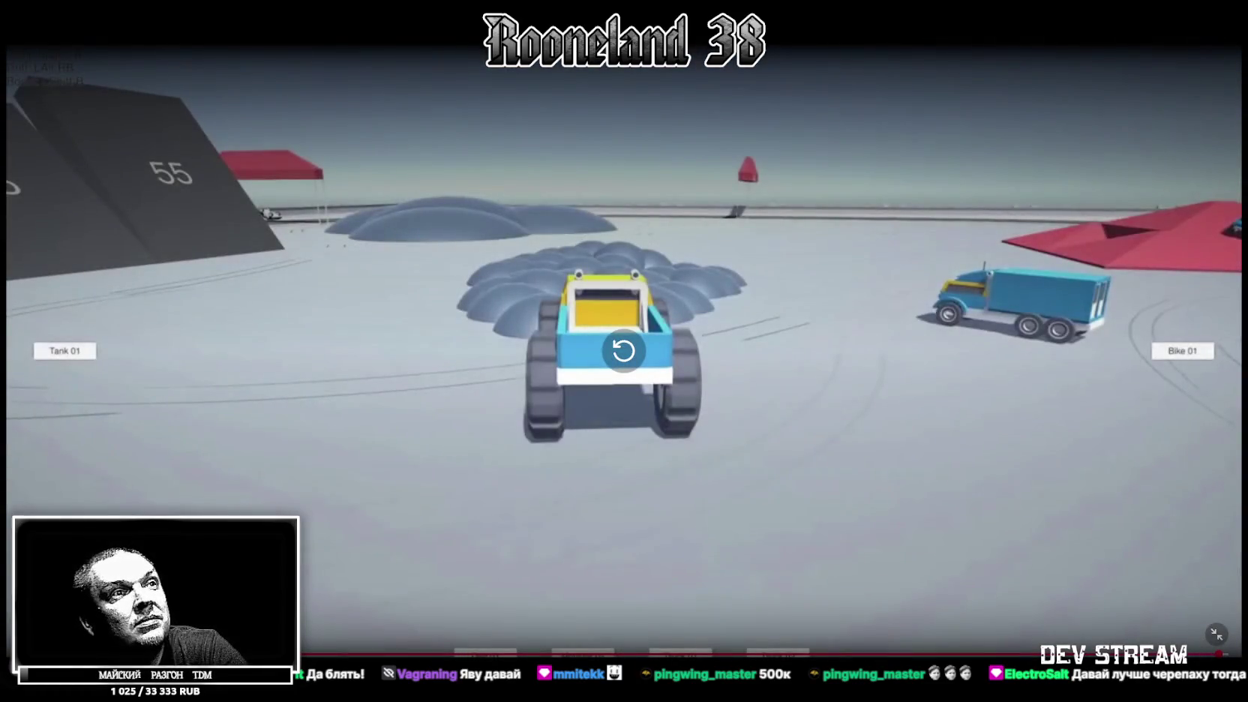
{"action": "left_click", "coordinate": [1214, 637]}
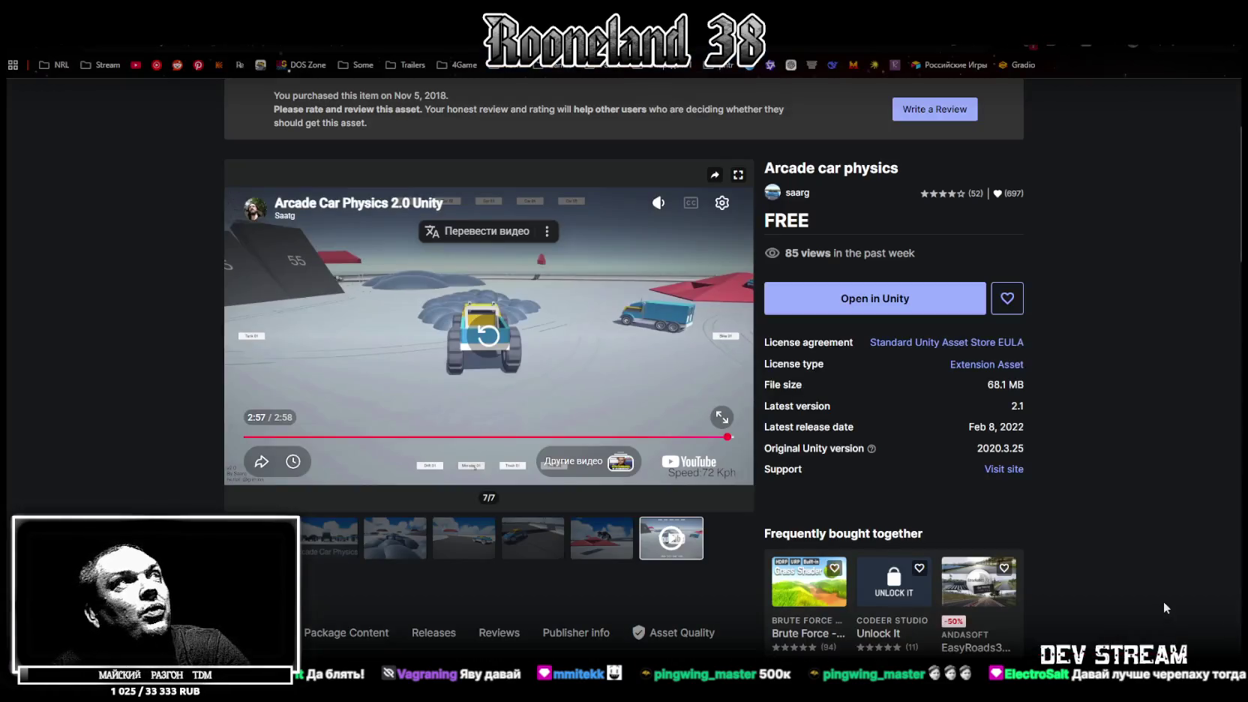
Step: Page through Vehicle Physics Pro, Arcade car physics, Racing Starter Kit FREE, Multiplayer Racing Template, then PROMETEO: Car Controller
{"action": "key", "text": "alt+Left"}
{"action": "scroll", "coordinate": [461, 457], "scroll_direction": "down", "scroll_amount": 2}
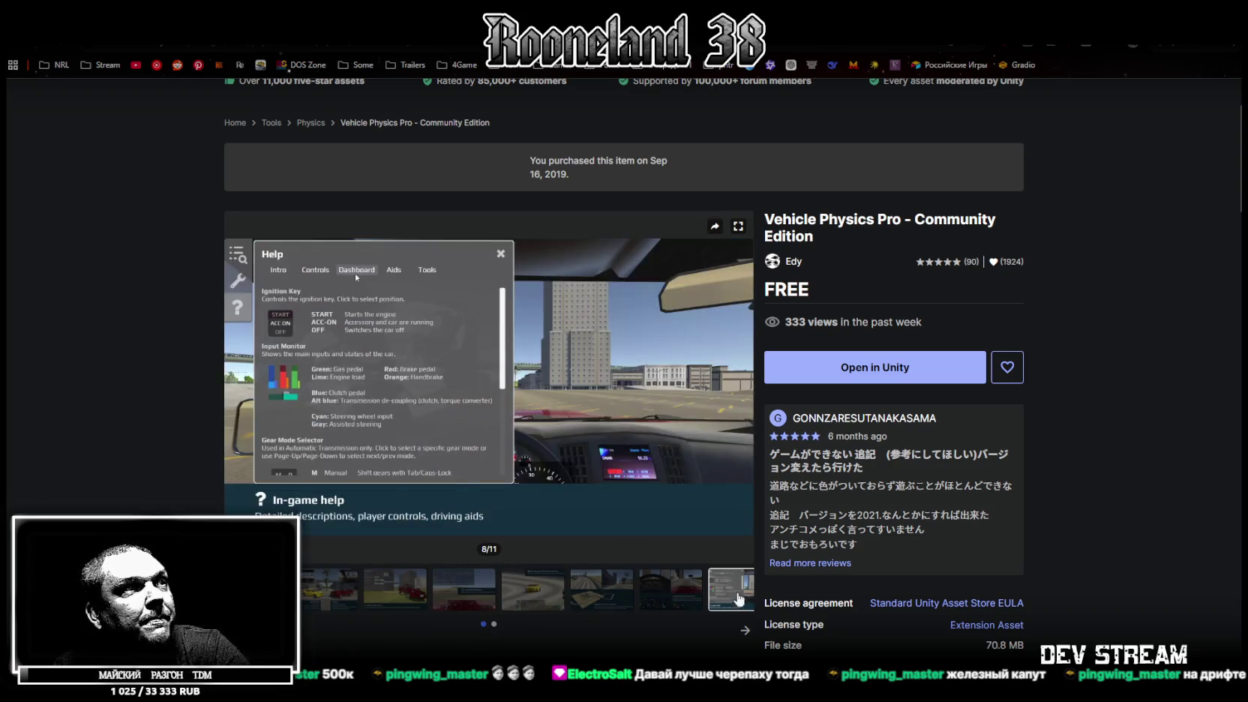
{"action": "key", "text": "alt+Right"}
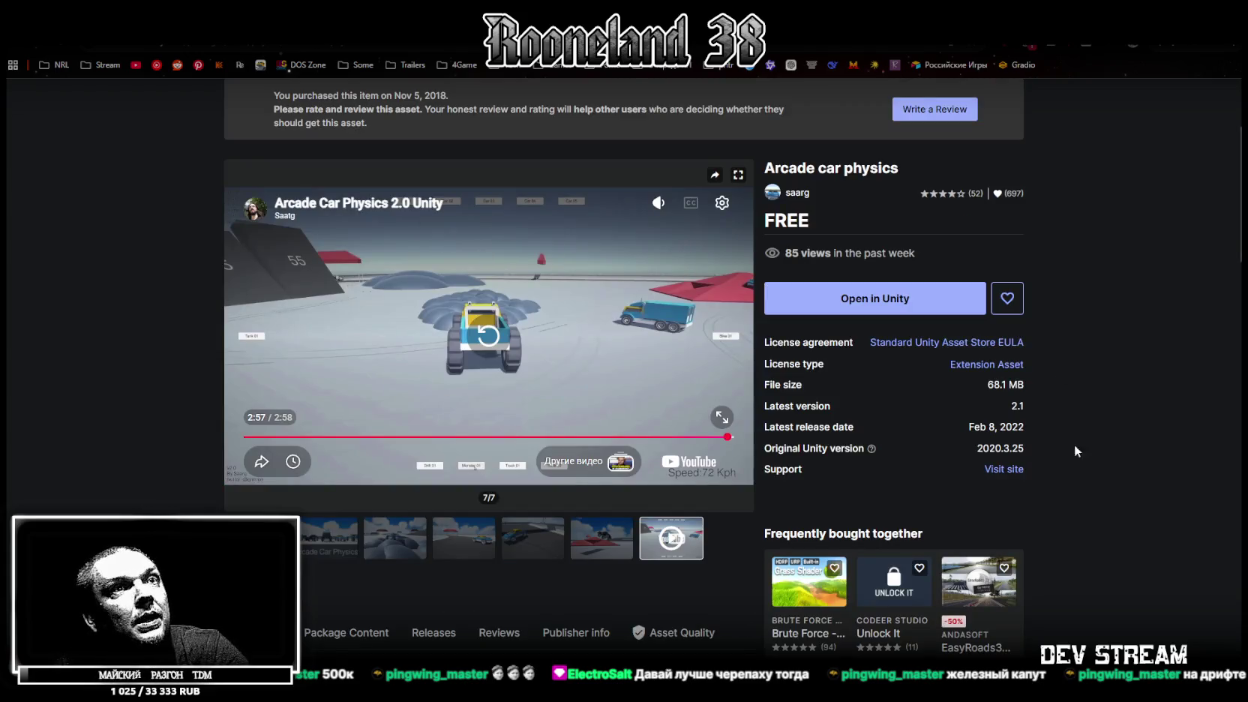
{"action": "key", "text": "alt+Right"}
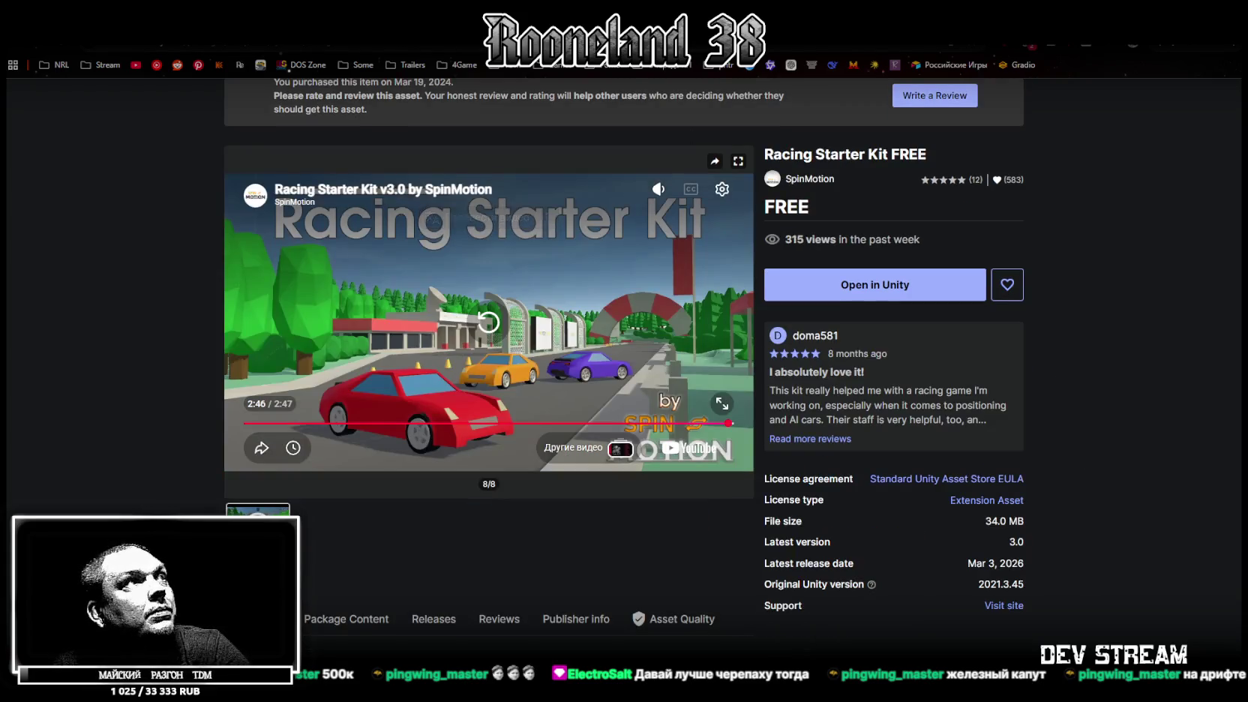
{"action": "key", "text": "alt+Right"}
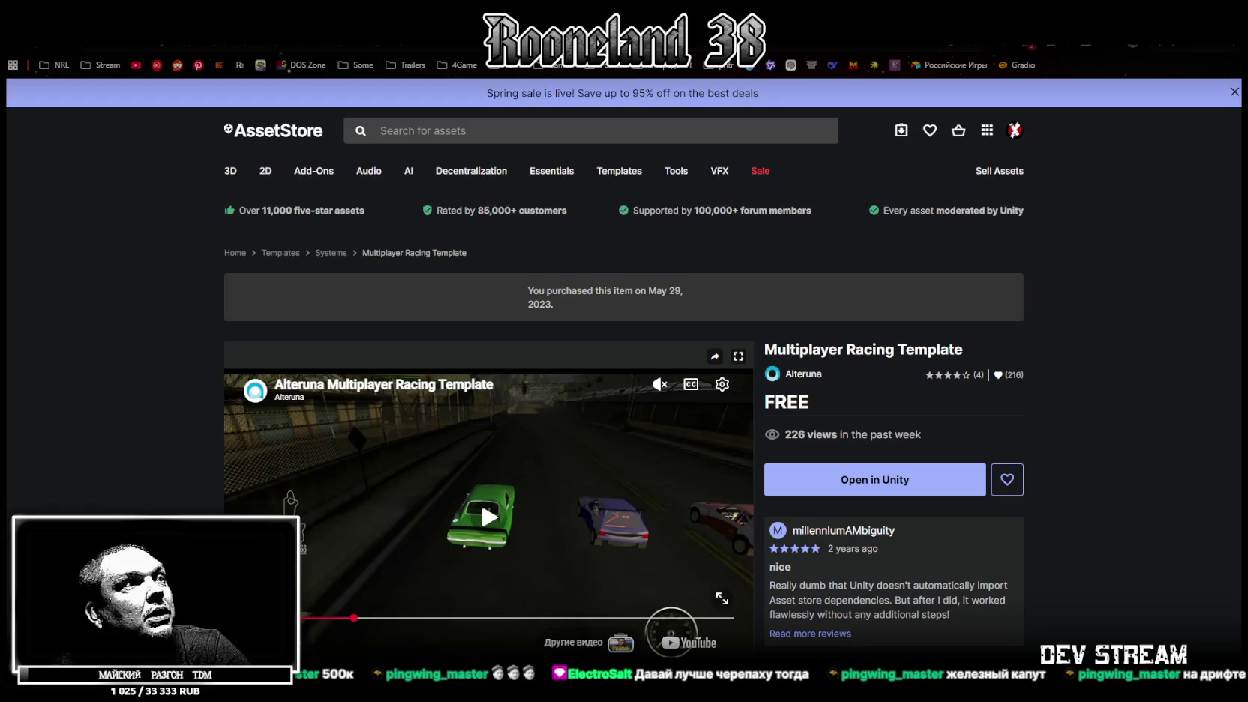
{"action": "key", "text": "alt+Right"}
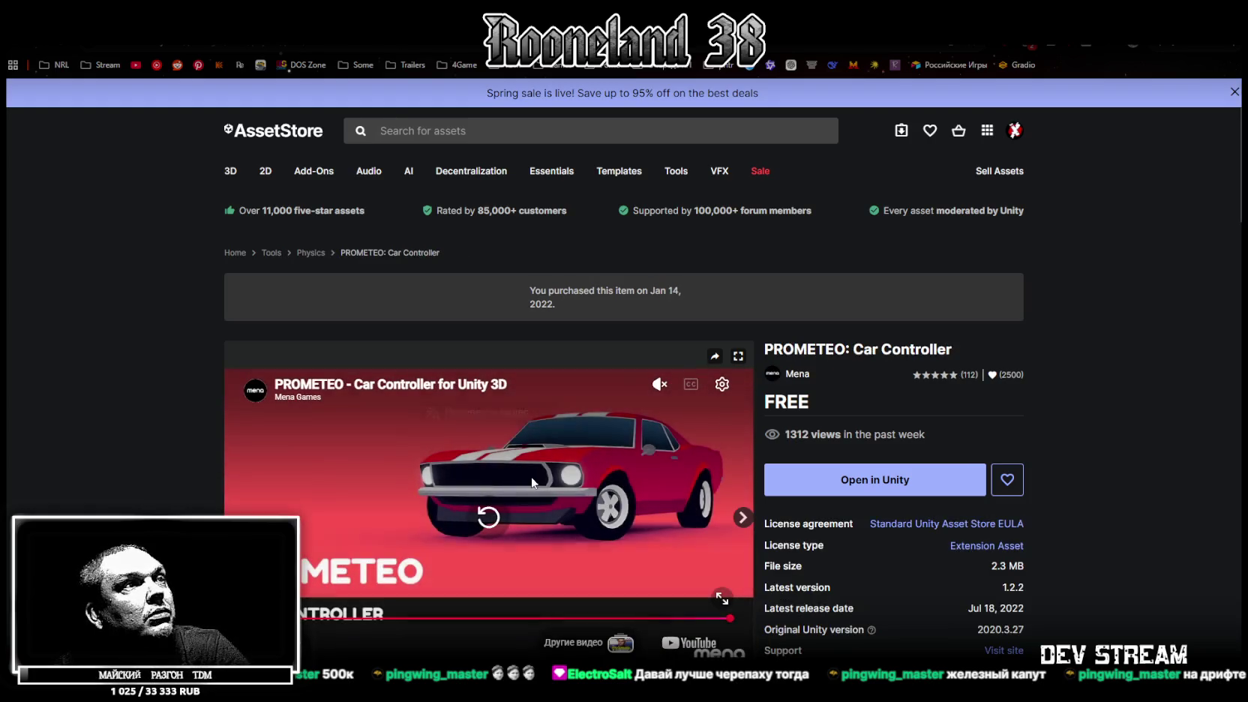
Step: Replay and watch the PROMETEO demo video, then return to the Arcade car physics page (68.1 MB, v2.1)
{"action": "left_click", "coordinate": [497, 515]}
{"action": "scroll", "coordinate": [542, 492], "scroll_direction": "down", "scroll_amount": 2}
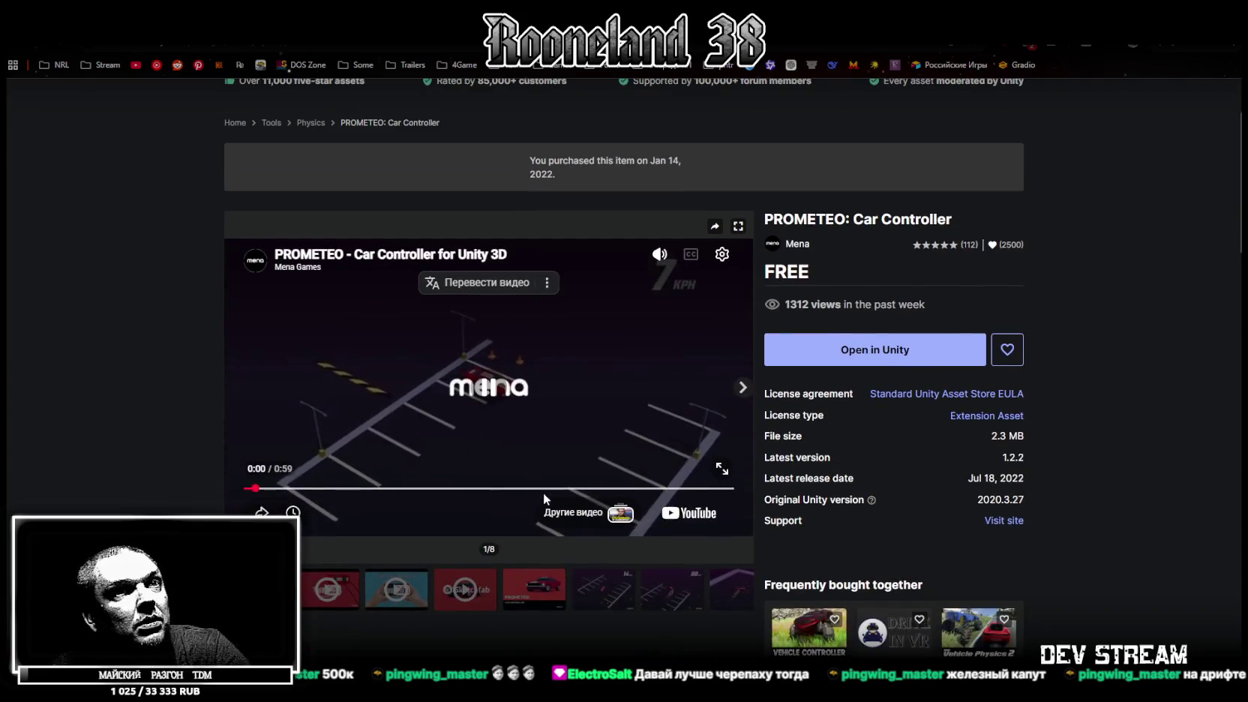
{"action": "scroll", "coordinate": [543, 492], "scroll_direction": "up", "scroll_amount": 2}
{"action": "left_click", "coordinate": [359, 627]}
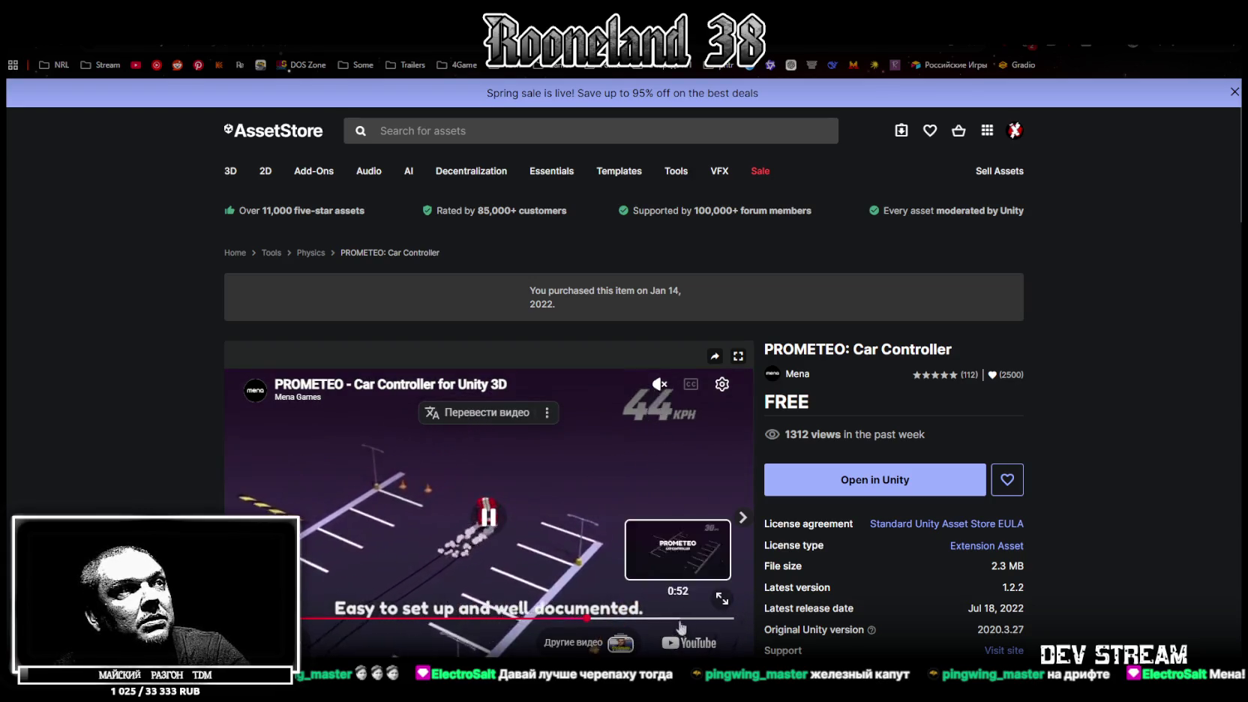
{"action": "left_click", "coordinate": [545, 34]}
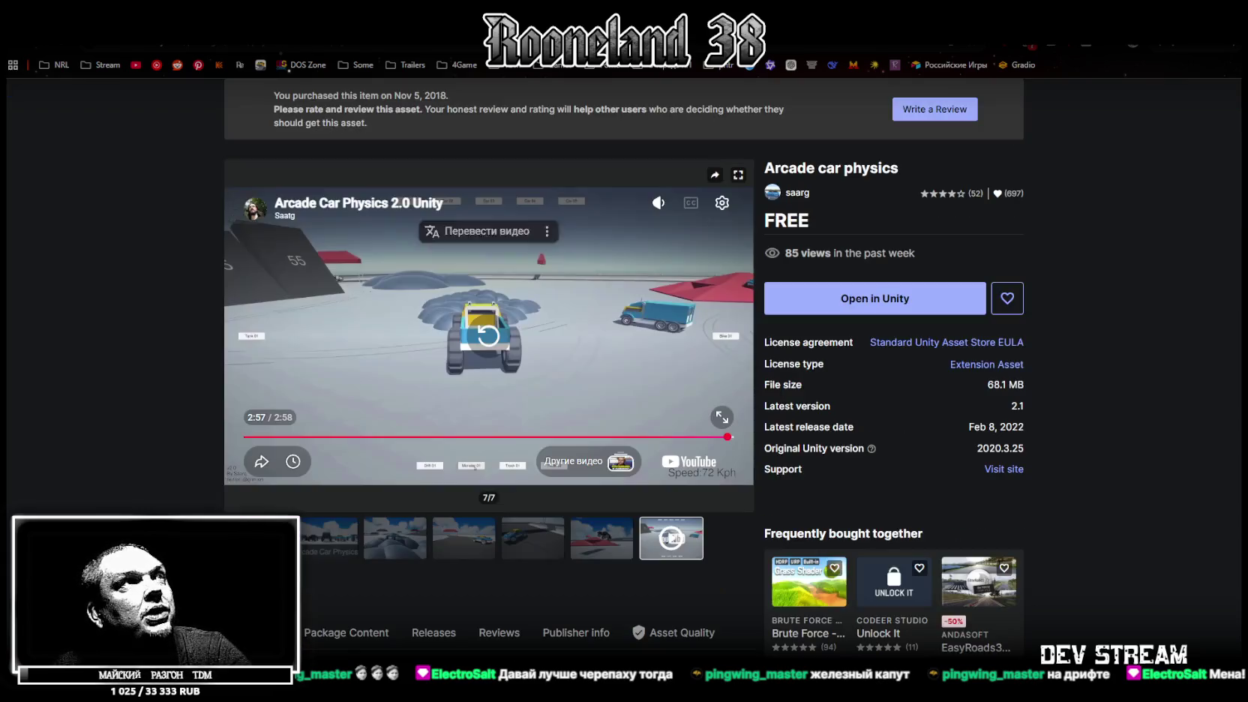
Step: Jump the Arcade car physics demo video to about 1:24, watch it full screen, then exit full screen
{"action": "left_click", "coordinate": [475, 437]}
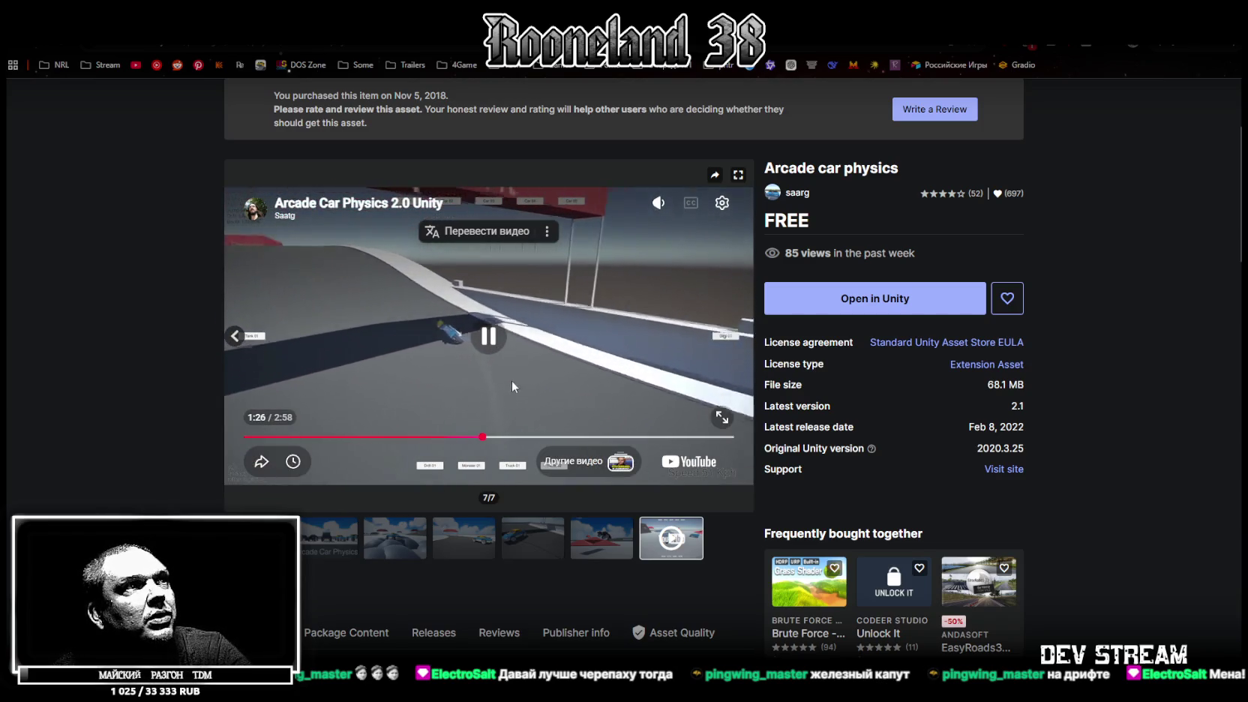
{"action": "left_click", "coordinate": [722, 423]}
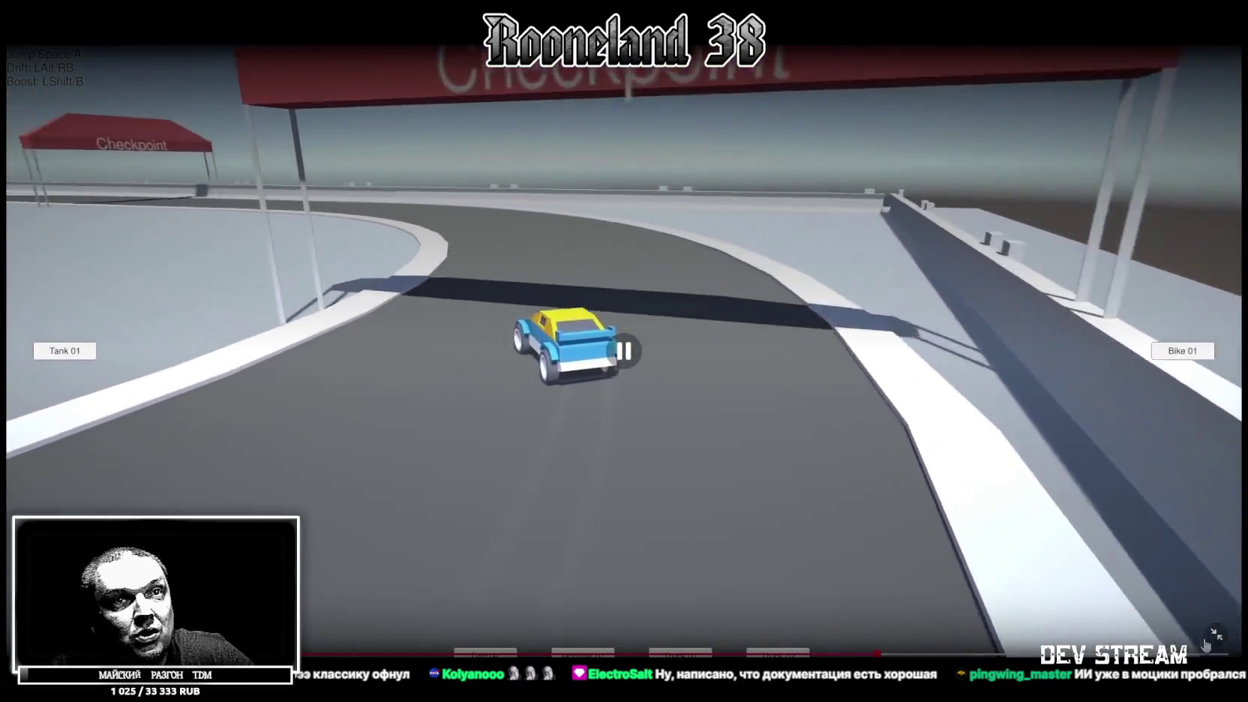
{"action": "key", "text": "Escape"}
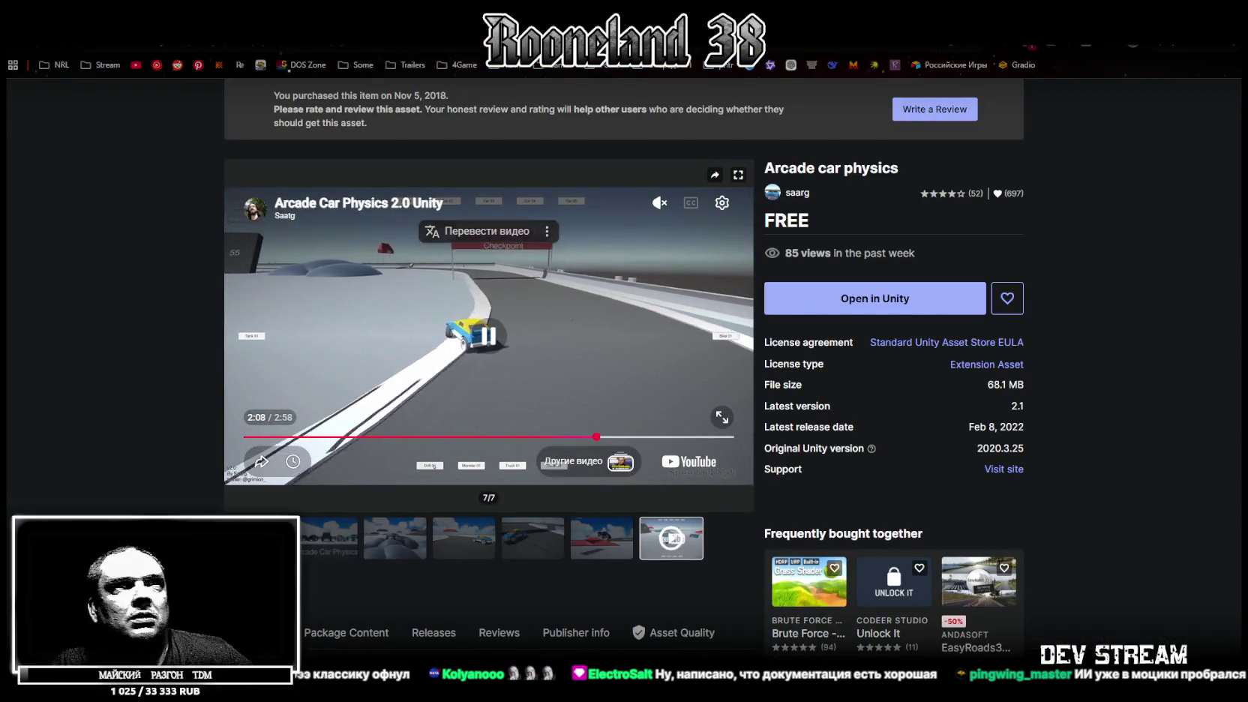
Step: Leave the browser for the desktop and bring up the Package Manager in the SampleScene project
{"action": "key", "text": "super+d"}
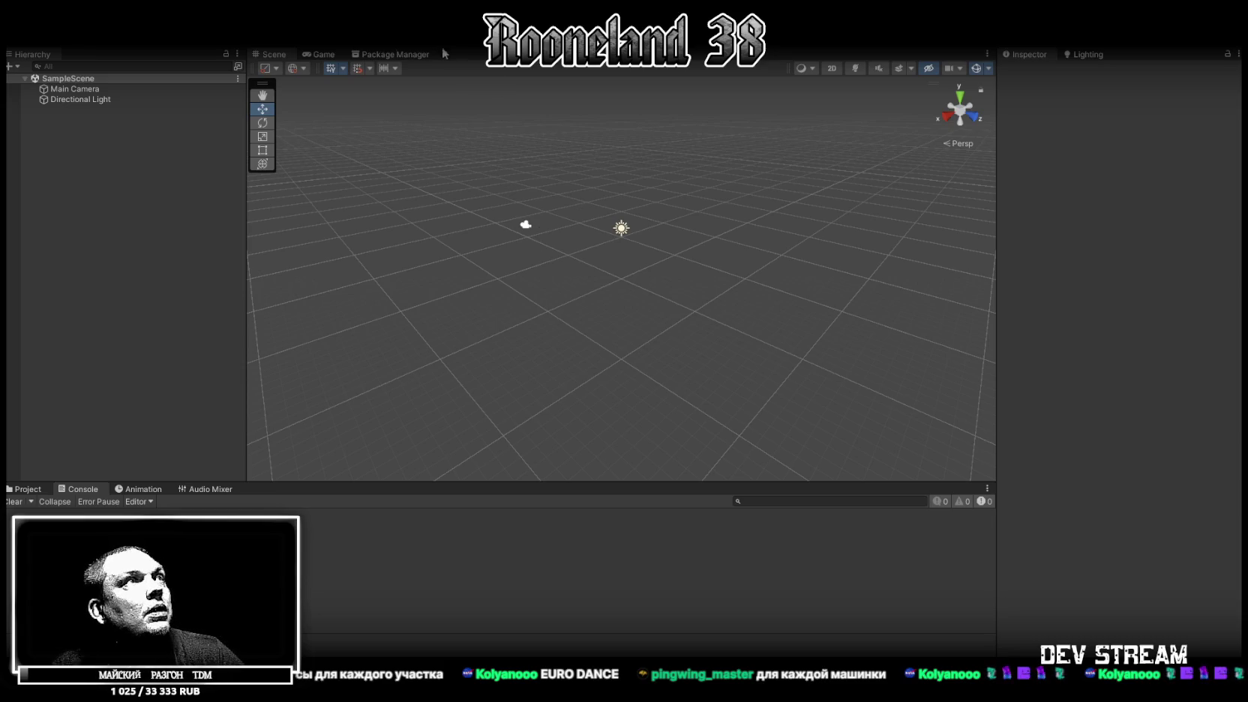
{"action": "left_click", "coordinate": [392, 55]}
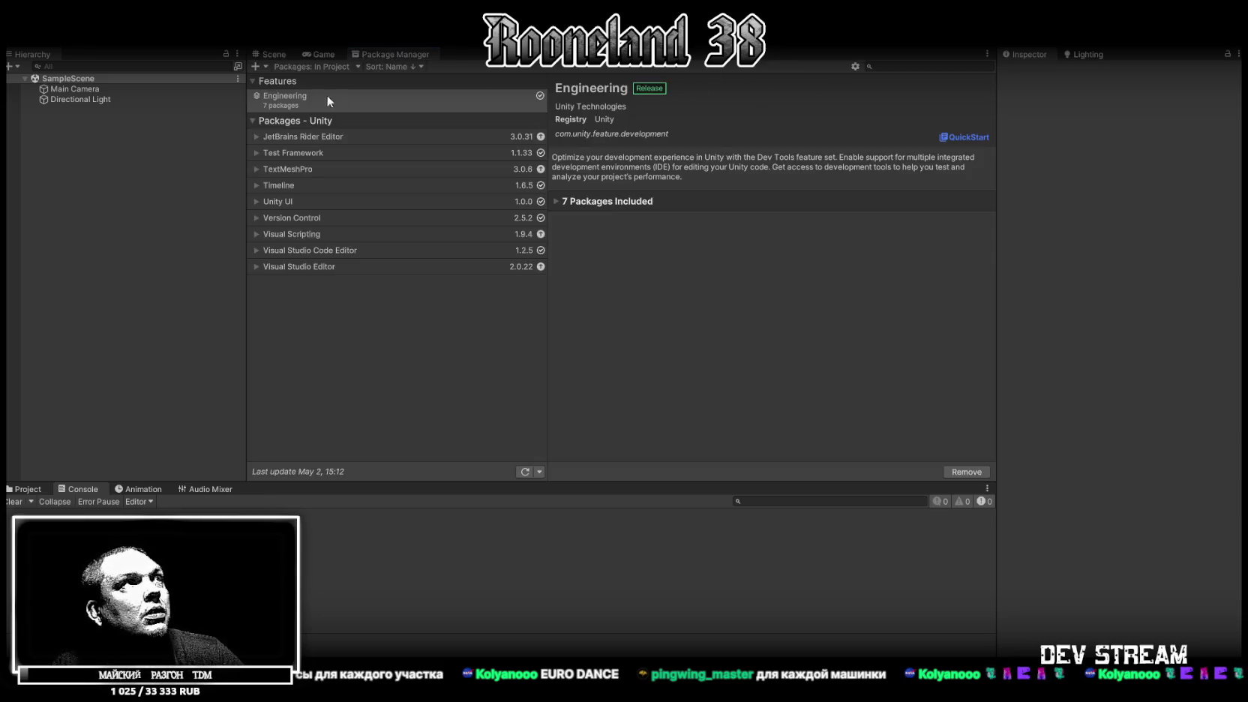
Step: Switch the Package Manager to My Assets, filter by 'Arcade car physics', and show its 2.1 details
{"action": "left_click", "coordinate": [301, 67]}
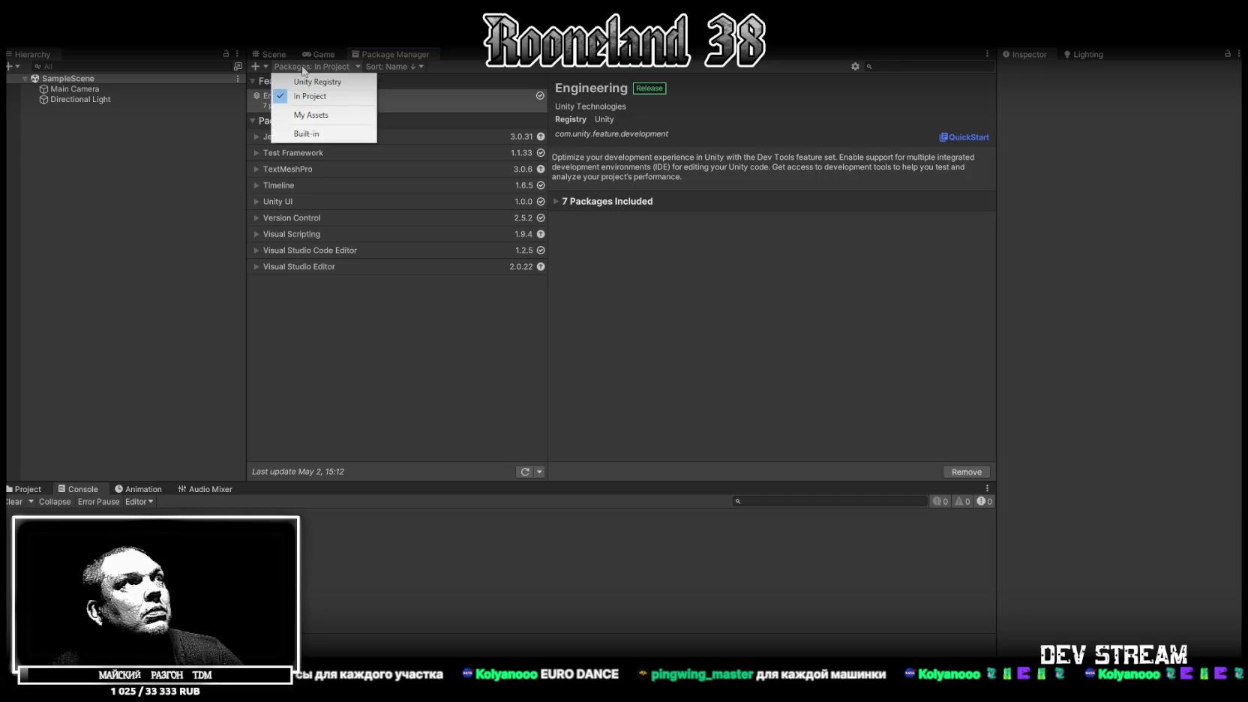
{"action": "left_click", "coordinate": [321, 115]}
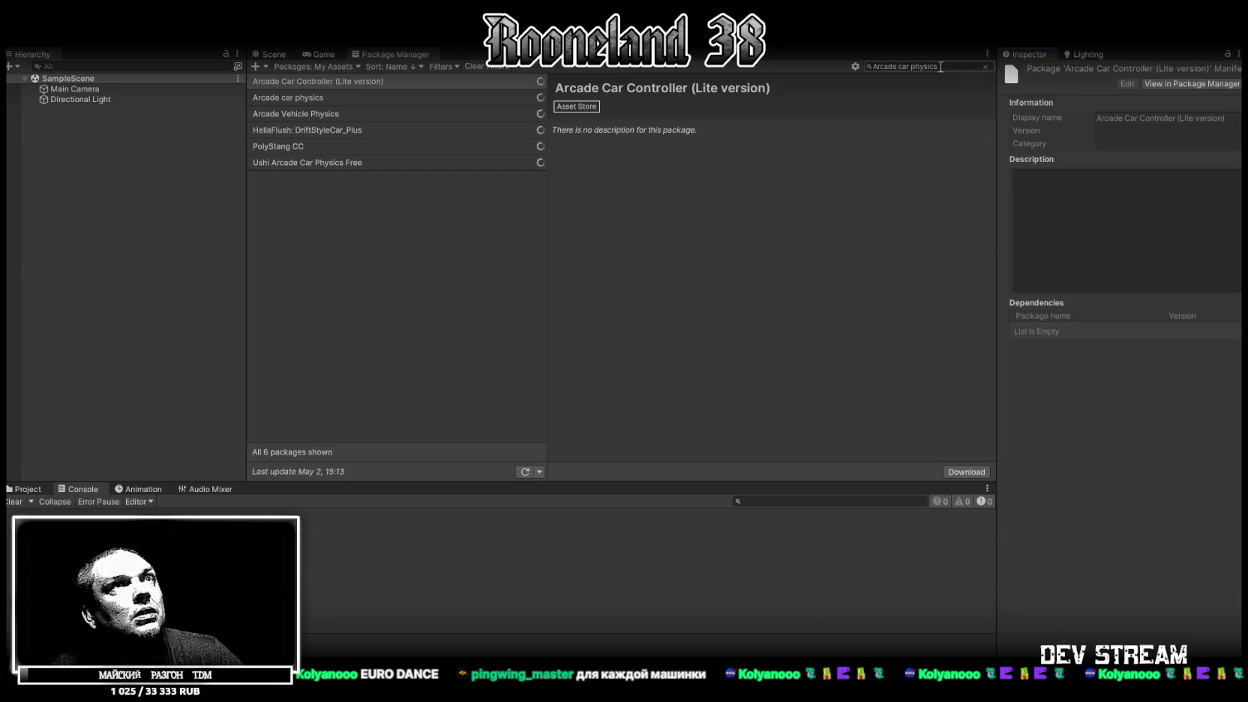
{"action": "left_click", "coordinate": [940, 66]}
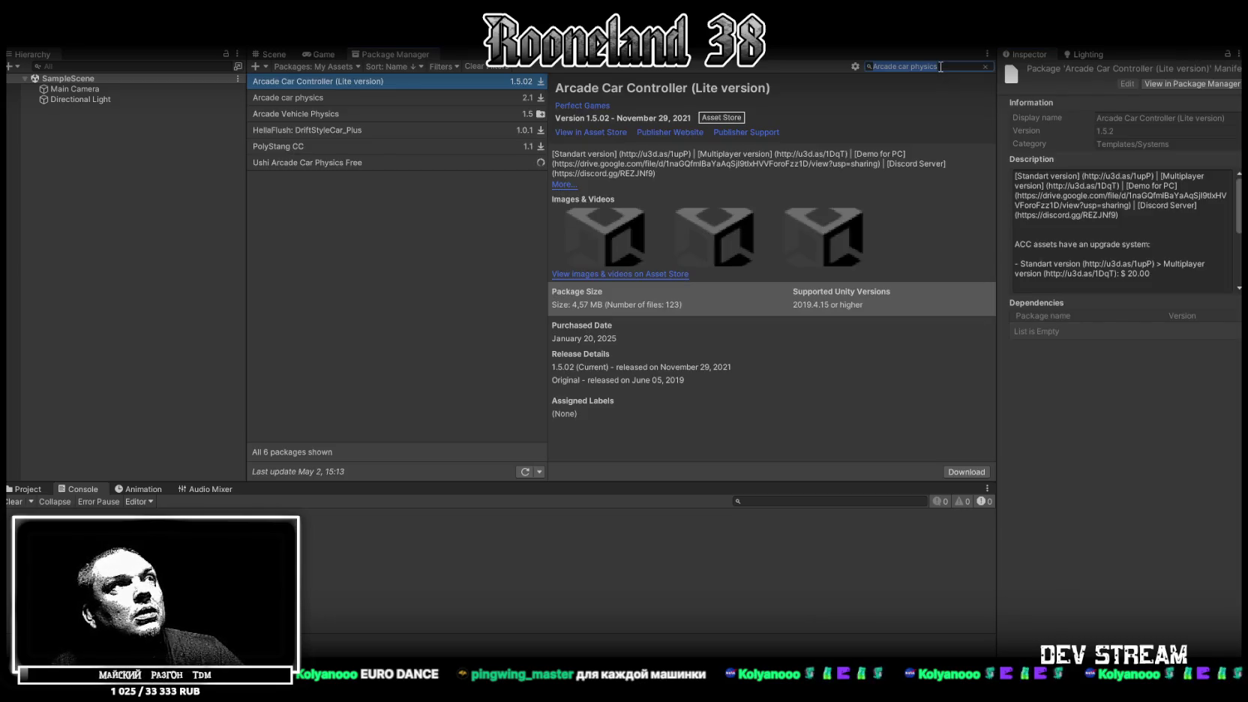
{"action": "left_click", "coordinate": [308, 97]}
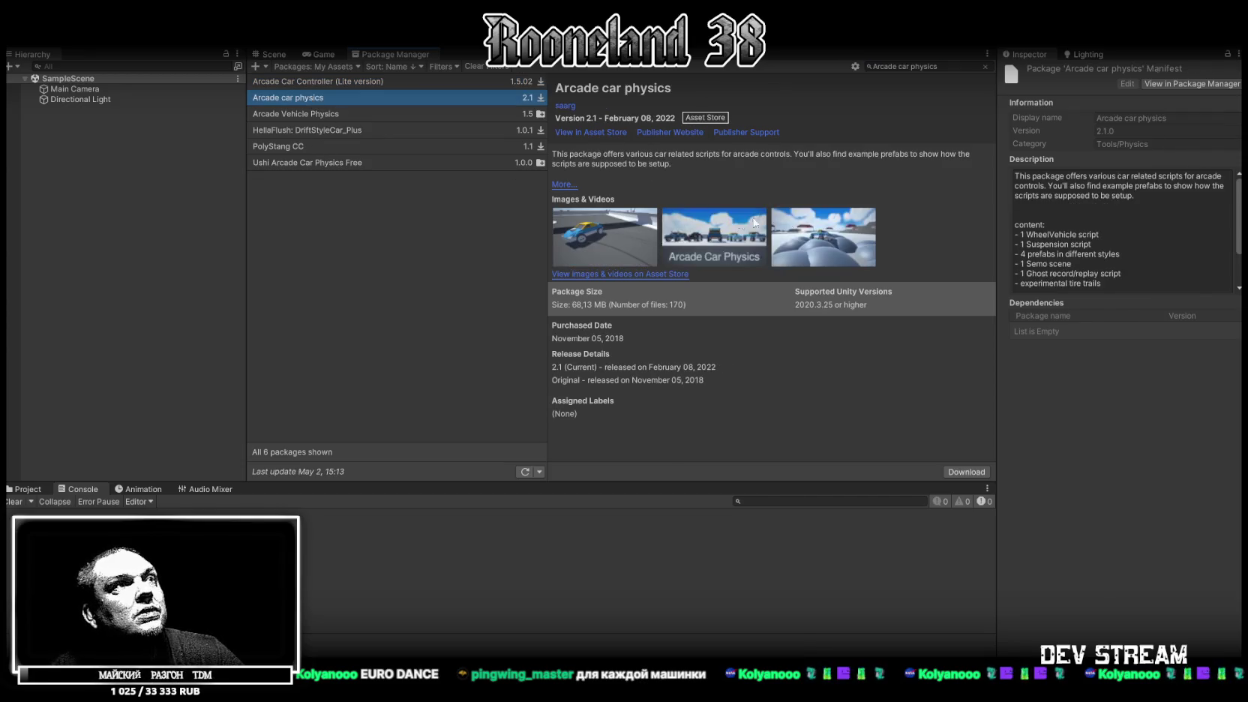